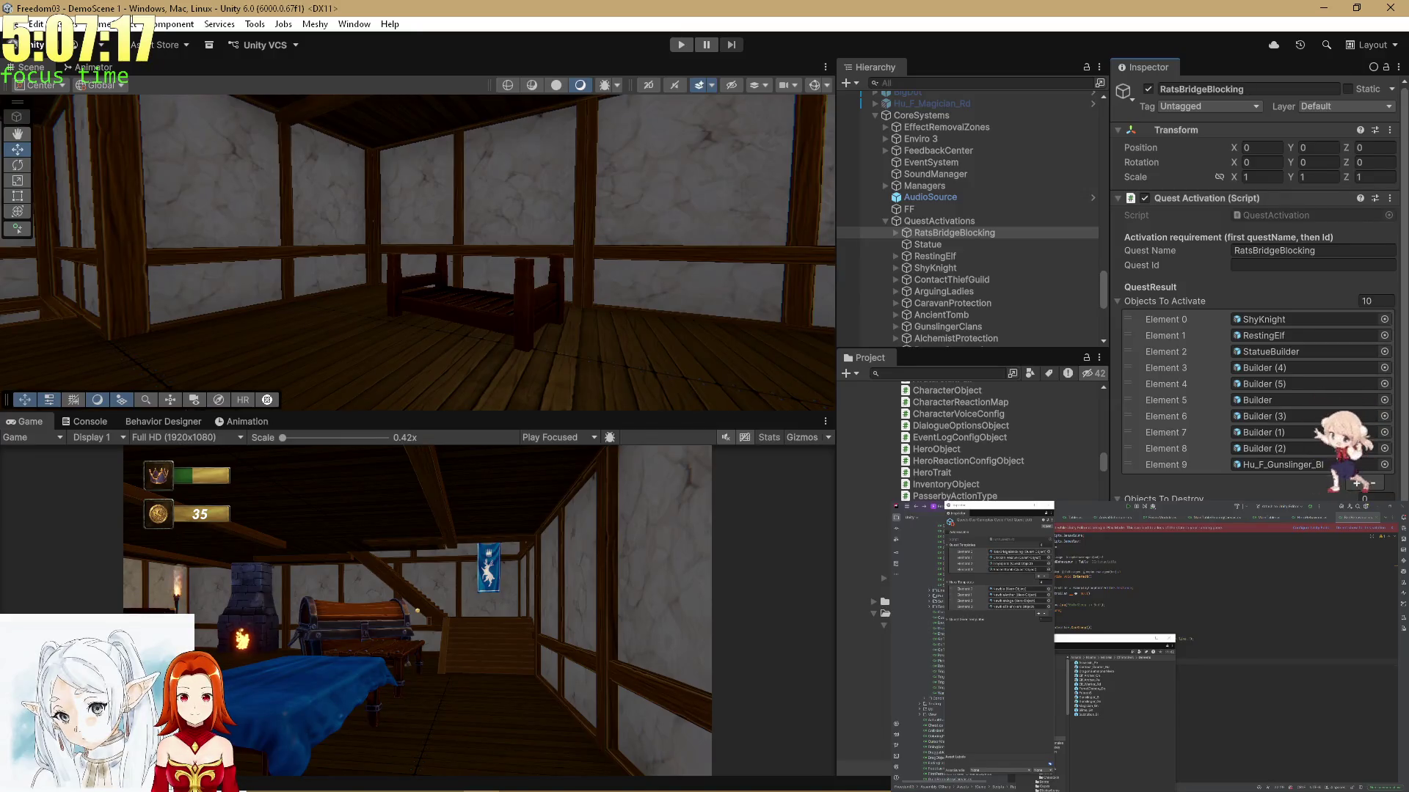
Scroll through RatsBridgeBlocking's quest activation lists and set Heroes To Spawn to 5 entries
{"action": "scroll", "coordinate": [883, 593], "scroll_direction": "down", "scroll_amount": 3}
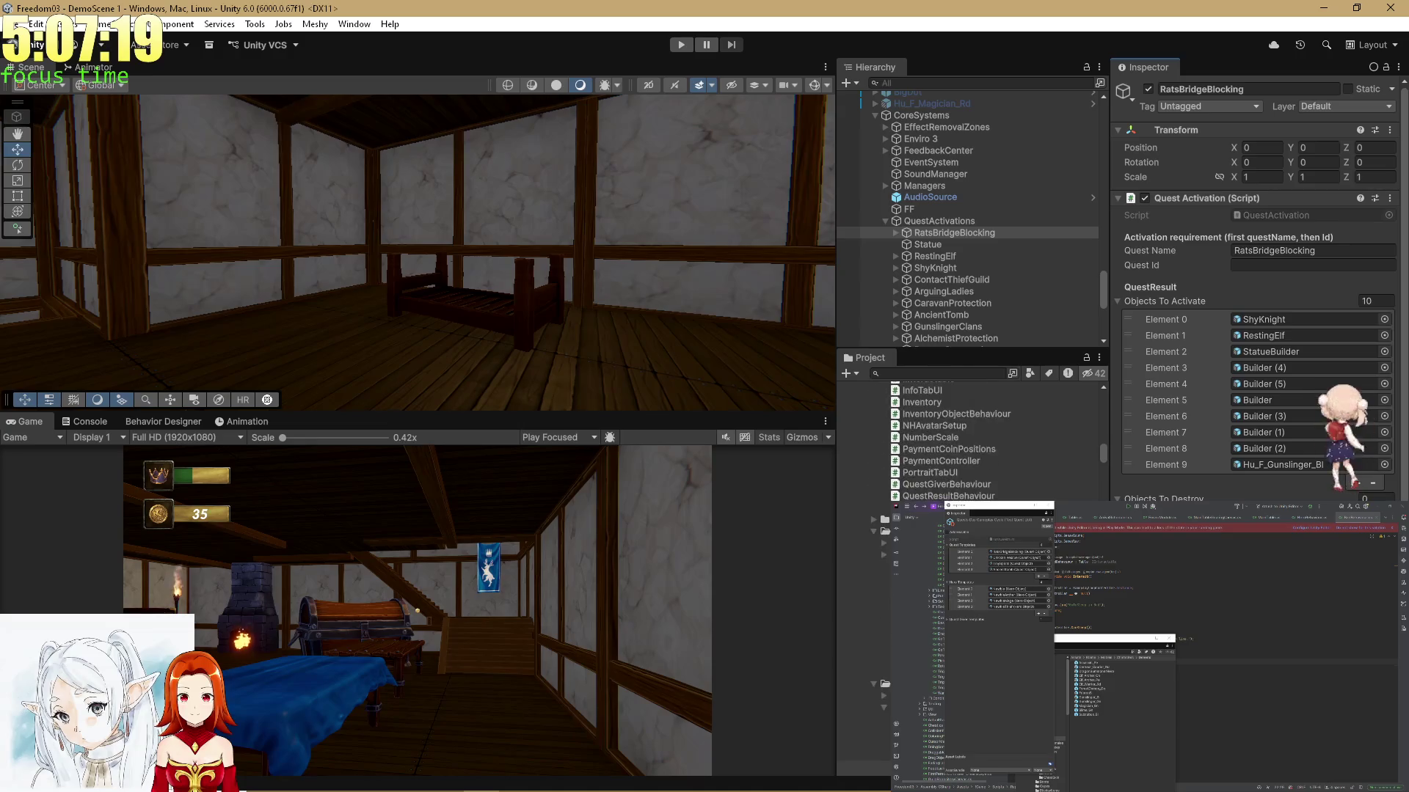
{"action": "scroll", "coordinate": [883, 512], "scroll_direction": "down", "scroll_amount": 5}
{"action": "scroll", "coordinate": [954, 440], "scroll_direction": "down", "scroll_amount": 5}
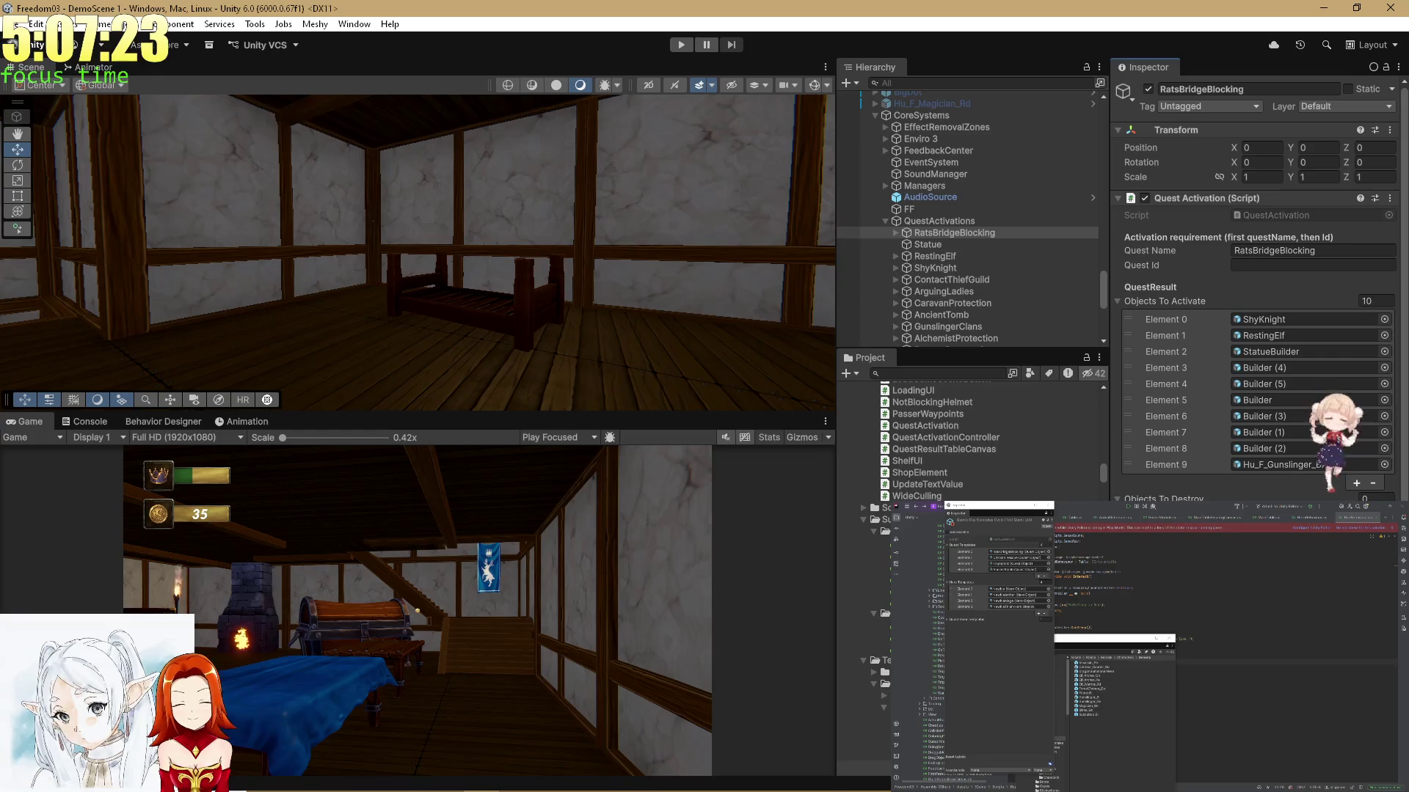
{"action": "type", "text": "1"}
{"action": "key", "text": "BackSpace"}
{"action": "type", "text": "5"}
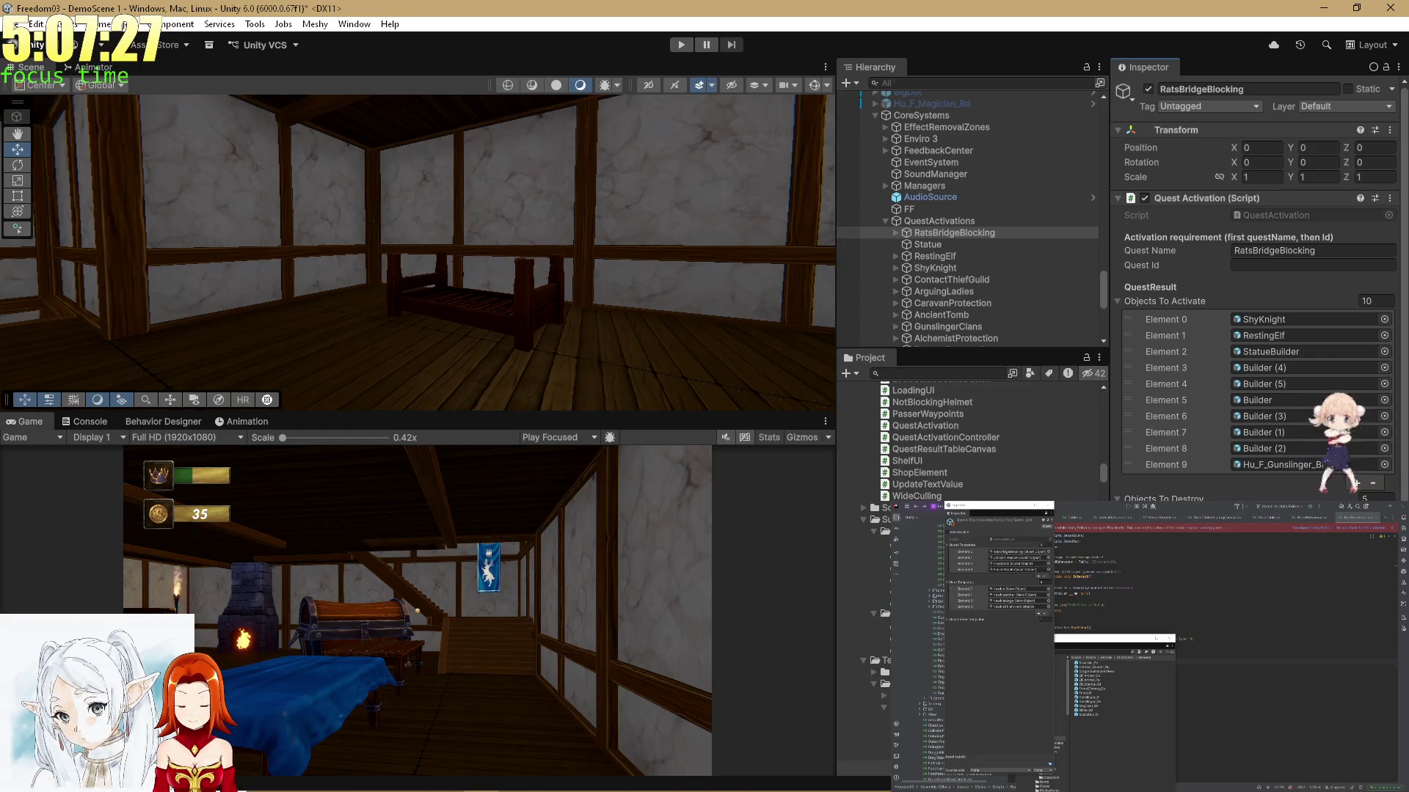
{"action": "scroll", "coordinate": [873, 499], "scroll_direction": "up", "scroll_amount": 5}
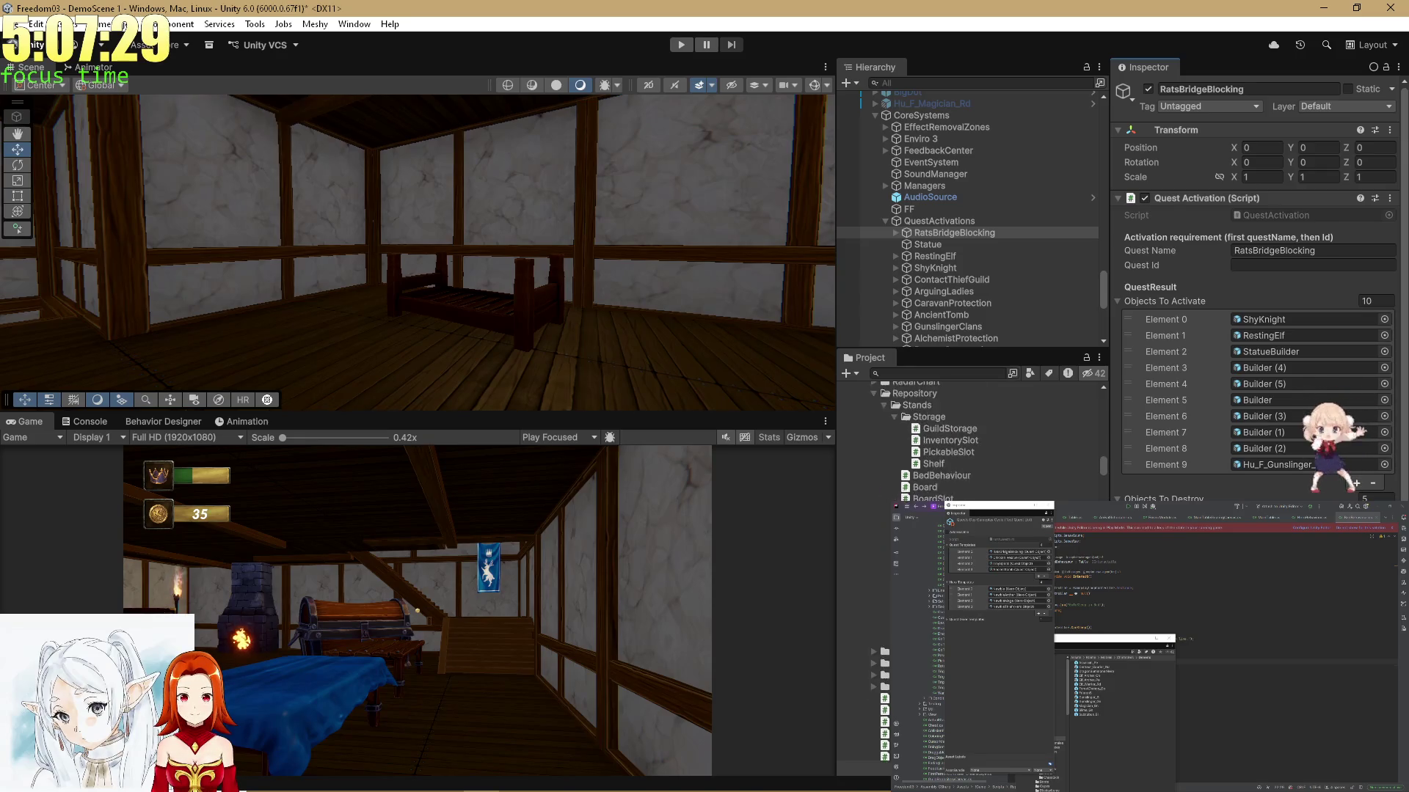
{"action": "scroll", "coordinate": [883, 549], "scroll_direction": "down", "scroll_amount": 5}
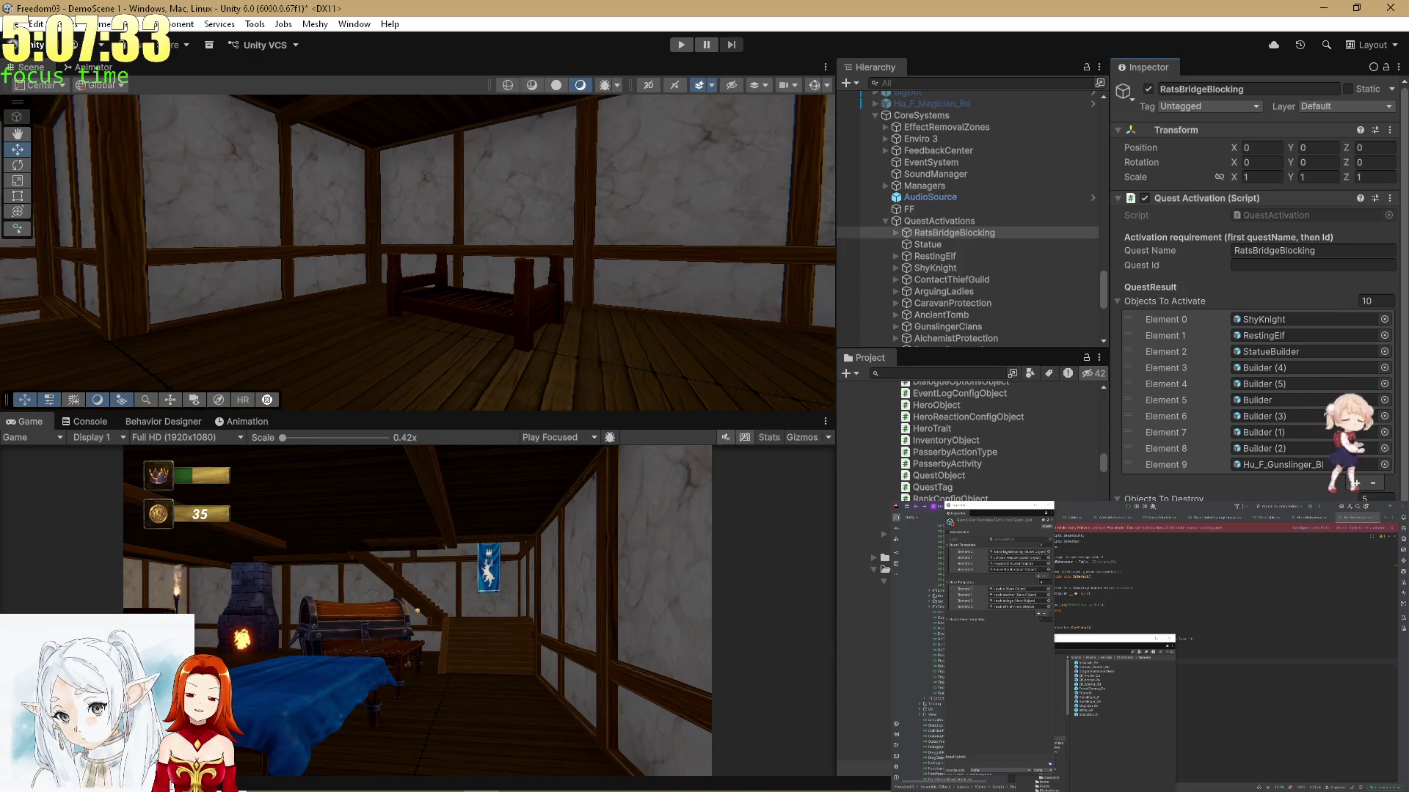
{"action": "scroll", "coordinate": [884, 549], "scroll_direction": "down", "scroll_amount": 5}
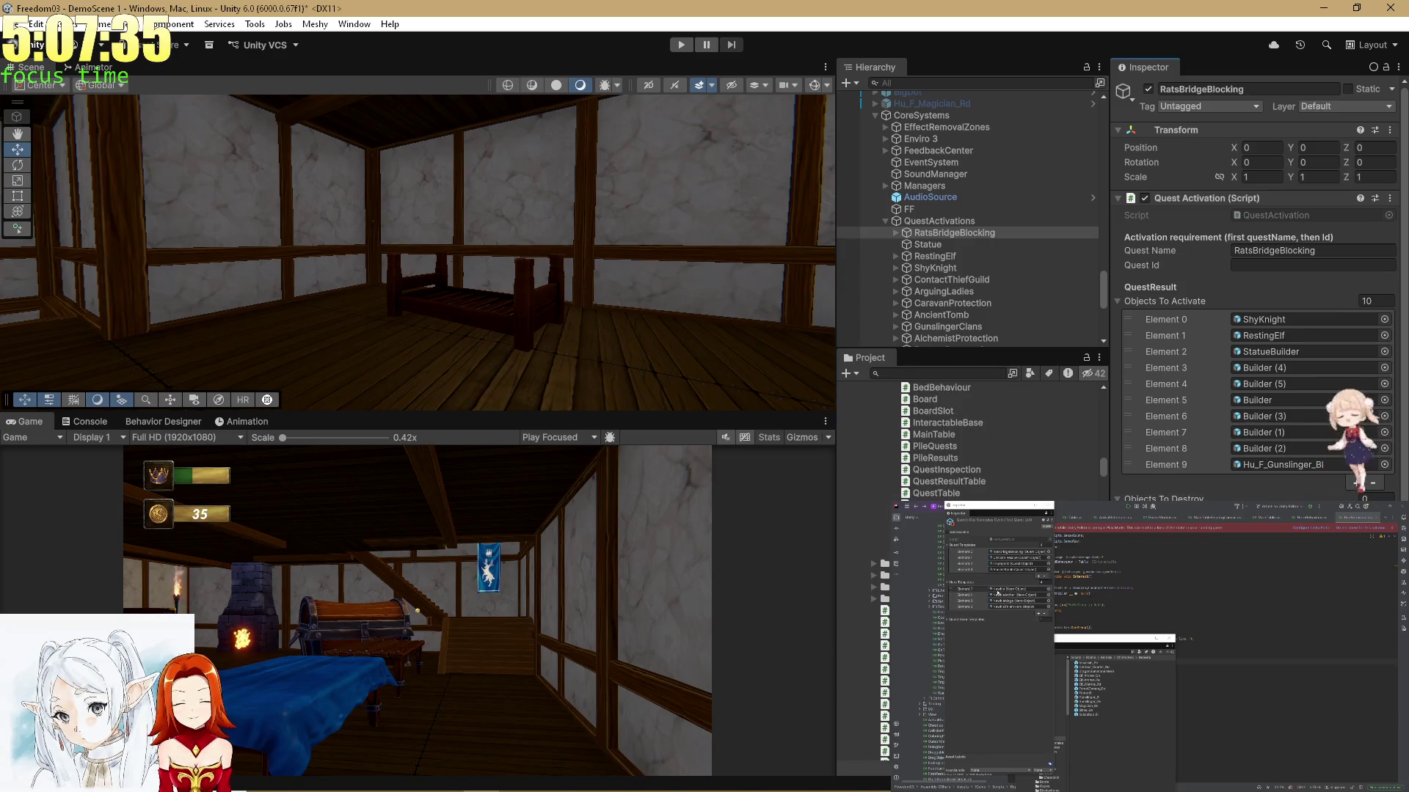
Ping the NewbieArcher hero asset in the Project and lock the Inspector on RatsBridgeBlocking
{"action": "left_click", "coordinate": [996, 595]}
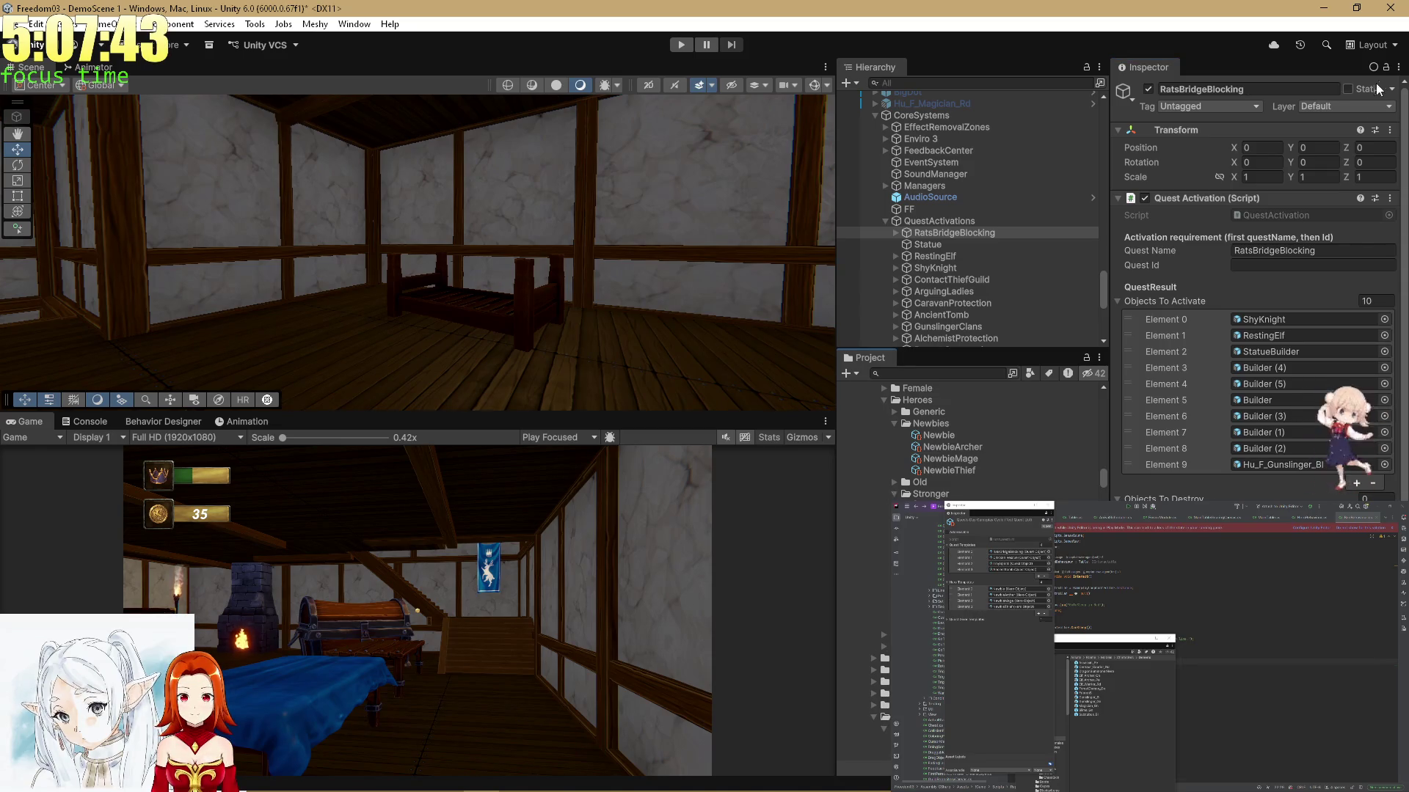
{"action": "left_click", "coordinate": [1386, 67]}
{"action": "left_click", "coordinate": [863, 528]}
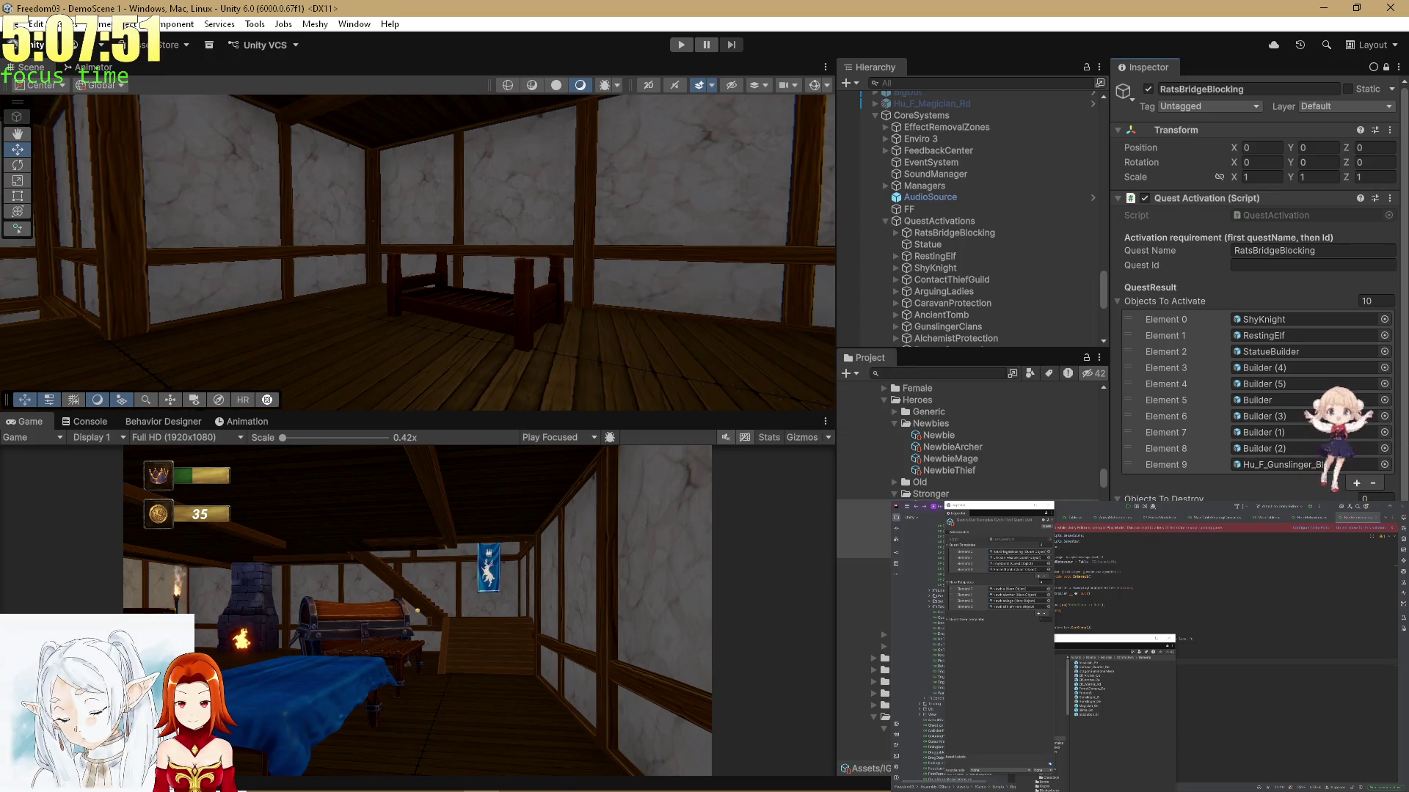
{"action": "scroll", "coordinate": [1258, 293], "scroll_direction": "down", "scroll_amount": 3}
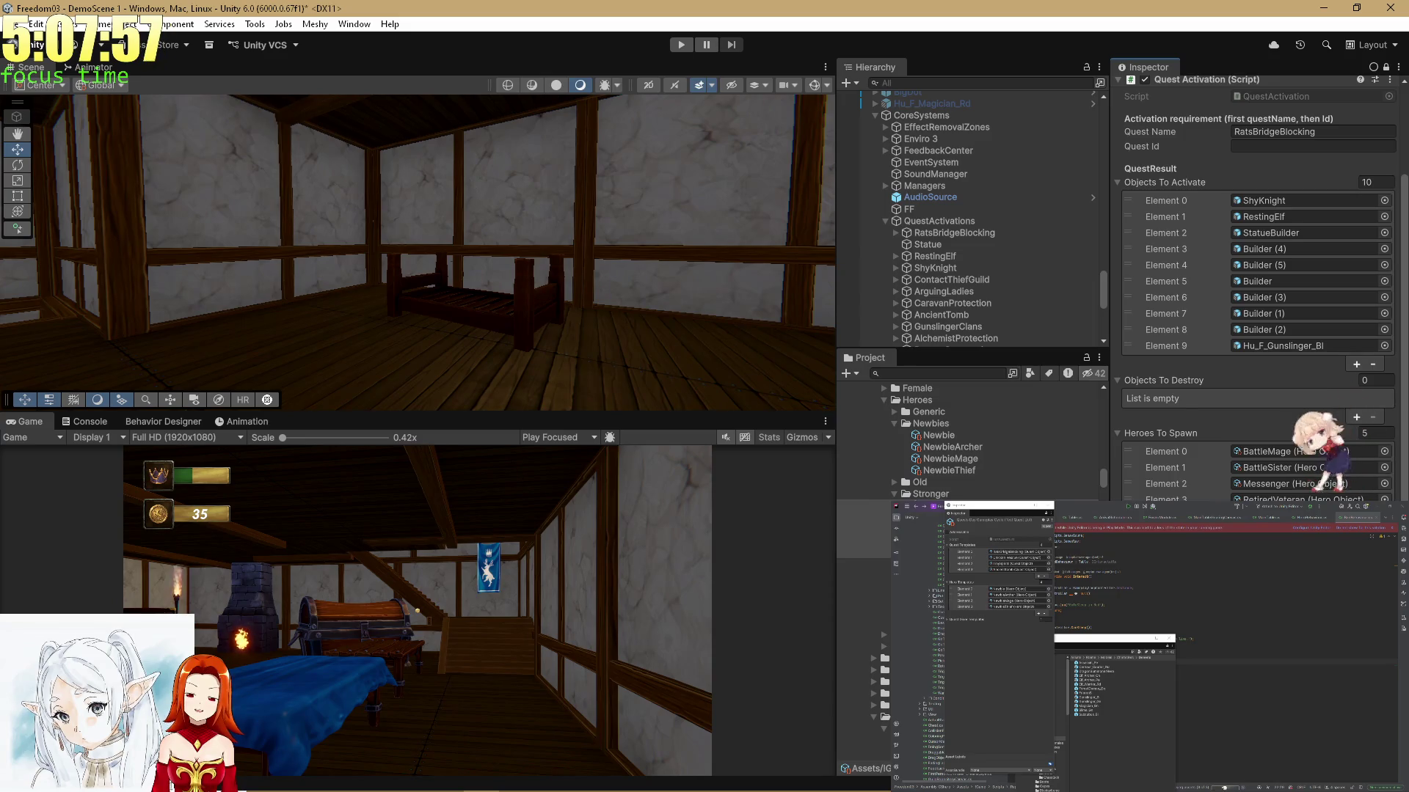
{"action": "scroll", "coordinate": [968, 440], "scroll_direction": "down", "scroll_amount": 10}
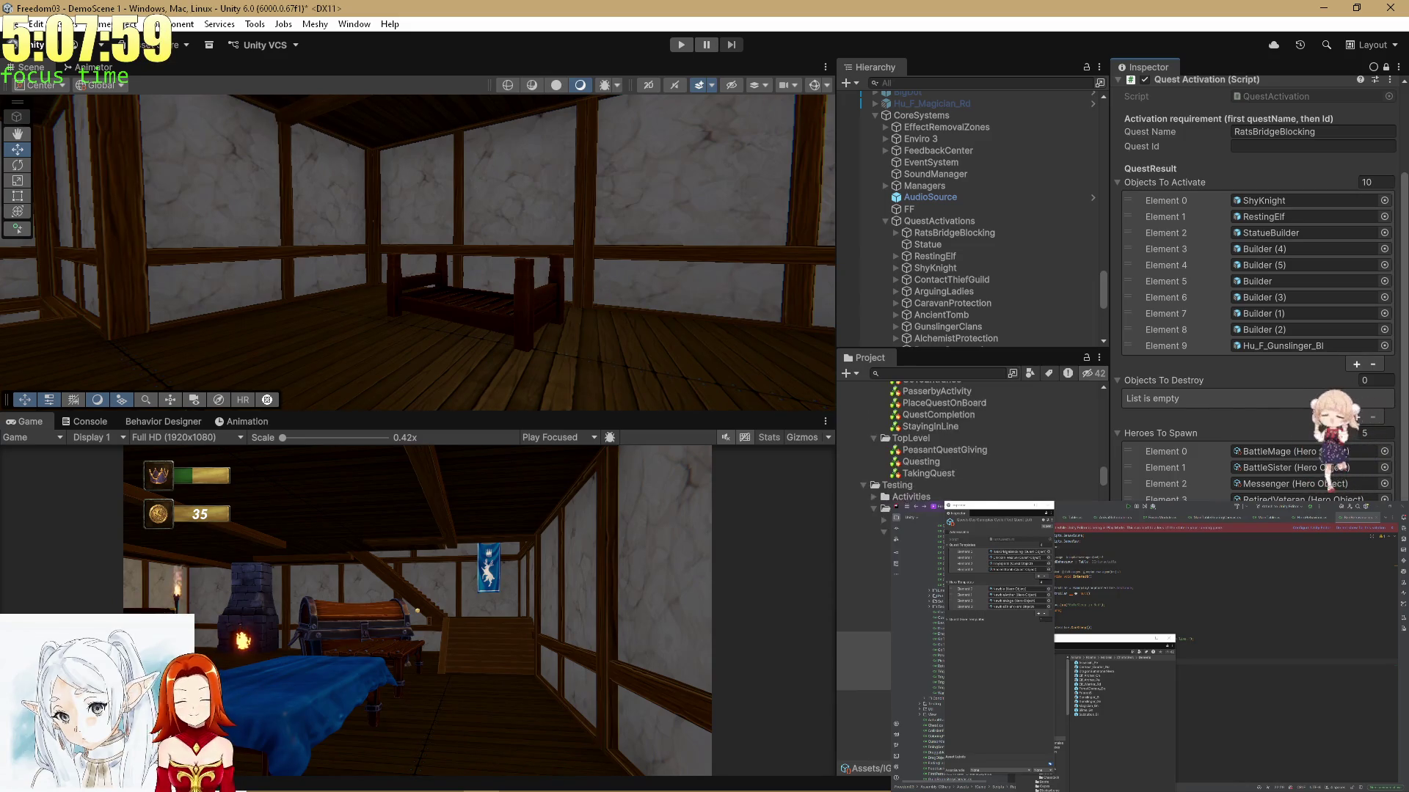
{"action": "scroll", "coordinate": [884, 430], "scroll_direction": "down", "scroll_amount": 5}
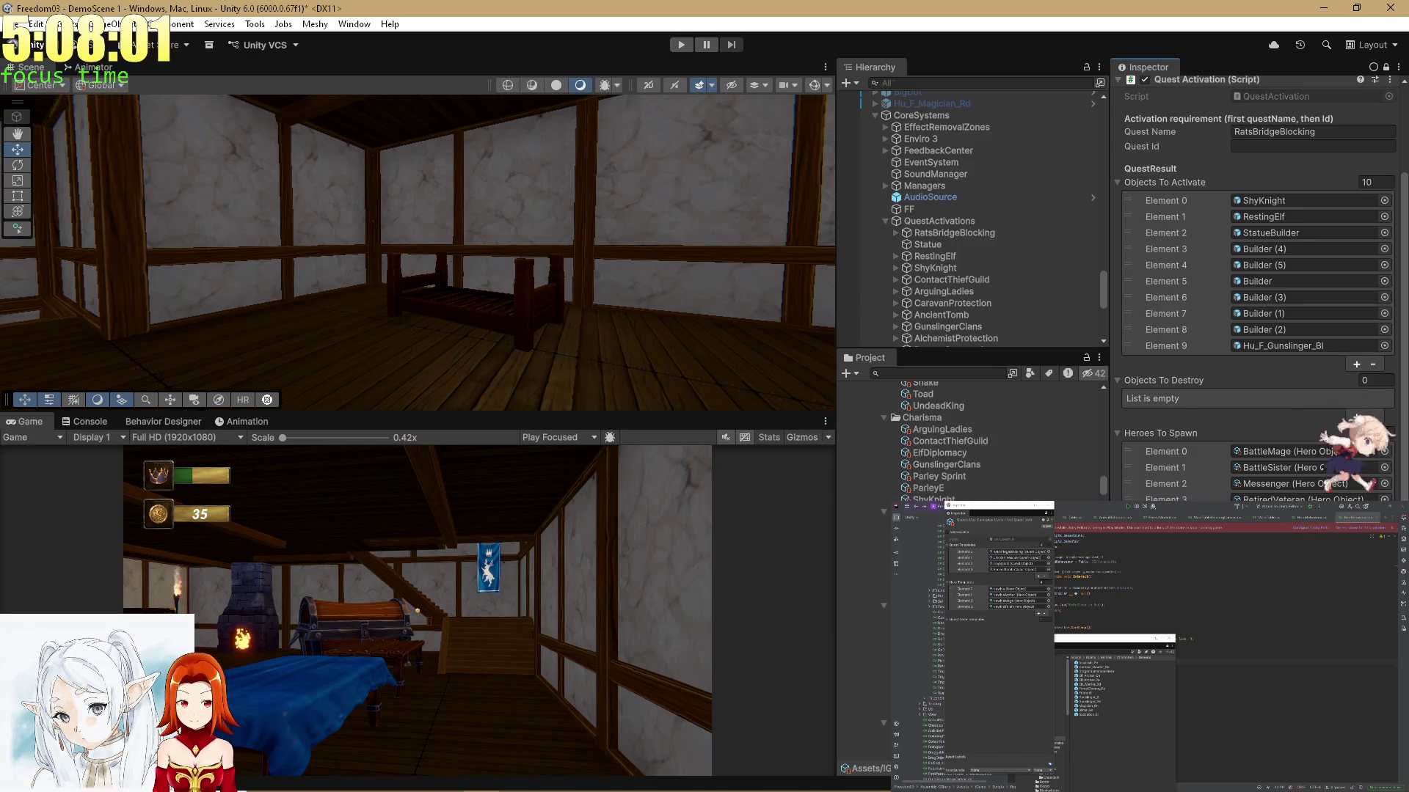
{"action": "scroll", "coordinate": [968, 441], "scroll_direction": "up", "scroll_amount": 4}
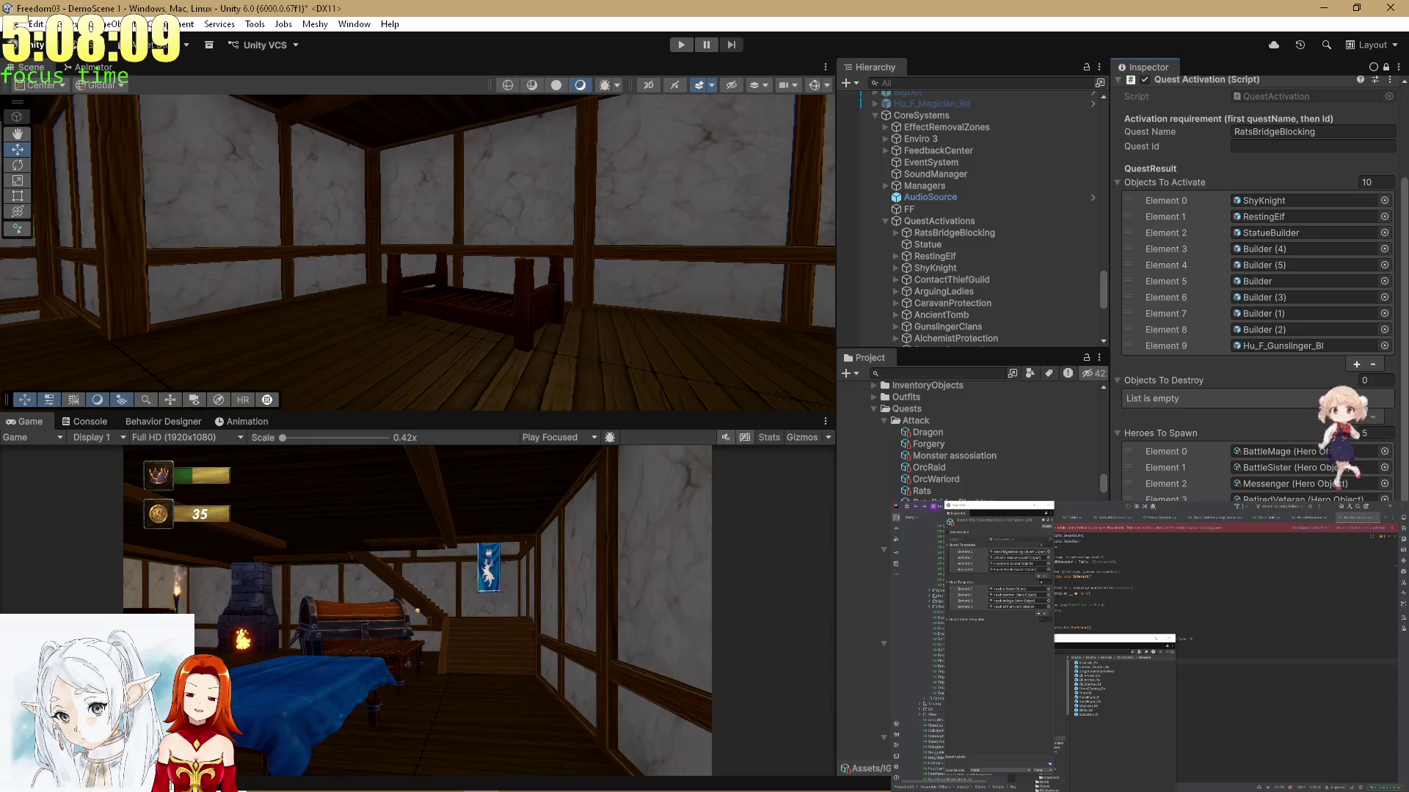
{"action": "scroll", "coordinate": [963, 496], "scroll_direction": "down", "scroll_amount": 3}
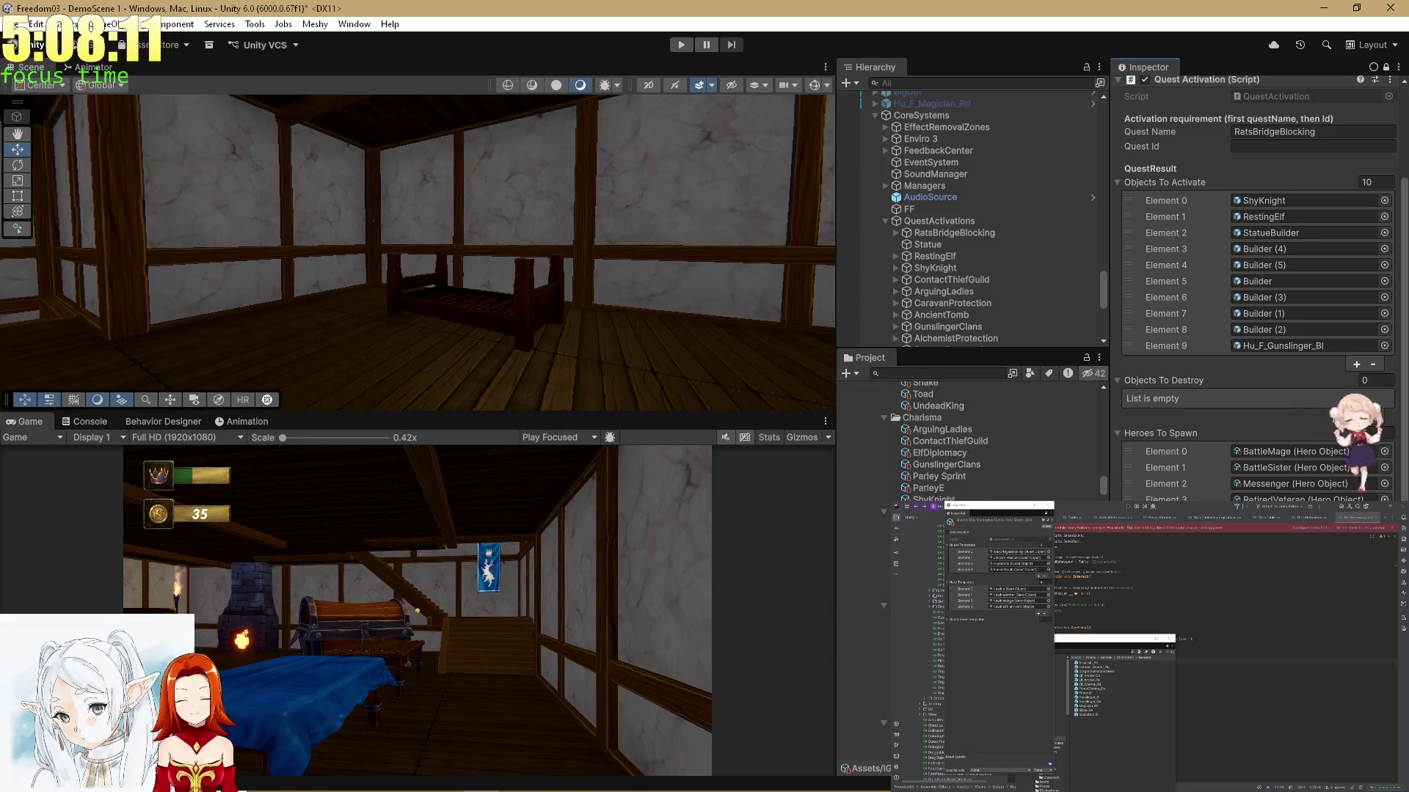
{"action": "scroll", "coordinate": [953, 440], "scroll_direction": "down", "scroll_amount": 5}
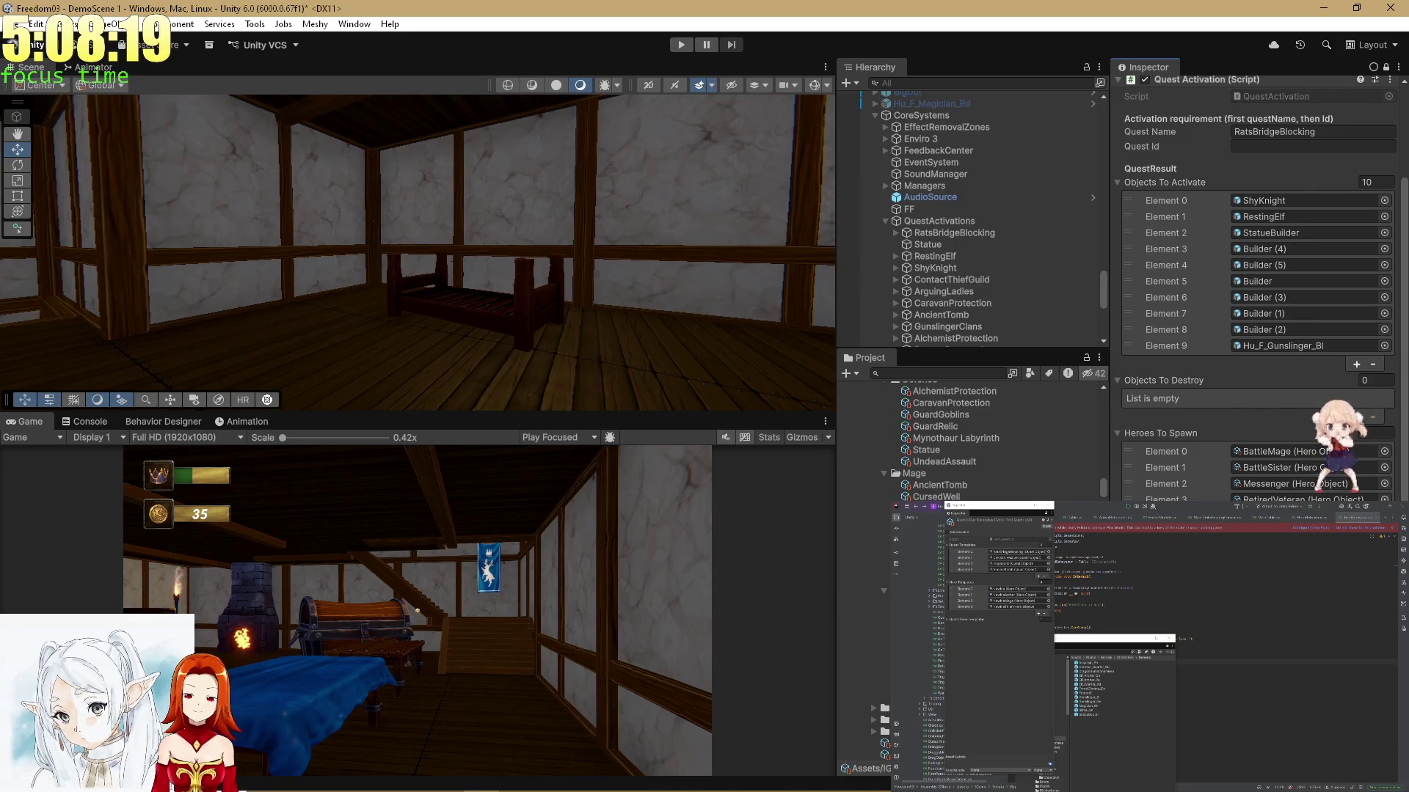
{"action": "scroll", "coordinate": [968, 441], "scroll_direction": "up", "scroll_amount": 3}
{"action": "scroll", "coordinate": [968, 440], "scroll_direction": "up", "scroll_amount": 3}
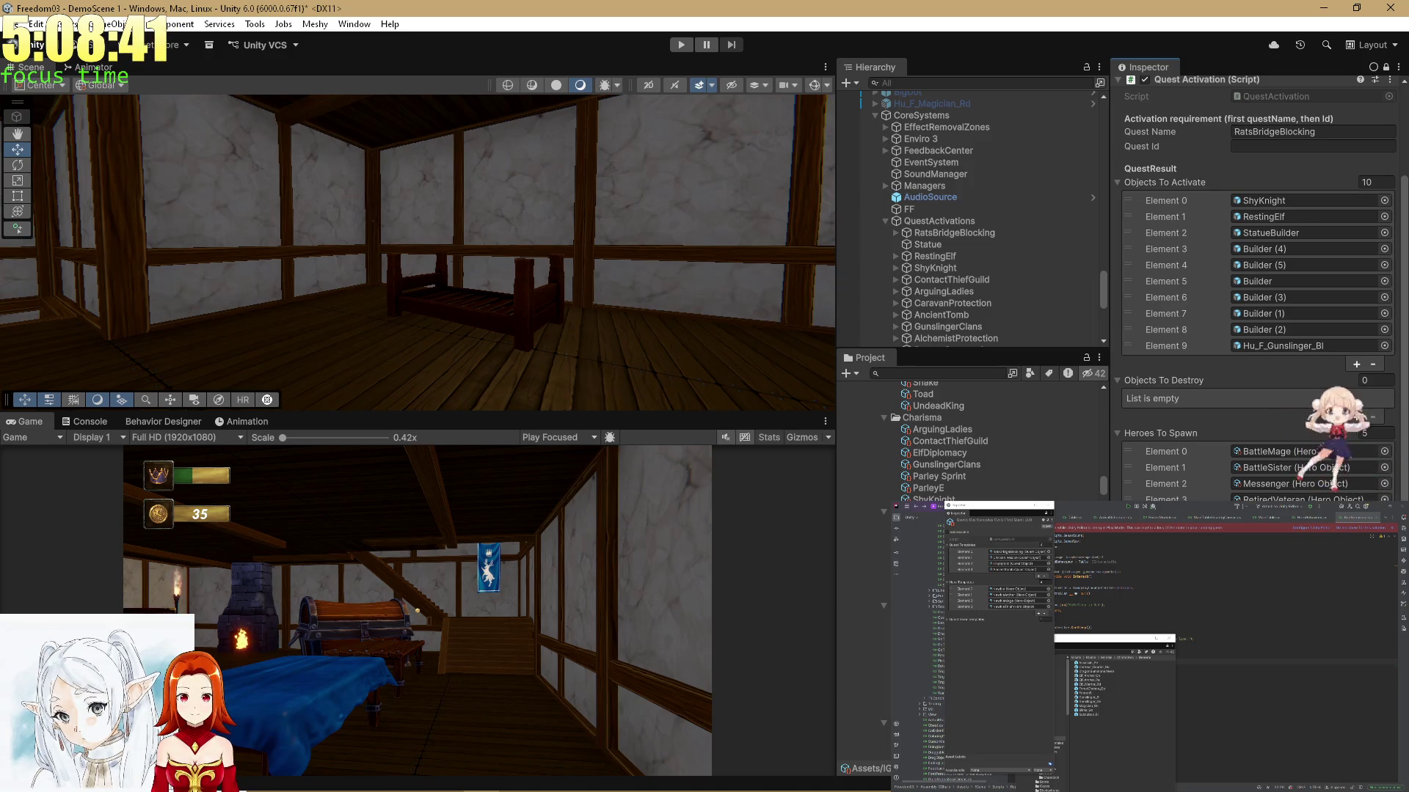
{"action": "scroll", "coordinate": [969, 440], "scroll_direction": "up", "scroll_amount": 6}
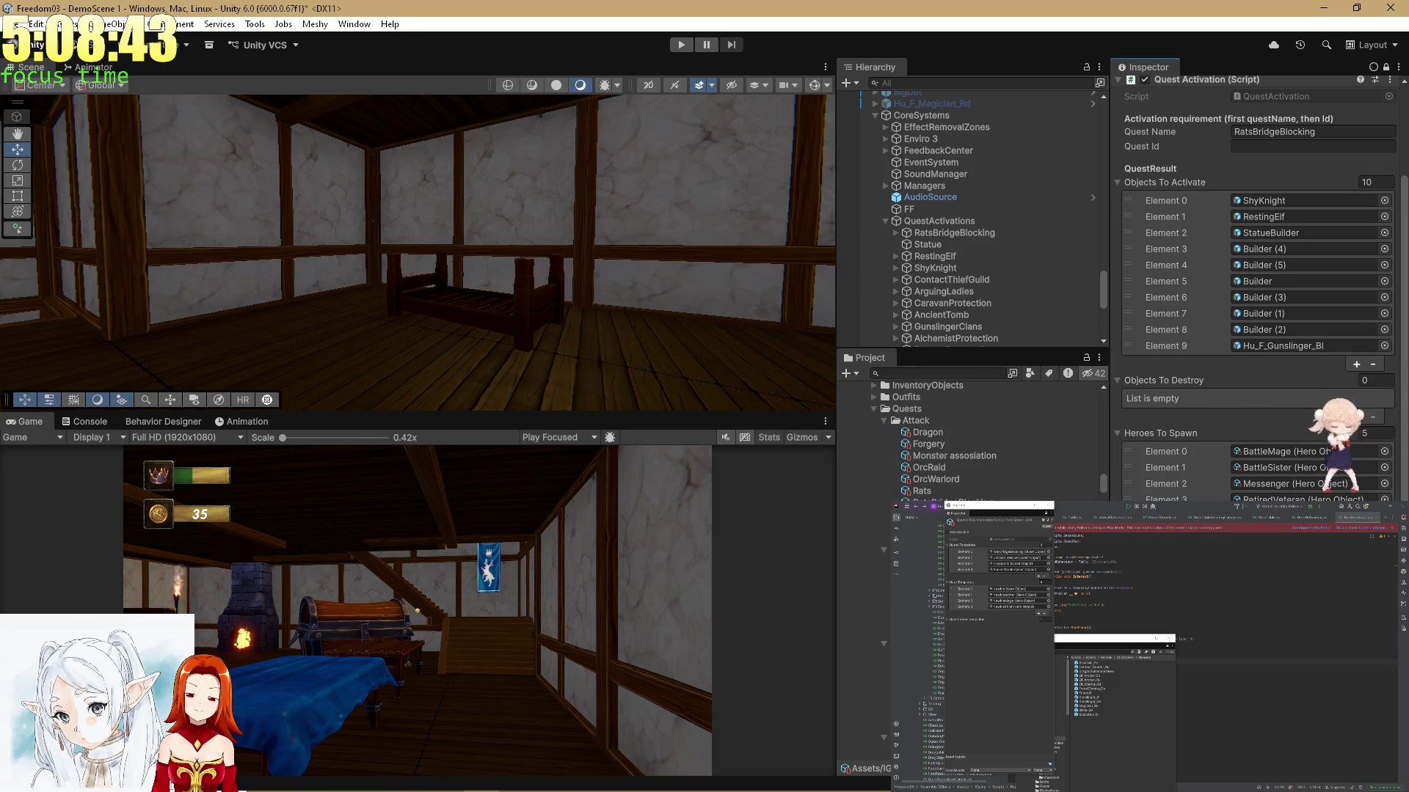
{"action": "scroll", "coordinate": [968, 440], "scroll_direction": "down", "scroll_amount": 6}
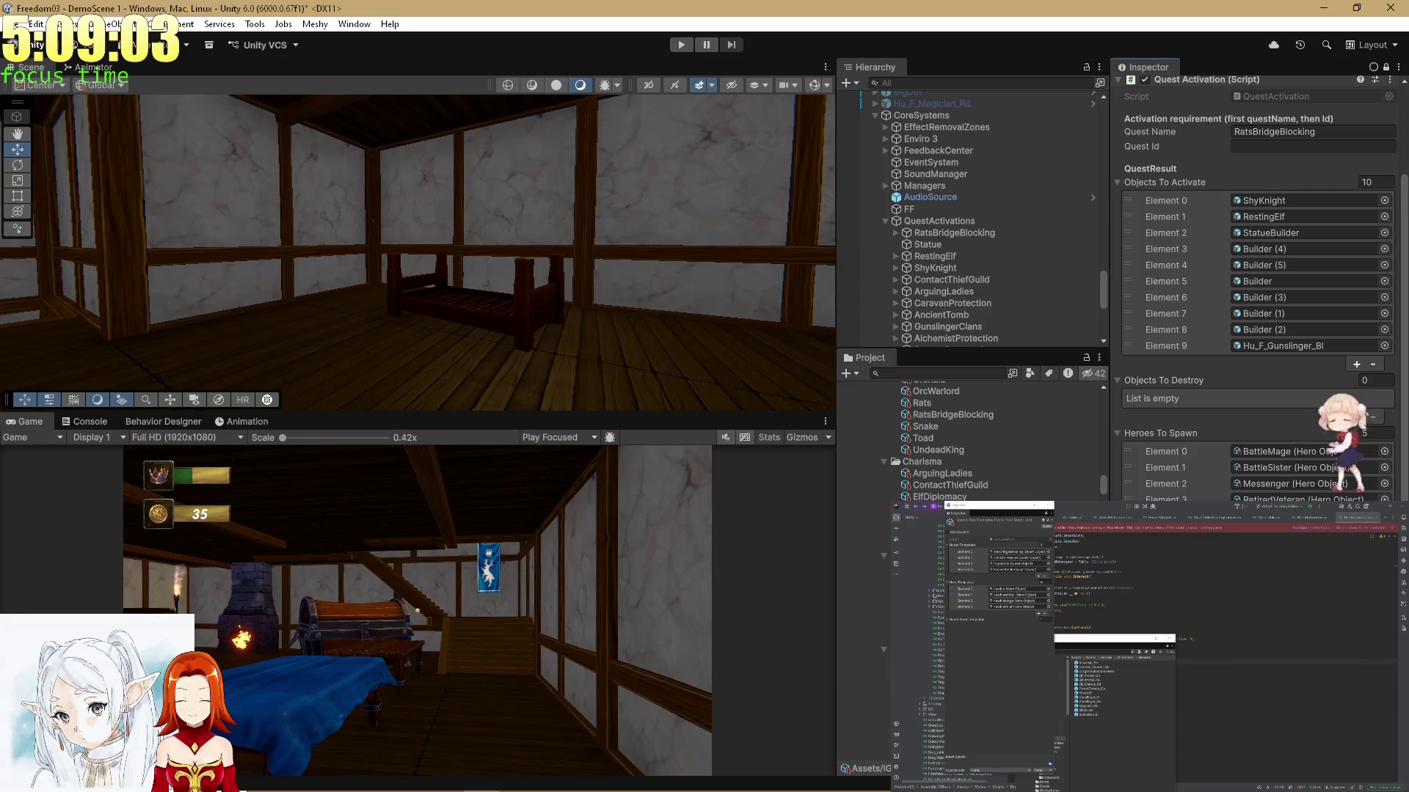
{"action": "scroll", "coordinate": [968, 440], "scroll_direction": "up", "scroll_amount": 3}
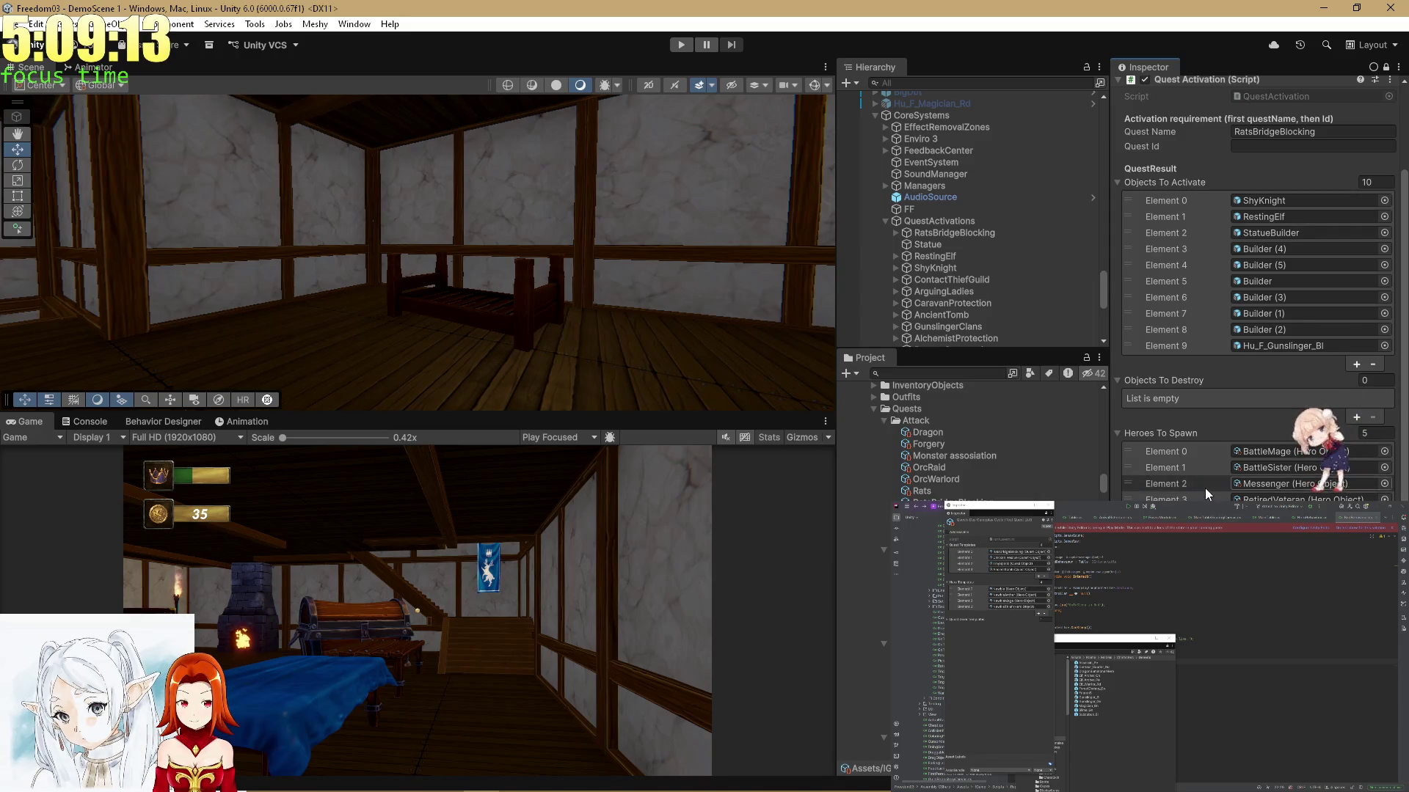
{"action": "scroll", "coordinate": [1204, 487], "scroll_direction": "up", "scroll_amount": 3}
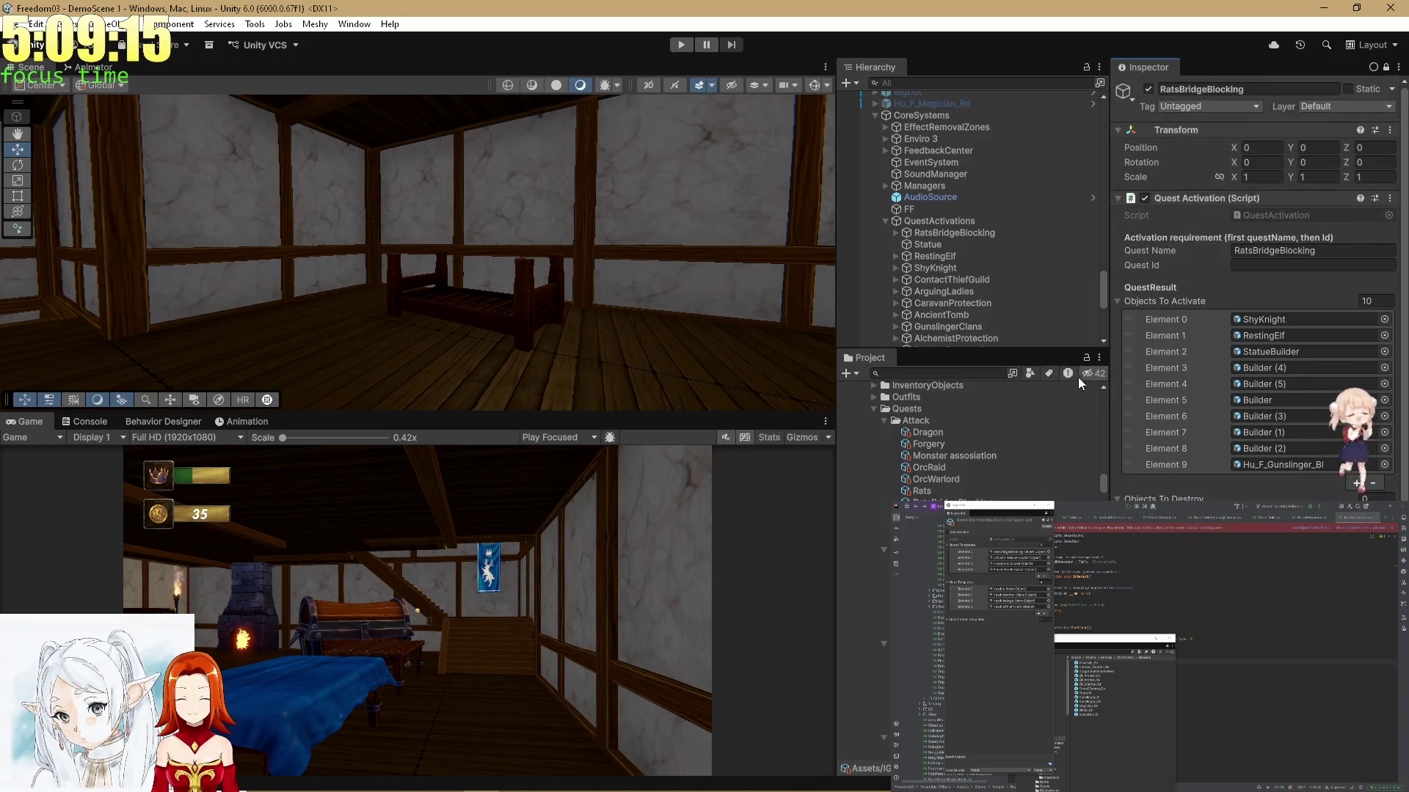
{"action": "scroll", "coordinate": [1019, 297], "scroll_direction": "down", "scroll_amount": 5}
Pick NewbieMage for RatsBridgeBlocking, then browse the Generic heroes folder containing Slime
{"action": "scroll", "coordinate": [1015, 307], "scroll_direction": "down", "scroll_amount": 1}
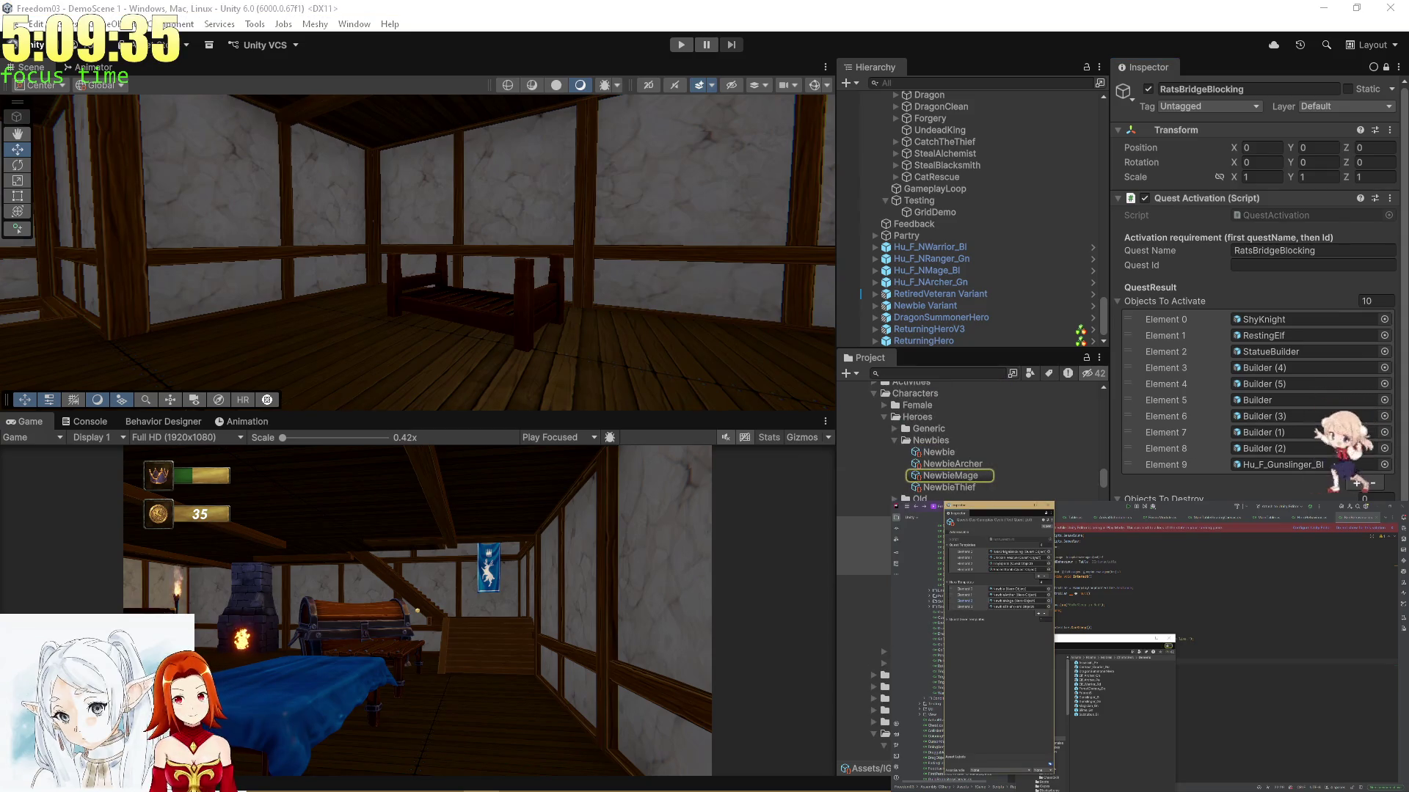
{"action": "left_click", "coordinate": [883, 667]}
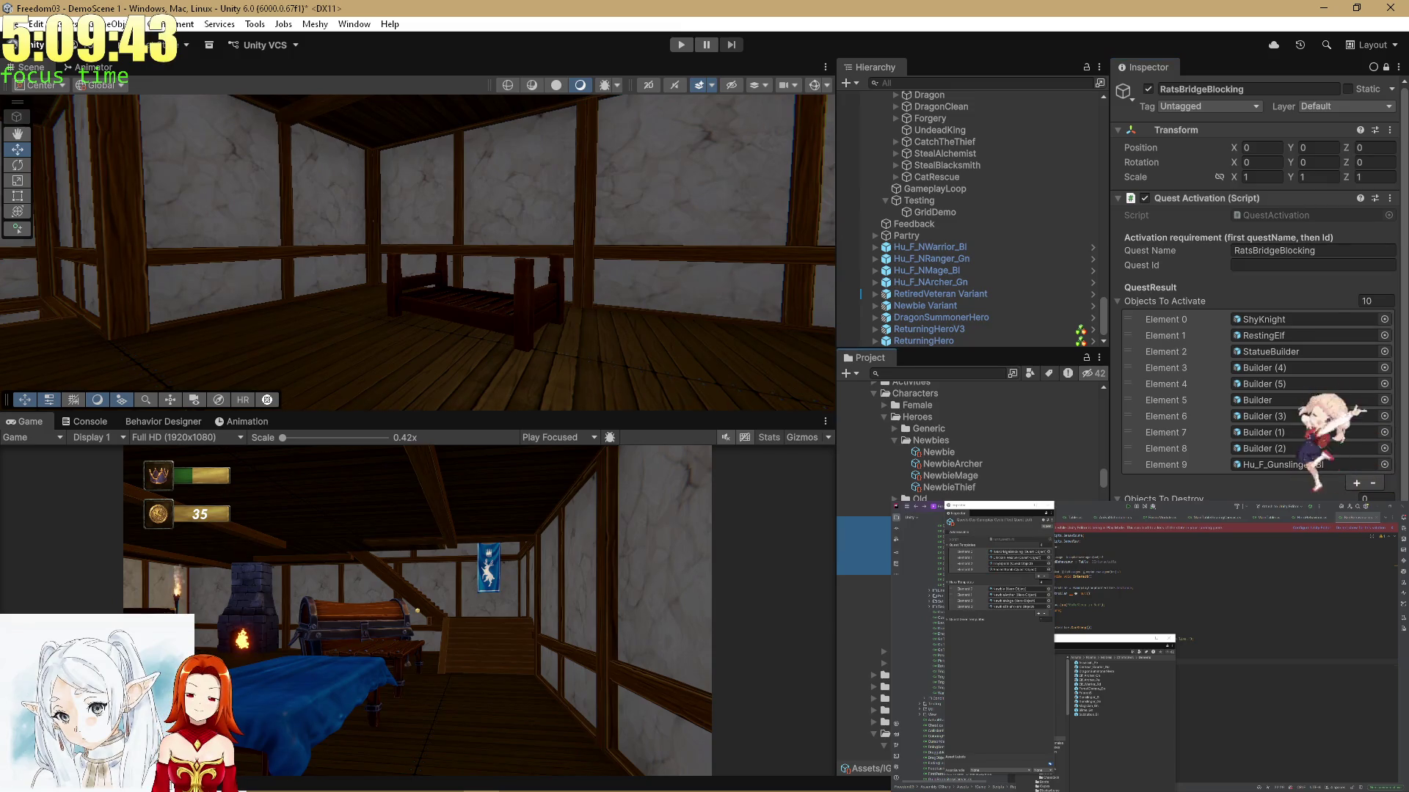
{"action": "left_click", "coordinate": [974, 476]}
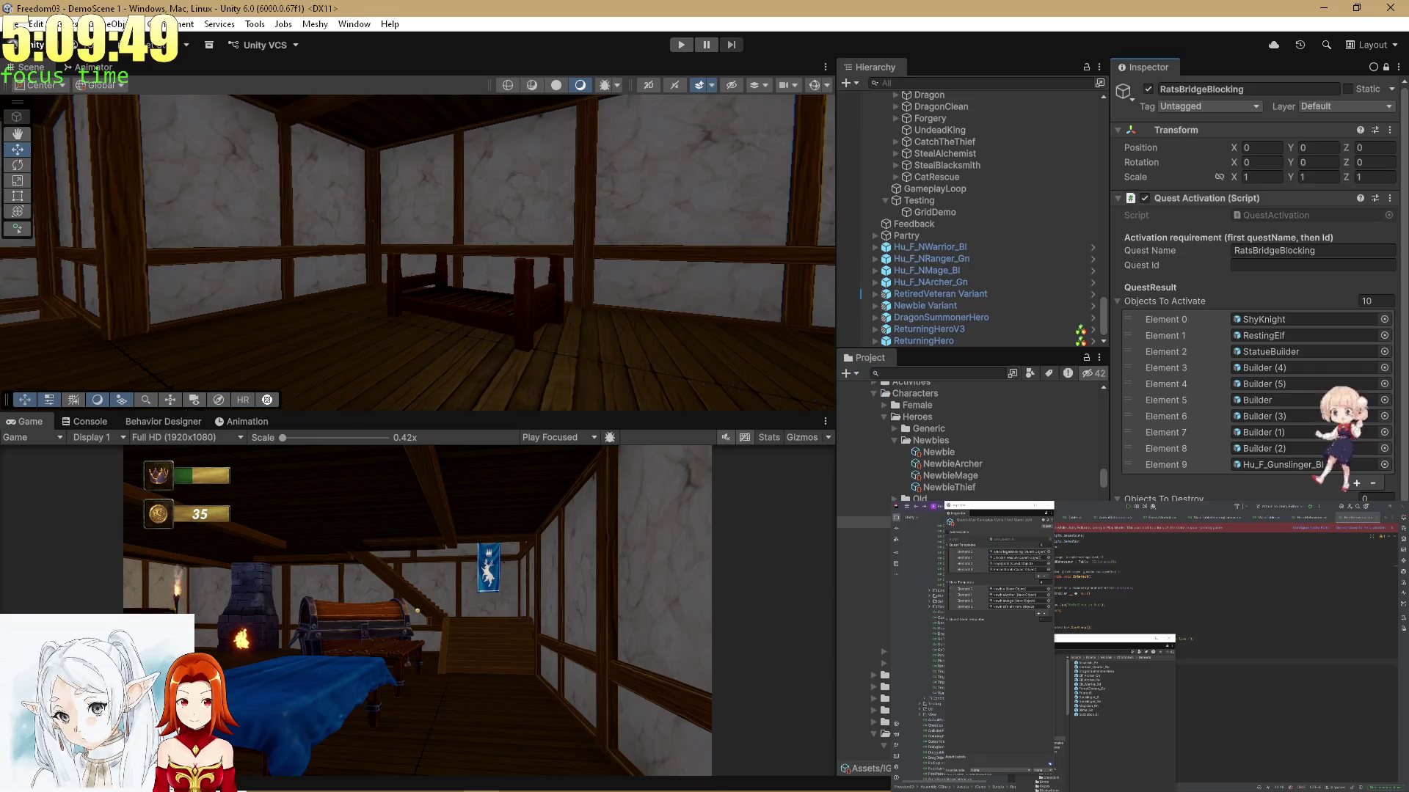
{"action": "left_click", "coordinate": [894, 429]}
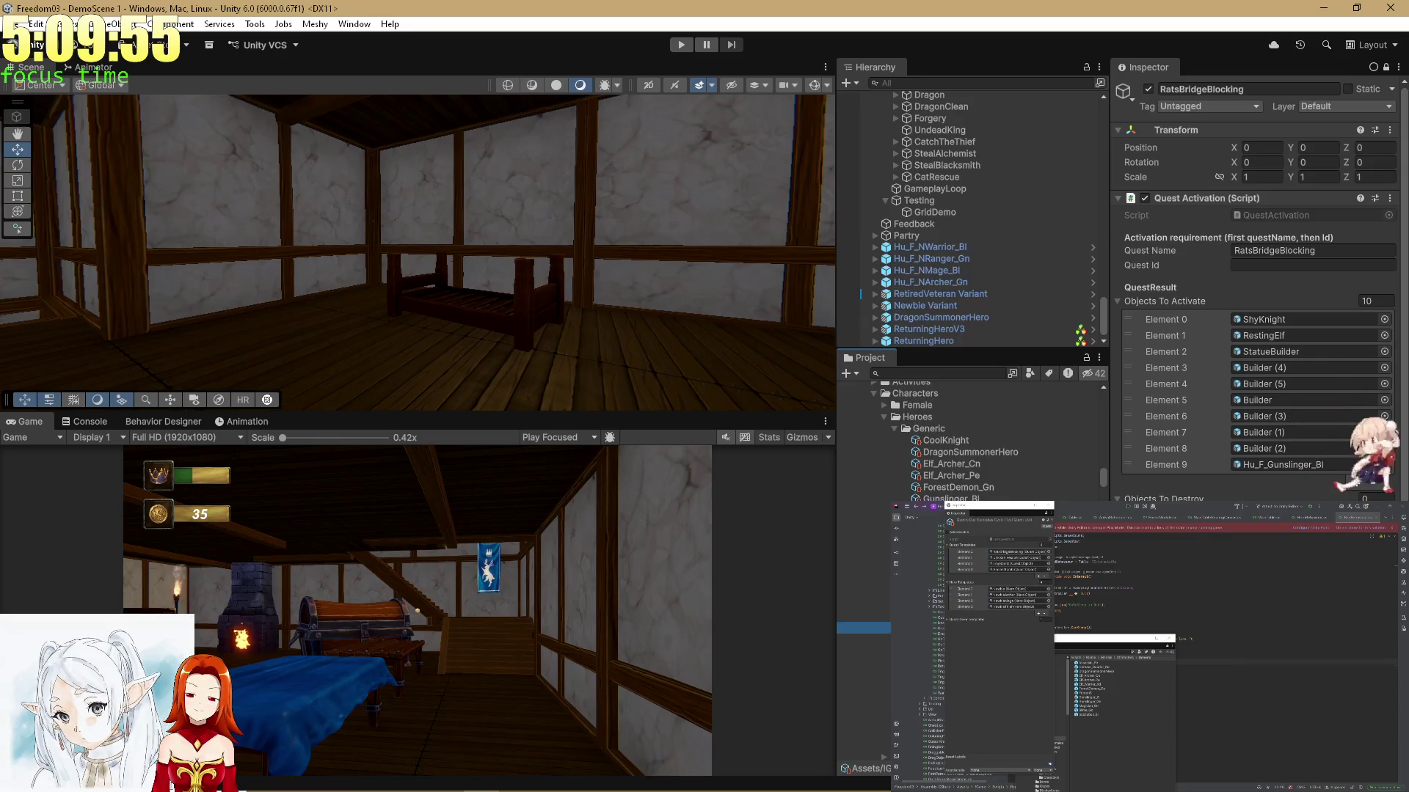
{"action": "scroll", "coordinate": [968, 440], "scroll_direction": "down", "scroll_amount": 3}
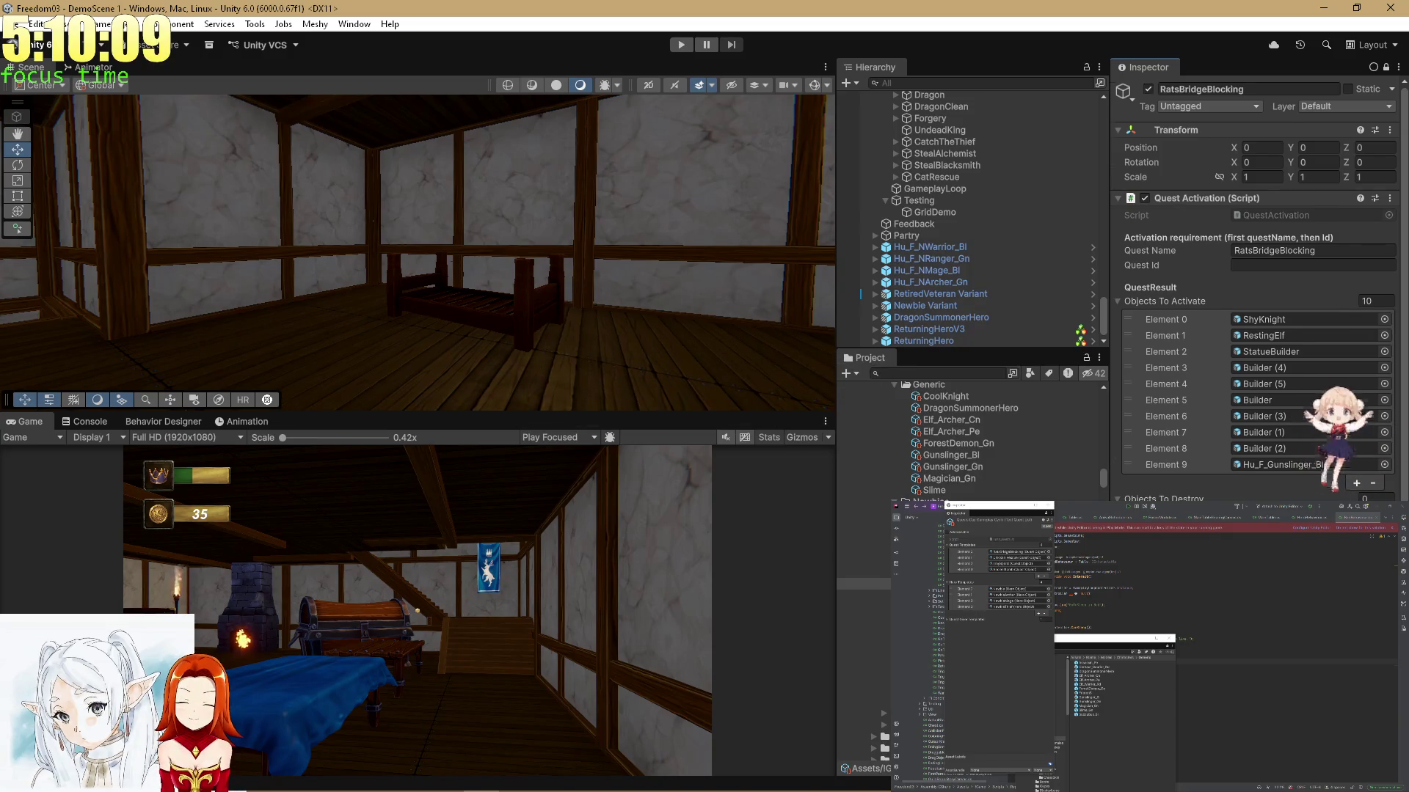
{"action": "scroll", "coordinate": [1258, 294], "scroll_direction": "down", "scroll_amount": 1}
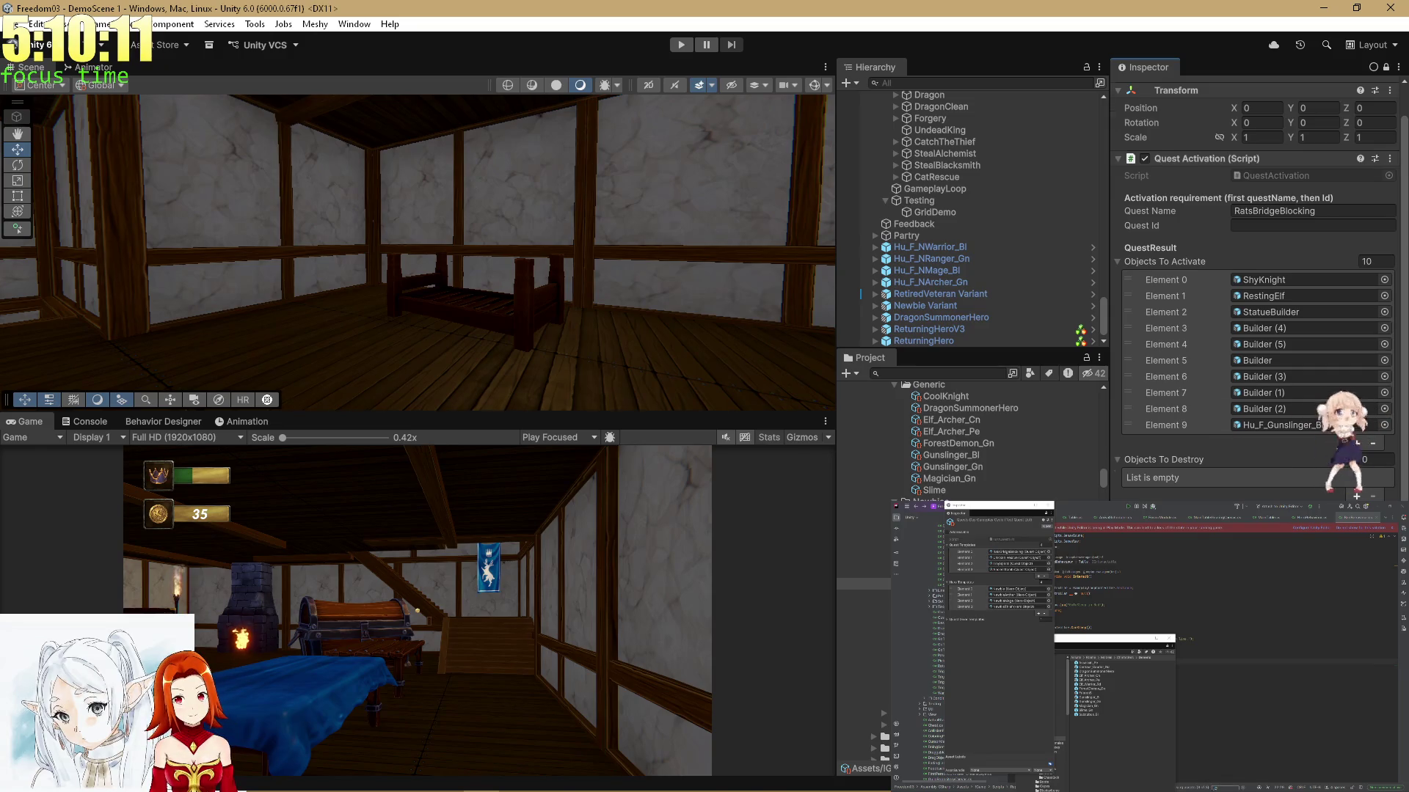
{"action": "scroll", "coordinate": [1259, 293], "scroll_direction": "down", "scroll_amount": 2}
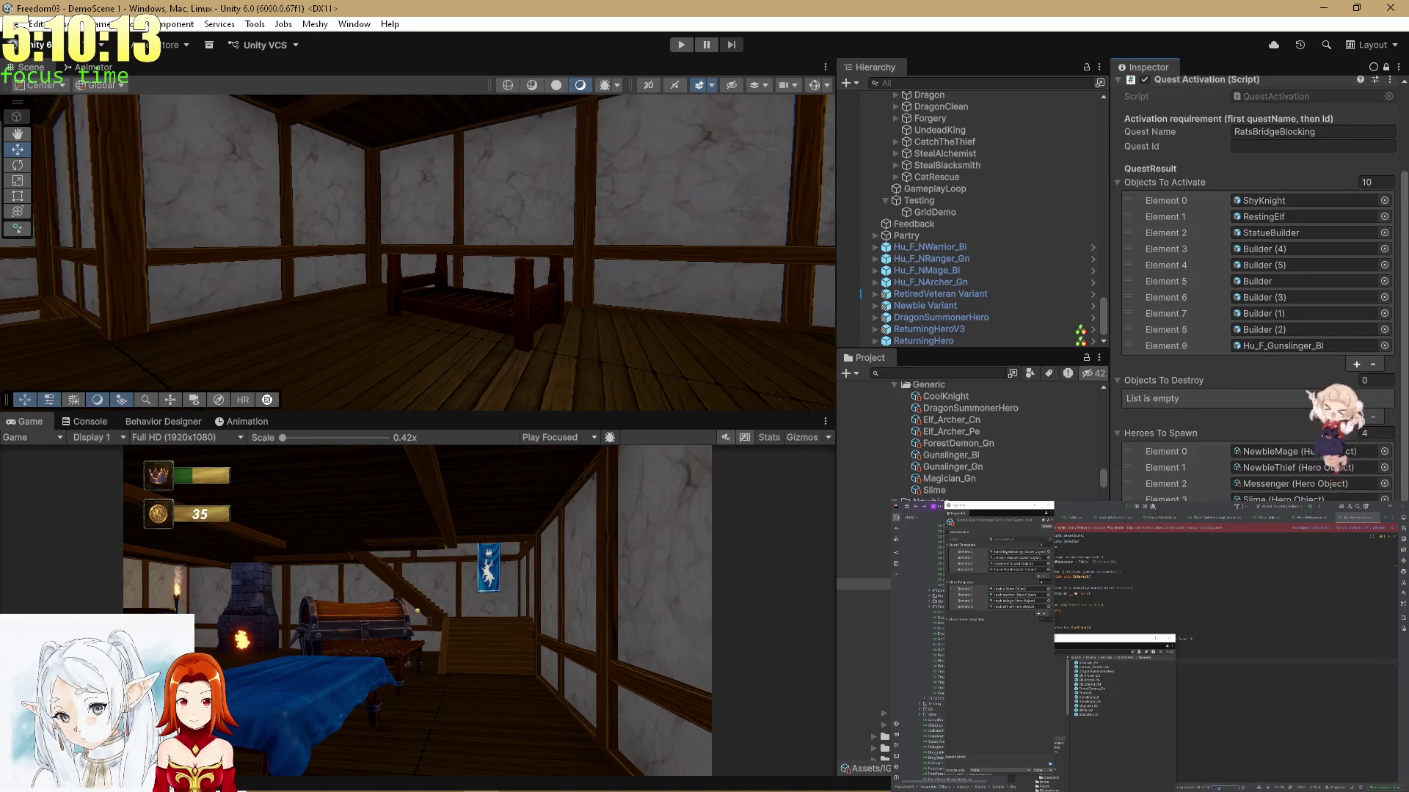
{"action": "scroll", "coordinate": [1258, 293], "scroll_direction": "up", "scroll_amount": 3}
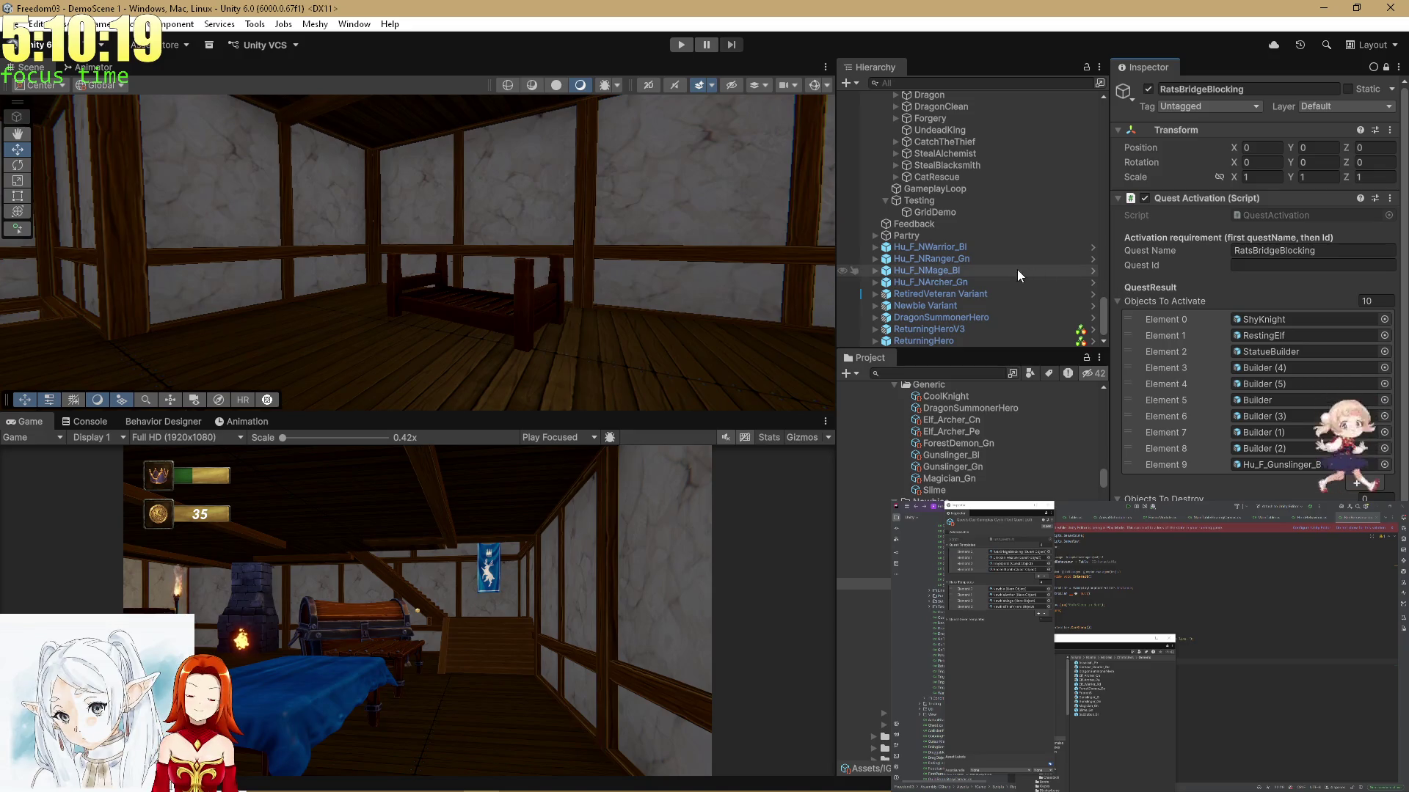
{"action": "left_click", "coordinate": [933, 204]}
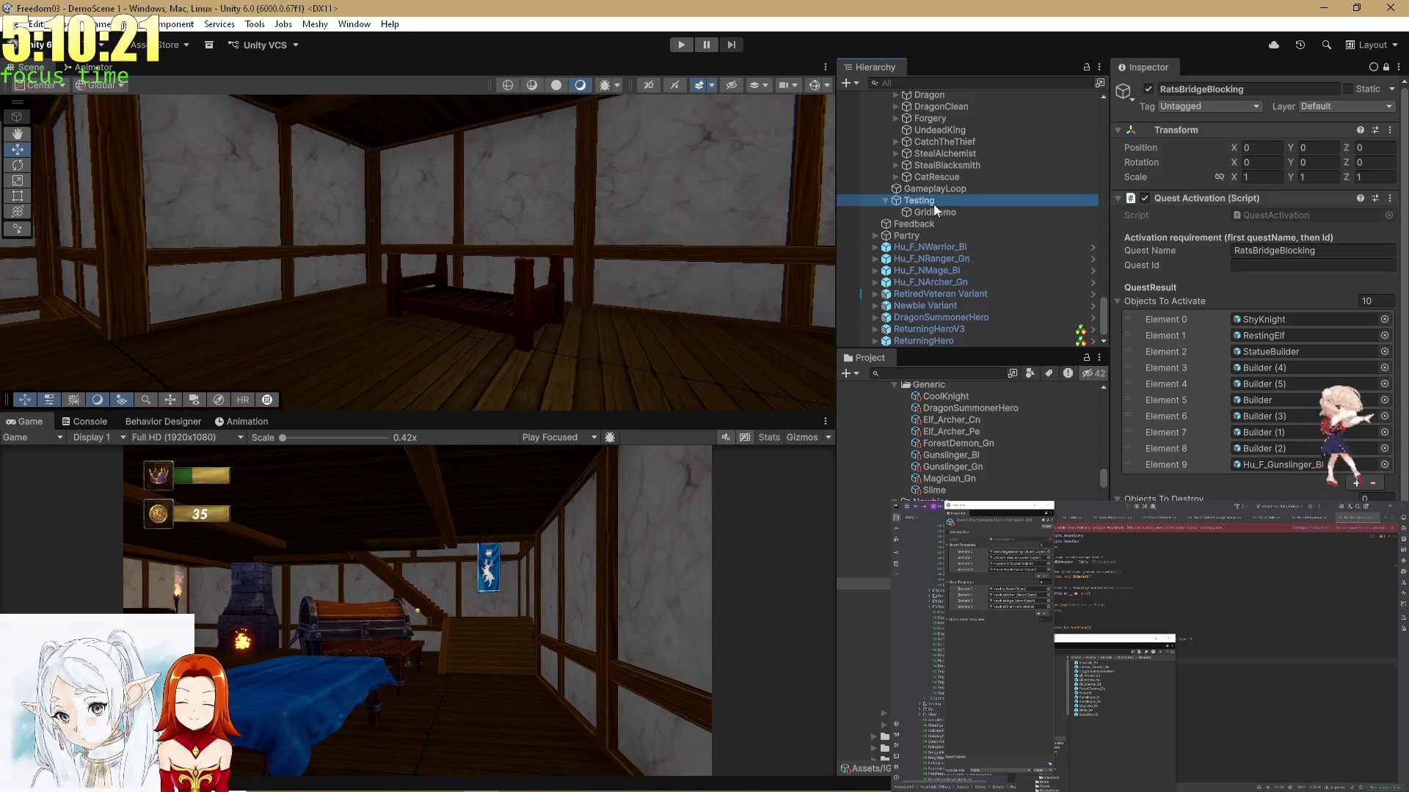
Select the GameplayLoop object and open its GameplayLoopController script in Rider
{"action": "left_click", "coordinate": [936, 189]}
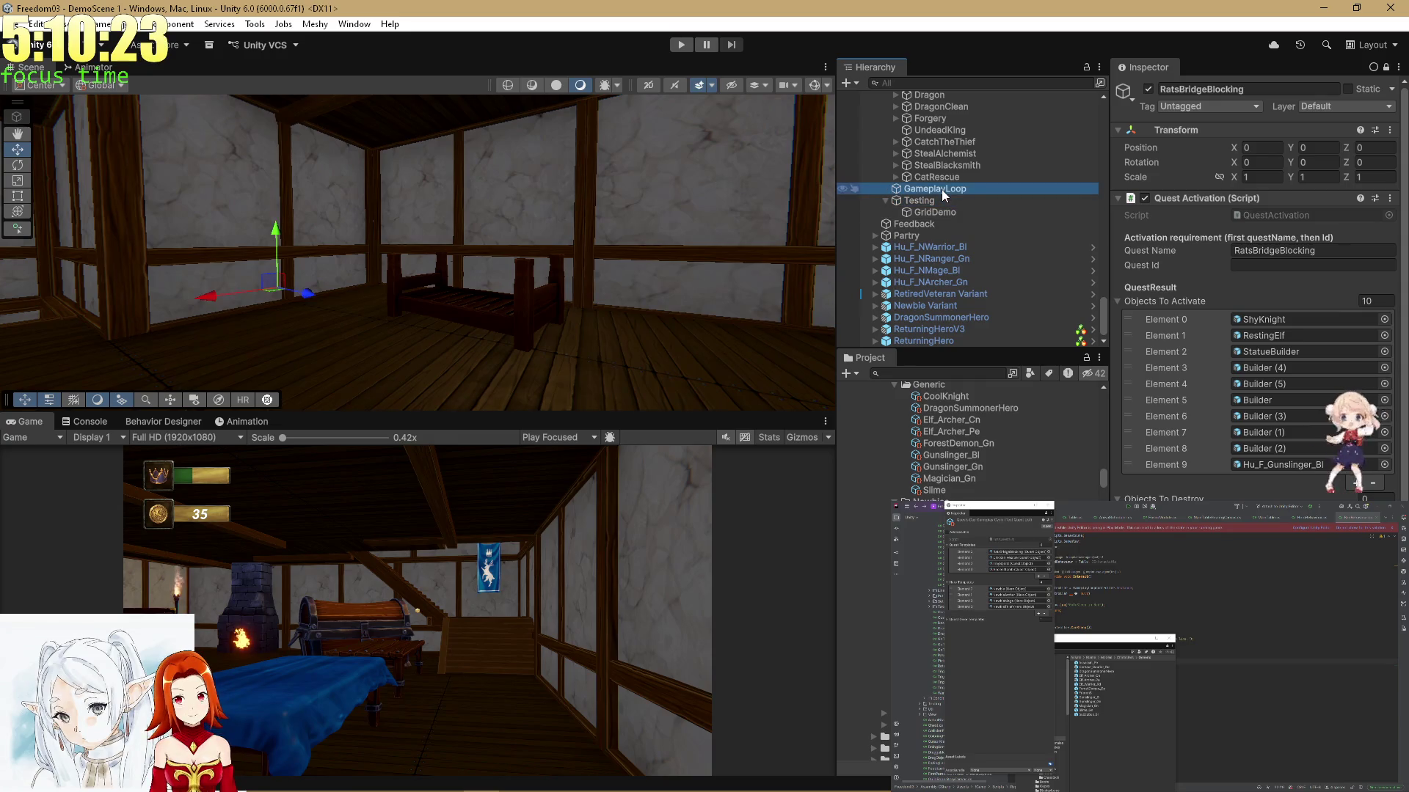
{"action": "left_click", "coordinate": [1385, 68]}
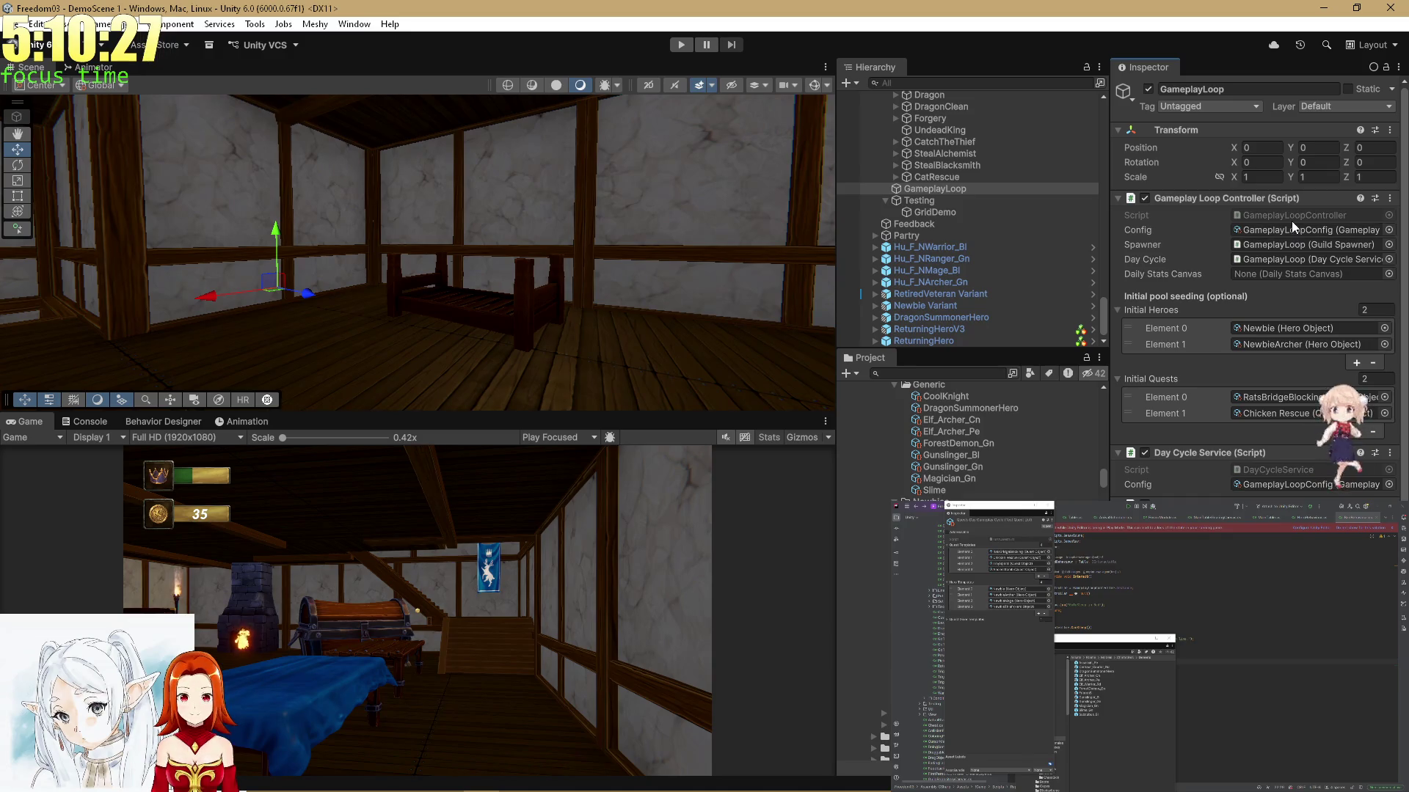
{"action": "scroll", "coordinate": [1291, 221], "scroll_direction": "down", "scroll_amount": 3}
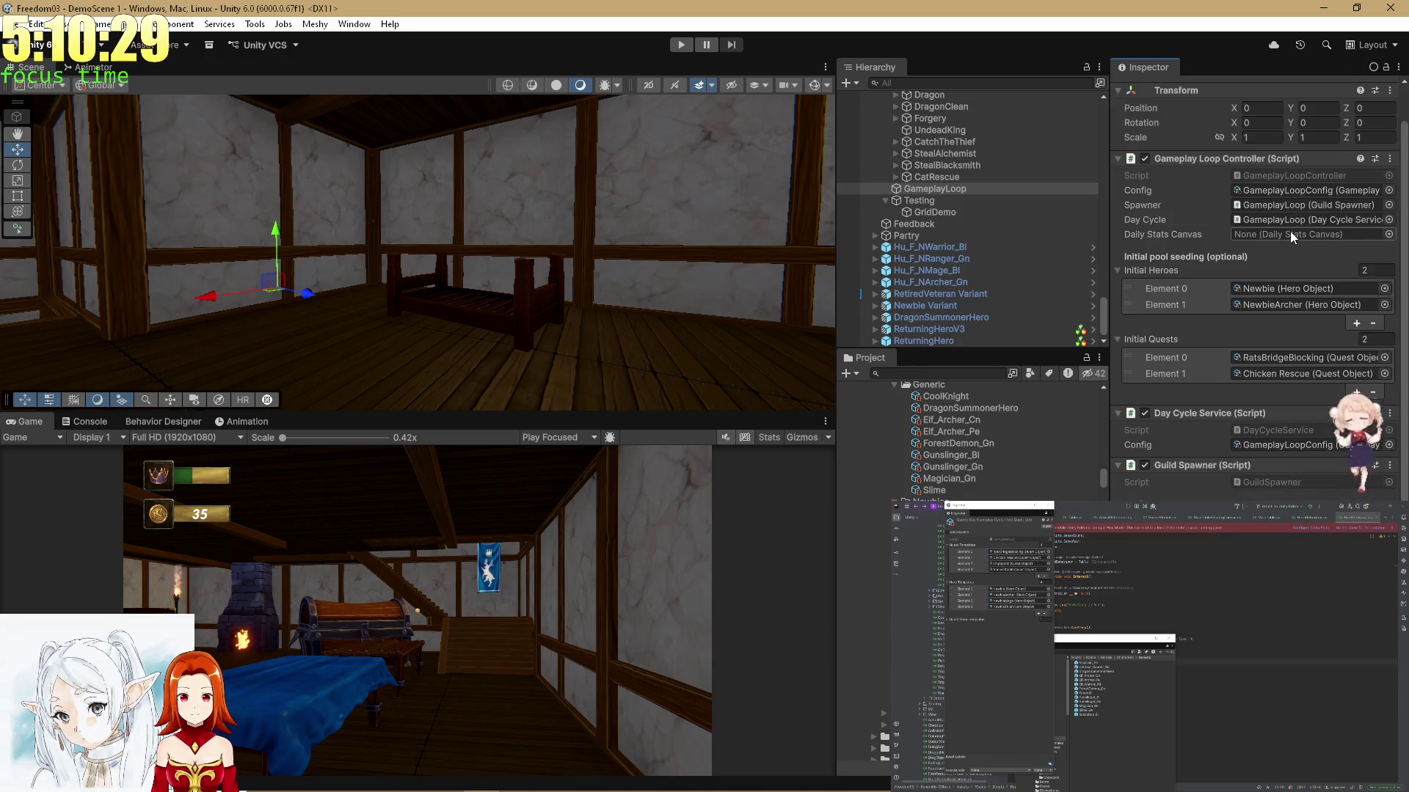
{"action": "scroll", "coordinate": [1289, 221], "scroll_direction": "up", "scroll_amount": 3}
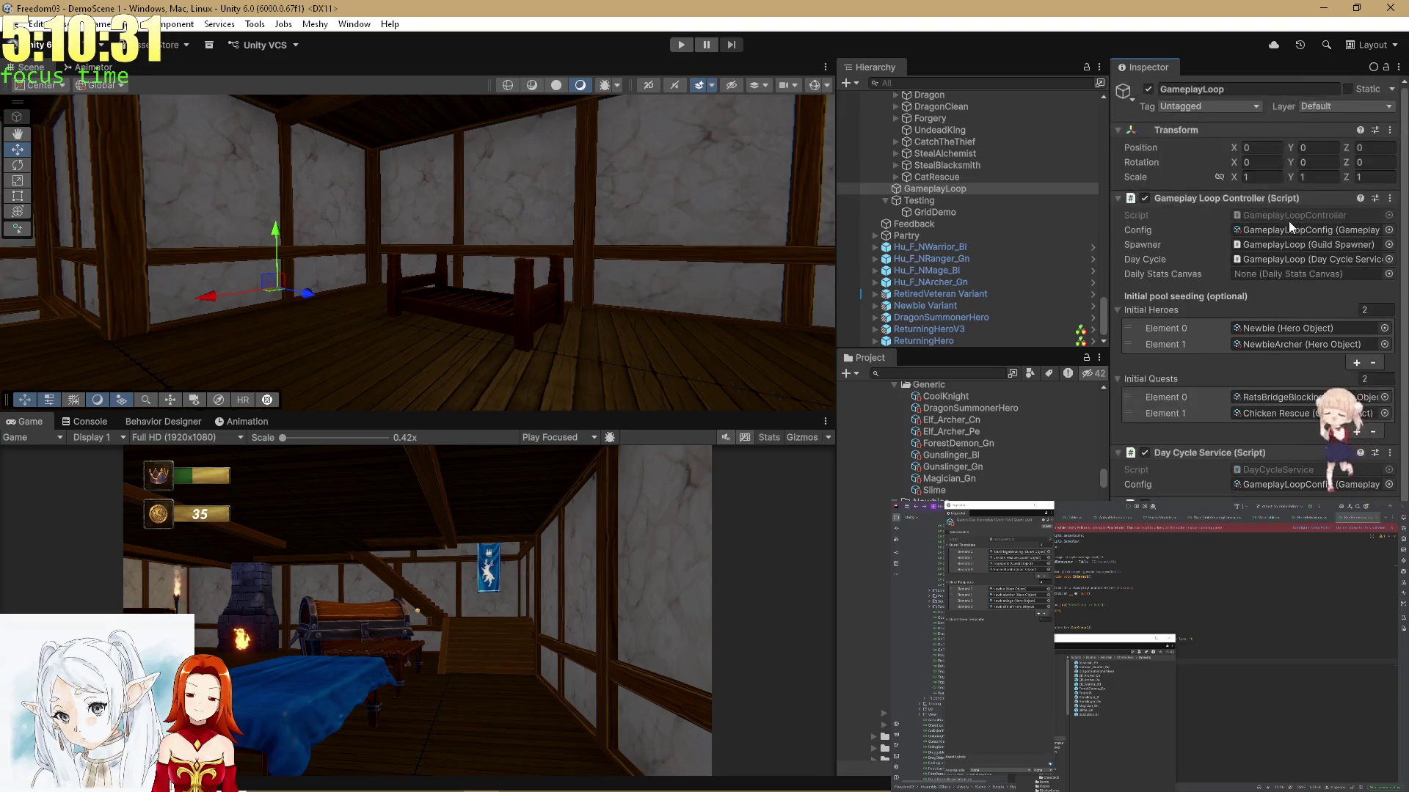
{"action": "double_click", "coordinate": [1282, 213]}
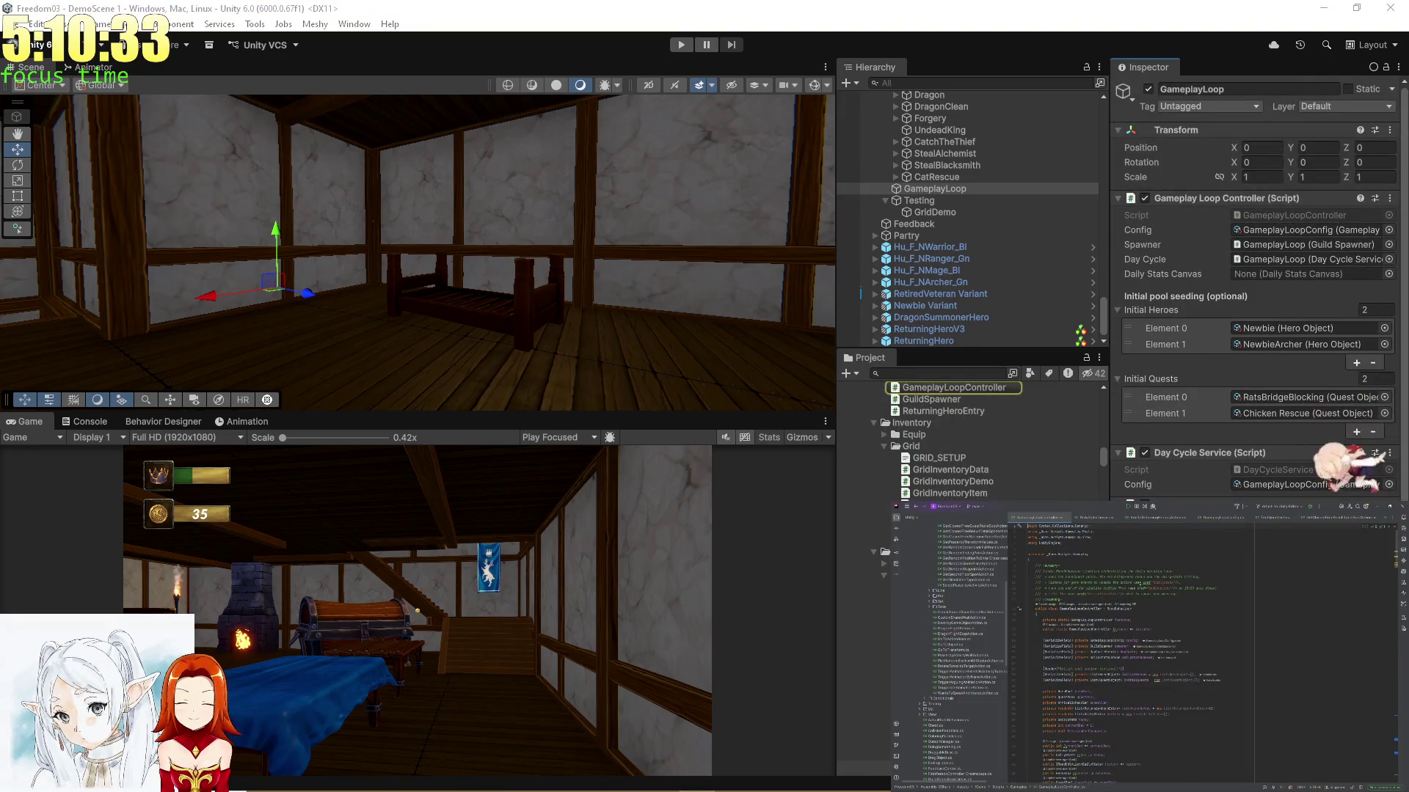
{"action": "scroll", "coordinate": [971, 212], "scroll_direction": "down", "scroll_amount": 20}
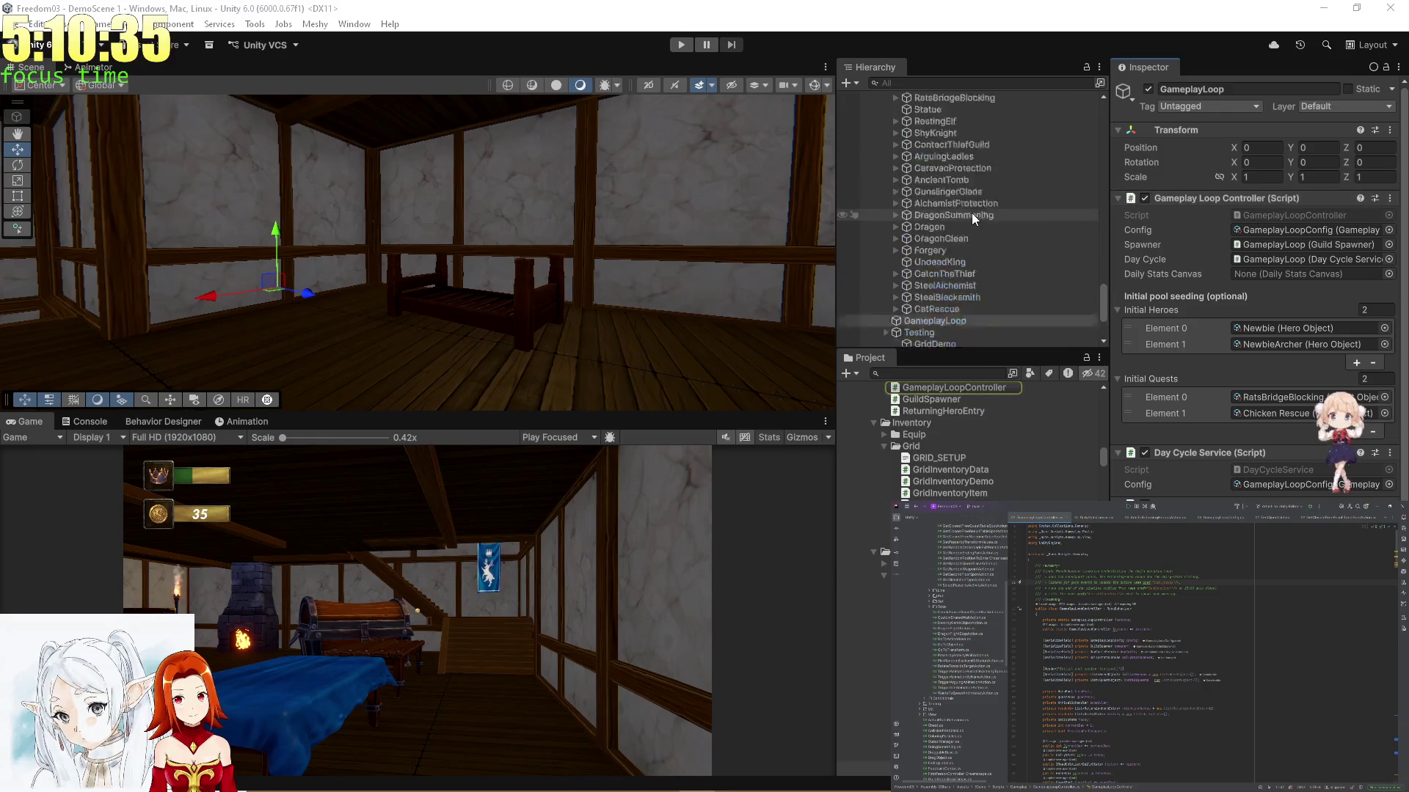
{"action": "scroll", "coordinate": [1028, 283], "scroll_direction": "up", "scroll_amount": 10}
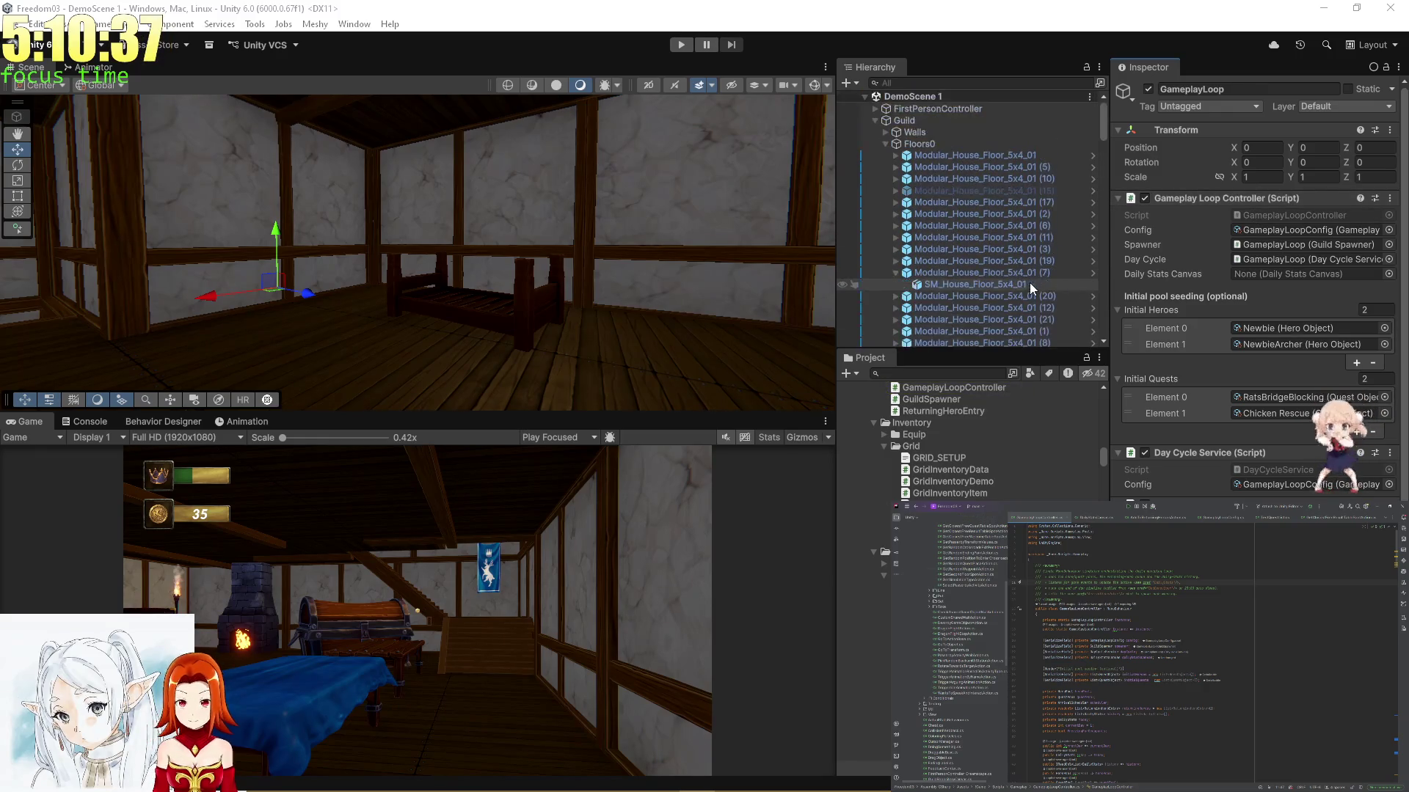
{"action": "left_click", "coordinate": [946, 84]}
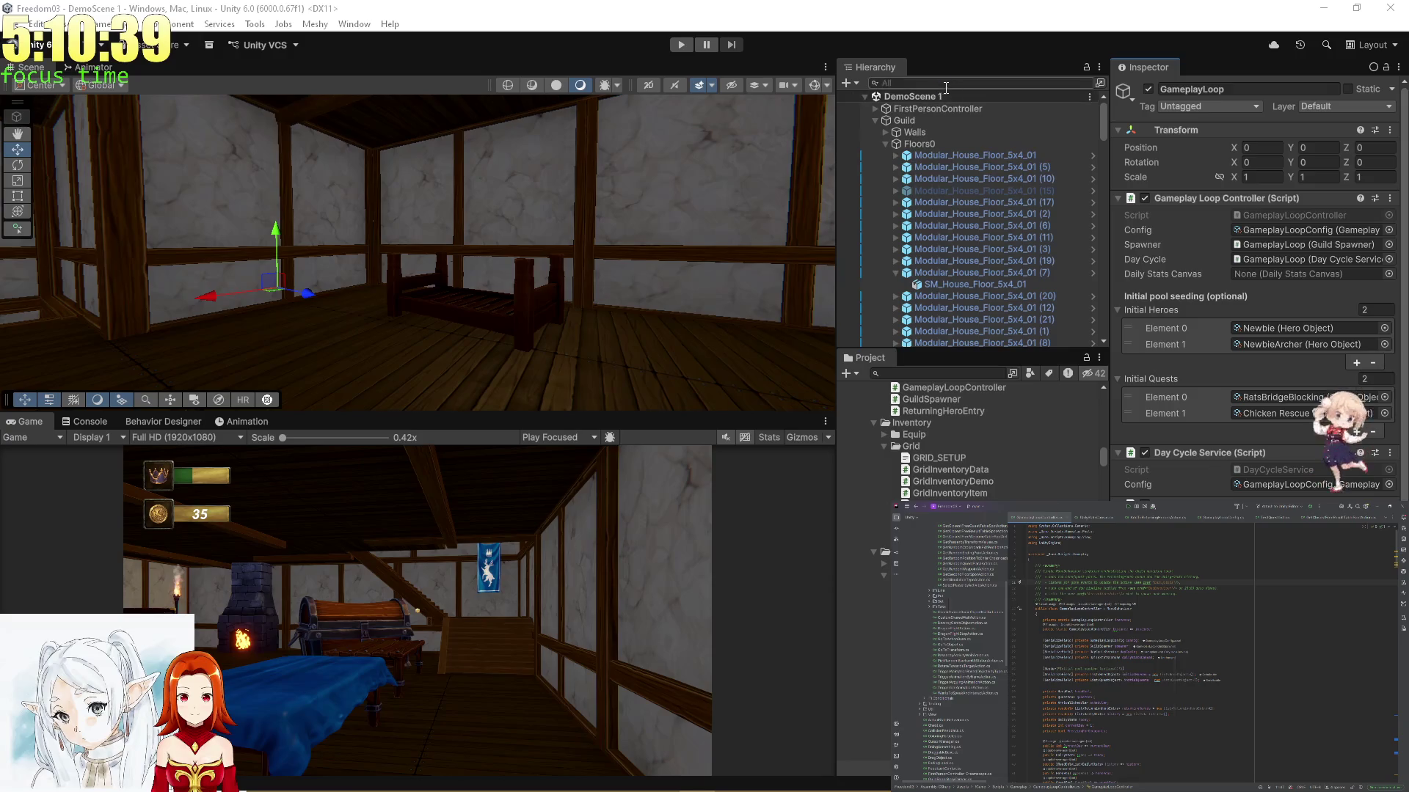
Find Enviro 3 through a Hierarchy search and move its Time module hour from 14 to 6
{"action": "type", "text": "Enviro"}
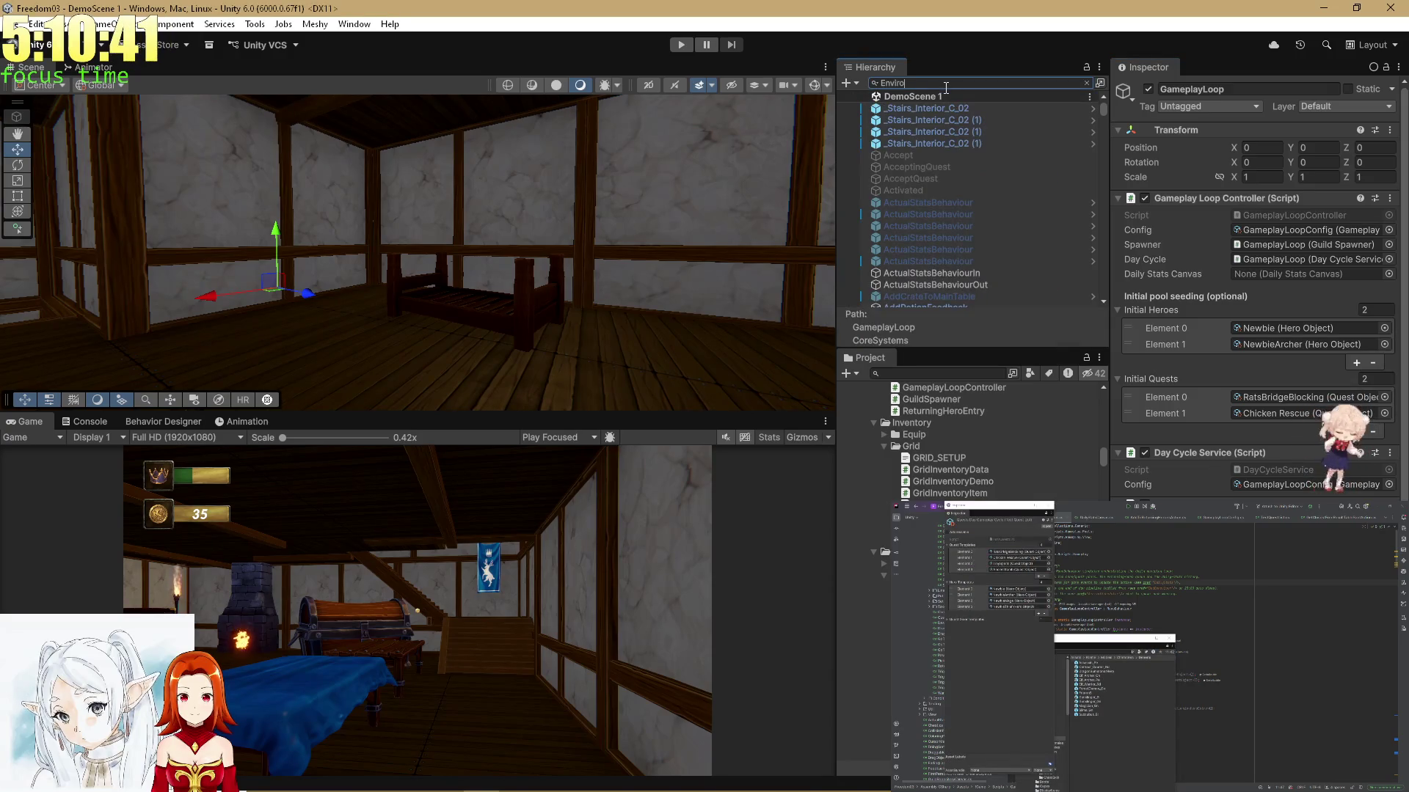
{"action": "left_click", "coordinate": [901, 108]}
{"action": "left_click", "coordinate": [1086, 84]}
{"action": "scroll", "coordinate": [1137, 380], "scroll_direction": "down", "scroll_amount": 5}
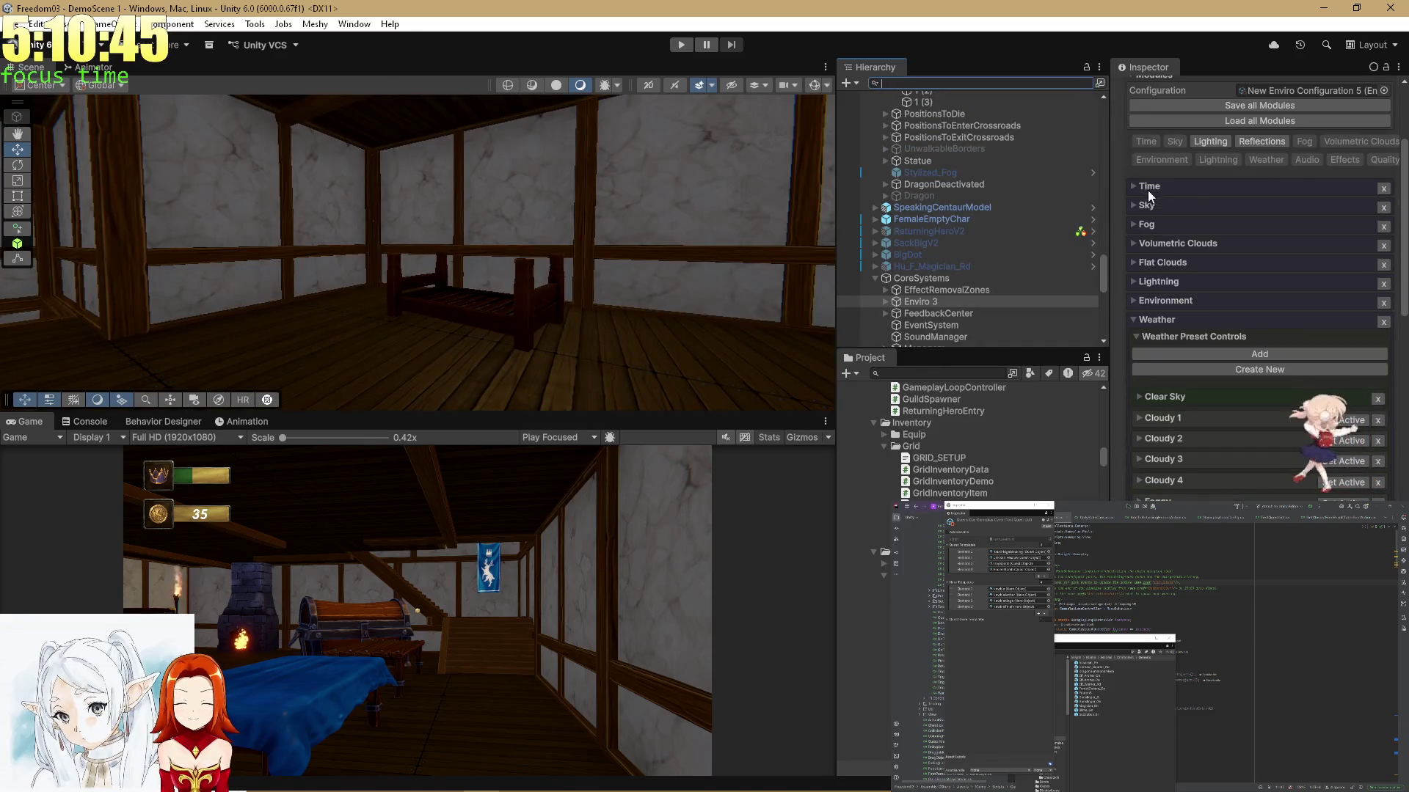
{"action": "left_click", "coordinate": [1147, 187]}
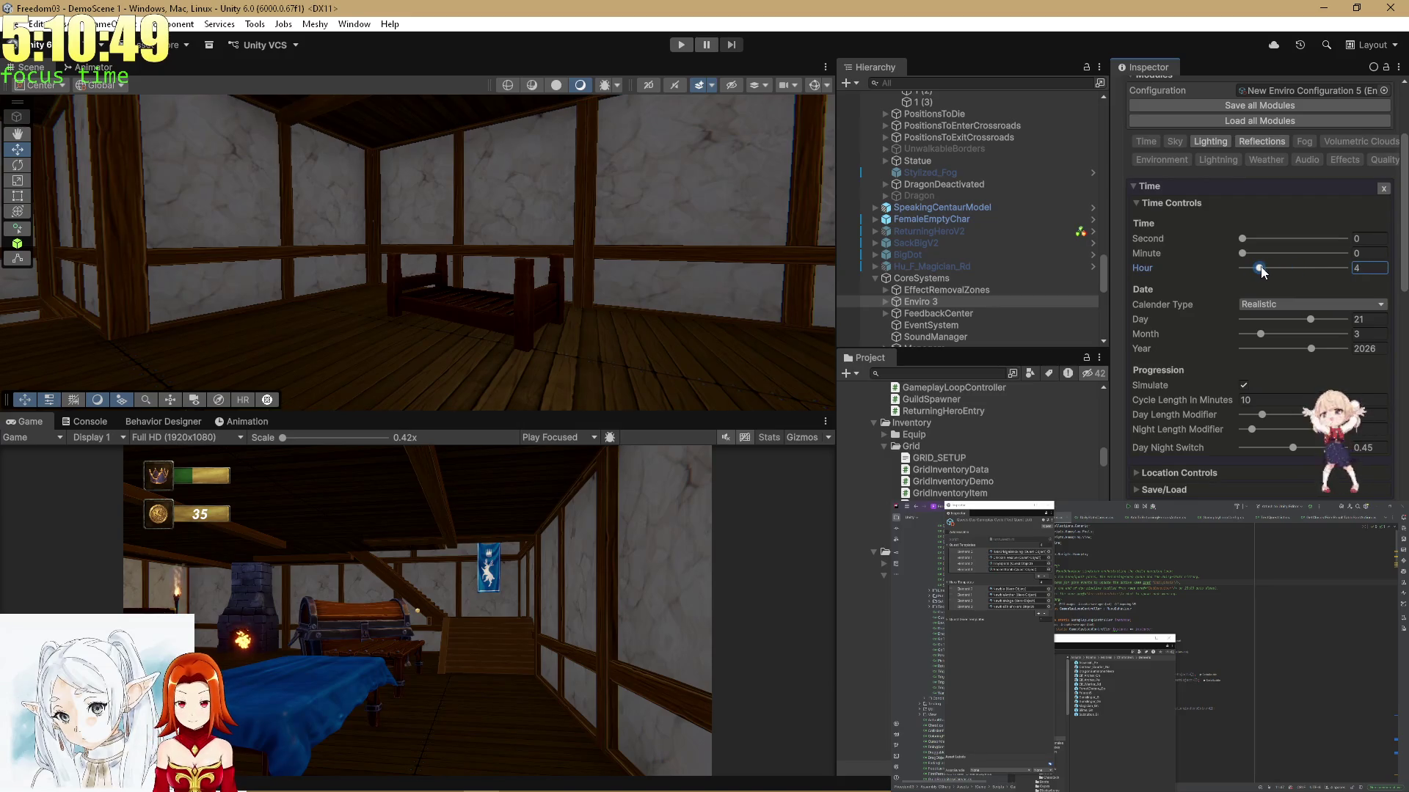
{"action": "left_click_drag", "start_coordinate": [1259, 267], "coordinate": [1266, 267]}
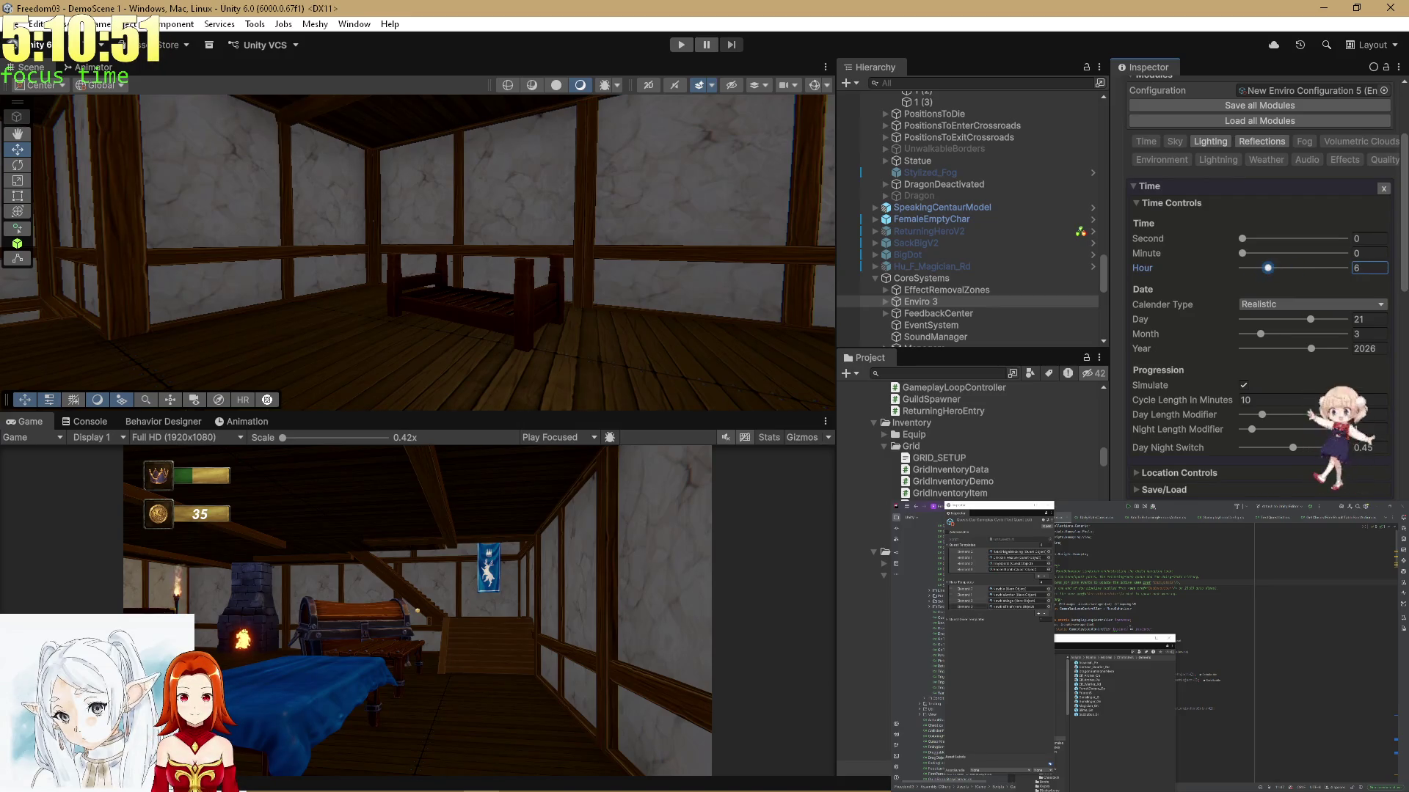
{"action": "scroll", "coordinate": [1123, 653], "scroll_direction": "down", "scroll_amount": 5}
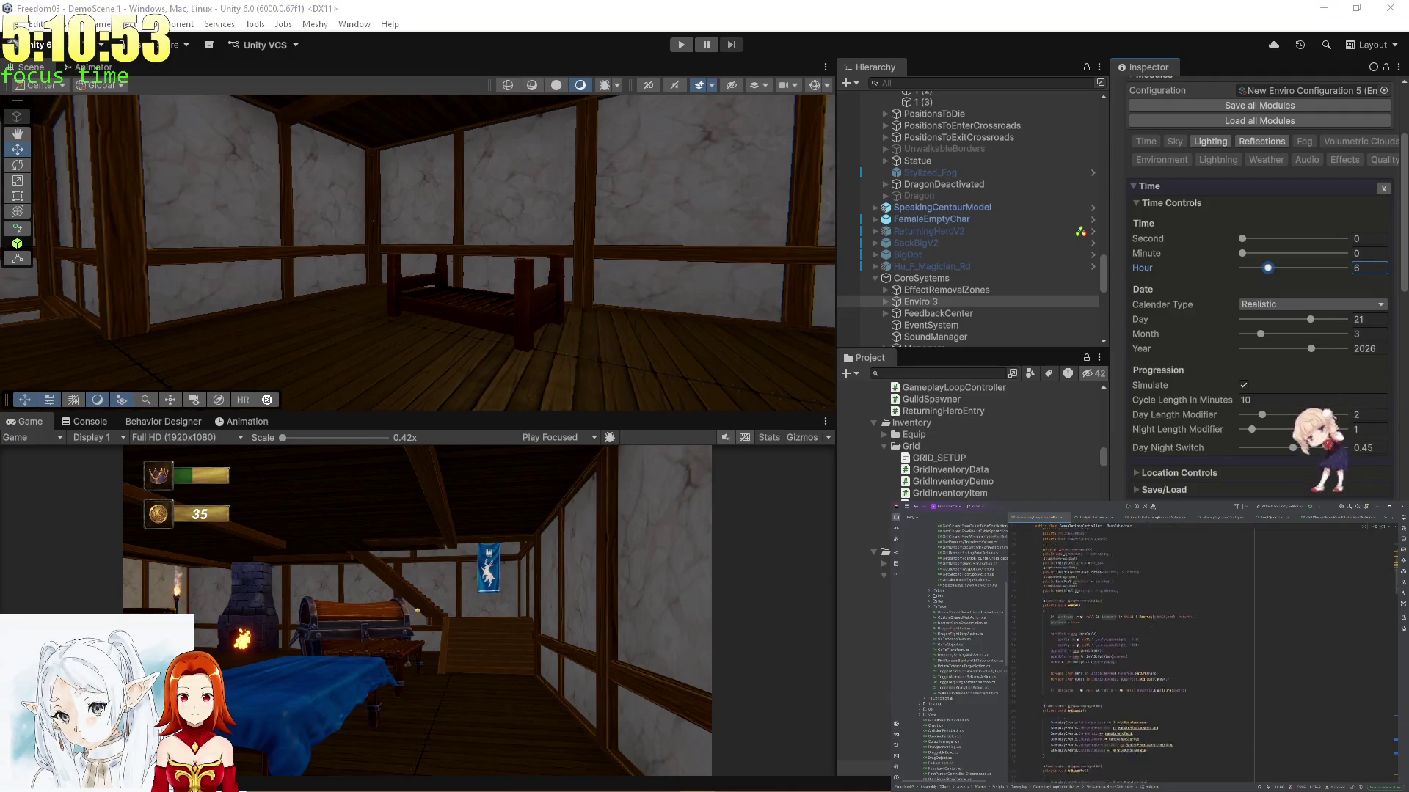
{"action": "scroll", "coordinate": [1151, 623], "scroll_direction": "up", "scroll_amount": 5}
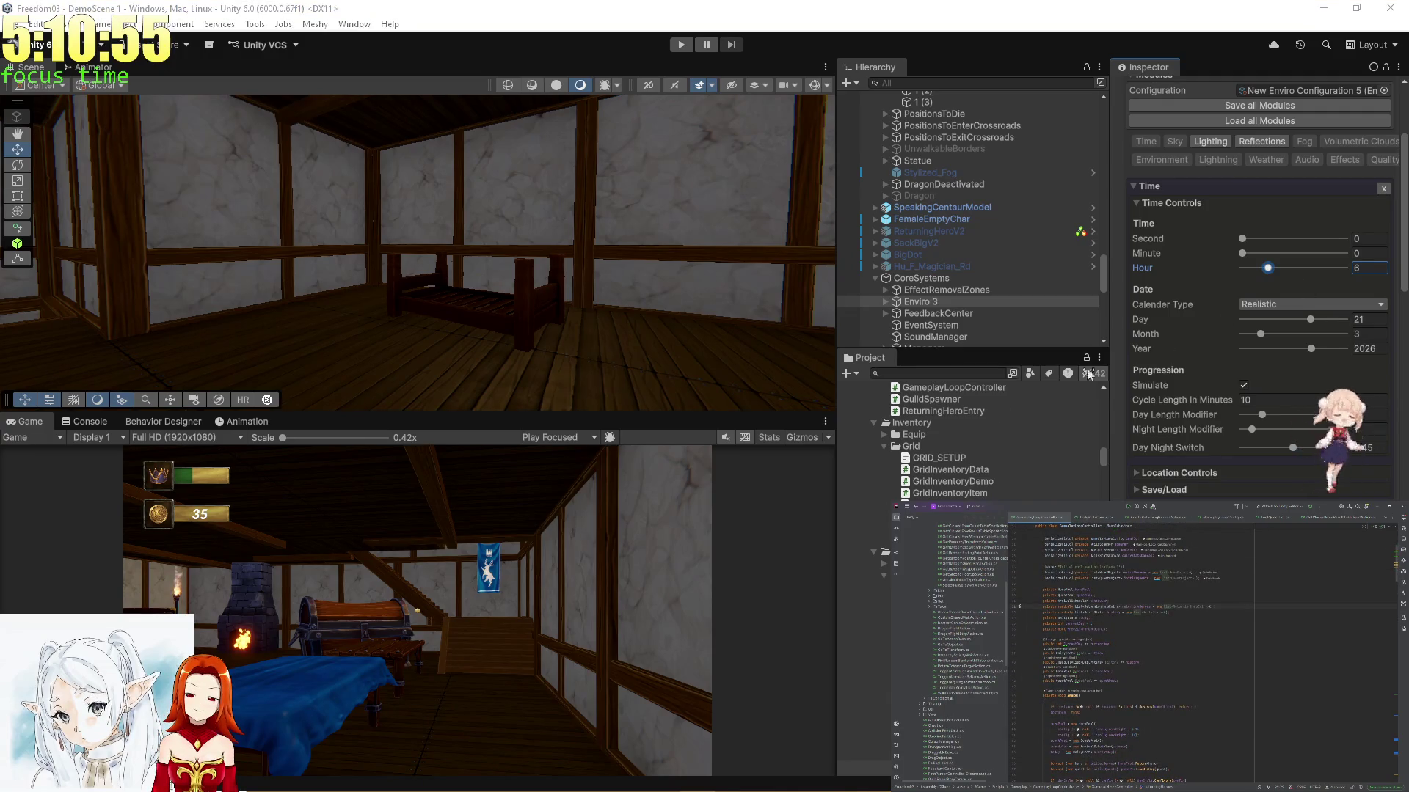
{"action": "left_click", "coordinate": [642, 576]}
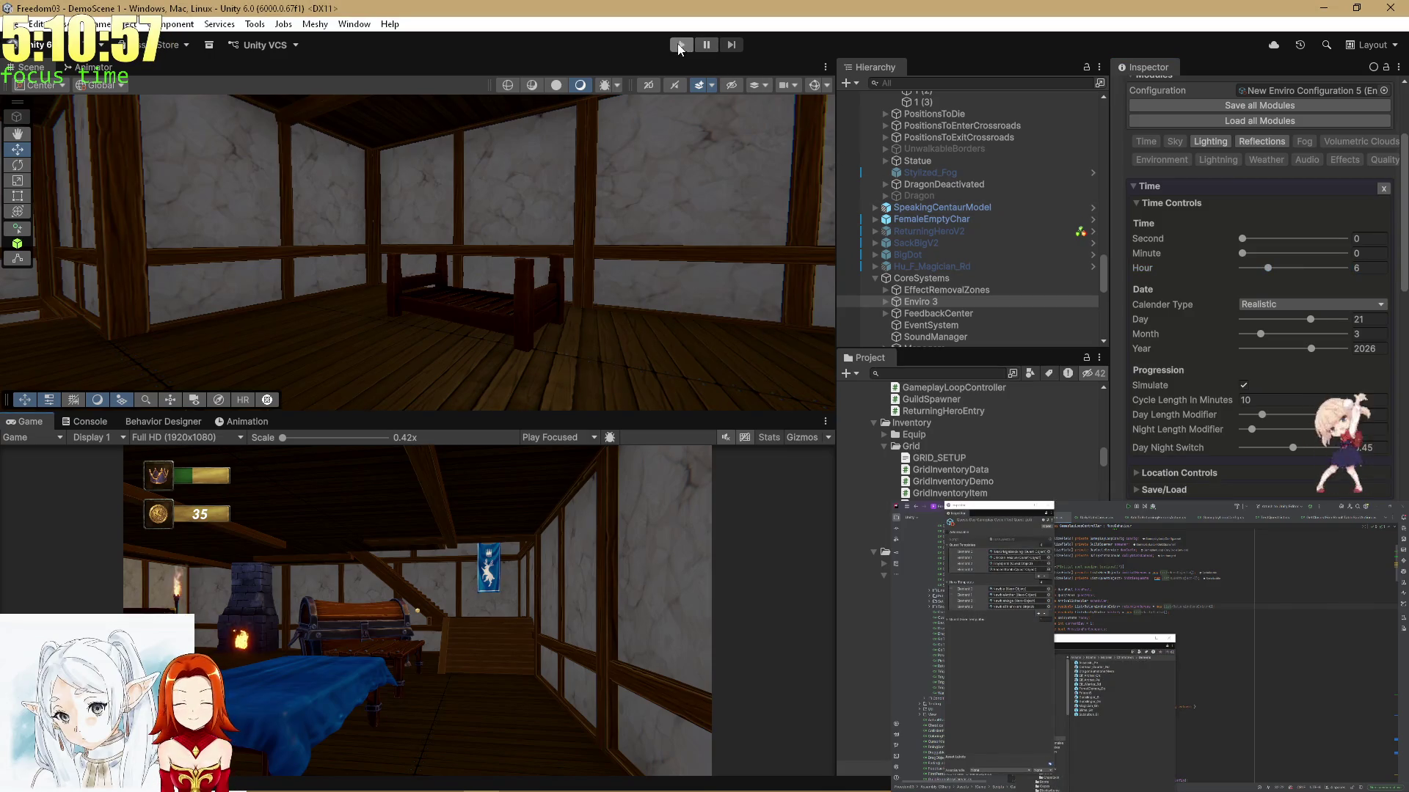
Run the scene and open CharacterBehaviour.cs from the NullReferenceException in the Console
{"action": "left_click", "coordinate": [679, 46]}
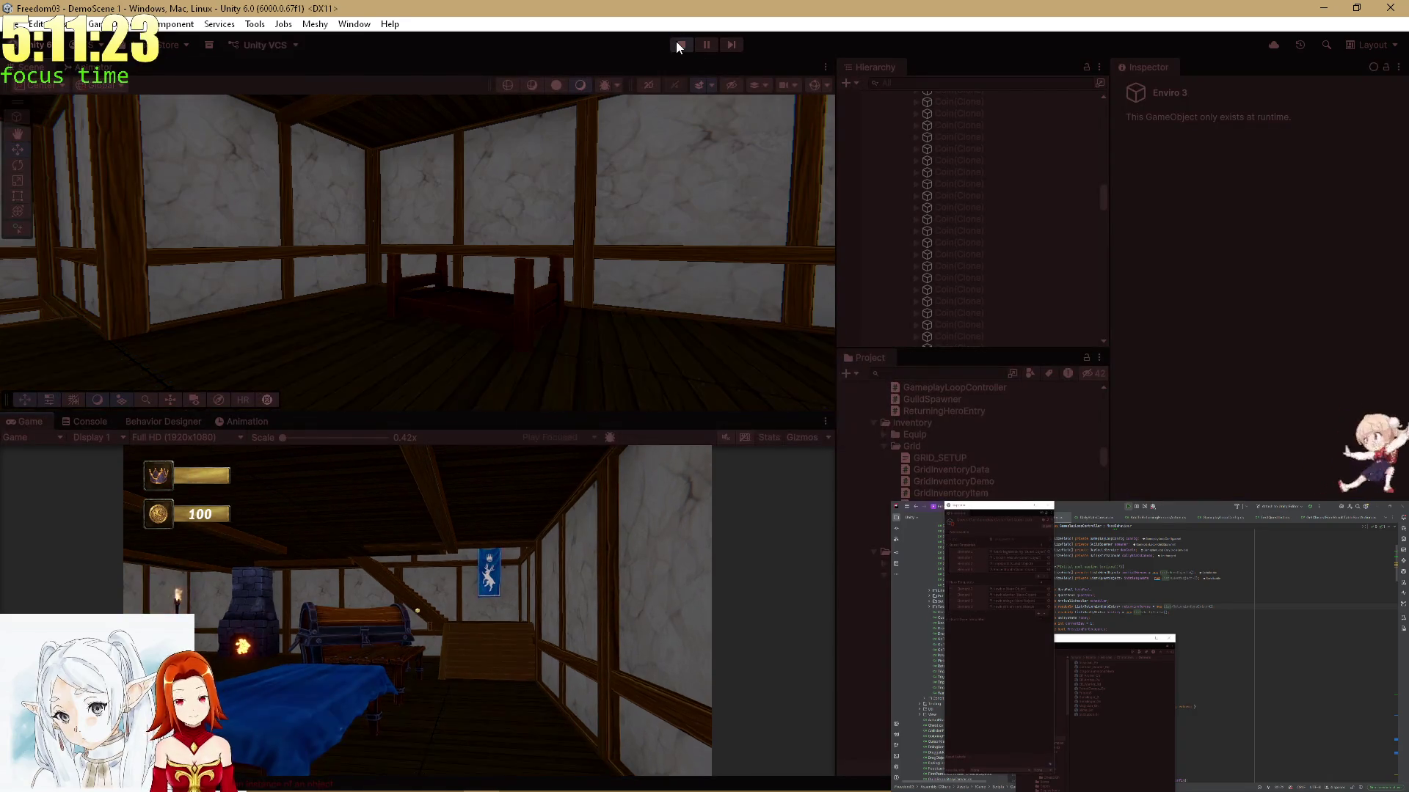
{"action": "left_click", "coordinate": [88, 421]}
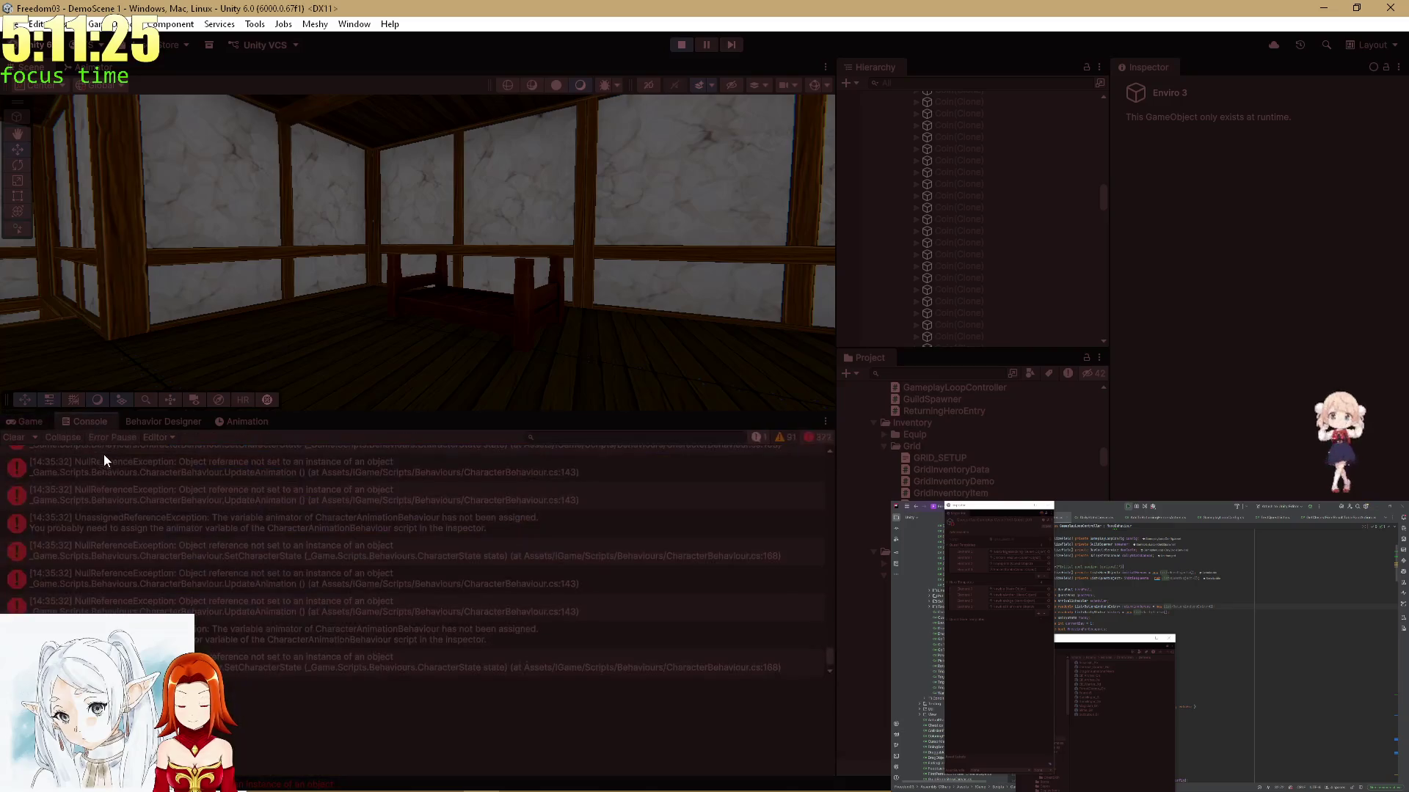
{"action": "left_click", "coordinate": [109, 467]}
{"action": "double_click", "coordinate": [109, 469]}
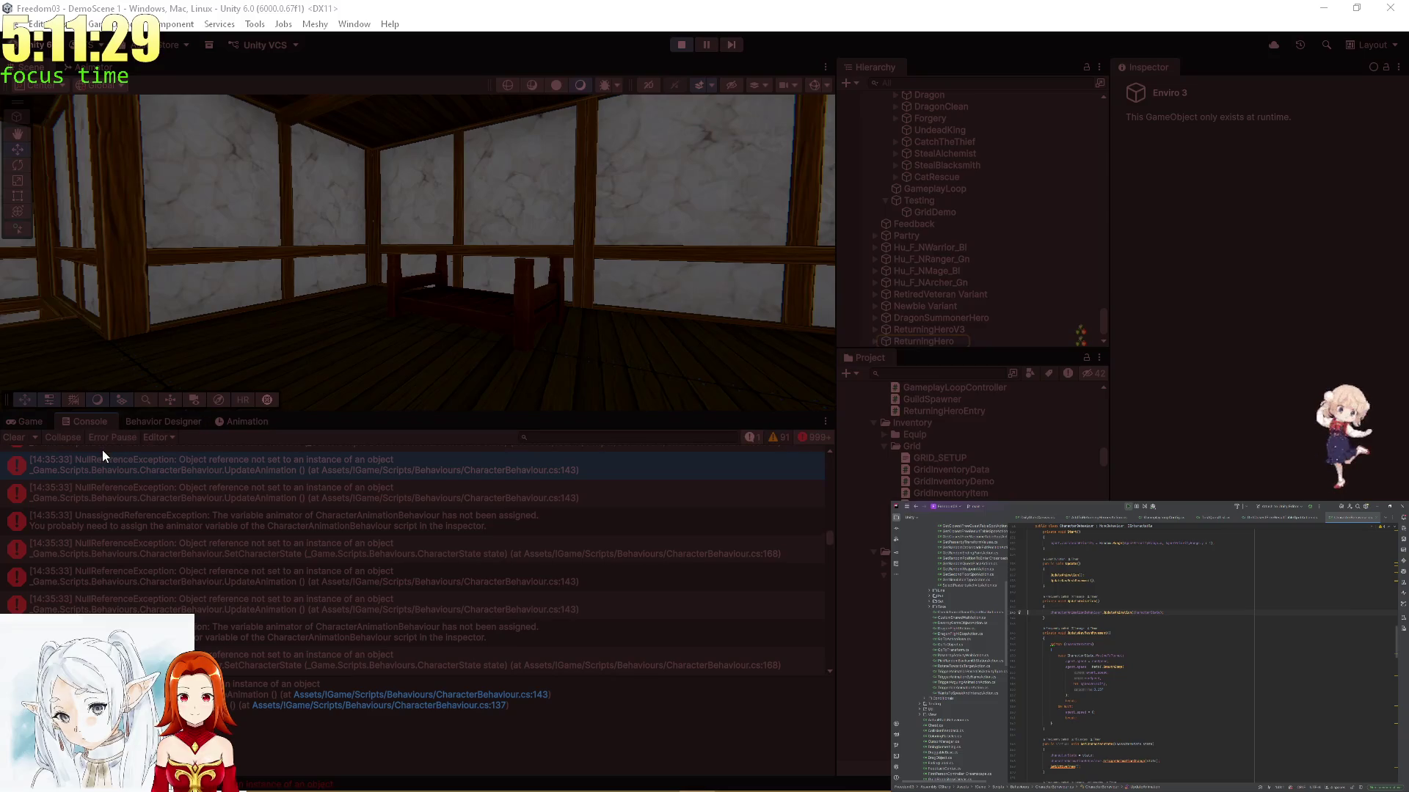
Return to the running game, look around the room, then stop Play mode
{"action": "left_click", "coordinate": [33, 424]}
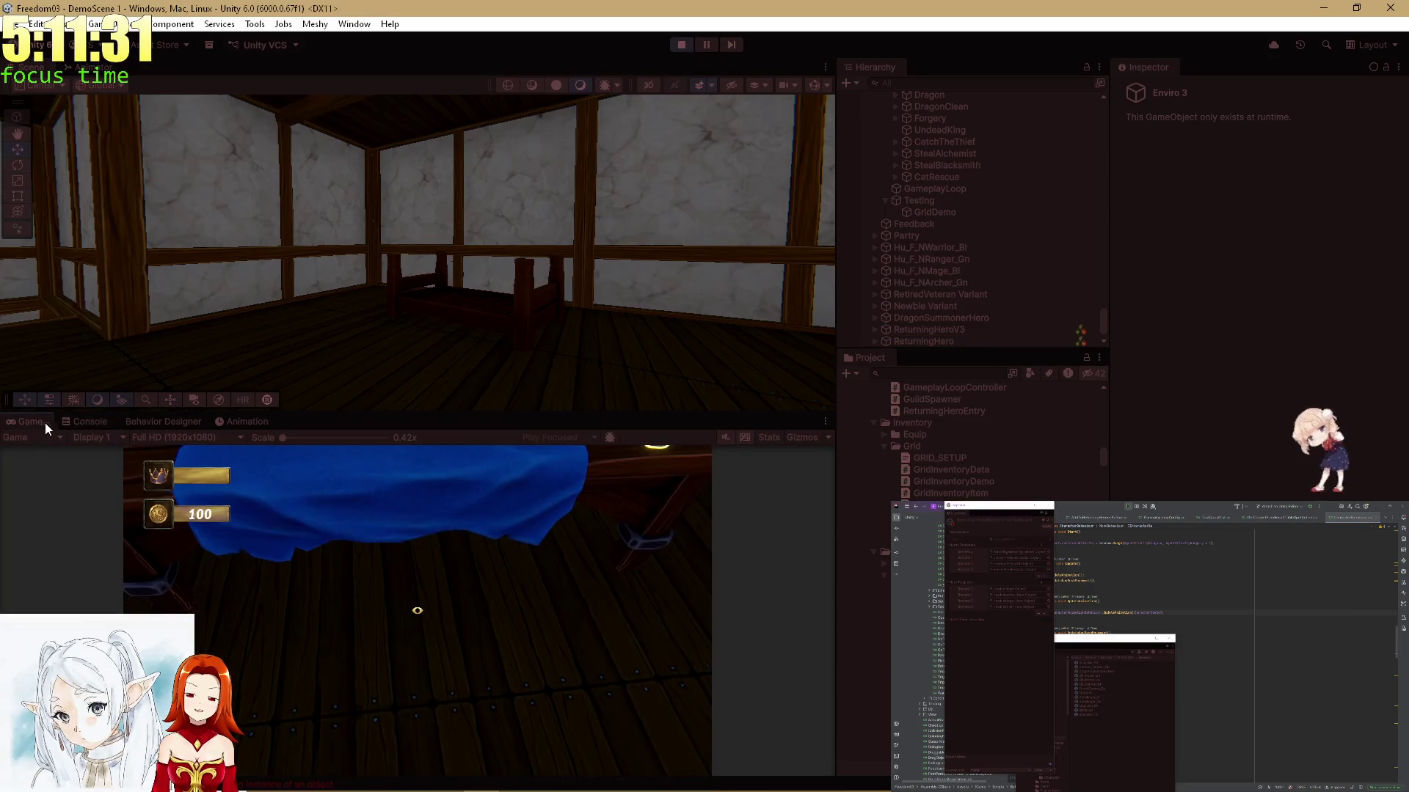
{"action": "left_click", "coordinate": [360, 551]}
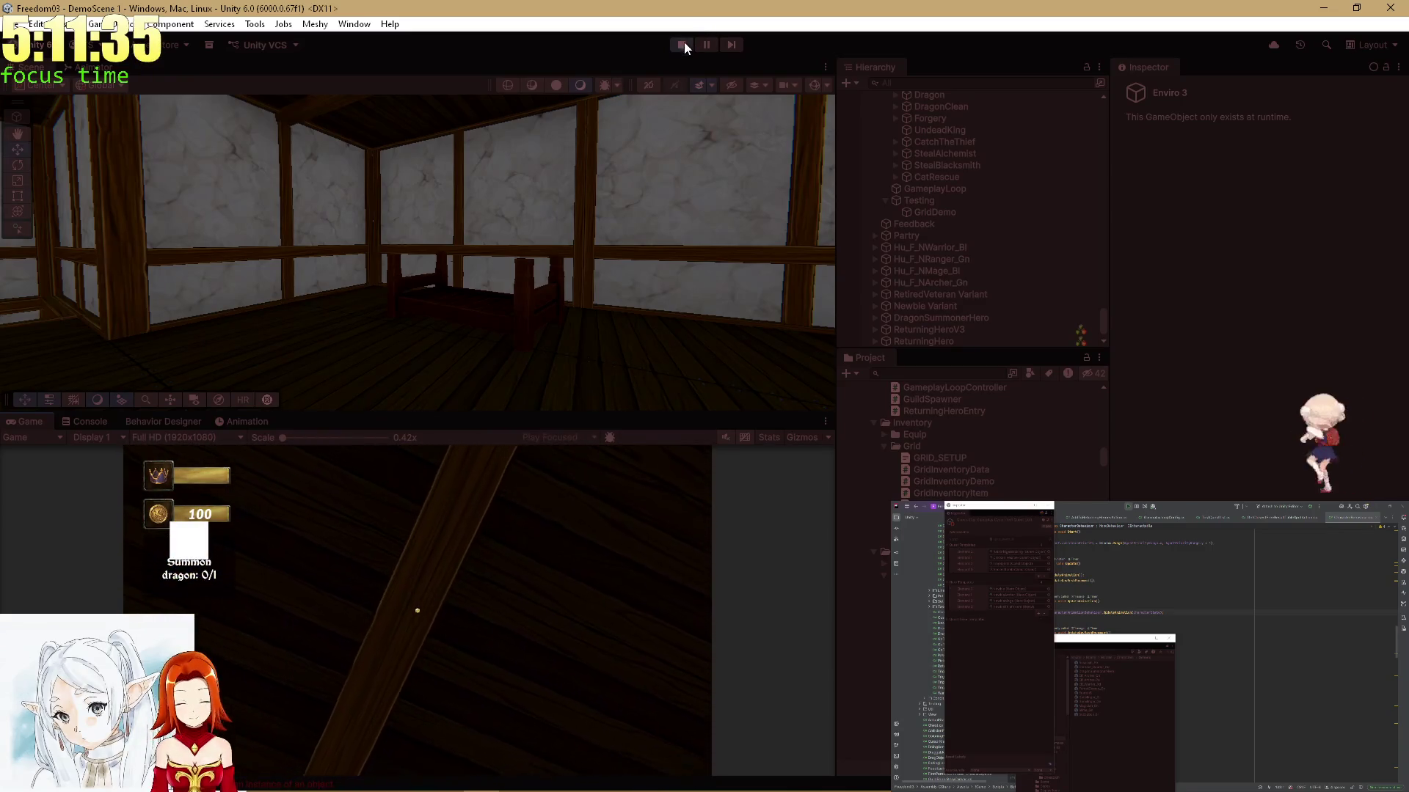
{"action": "left_click", "coordinate": [682, 44]}
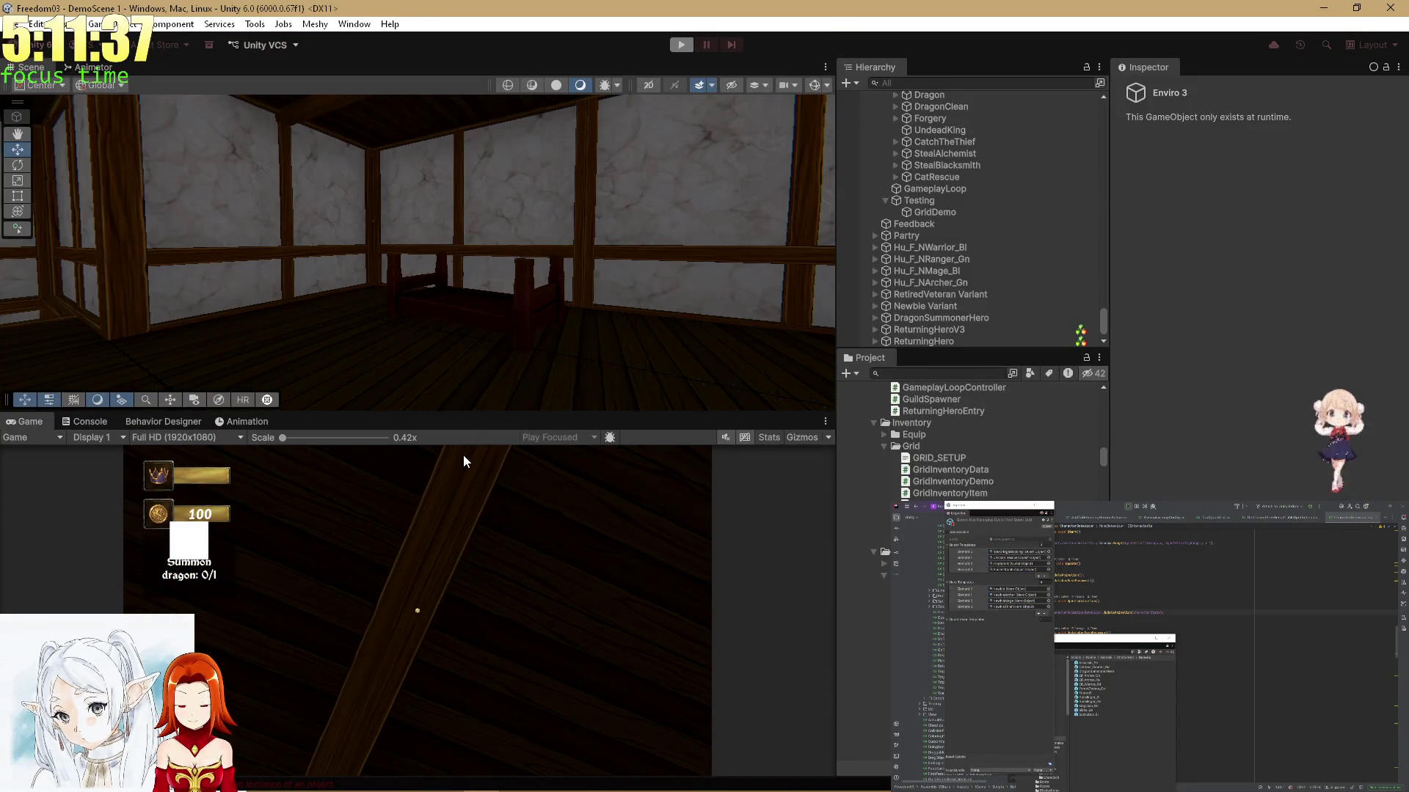
{"action": "mouse_move", "coordinate": [602, 226]}
{"action": "left_mouse_down"}
{"action": "mouse_move", "coordinate": [204, 305]}
{"action": "mouse_move", "coordinate": [477, 351]}
{"action": "mouse_move", "coordinate": [354, 204]}
{"action": "left_mouse_up"}
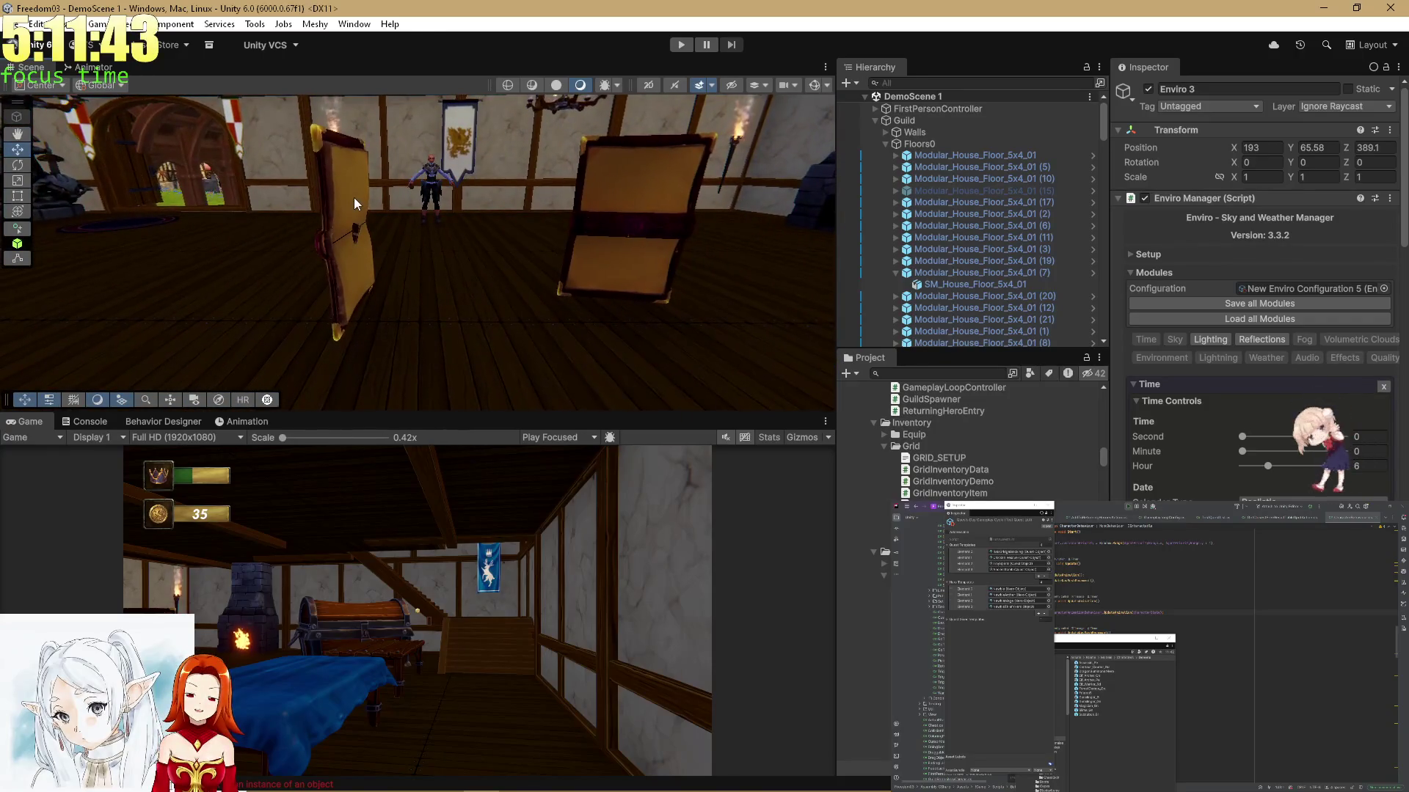
Delete ReturningHeroV3, ReturningHero and DragonSummonerHero from the scene
{"action": "scroll", "coordinate": [953, 257], "scroll_direction": "down", "scroll_amount": 10}
{"action": "left_click", "coordinate": [929, 328]}
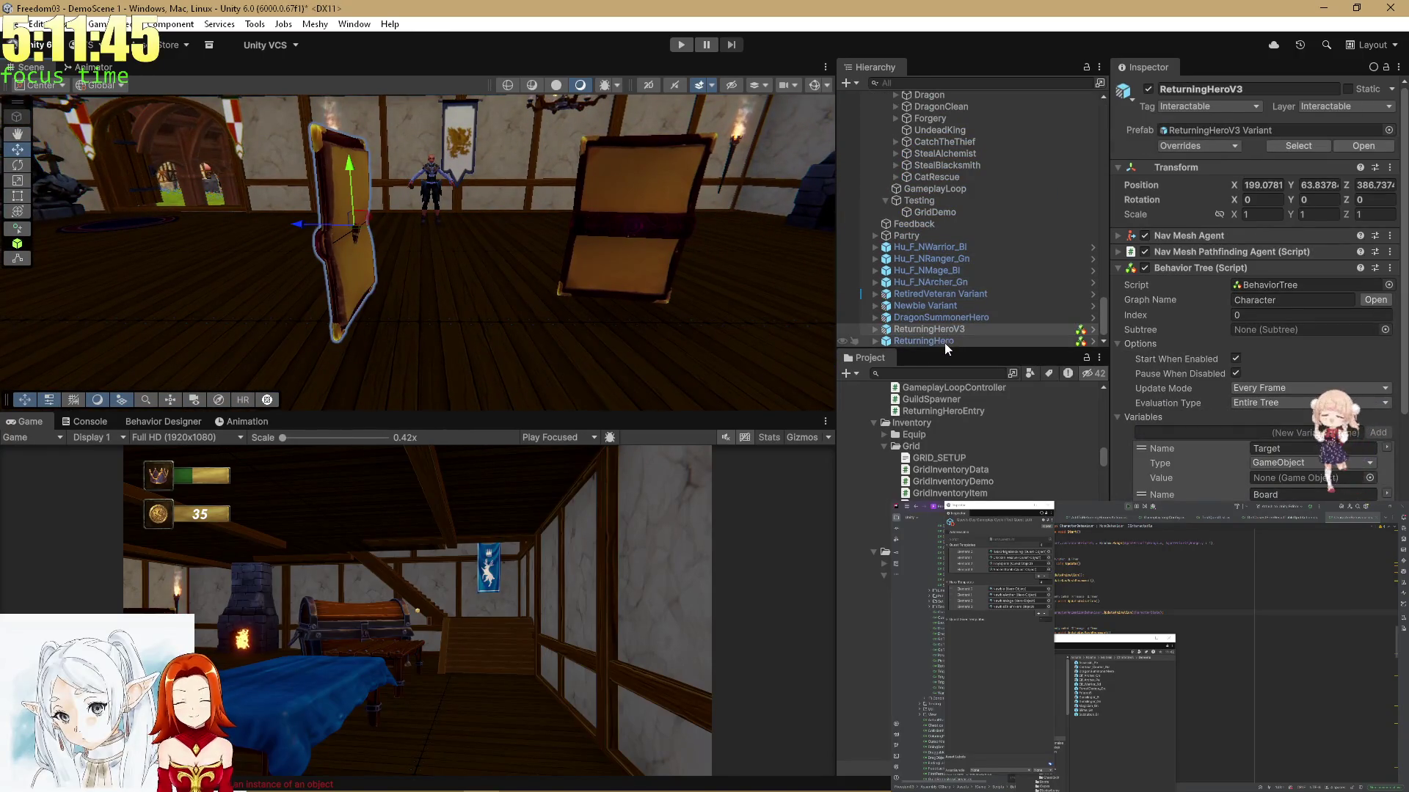
{"action": "left_click", "coordinate": [947, 338], "text": "shift"}
{"action": "key", "text": "Delete"}
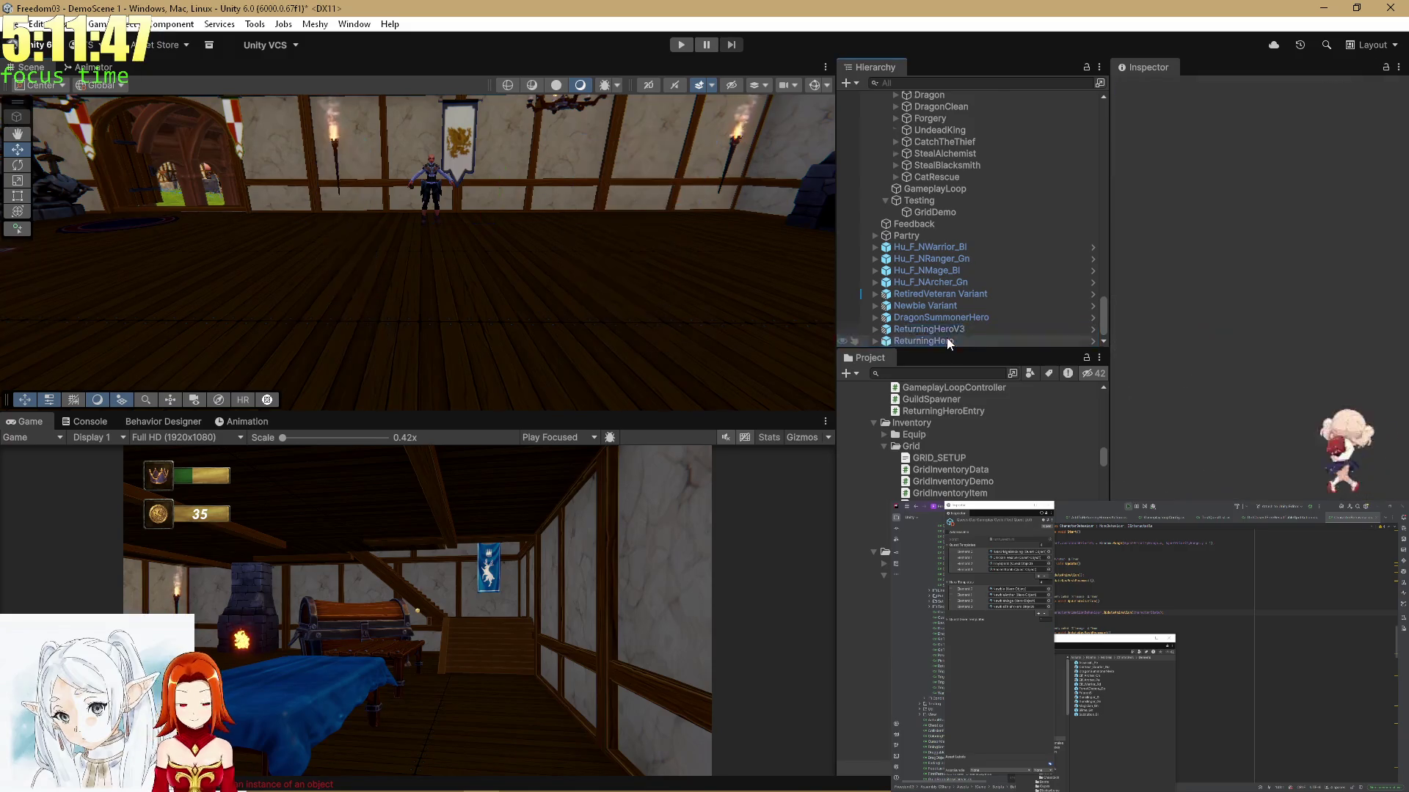
{"action": "double_click", "coordinate": [946, 339]}
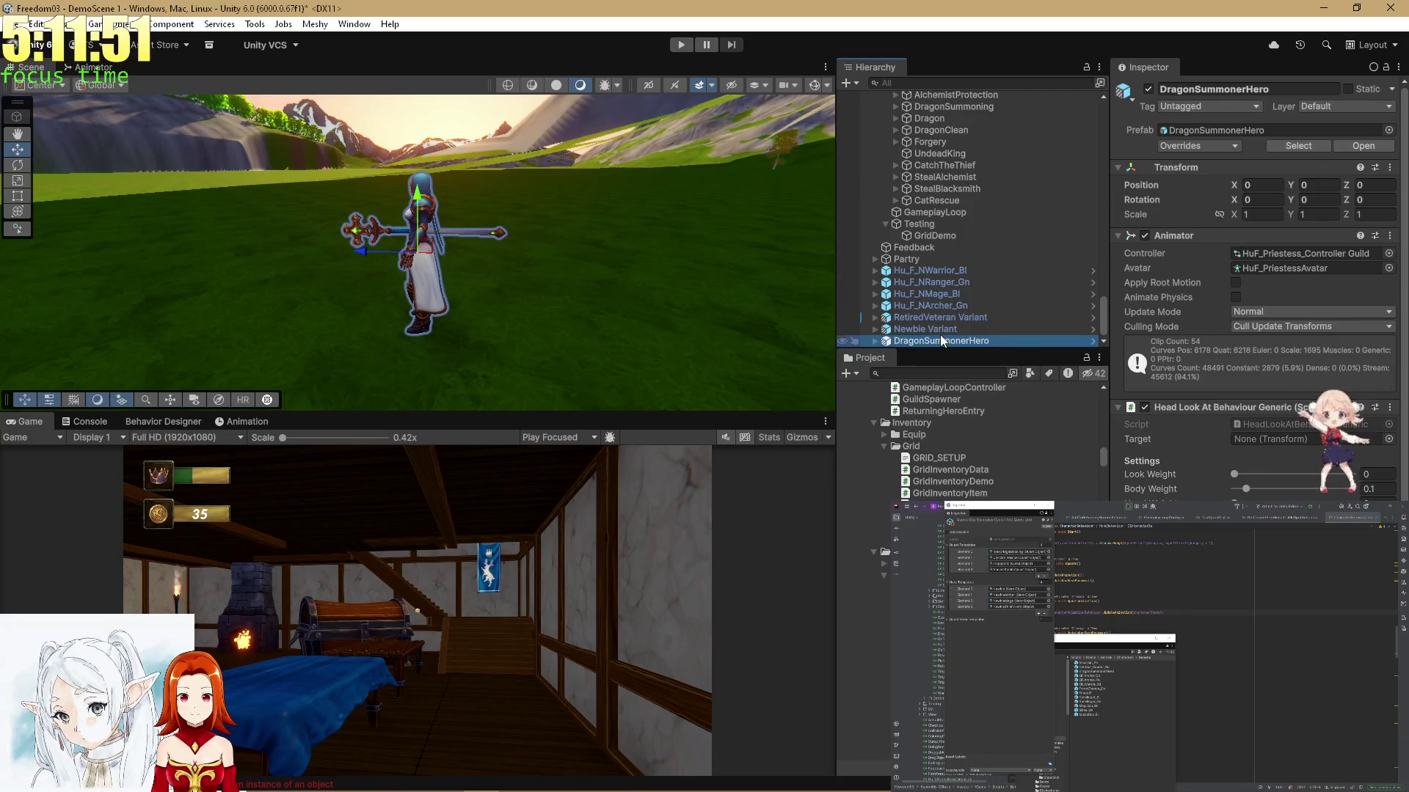
{"action": "key", "text": "Delete"}
Move the six heroes from Hu_F_NWarrior_Bl to Newbie Variant under Partry, then replay
{"action": "left_click", "coordinate": [934, 339]}
{"action": "double_click", "coordinate": [933, 339]}
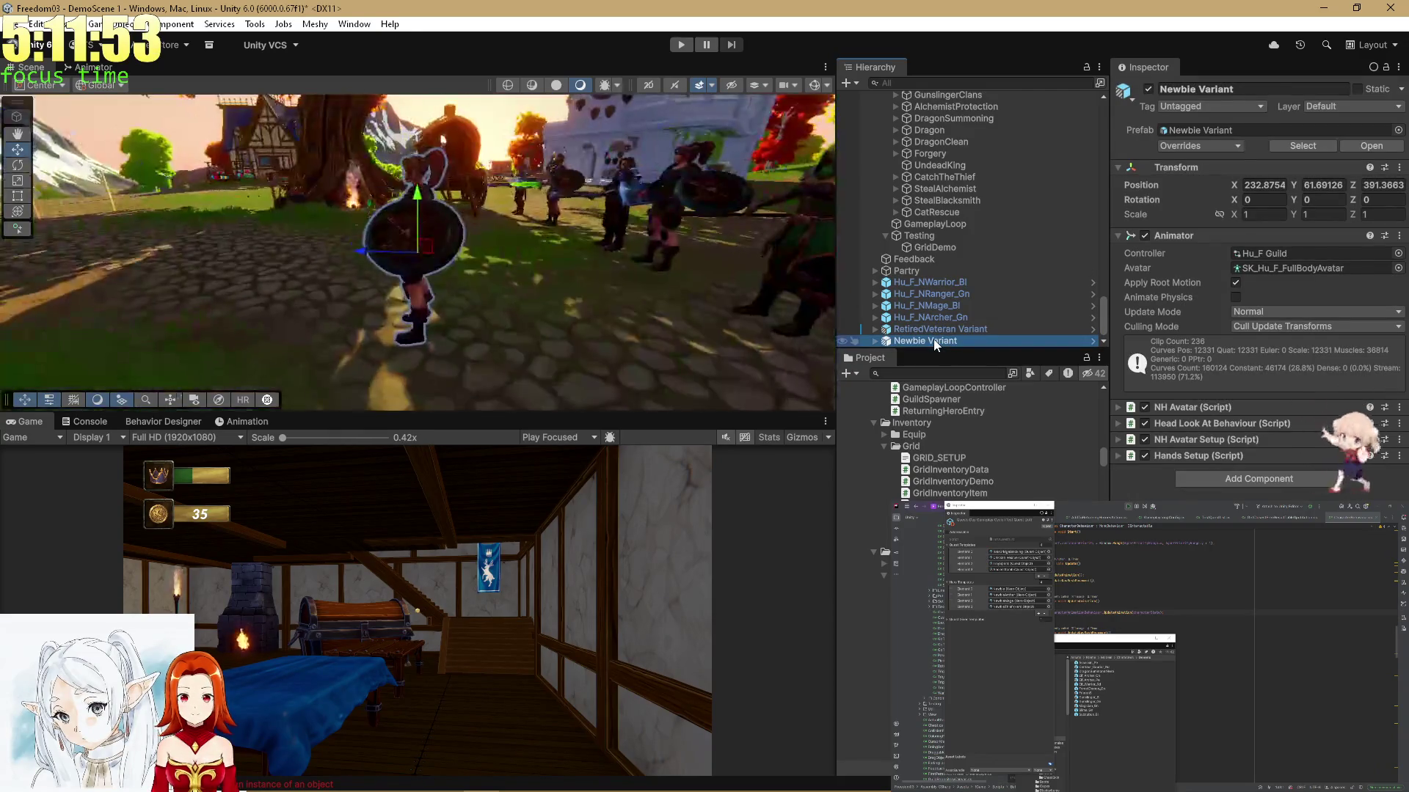
{"action": "left_click", "coordinate": [921, 280], "text": "shift"}
{"action": "left_click_drag", "start_coordinate": [921, 280], "coordinate": [912, 276]}
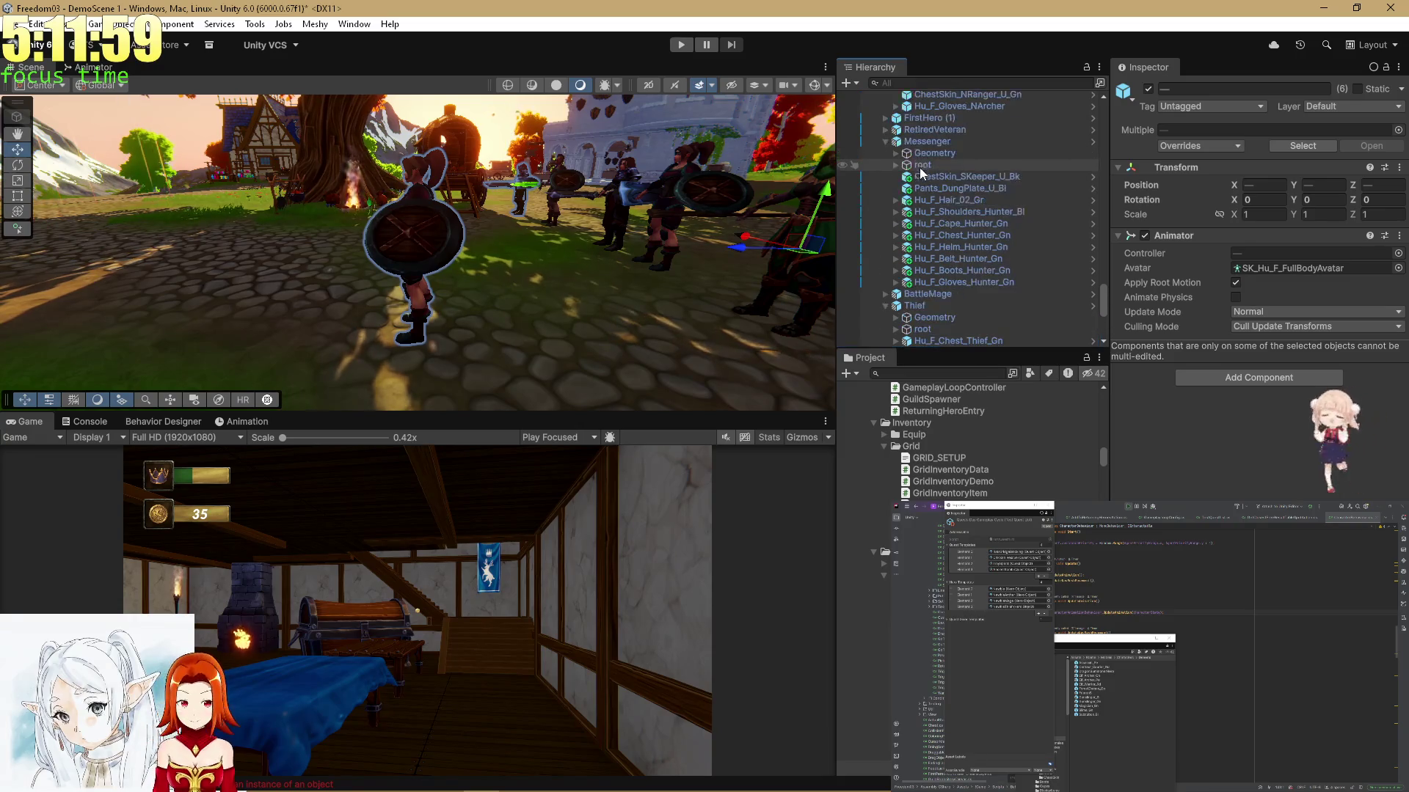
{"action": "scroll", "coordinate": [927, 190], "scroll_direction": "up", "scroll_amount": 10}
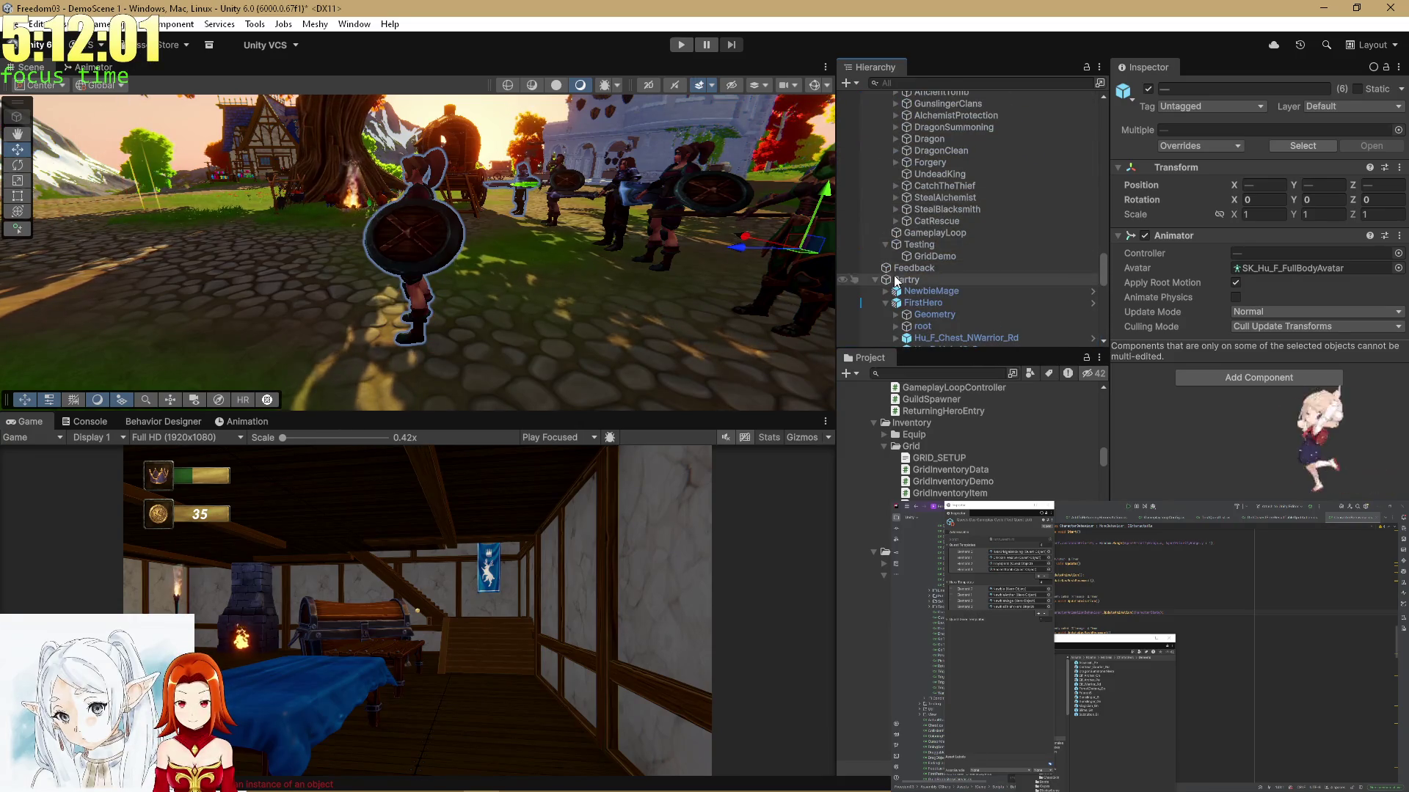
{"action": "double_click", "coordinate": [898, 279]}
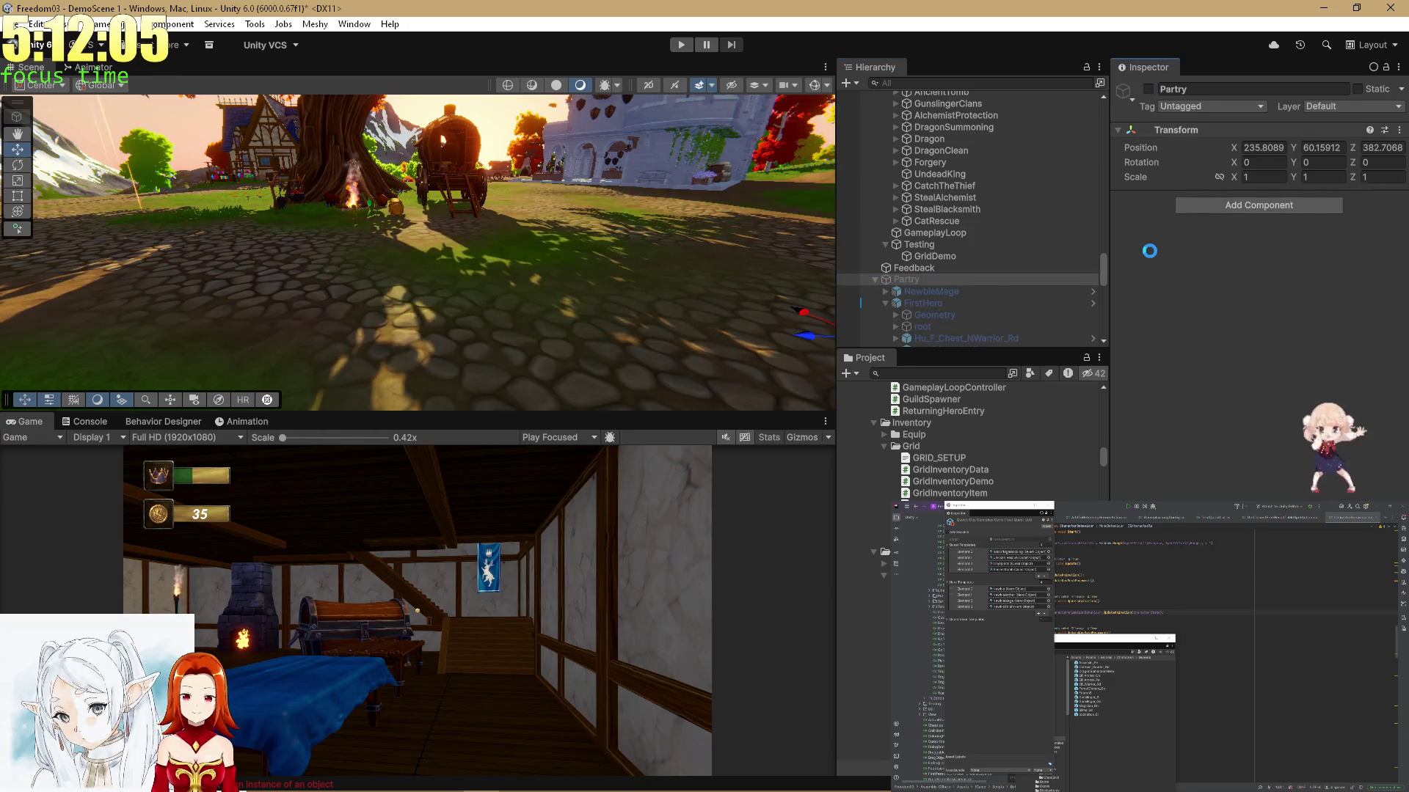
{"action": "left_click", "coordinate": [687, 43]}
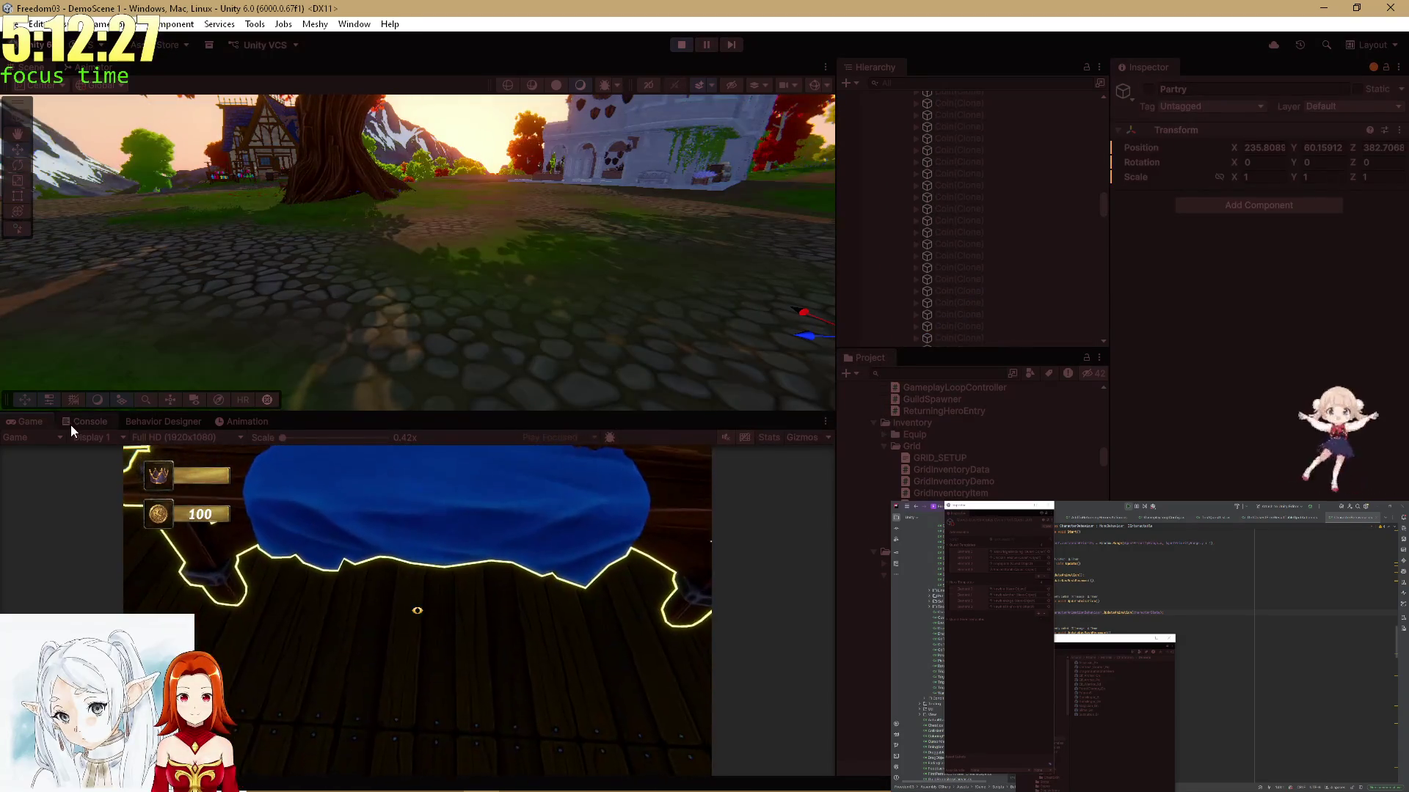
Check the Console, maximize the Game view with Shift+Space, then stop playing
{"action": "left_click", "coordinate": [70, 423]}
{"action": "left_click", "coordinate": [45, 423]}
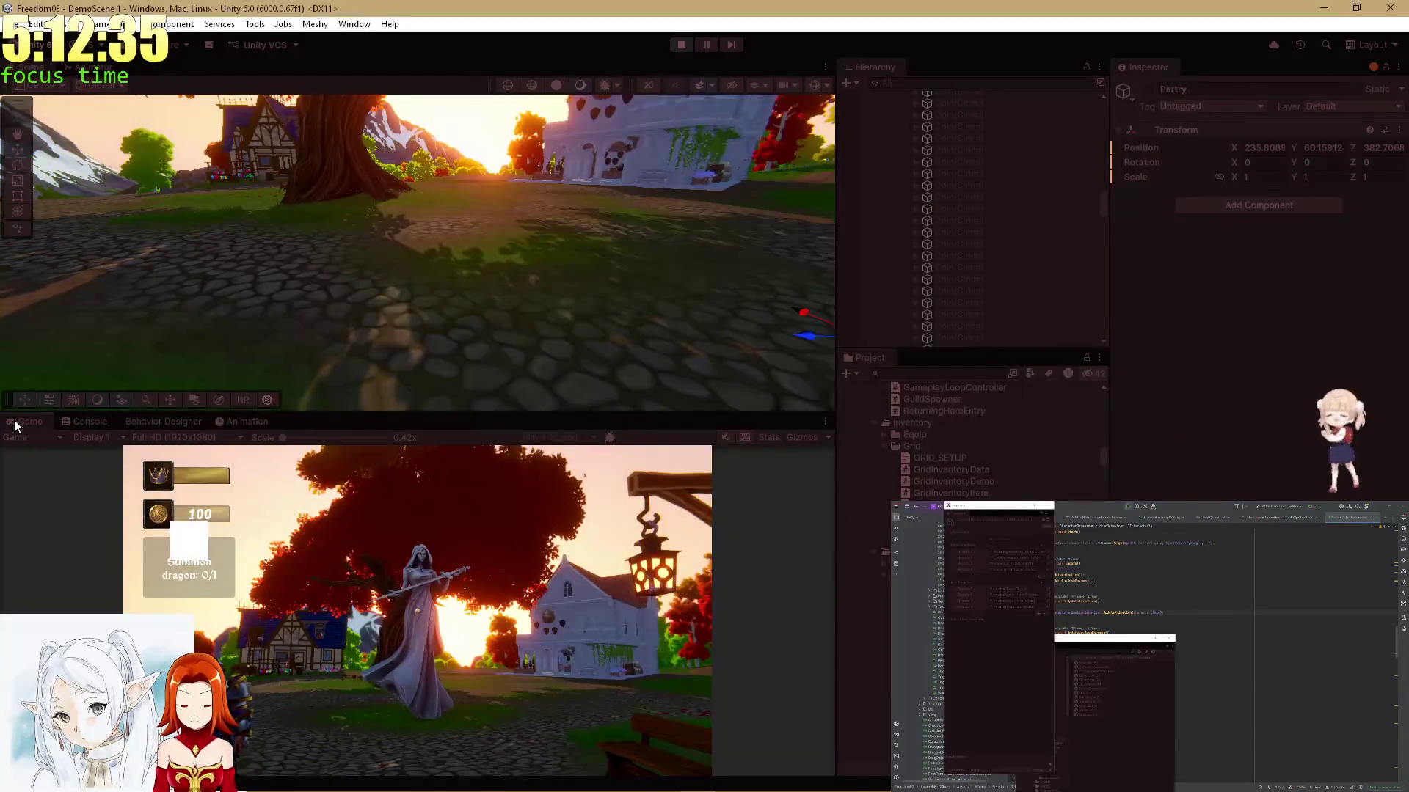
{"action": "key", "text": "shift+space"}
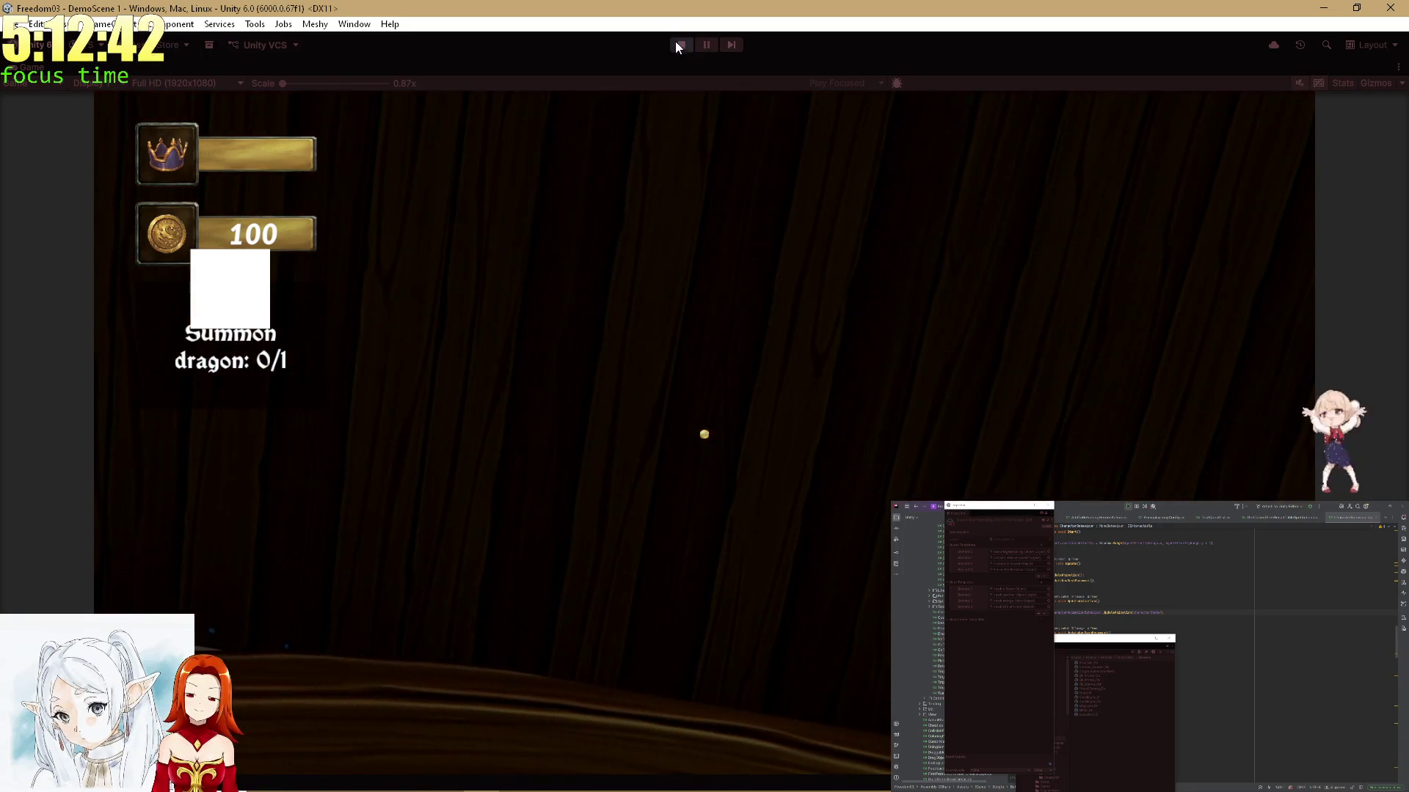
{"action": "left_click", "coordinate": [676, 43]}
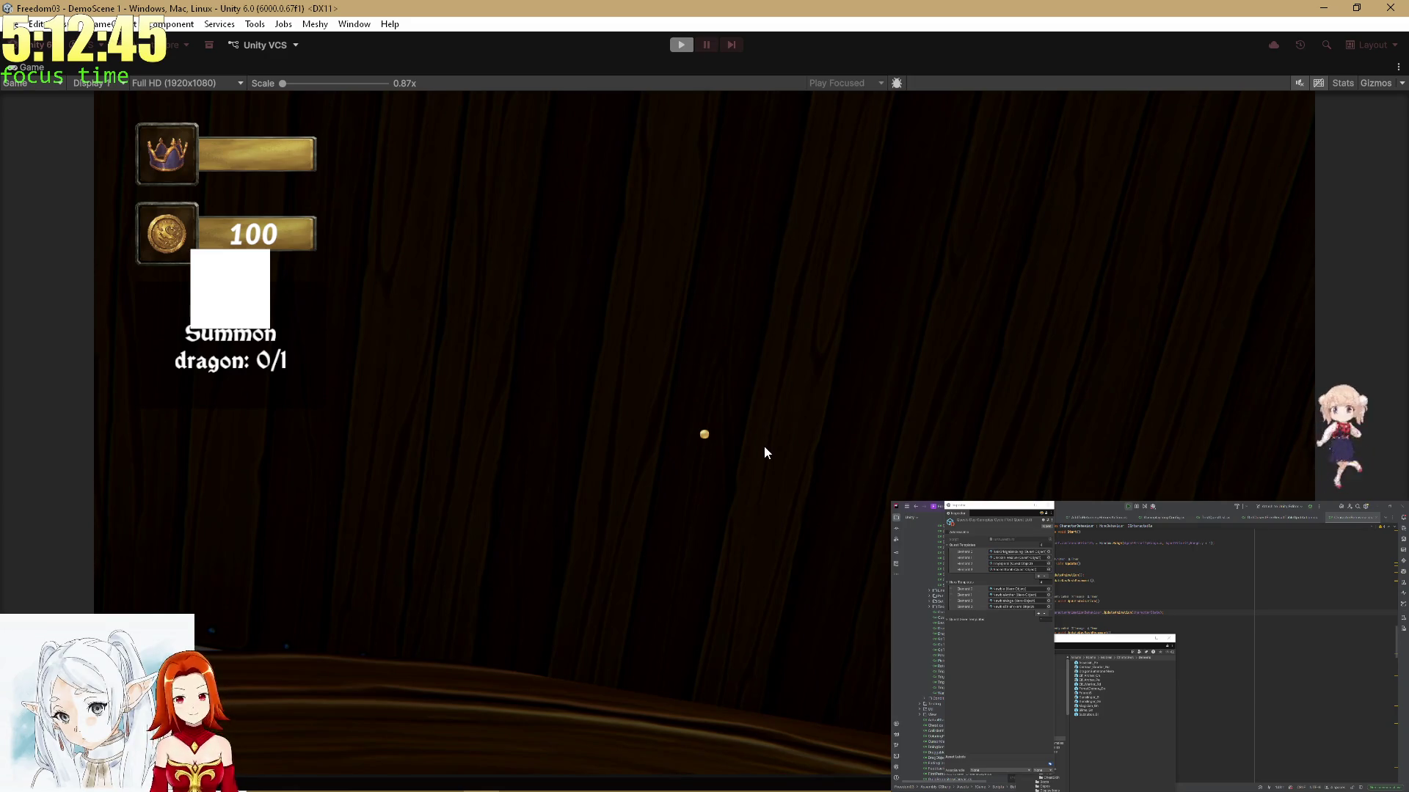
{"action": "scroll", "coordinate": [936, 251], "scroll_direction": "down", "scroll_amount": 5}
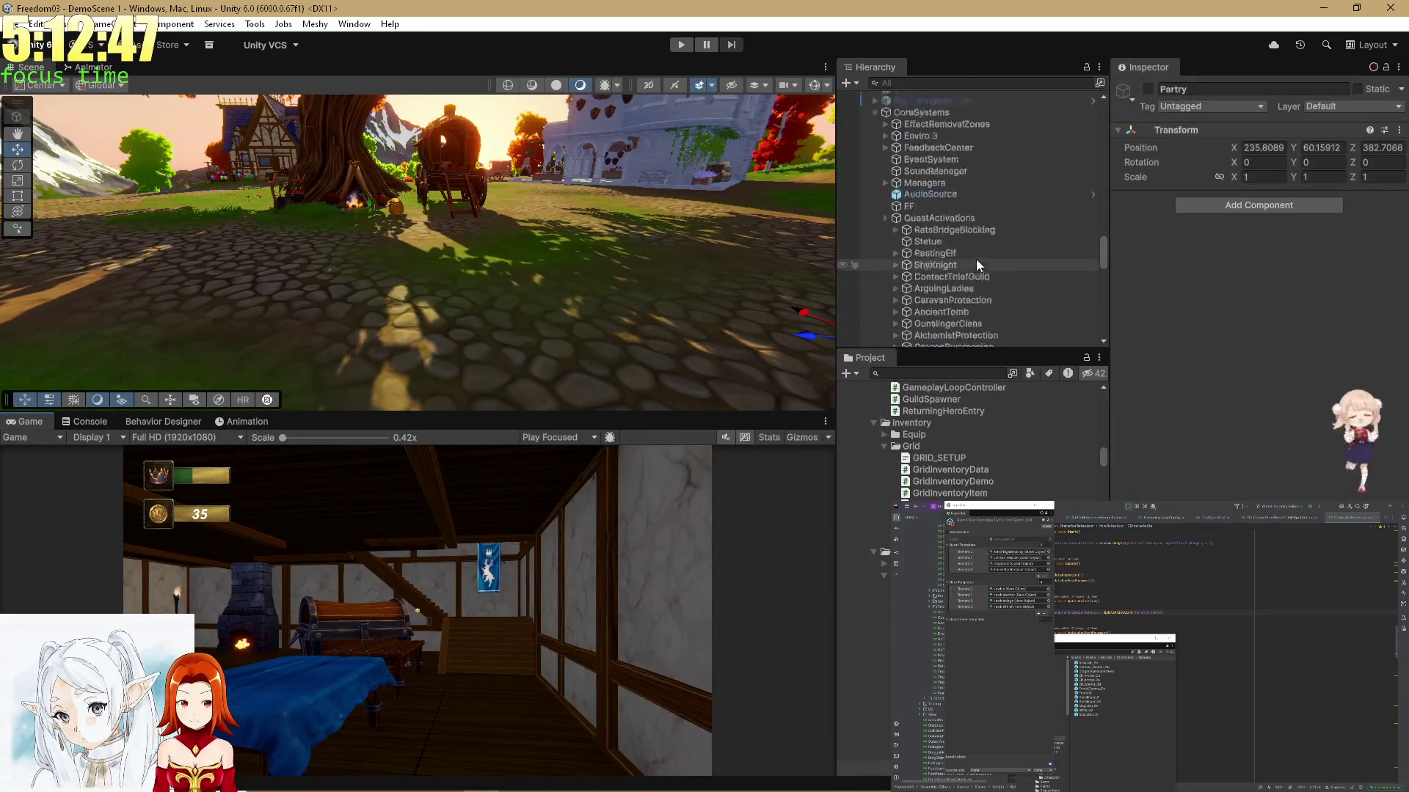
Select QuestActivations under CoreSystems and delete every entry from its Startup Quests list
{"action": "left_click", "coordinate": [918, 157]}
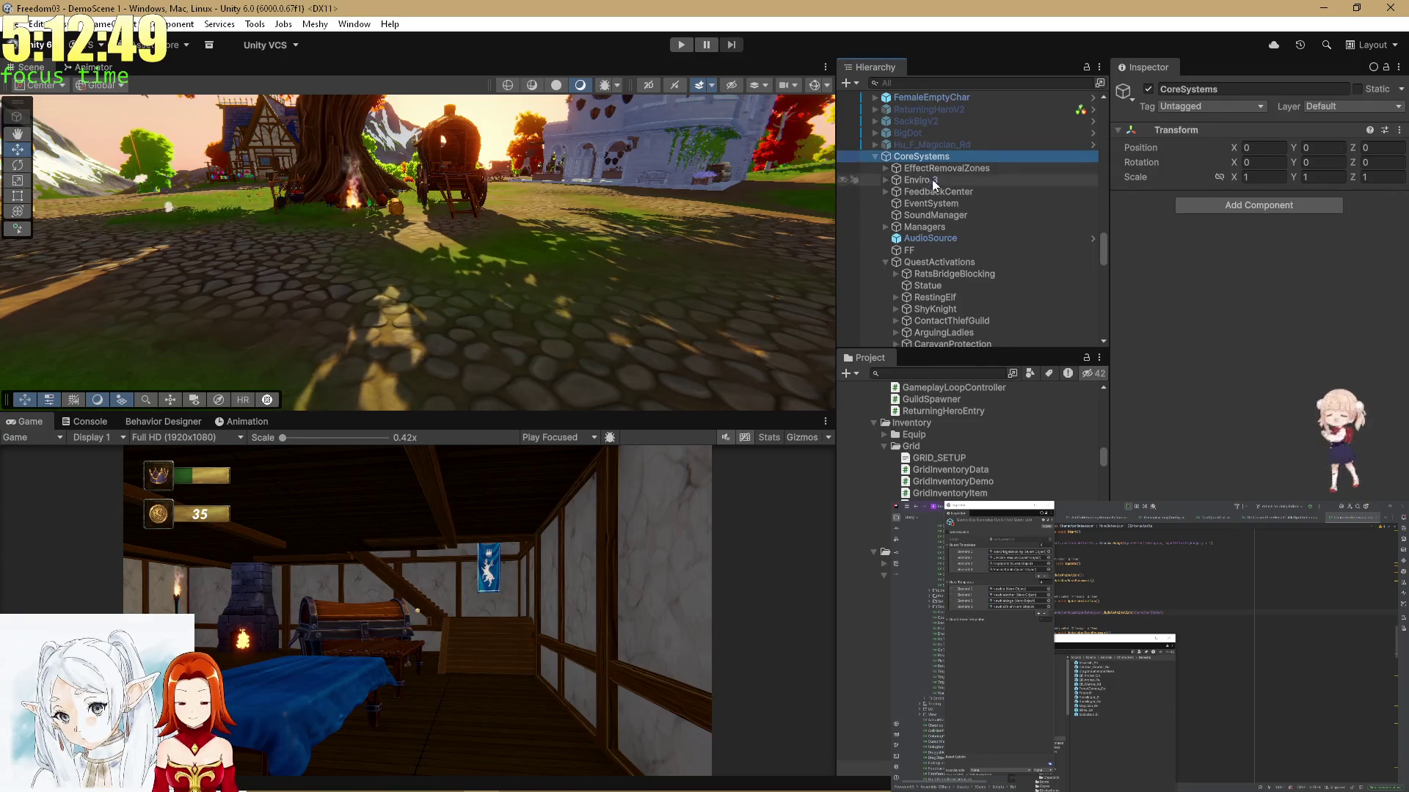
{"action": "scroll", "coordinate": [1027, 264], "scroll_direction": "down", "scroll_amount": 5}
{"action": "scroll", "coordinate": [1020, 257], "scroll_direction": "up", "scroll_amount": 4}
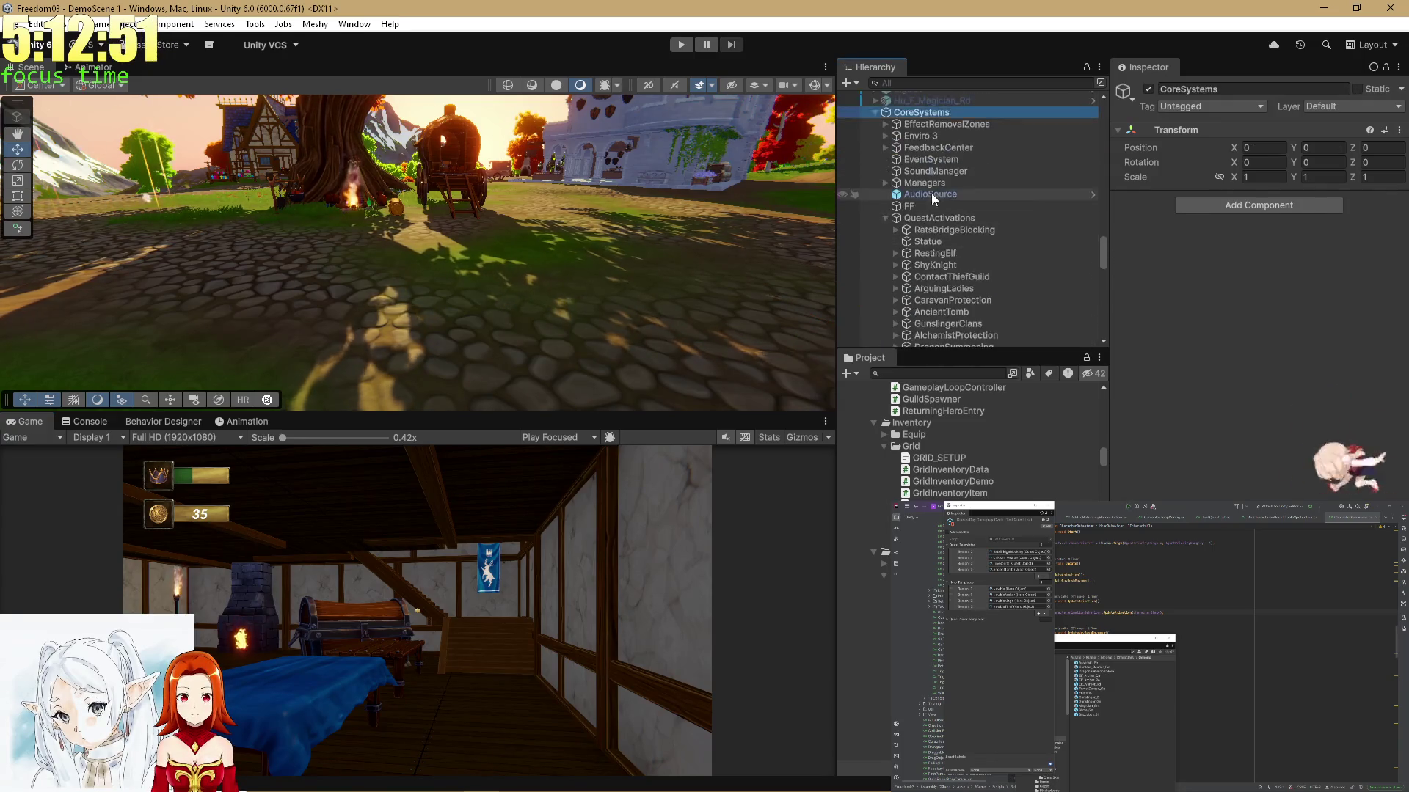
{"action": "left_click", "coordinate": [925, 218]}
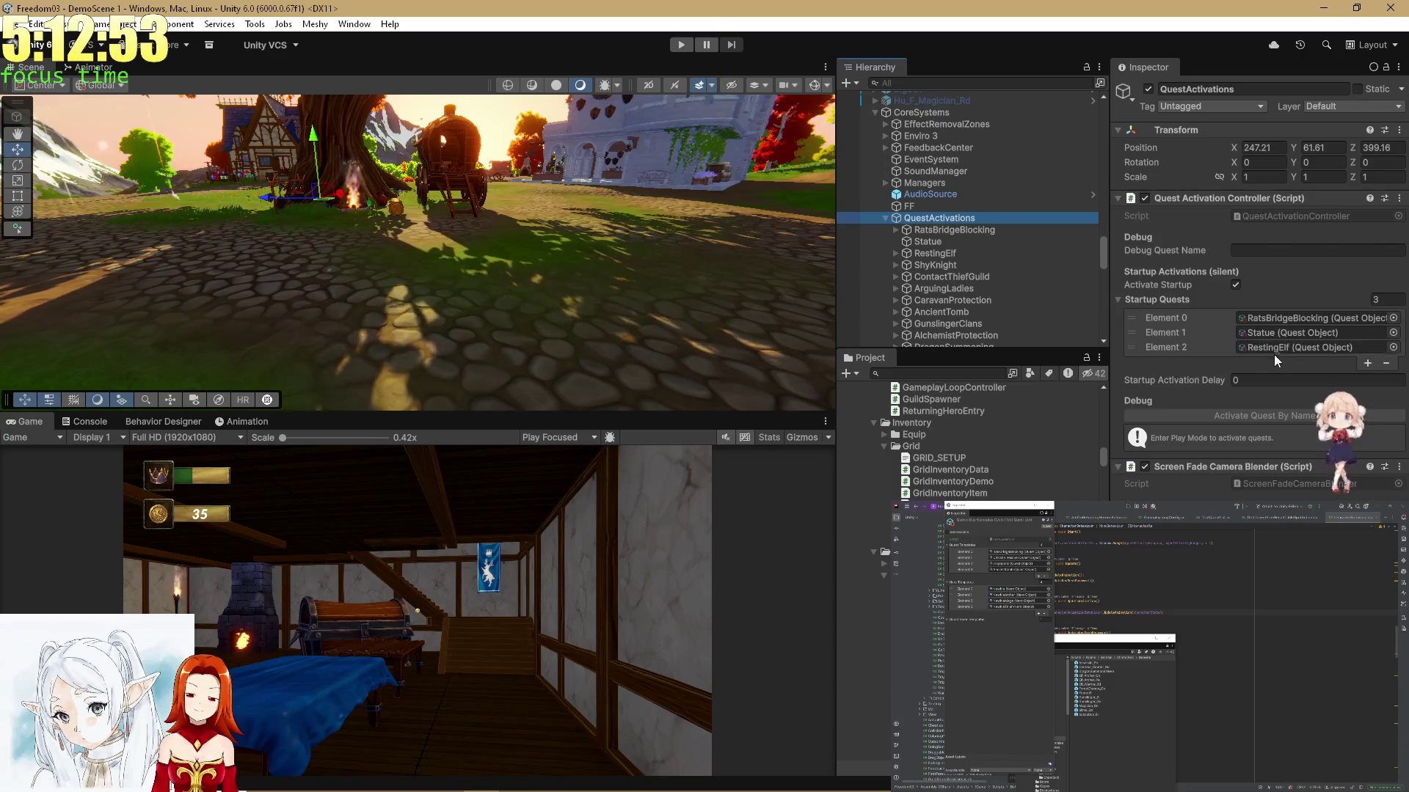
{"action": "left_click", "coordinate": [1385, 362]}
{"action": "left_click", "coordinate": [1385, 363]}
{"action": "left_click", "coordinate": [1385, 348]}
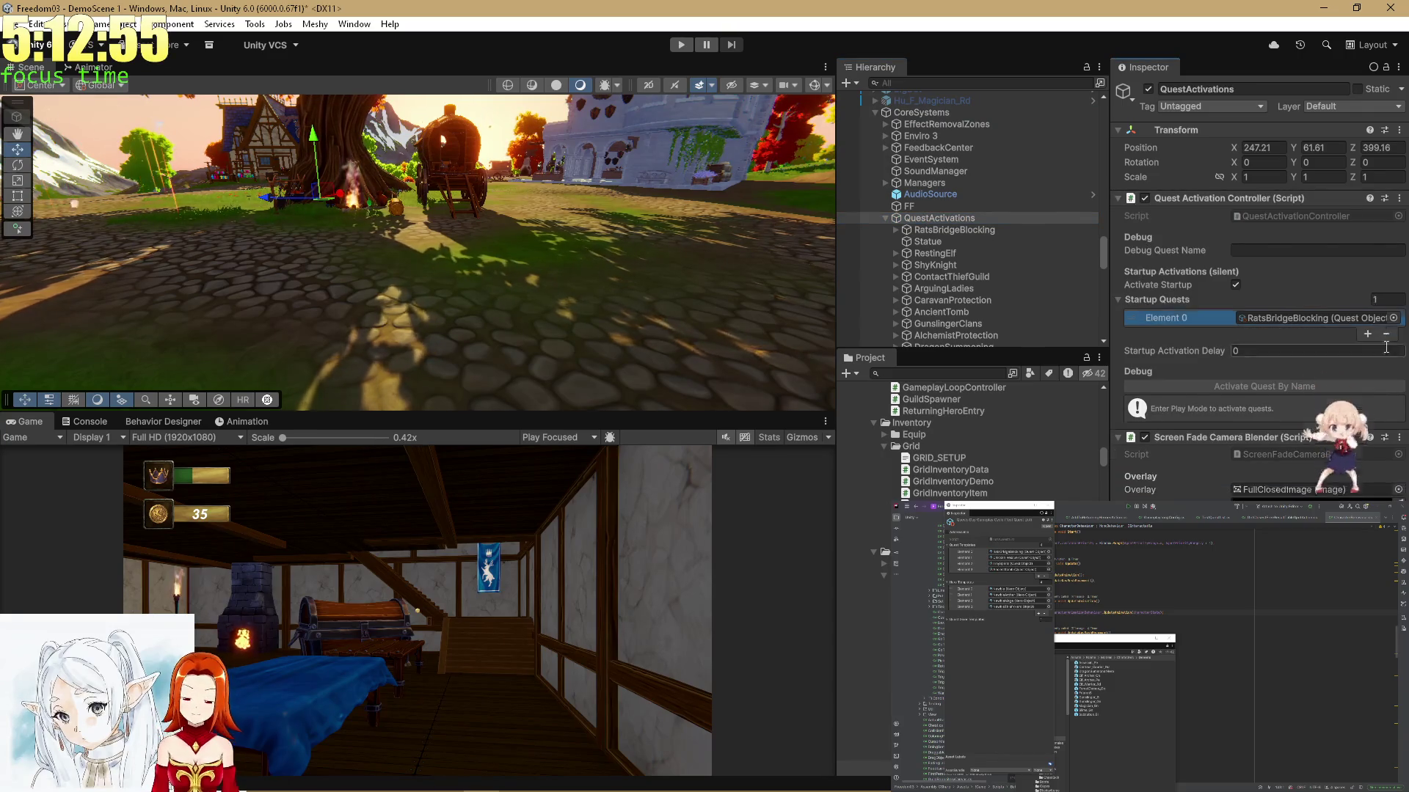
{"action": "left_click", "coordinate": [1386, 333]}
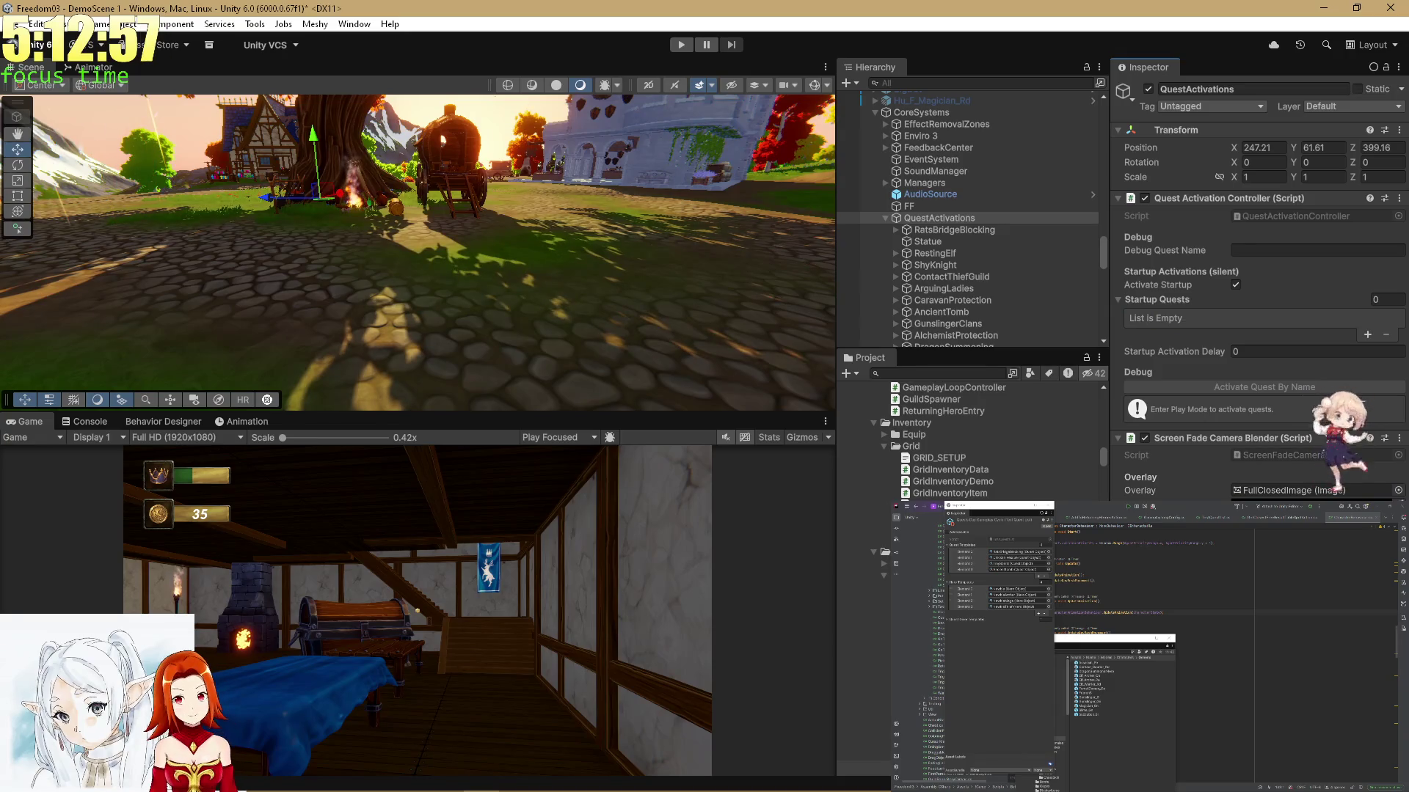
{"action": "scroll", "coordinate": [946, 231], "scroll_direction": "down", "scroll_amount": 2}
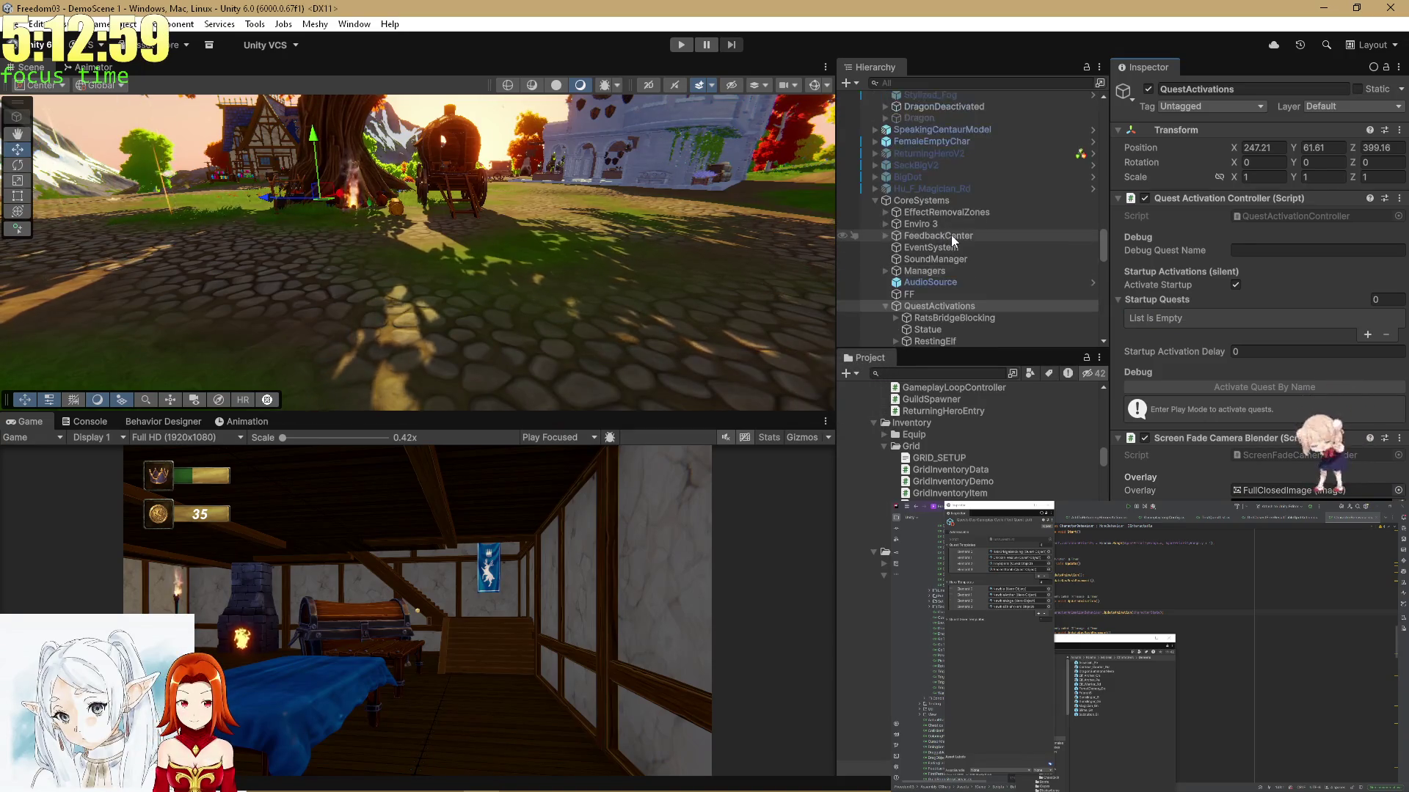
{"action": "scroll", "coordinate": [950, 235], "scroll_direction": "up", "scroll_amount": 2}
{"action": "scroll", "coordinate": [932, 209], "scroll_direction": "down", "scroll_amount": 2}
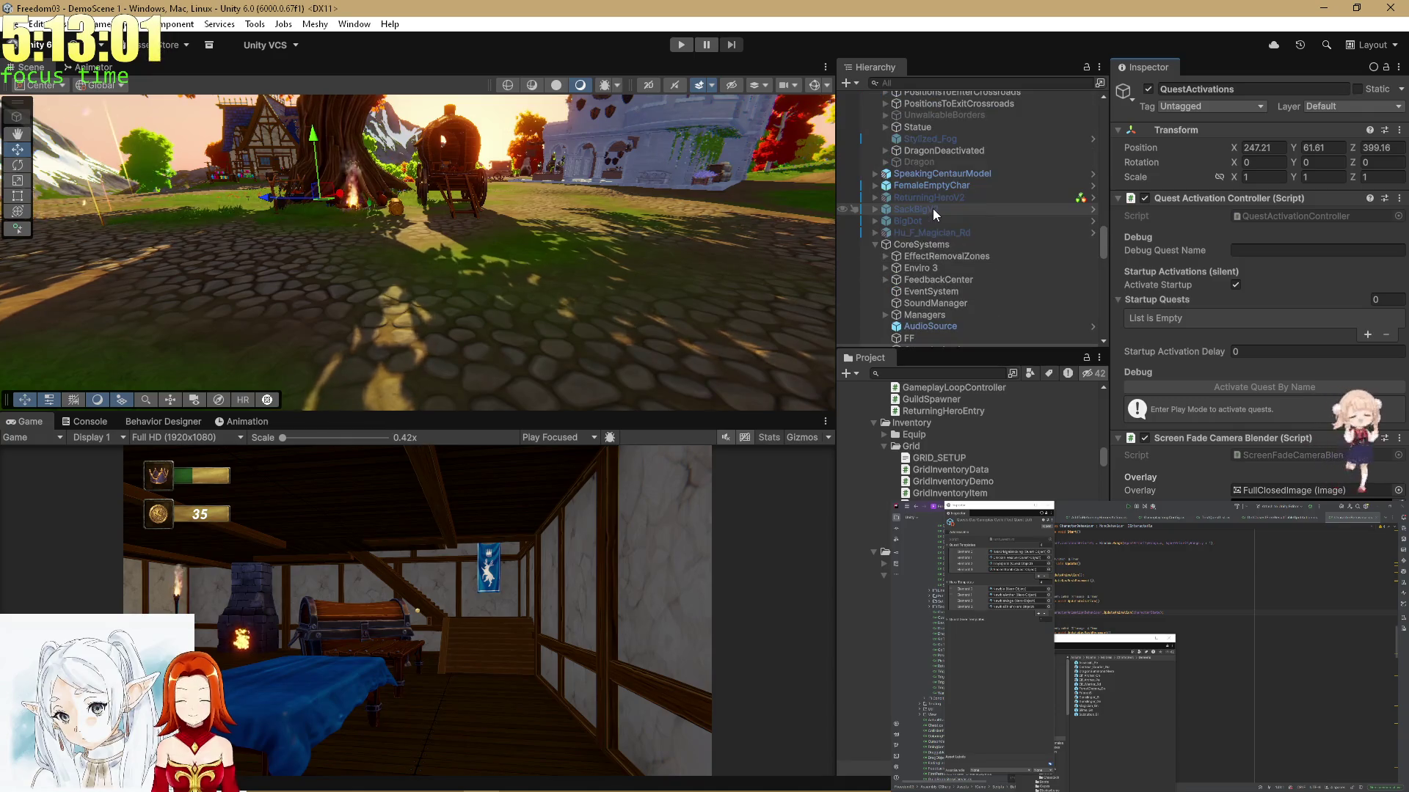
{"action": "scroll", "coordinate": [932, 208], "scroll_direction": "up", "scroll_amount": 2}
{"action": "left_click", "coordinate": [886, 218]}
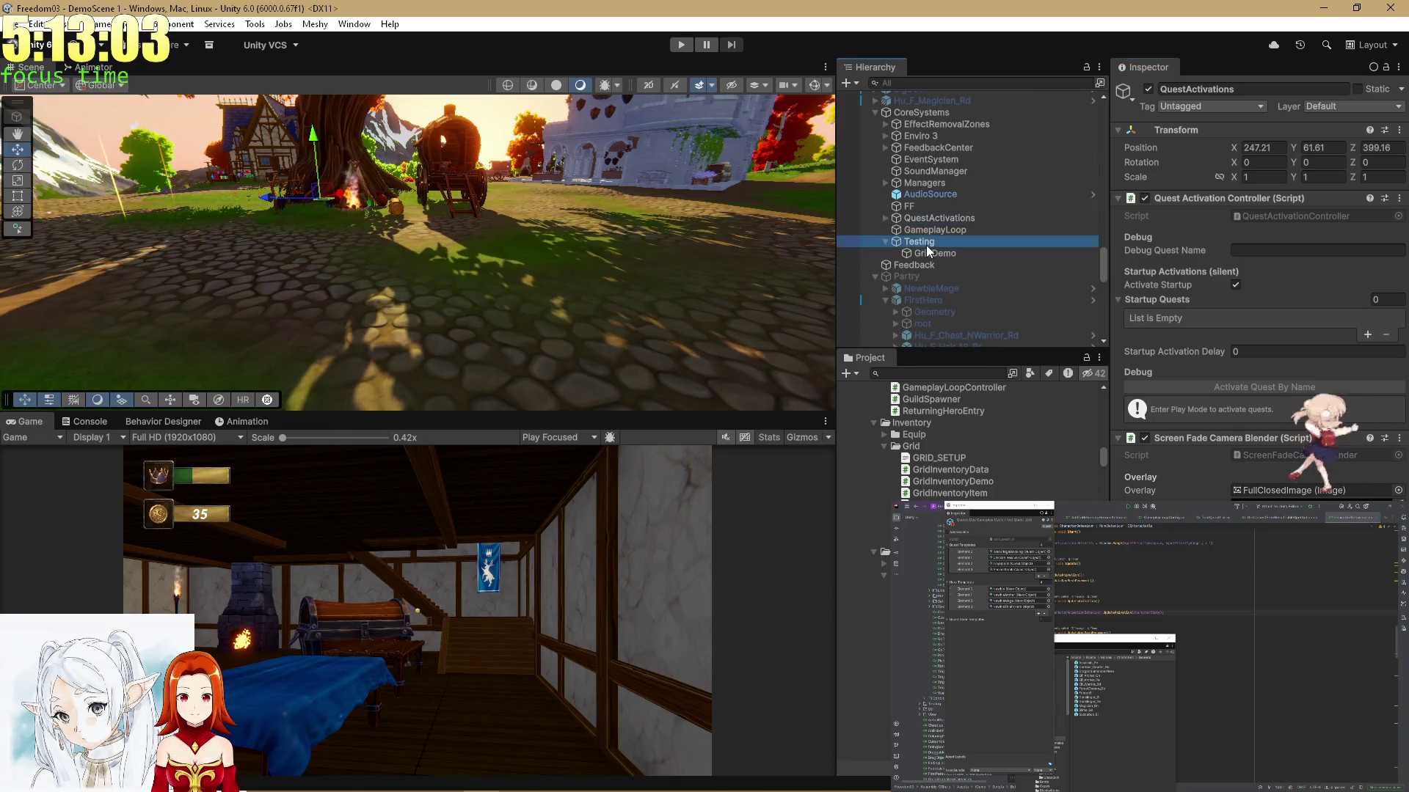
Untick Populate Board and Populate Heroes, tick Populate Passerby Peasants in Testing Day, then play
{"action": "left_click", "coordinate": [926, 242]}
{"action": "left_click", "coordinate": [1144, 197]}
{"action": "left_click", "coordinate": [1179, 196]}
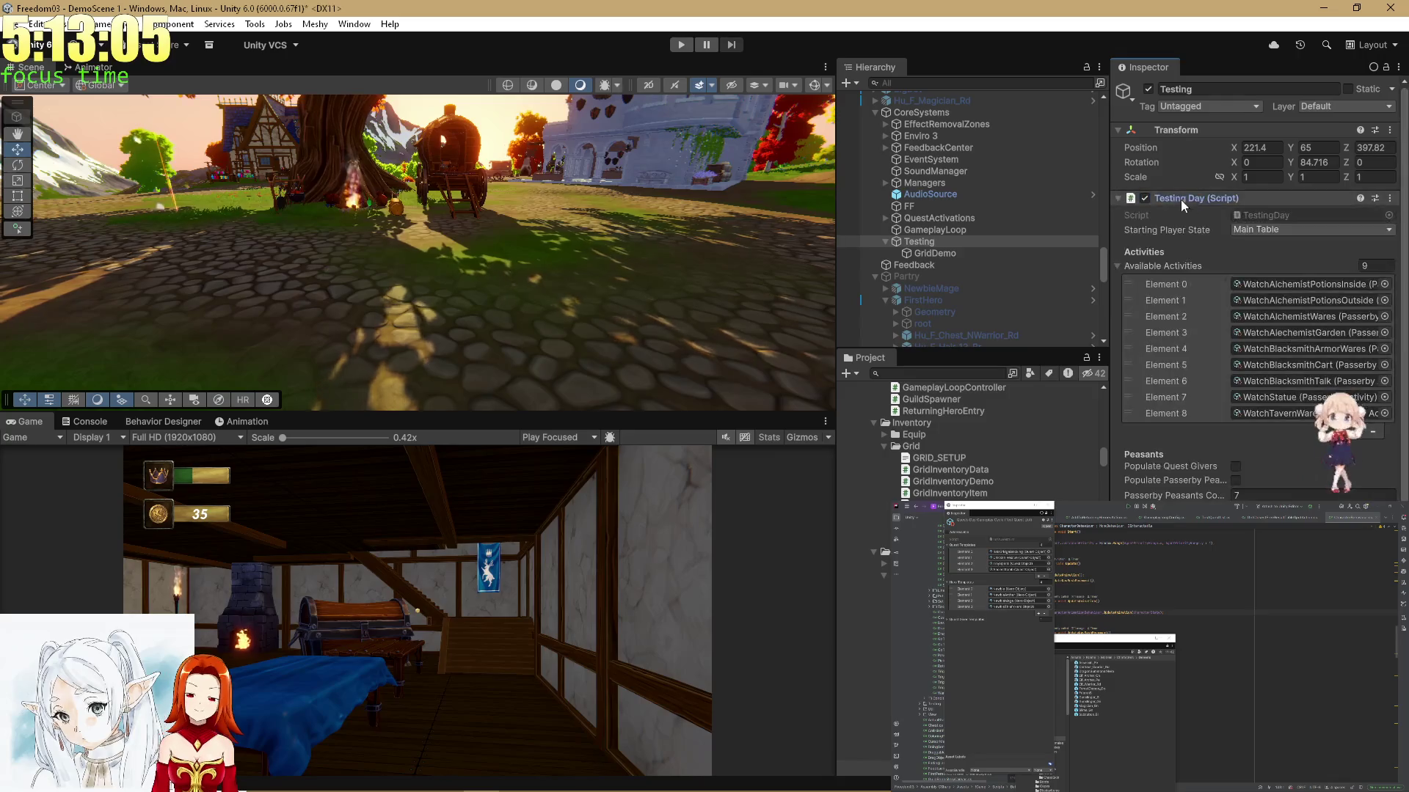
{"action": "left_click", "coordinate": [1235, 393]}
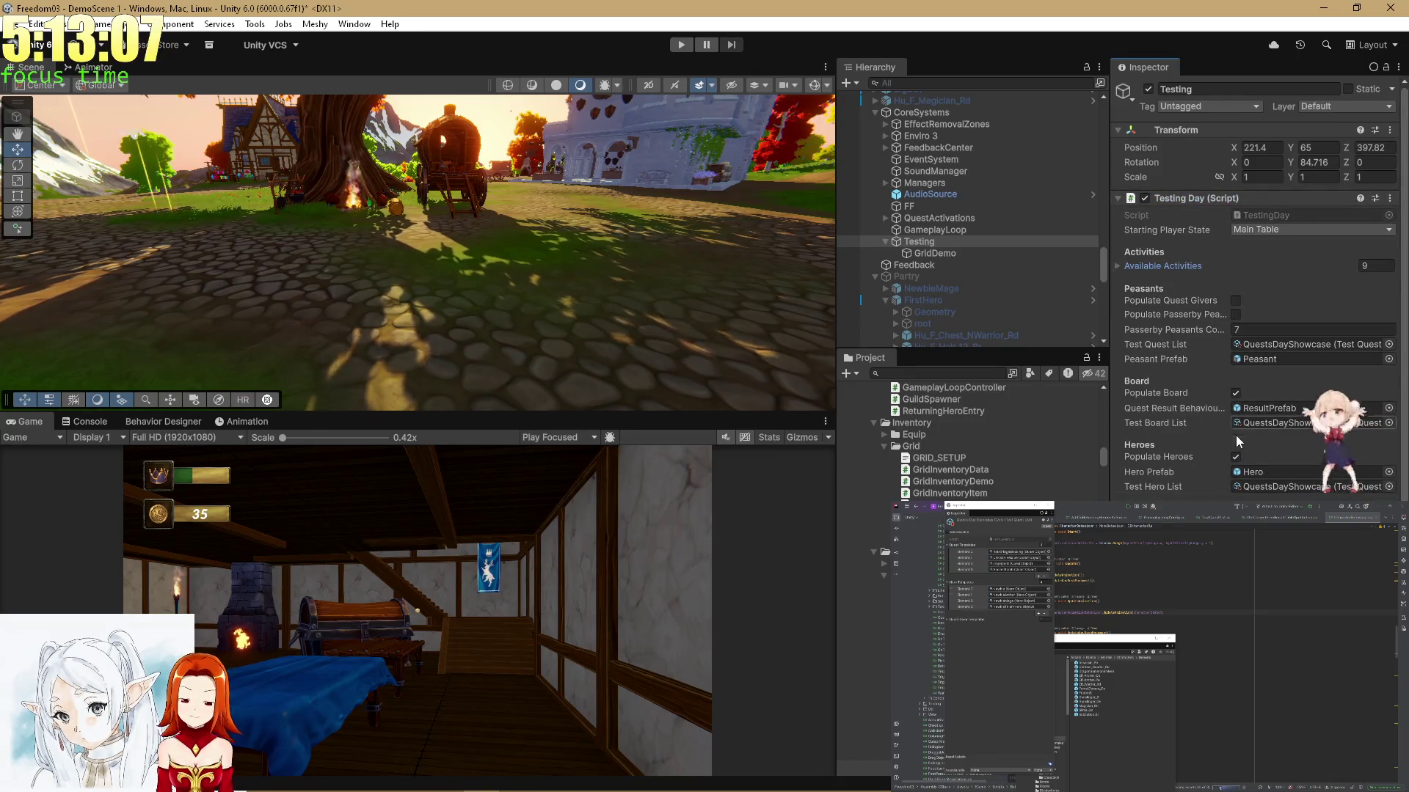
{"action": "left_click", "coordinate": [1235, 456]}
{"action": "scroll", "coordinate": [1237, 396], "scroll_direction": "down", "scroll_amount": 3}
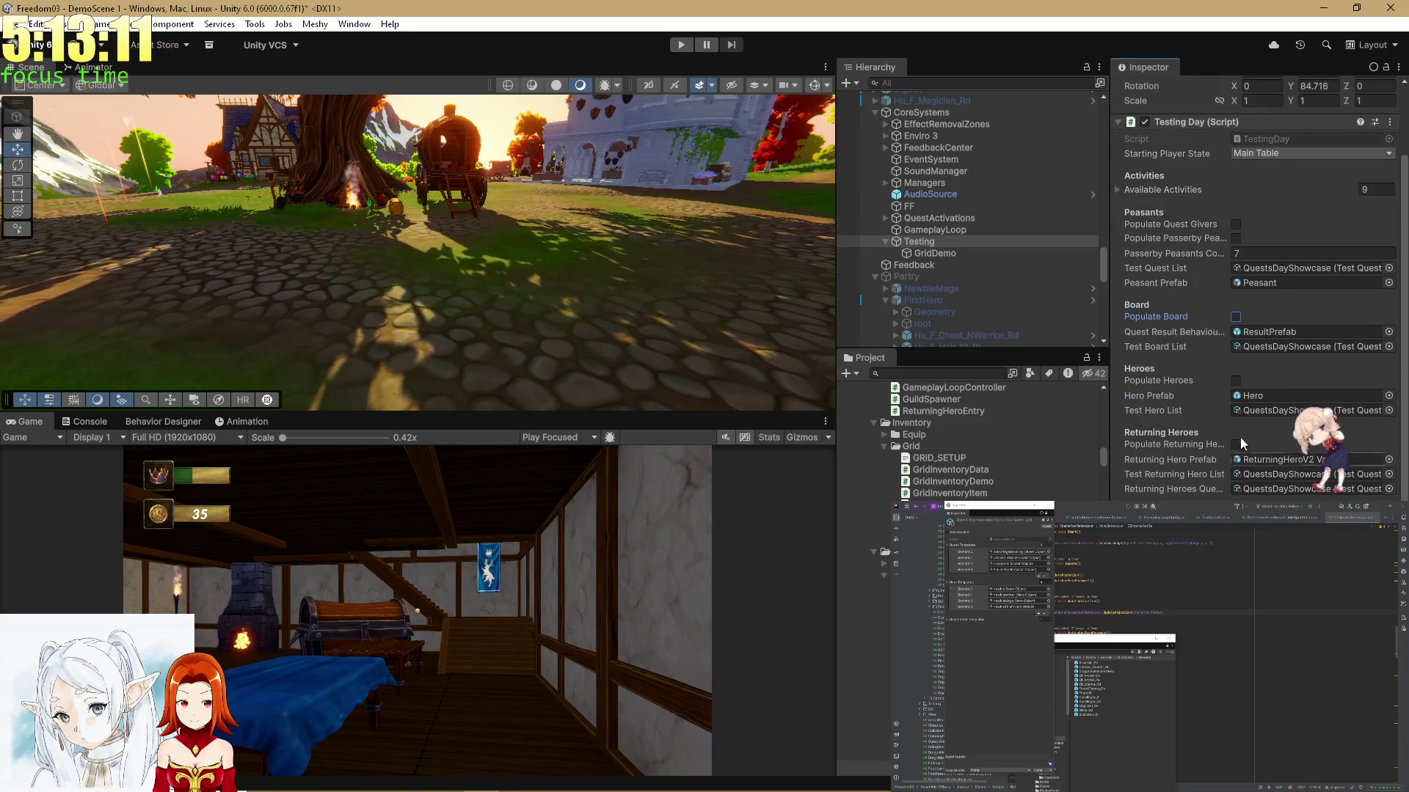
{"action": "left_click", "coordinate": [1236, 239]}
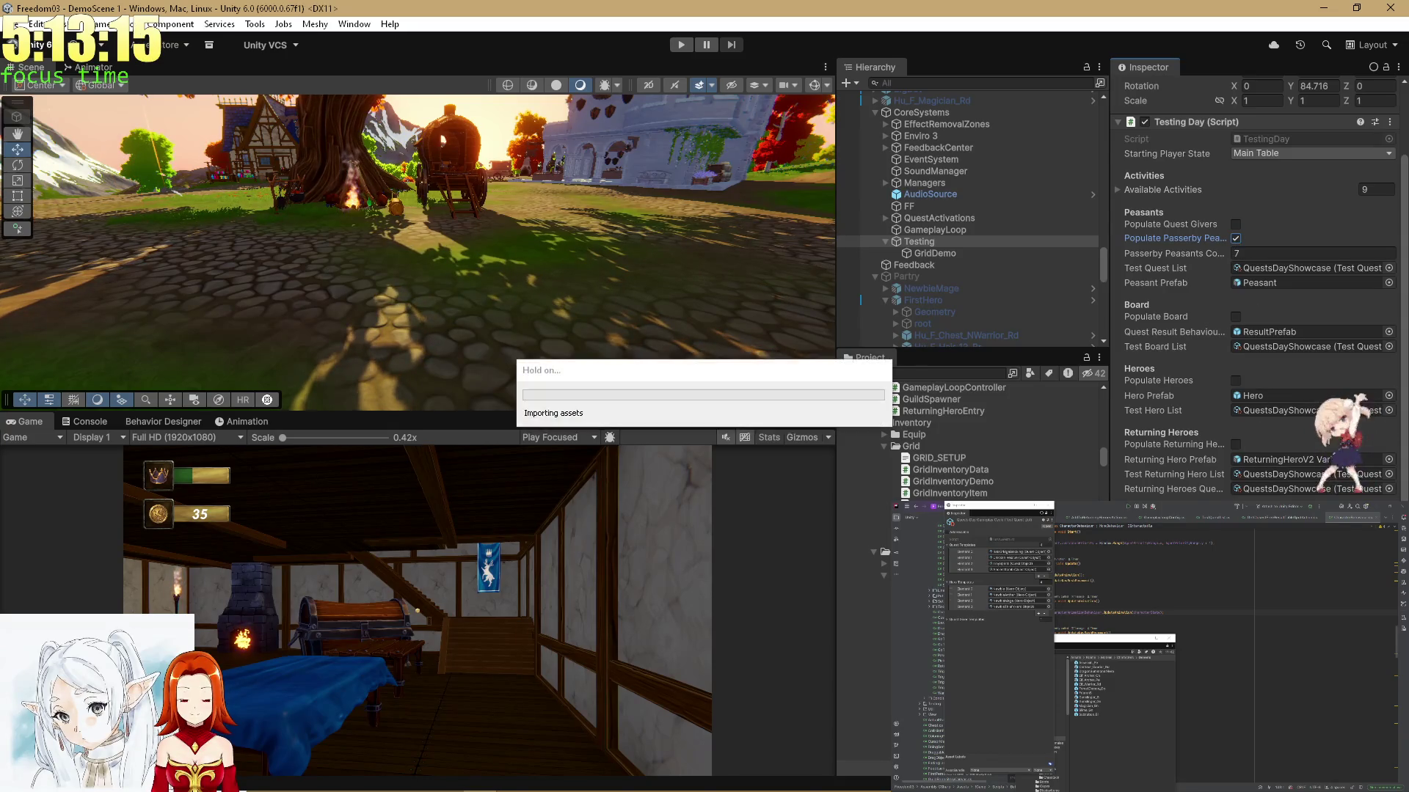
{"action": "scroll", "coordinate": [962, 249], "scroll_direction": "up", "scroll_amount": 7}
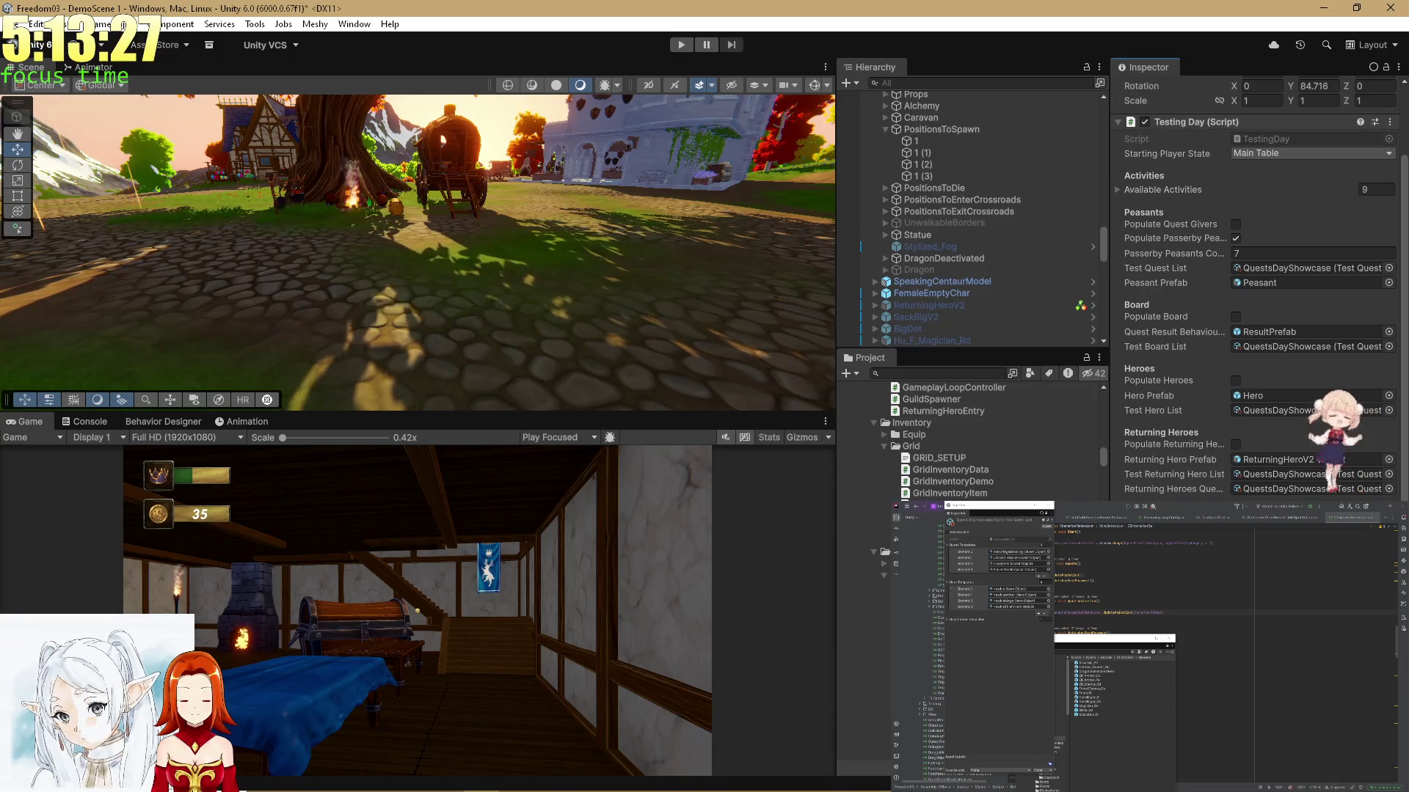
{"action": "left_click", "coordinate": [681, 46]}
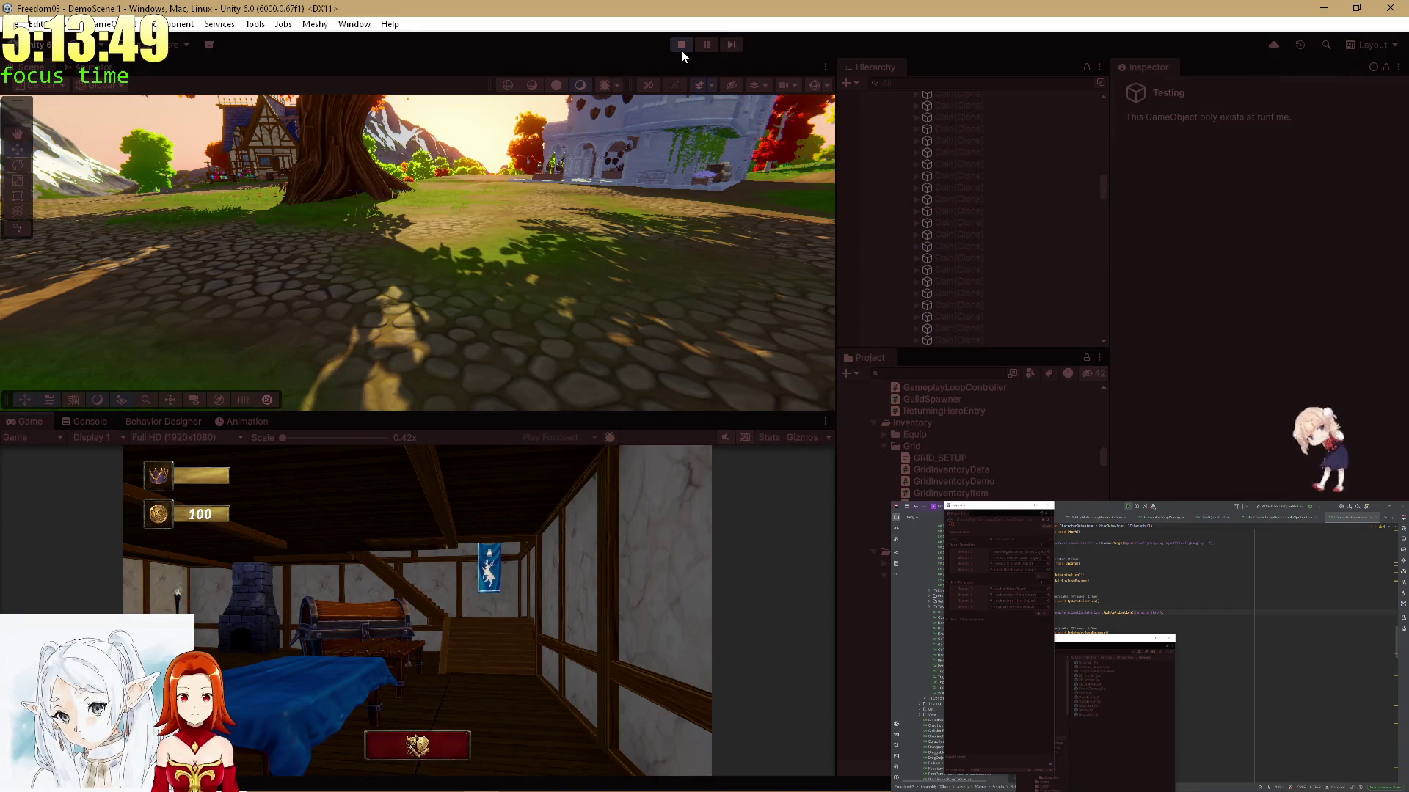
Stop Play mode, select FirstPersonController and scroll to its Movement and Camera Parameters
{"action": "left_click", "coordinate": [681, 50]}
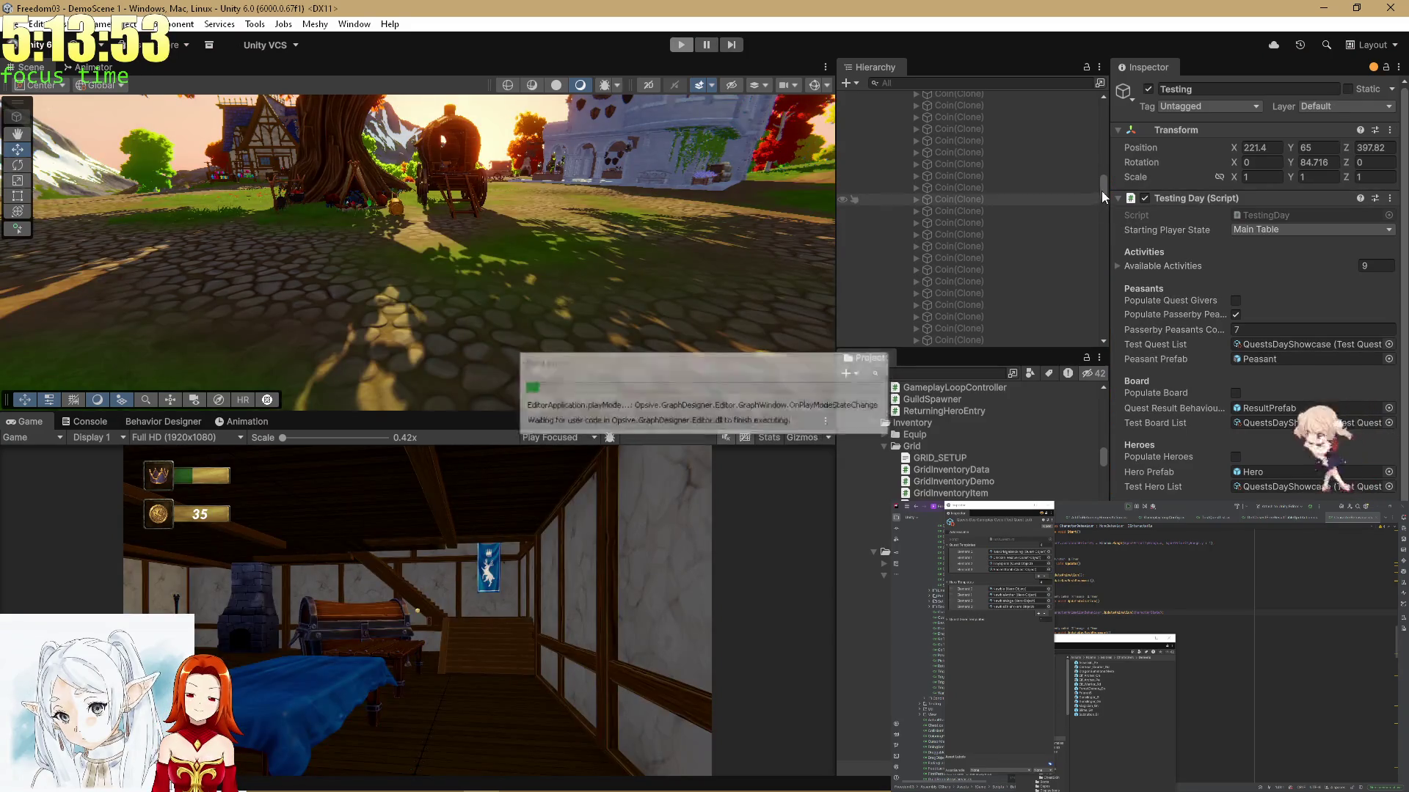
{"action": "left_click_drag", "start_coordinate": [1104, 235], "coordinate": [1105, 94]}
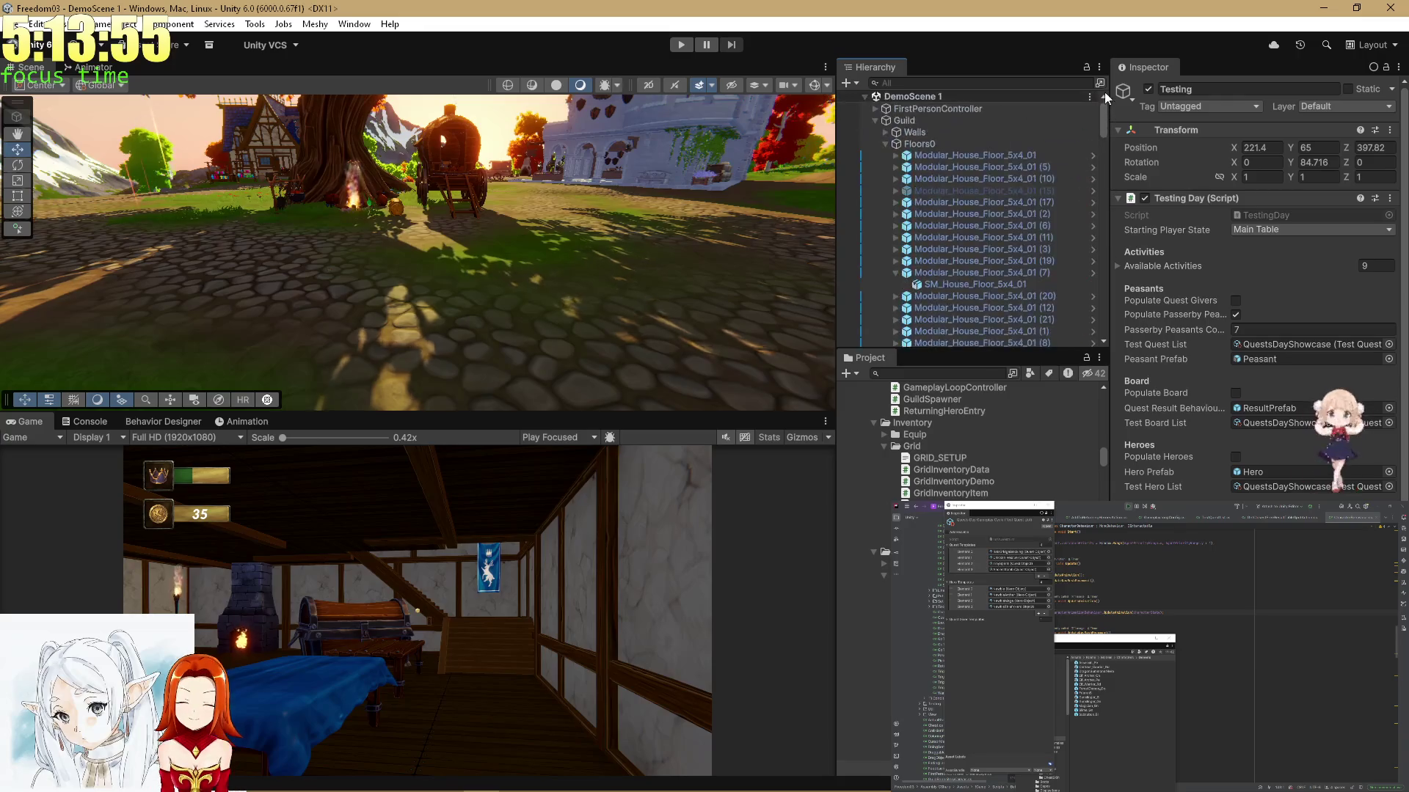
{"action": "left_click", "coordinate": [982, 109]}
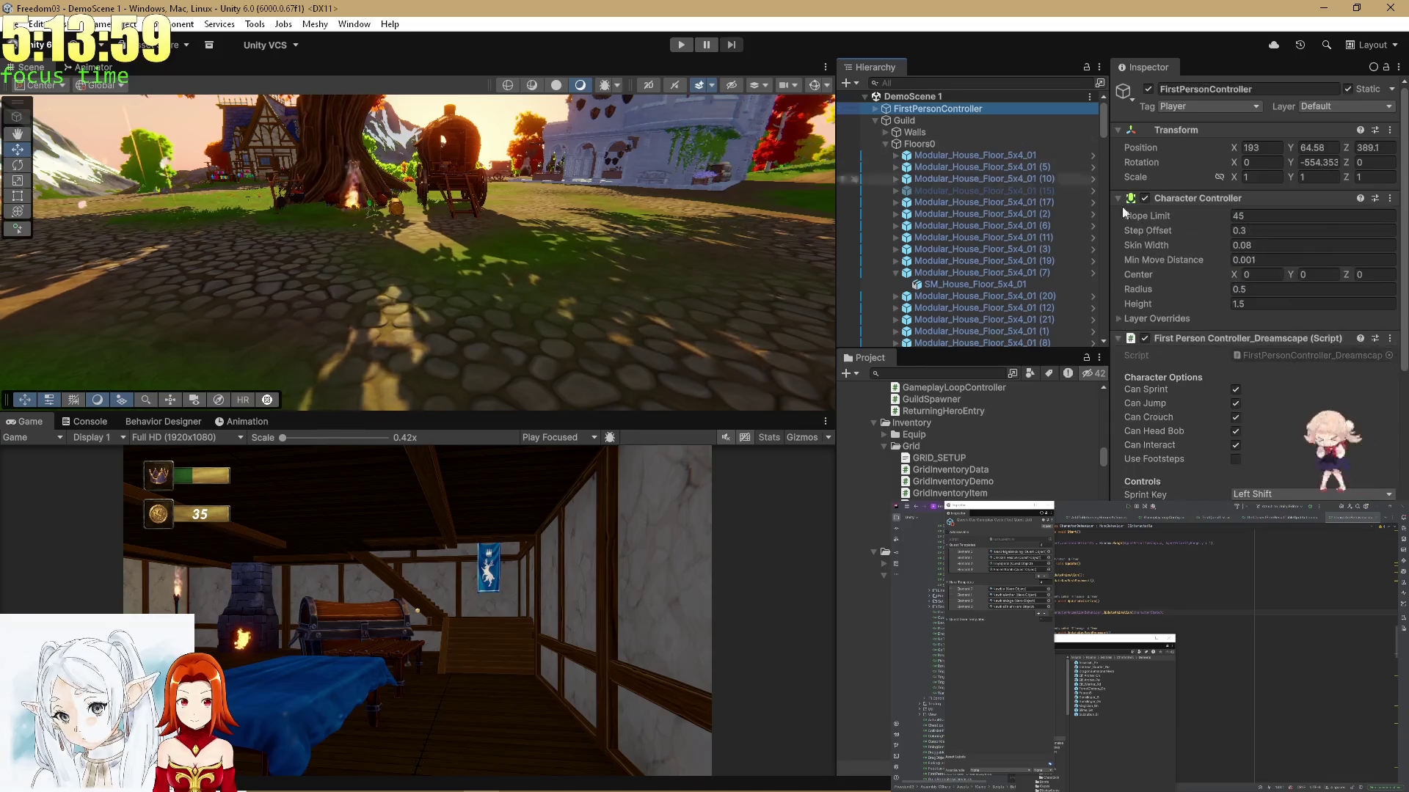
{"action": "scroll", "coordinate": [1036, 213], "scroll_direction": "down", "scroll_amount": 10}
{"action": "scroll", "coordinate": [1030, 198], "scroll_direction": "up", "scroll_amount": 10}
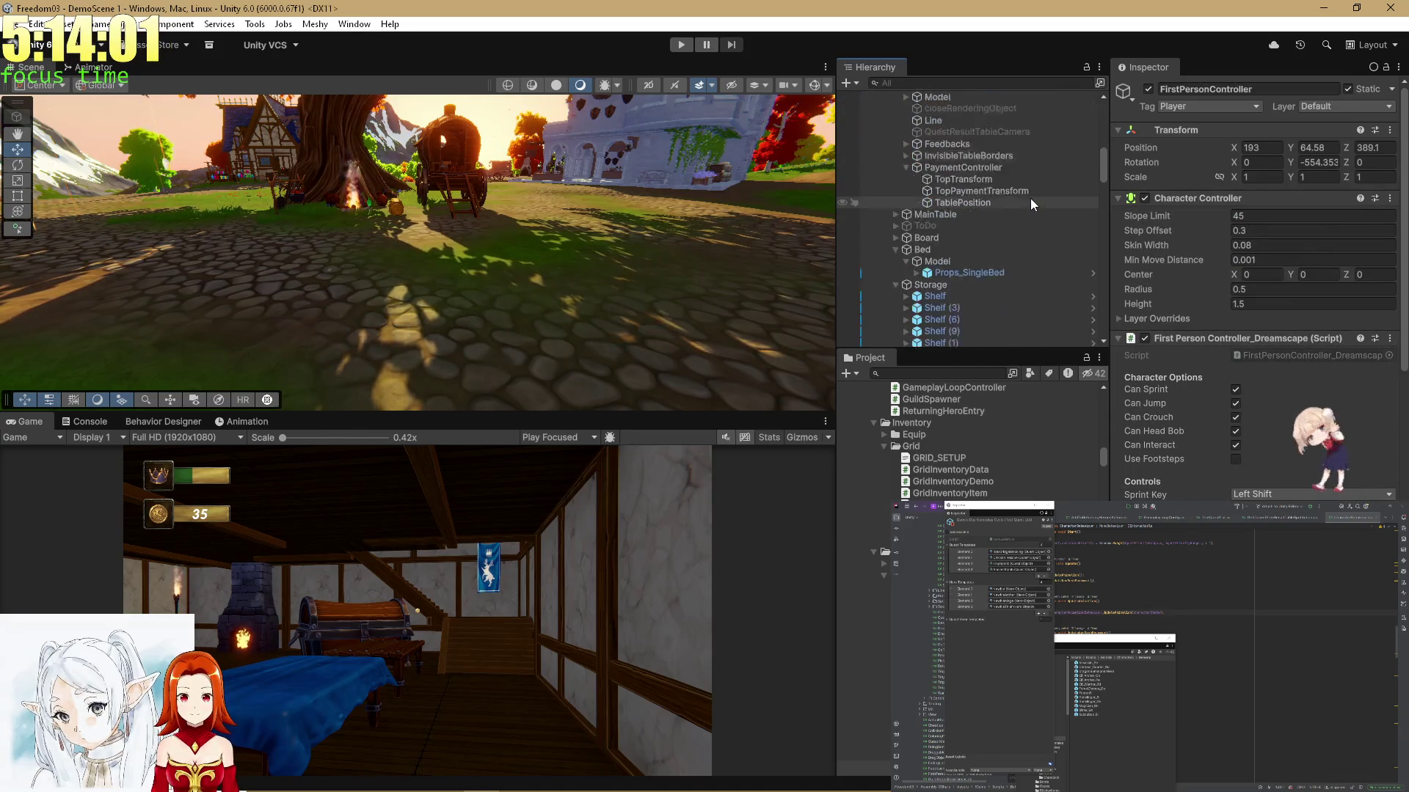
{"action": "scroll", "coordinate": [1026, 213], "scroll_direction": "up", "scroll_amount": 5}
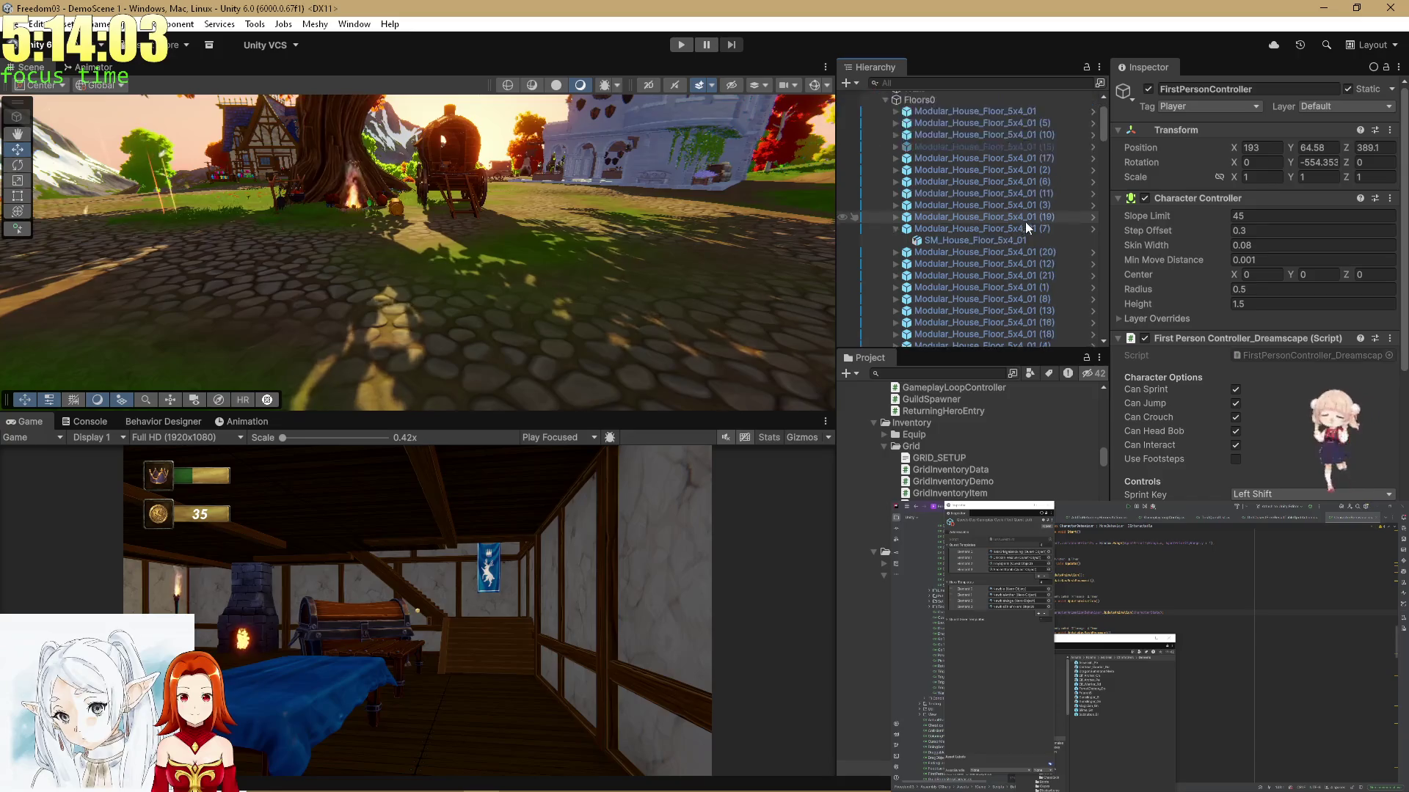
{"action": "scroll", "coordinate": [1333, 473], "scroll_direction": "down", "scroll_amount": 10}
{"action": "scroll", "coordinate": [1333, 473], "scroll_direction": "down", "scroll_amount": 10}
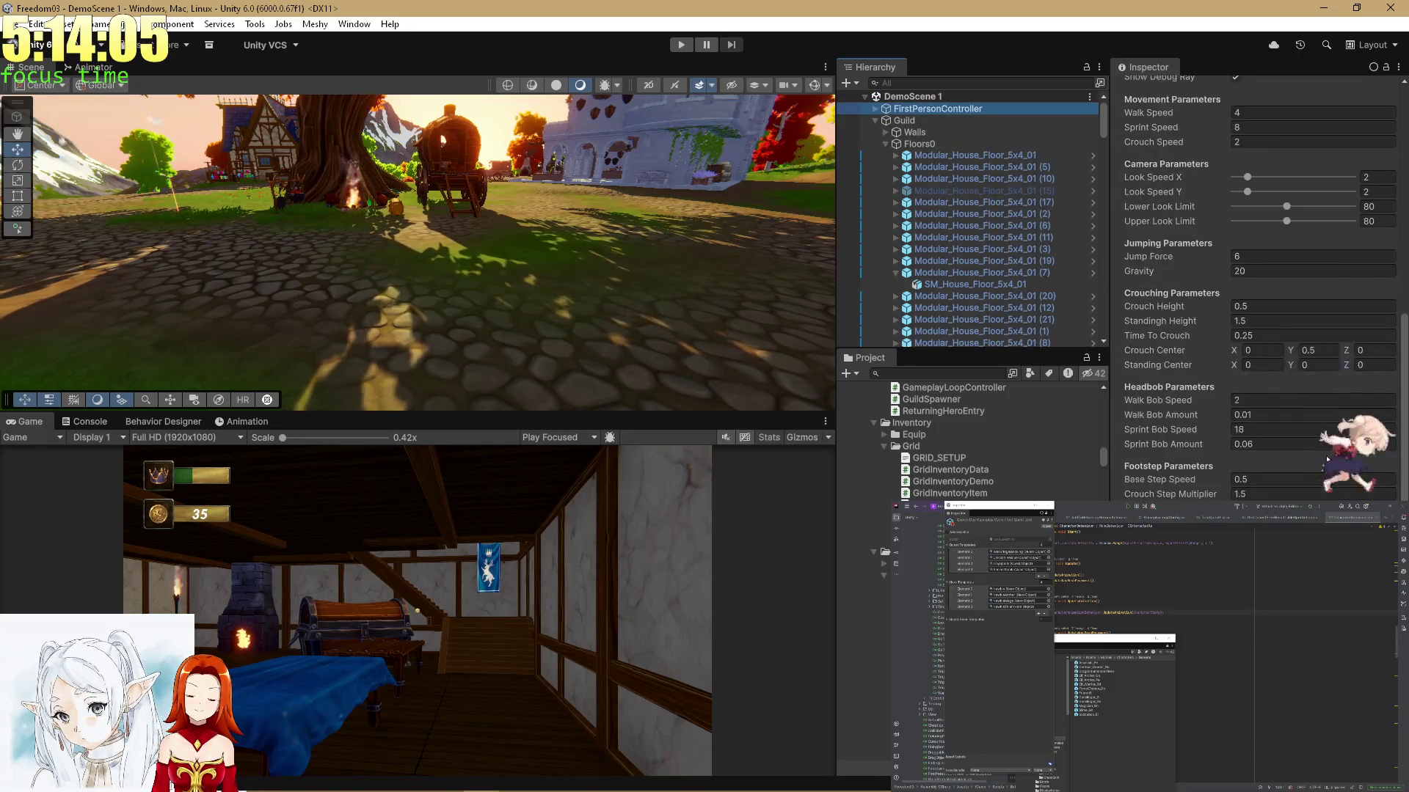
Filter the Hierarchy for Testing and change its Starting Player State from Main Table to Default
{"action": "scroll", "coordinate": [1266, 397], "scroll_direction": "down", "scroll_amount": 5}
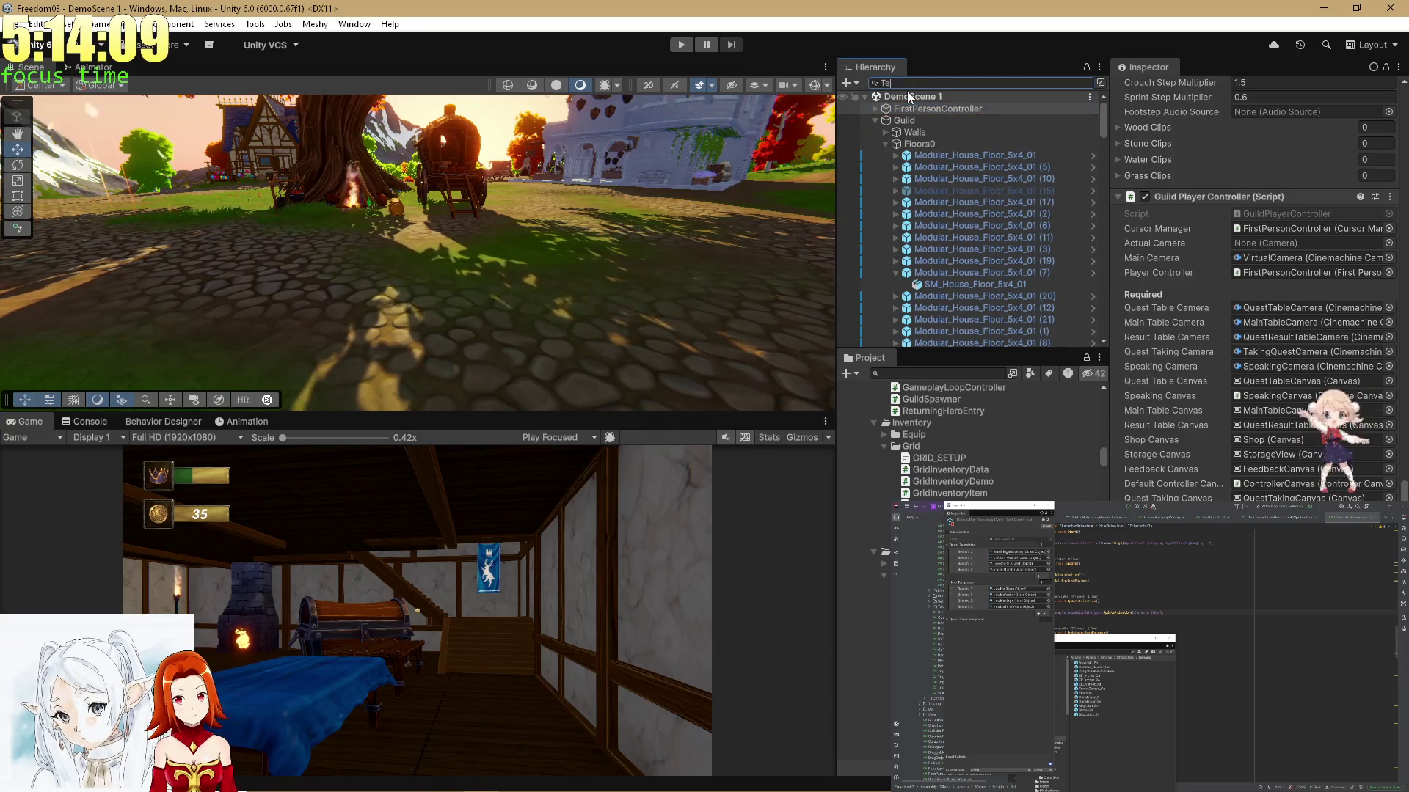
{"action": "type", "text": "Testing"}
{"action": "left_click", "coordinate": [925, 110]}
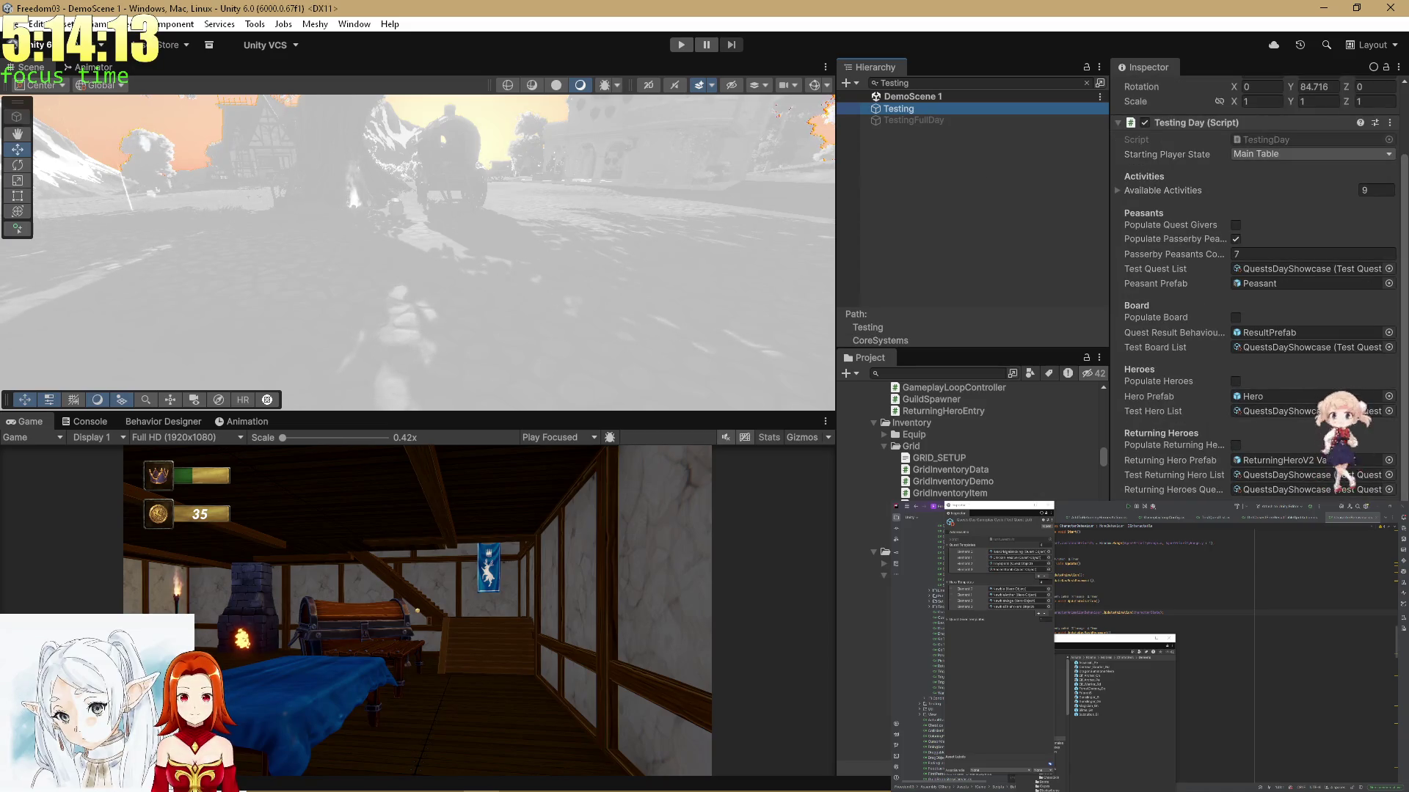
{"action": "left_click", "coordinate": [1312, 154]}
{"action": "left_click", "coordinate": [1262, 169]}
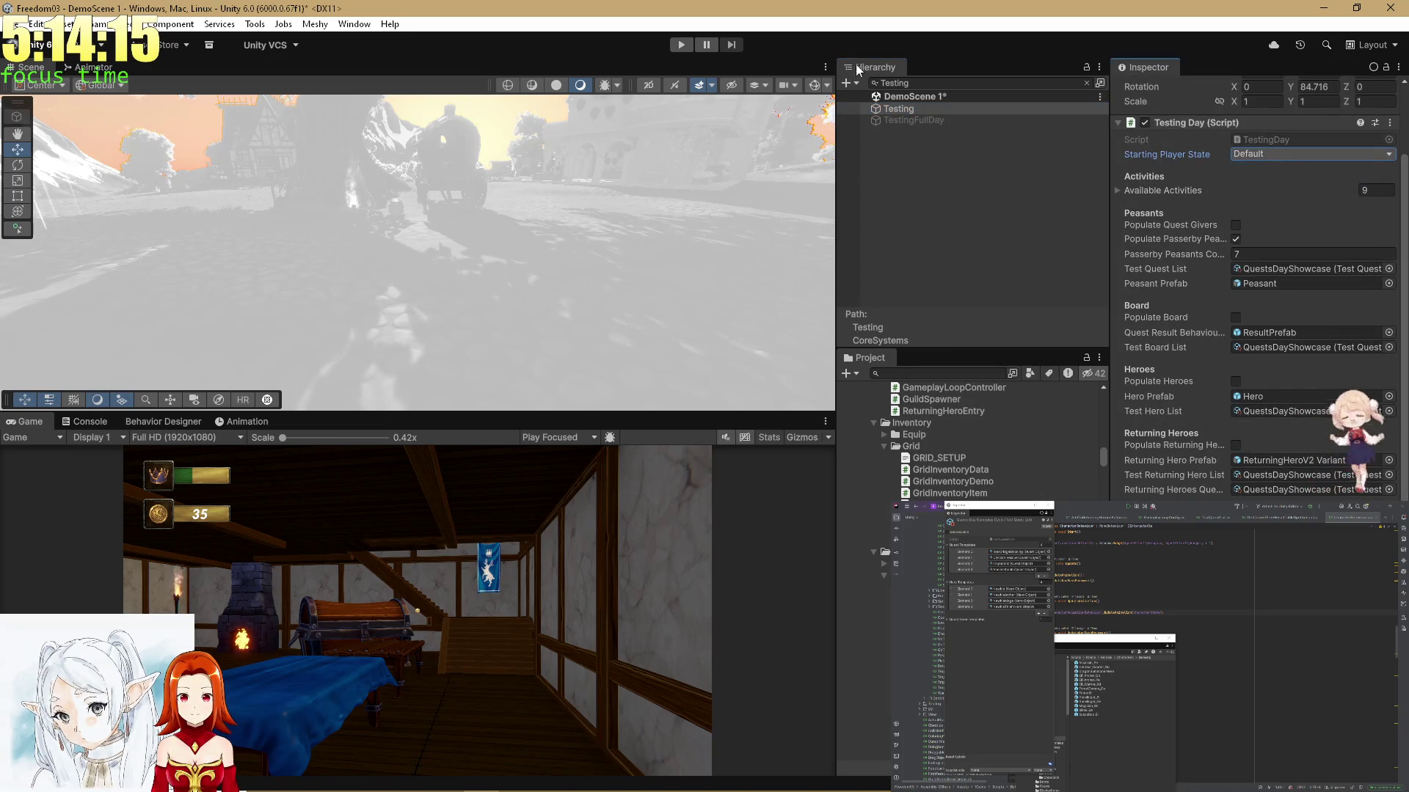
{"action": "left_click", "coordinate": [1086, 83]}
{"action": "mouse_move", "coordinate": [441, 213]}
{"action": "left_mouse_down"}
{"action": "mouse_move", "coordinate": [458, 208]}
{"action": "mouse_move", "coordinate": [82, 101]}
{"action": "mouse_move", "coordinate": [1055, 142]}
{"action": "left_mouse_up"}
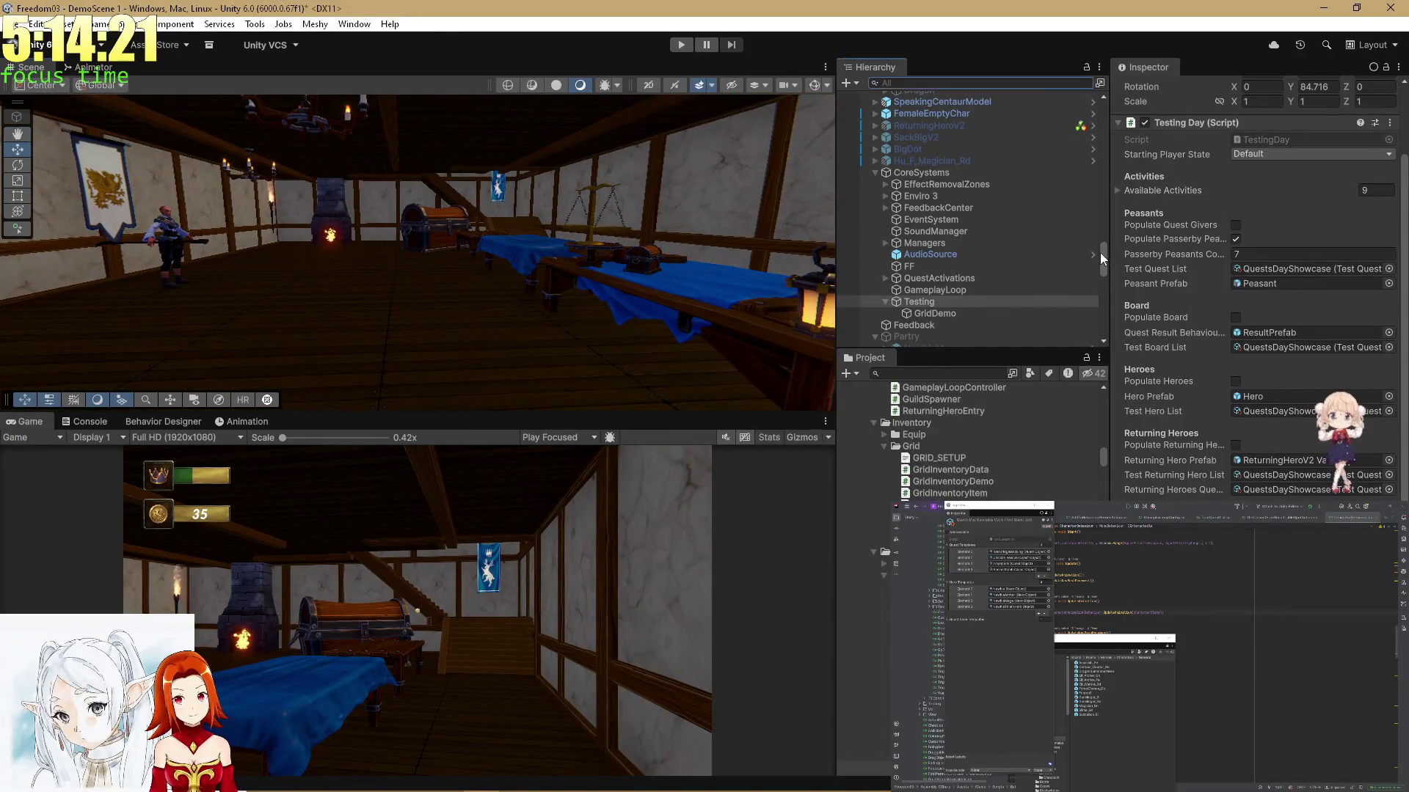
{"action": "left_click_drag", "start_coordinate": [1099, 254], "coordinate": [1099, 103]}
Frame FirstPersonController in the Scene view and set the tool handles to Pivot
{"action": "double_click", "coordinate": [988, 110]}
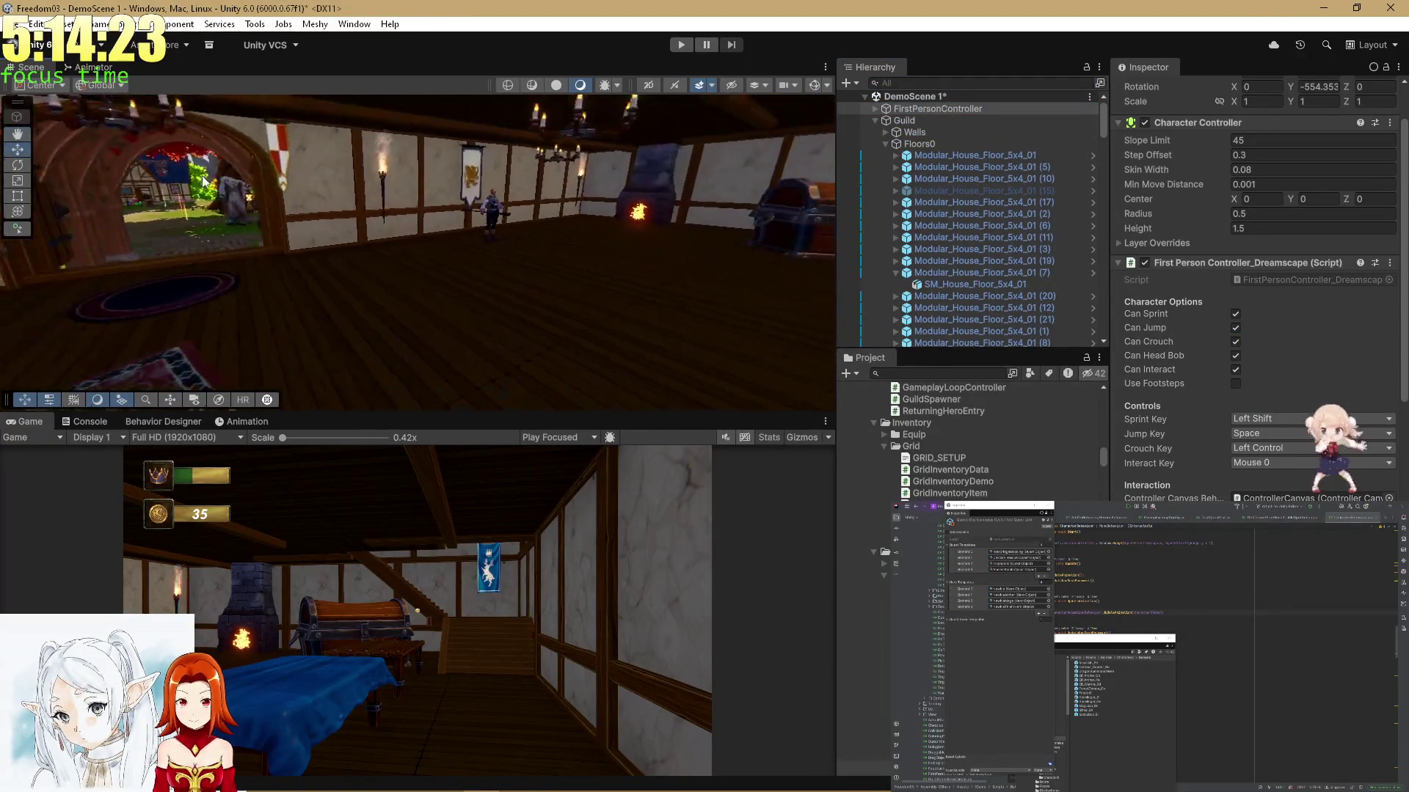
{"action": "left_click", "coordinate": [43, 86]}
{"action": "left_click", "coordinate": [64, 119]}
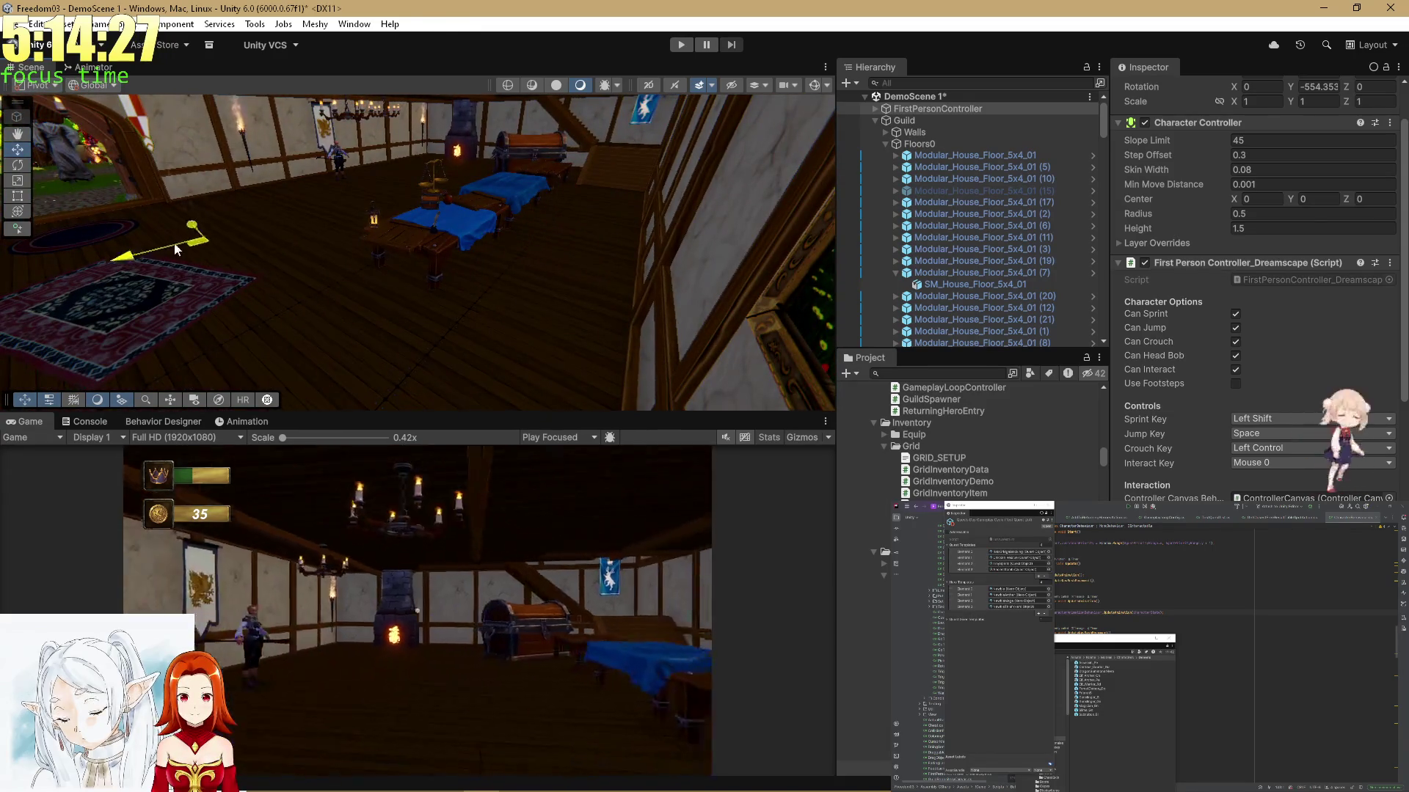
{"action": "mouse_move", "coordinate": [182, 244]}
{"action": "left_mouse_down"}
{"action": "mouse_move", "coordinate": [322, 192]}
{"action": "mouse_move", "coordinate": [335, 261]}
{"action": "left_mouse_up"}
Rotate the player to face the doorway and move it forward onto the rug
{"action": "key", "text": "e"}
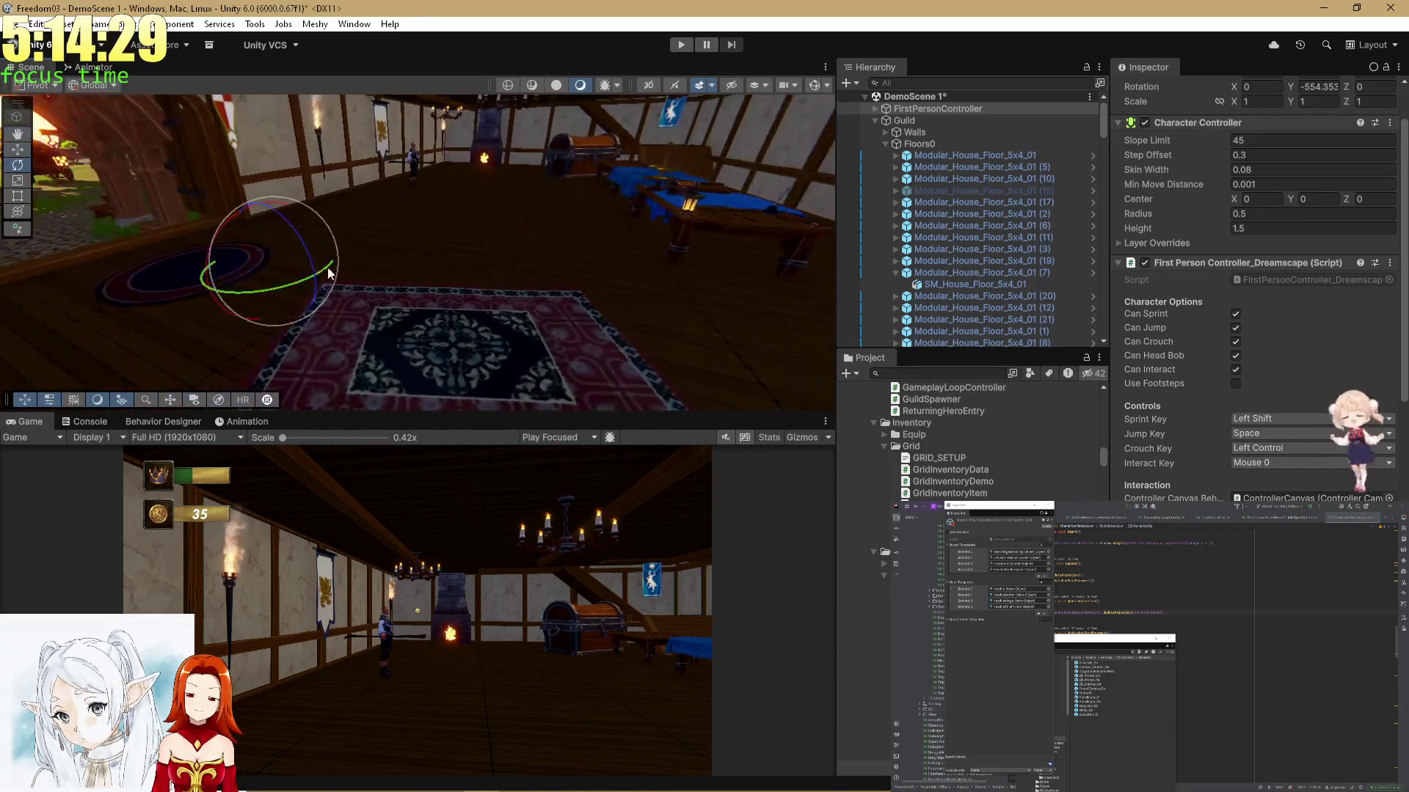
{"action": "mouse_move", "coordinate": [252, 302]}
{"action": "left_mouse_down"}
{"action": "mouse_move", "coordinate": [496, 292]}
{"action": "mouse_move", "coordinate": [455, 296]}
{"action": "mouse_move", "coordinate": [483, 291]}
{"action": "left_mouse_up"}
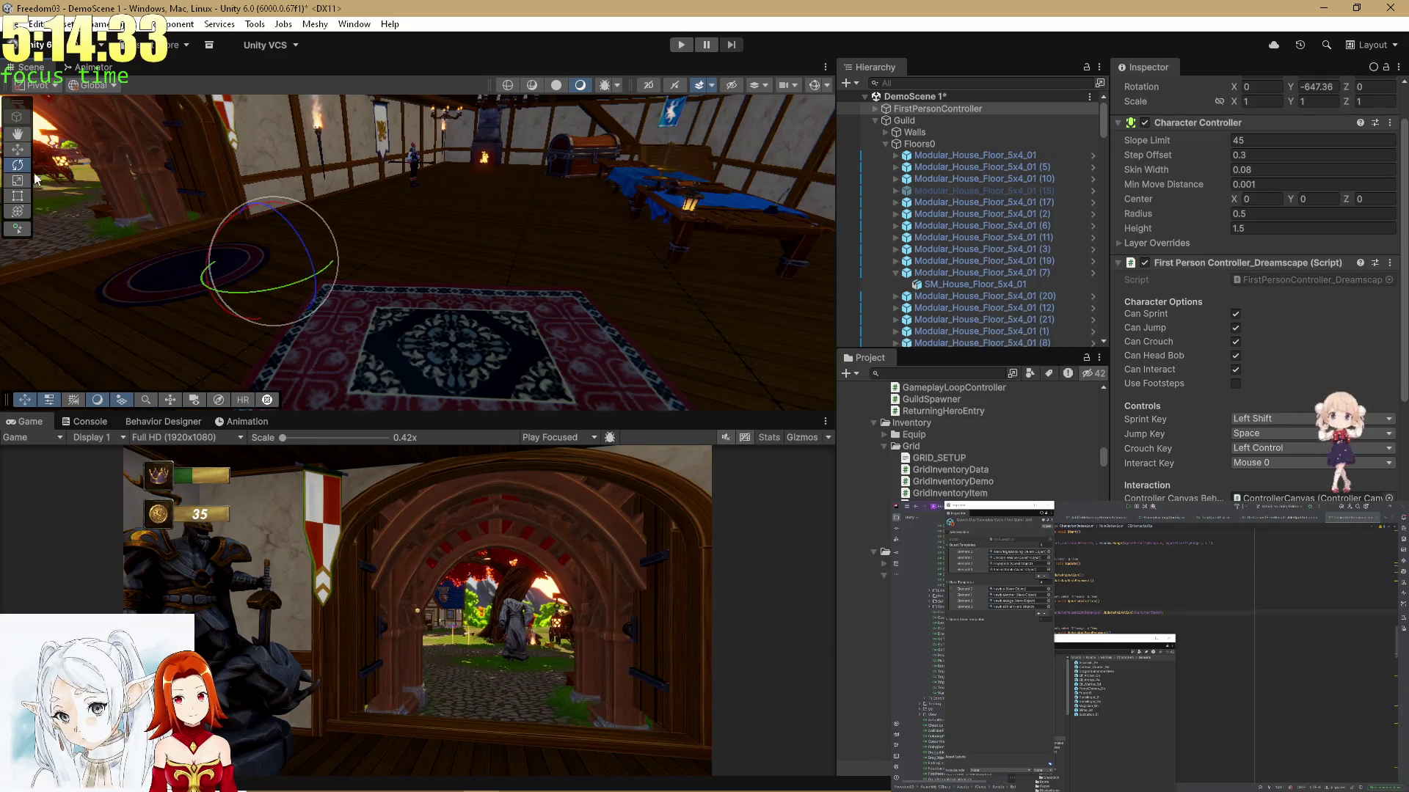
{"action": "left_click", "coordinate": [18, 150]}
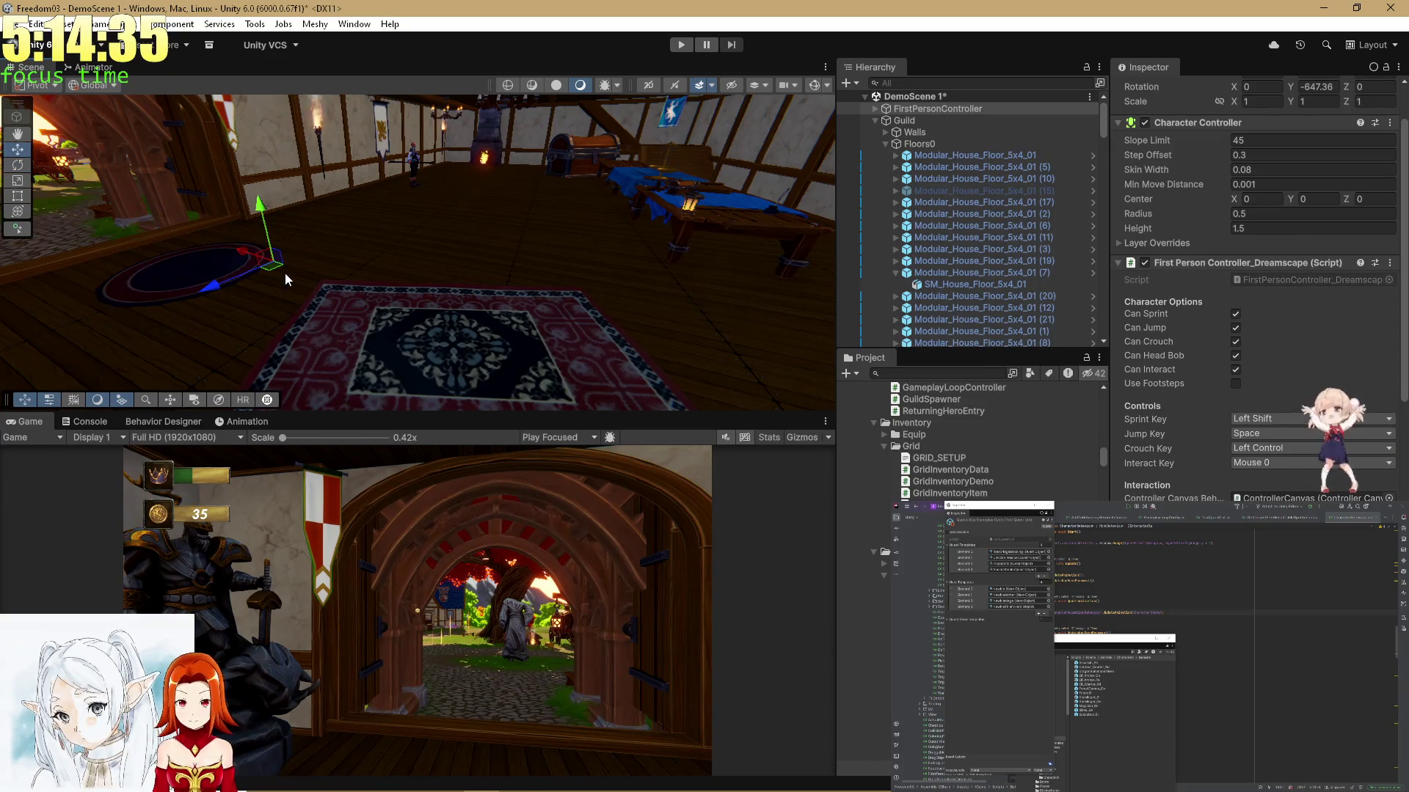
{"action": "mouse_move", "coordinate": [270, 276]}
{"action": "left_mouse_down"}
{"action": "mouse_move", "coordinate": [386, 336]}
{"action": "mouse_move", "coordinate": [544, 361]}
{"action": "mouse_move", "coordinate": [596, 329]}
{"action": "mouse_move", "coordinate": [538, 305]}
{"action": "mouse_move", "coordinate": [551, 276]}
{"action": "left_mouse_up"}
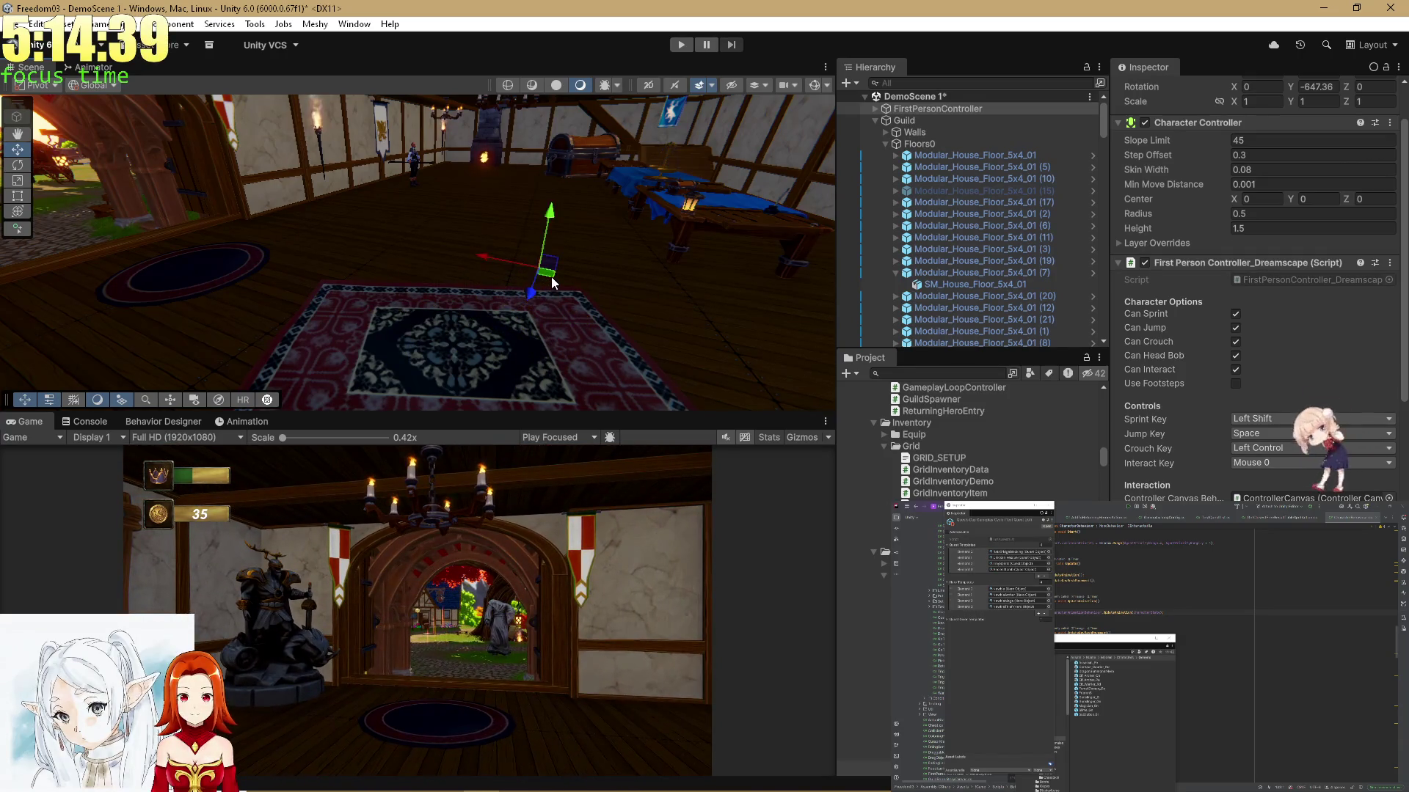
Turn the player slightly further around its vertical axis, save DemoScene 1, and enter Play mode
{"action": "mouse_move", "coordinate": [648, 219]}
{"action": "left_mouse_down"}
{"action": "mouse_move", "coordinate": [487, 220]}
{"action": "mouse_move", "coordinate": [478, 268]}
{"action": "mouse_move", "coordinate": [503, 286]}
{"action": "mouse_move", "coordinate": [464, 321]}
{"action": "left_mouse_up"}
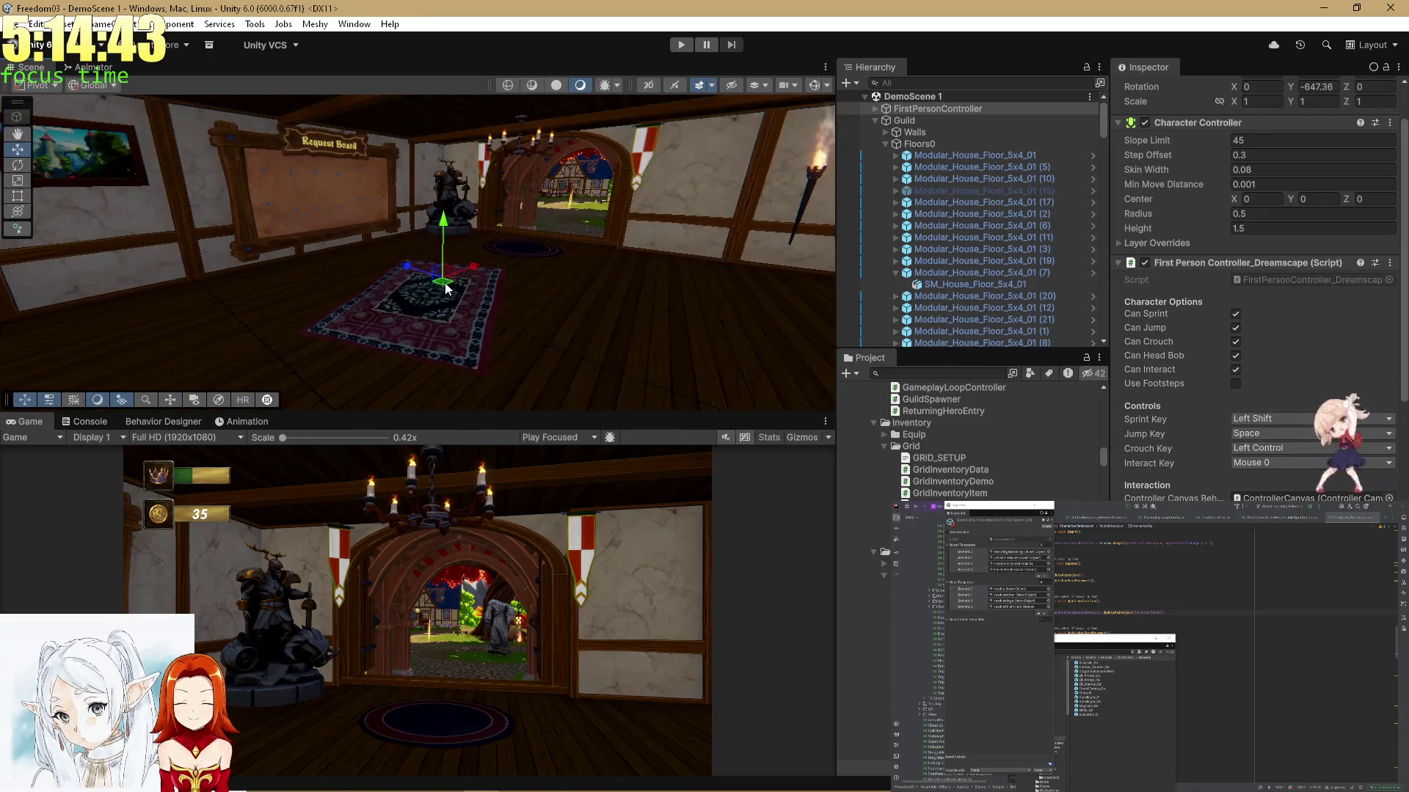
{"action": "key", "text": "e"}
{"action": "mouse_move", "coordinate": [422, 378]}
{"action": "left_mouse_down"}
{"action": "mouse_move", "coordinate": [448, 376]}
{"action": "mouse_move", "coordinate": [426, 376]}
{"action": "left_mouse_up"}
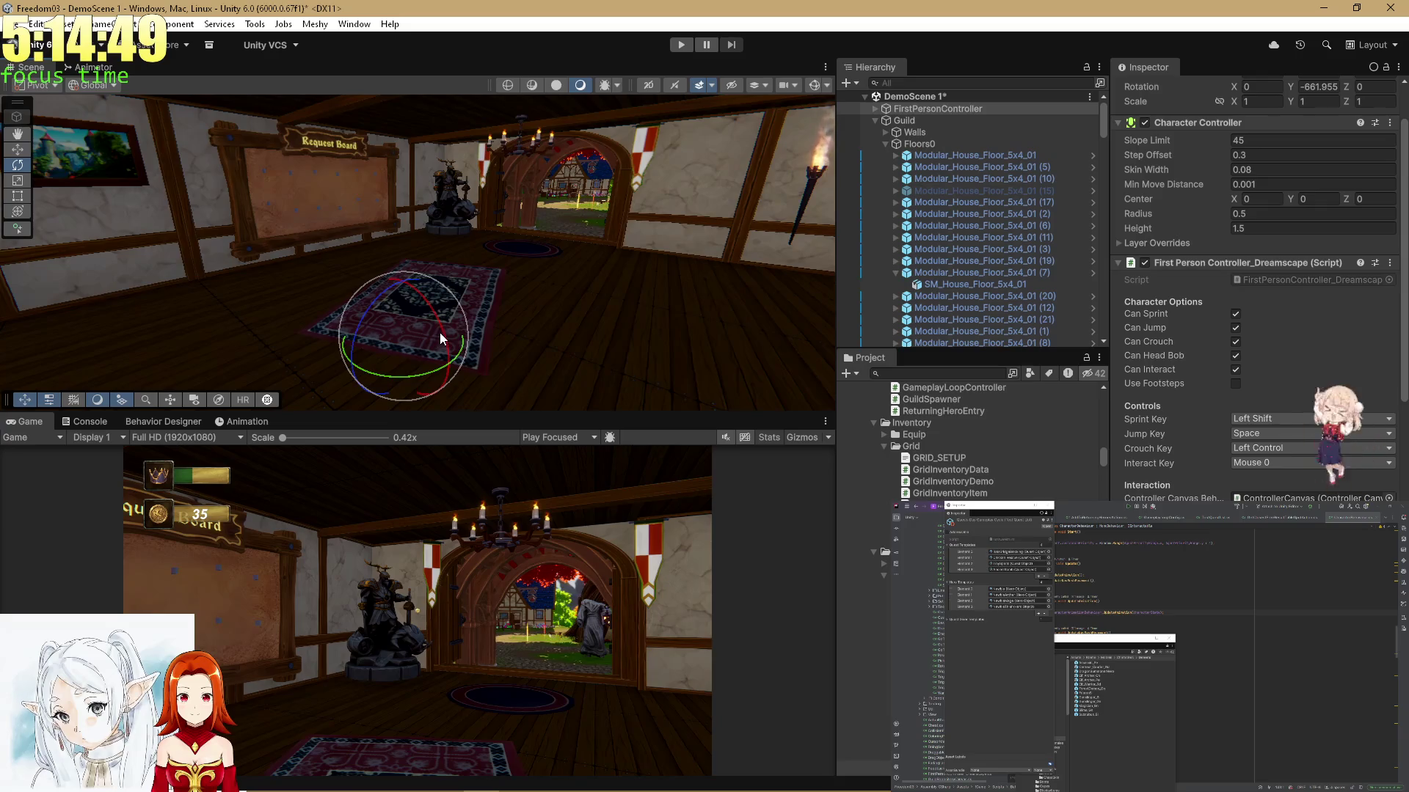
{"action": "key", "text": "ctrl+s"}
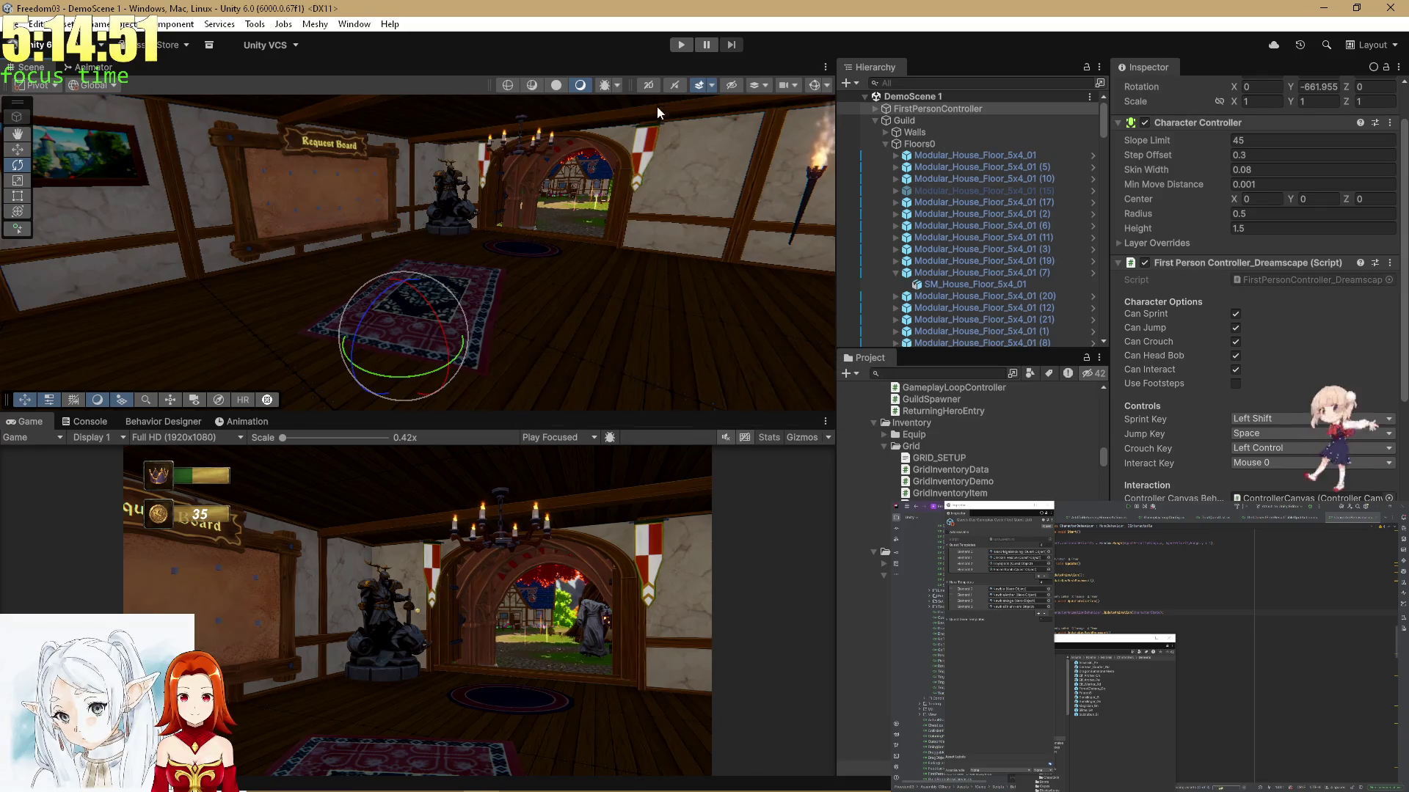
{"action": "left_click", "coordinate": [681, 47]}
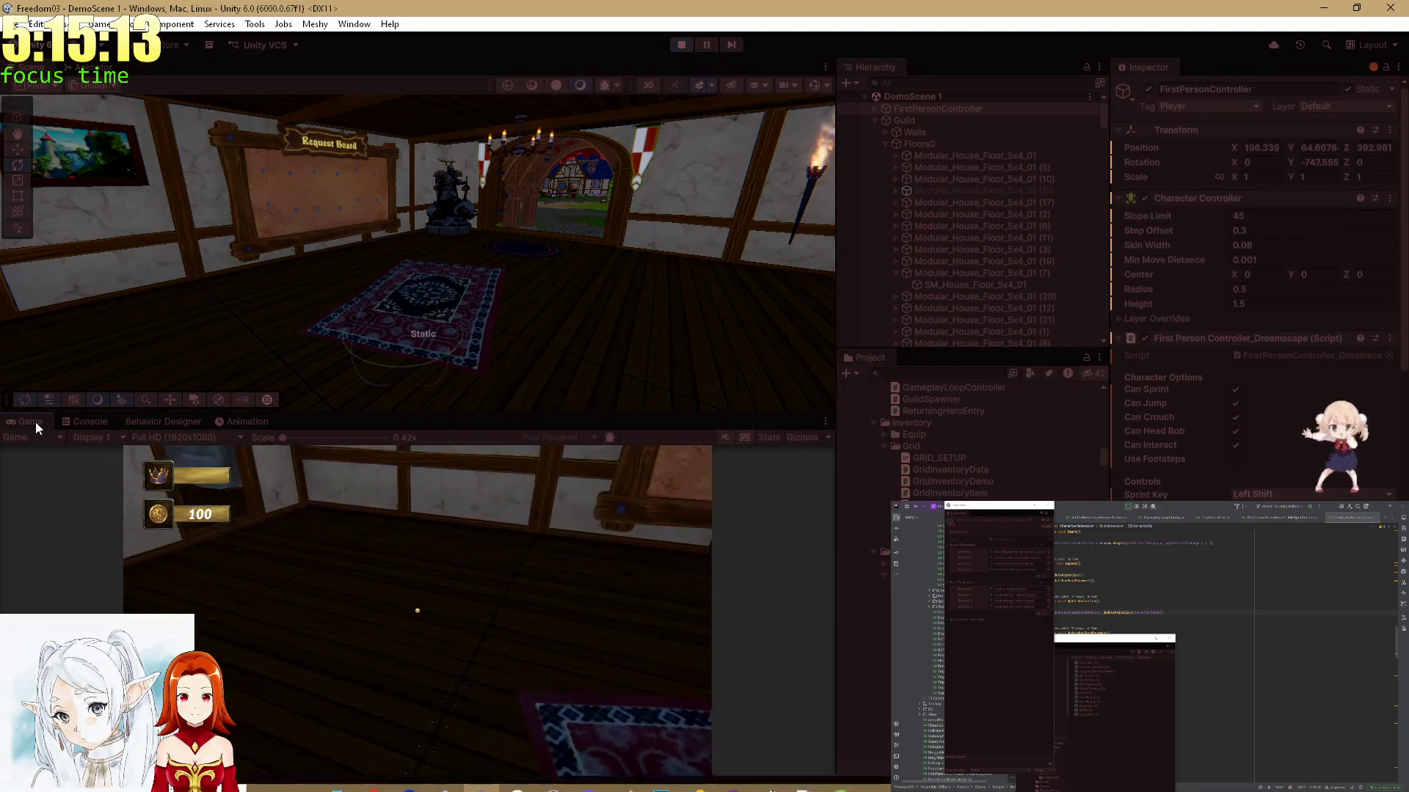
Maximize the Game view and walk the player through the doorway toward the Request Board and scales, then restore the layout
{"action": "double_click", "coordinate": [34, 421]}
{"action": "key", "text": "w"}
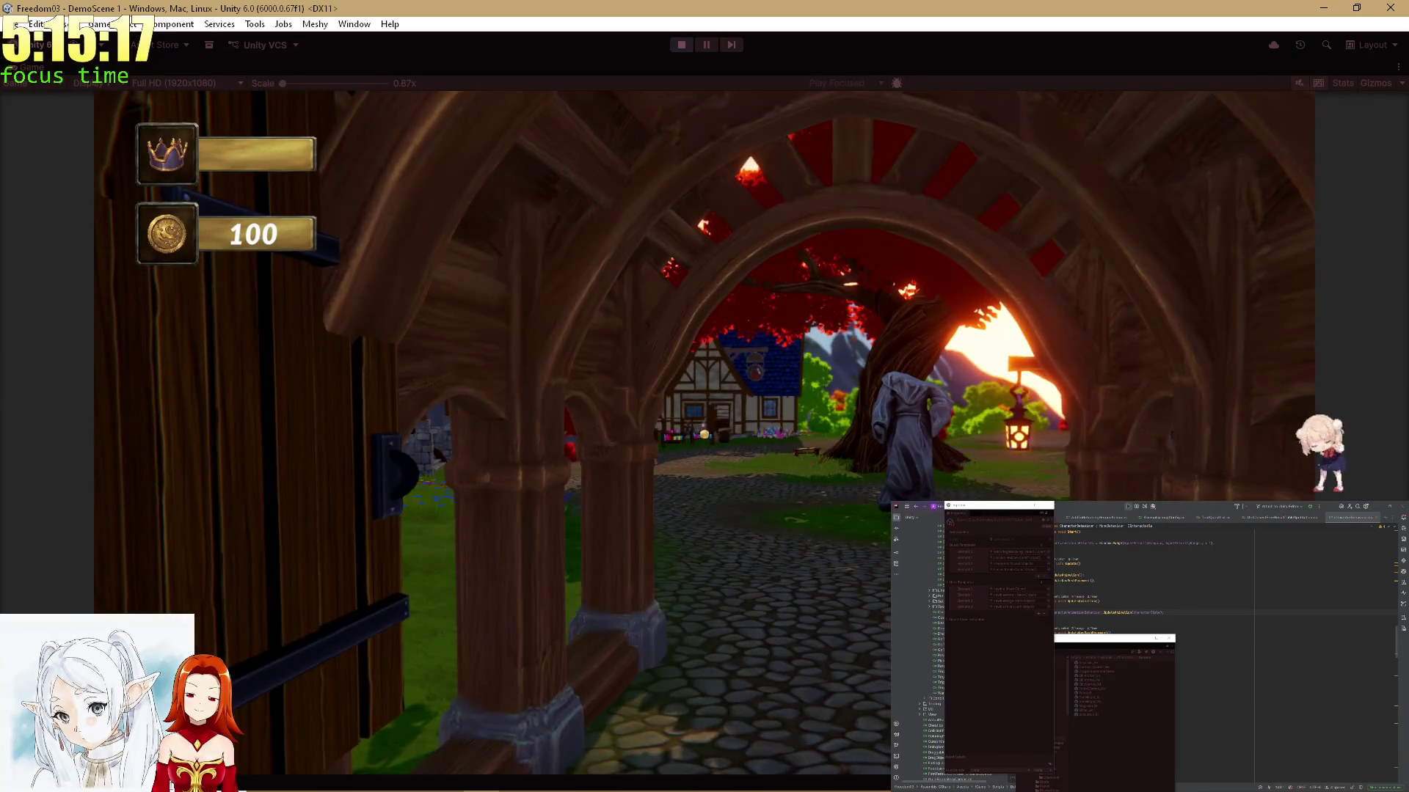
{"action": "key", "text": "w"}
{"action": "key", "text": "a"}
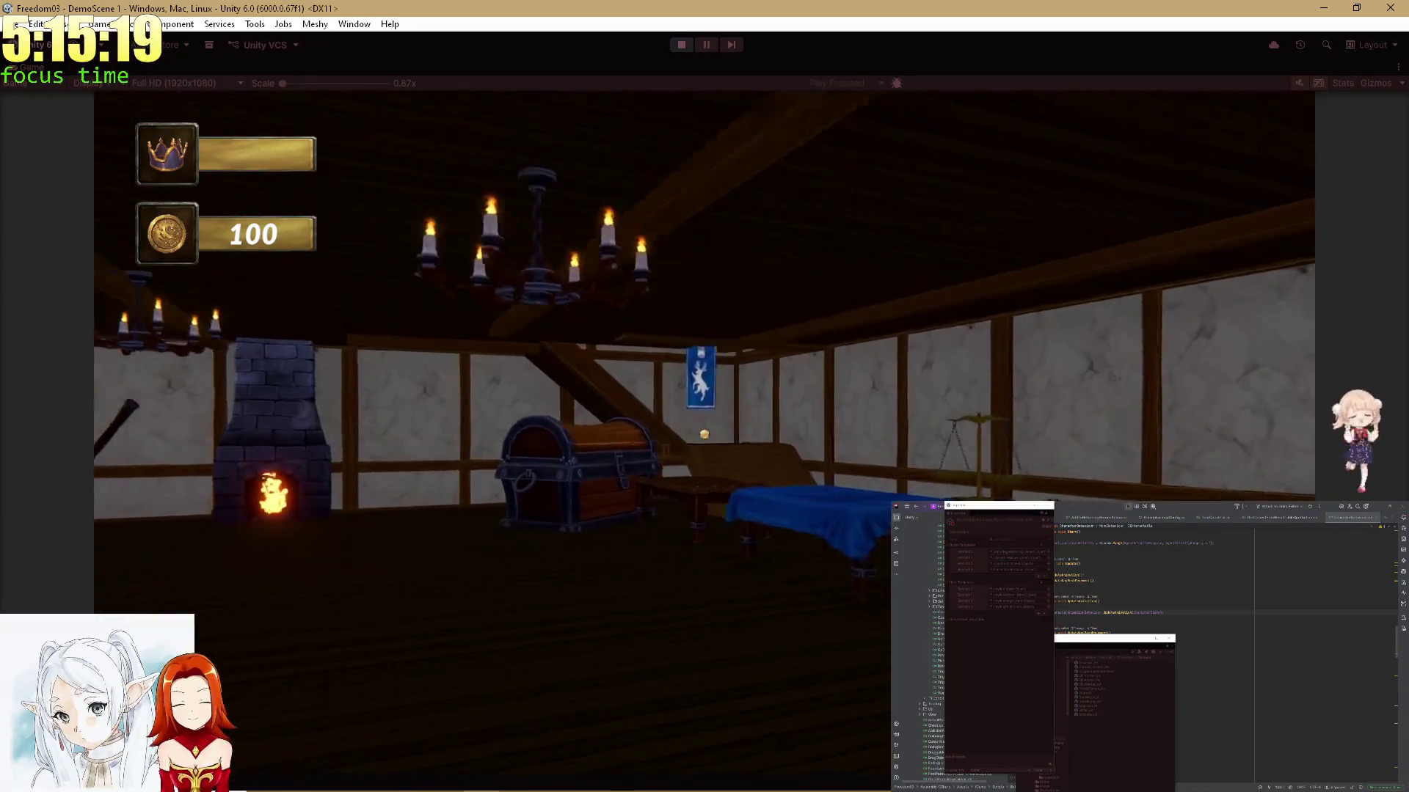
{"action": "key", "text": "w"}
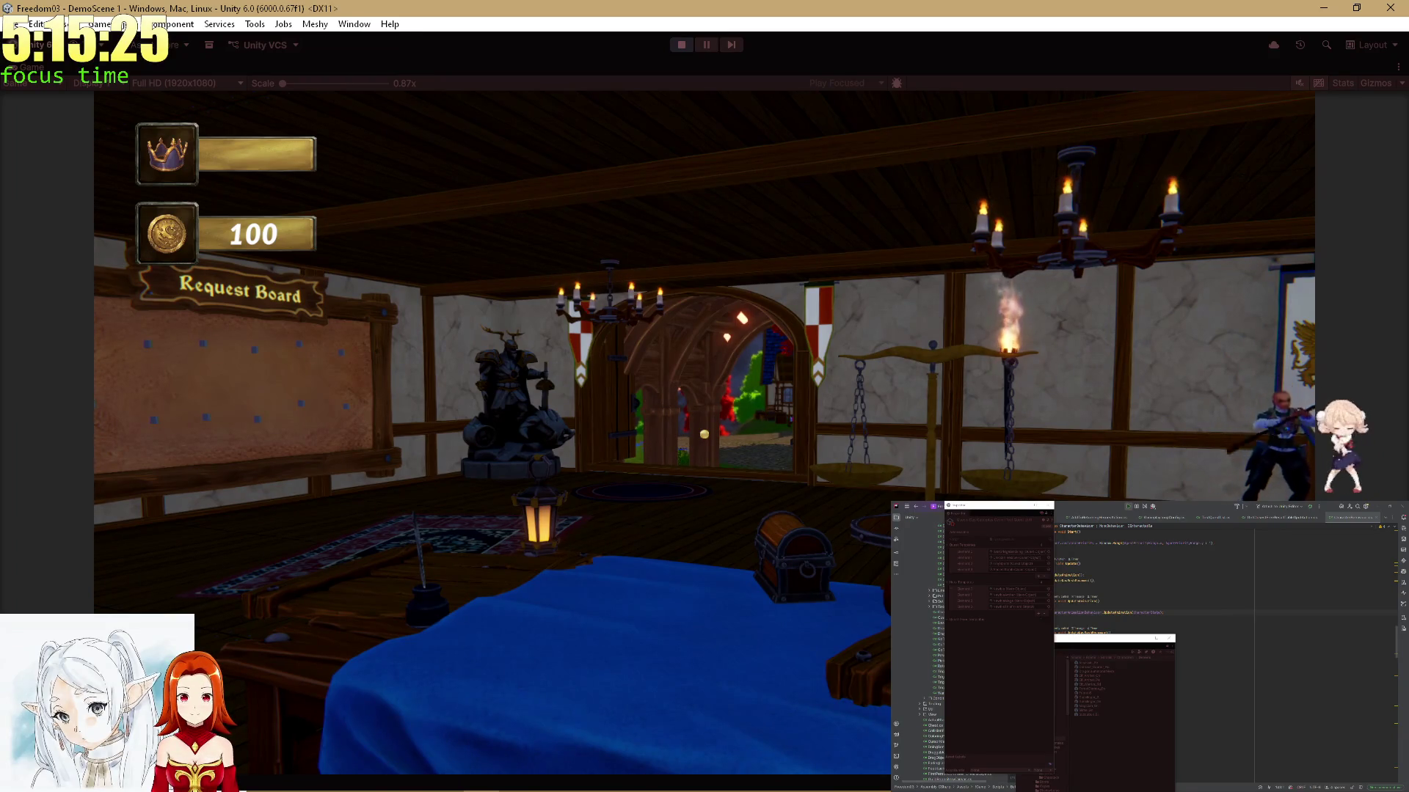
{"action": "left_click_drag", "start_coordinate": [690, 437], "coordinate": [11, 131]}
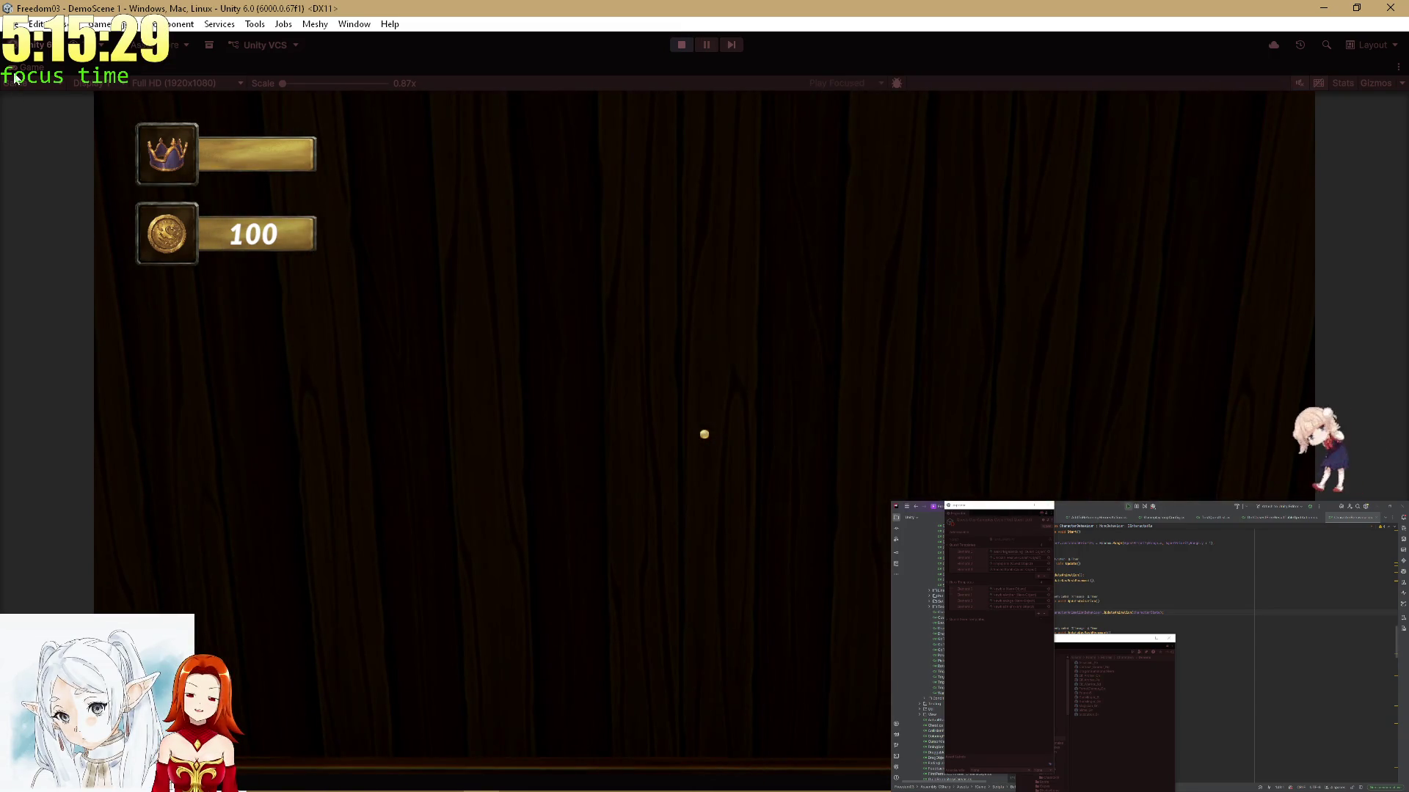
{"action": "key", "text": "shift+space"}
{"action": "scroll", "coordinate": [1037, 183], "scroll_direction": "down", "scroll_amount": 10}
{"action": "scroll", "coordinate": [1037, 222], "scroll_direction": "down", "scroll_amount": 10}
Filter the Hierarchy for 'nviro' and select the Enviro 3 object
{"action": "left_click", "coordinate": [931, 85]}
{"action": "type", "text": "nviro"}
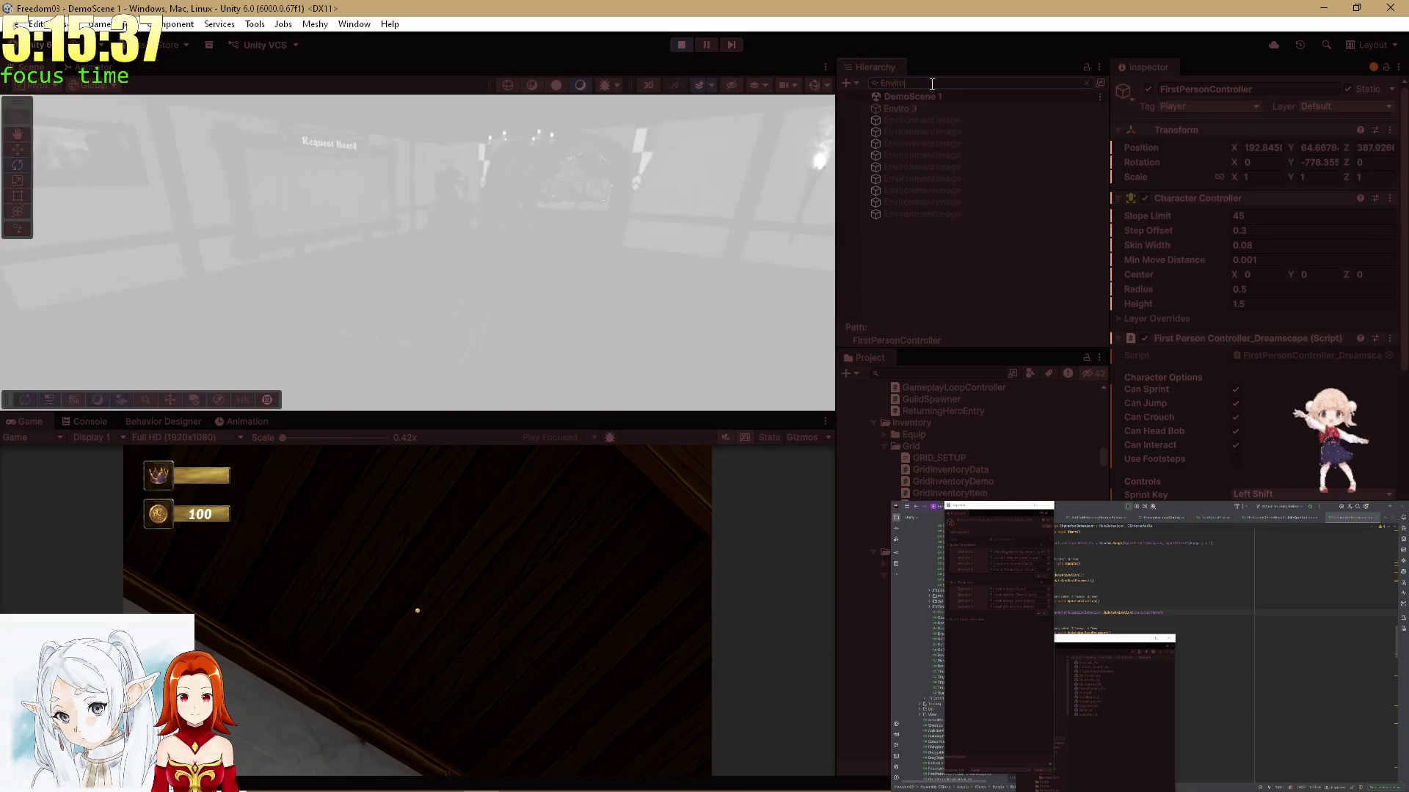
{"action": "left_click", "coordinate": [922, 110]}
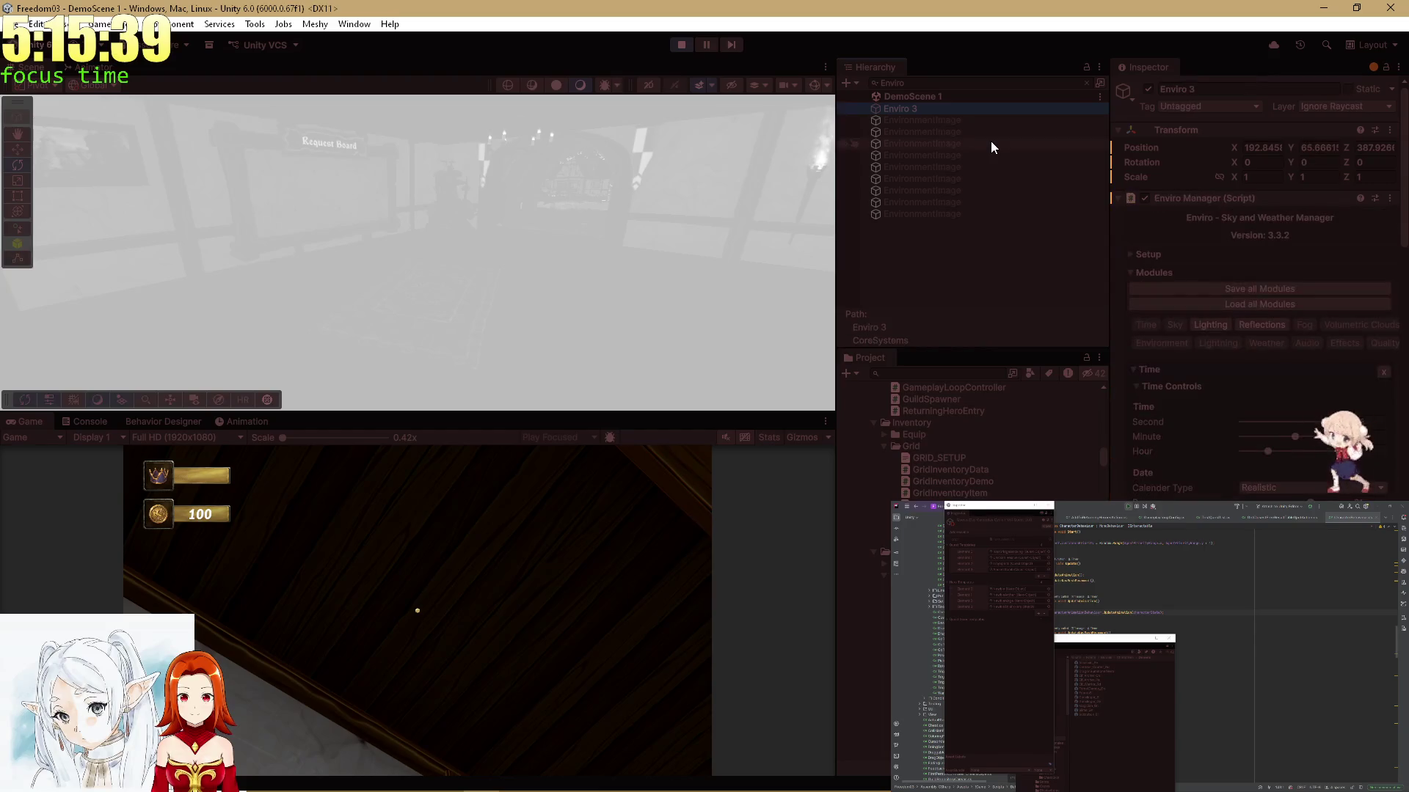
{"action": "left_click", "coordinate": [1087, 82]}
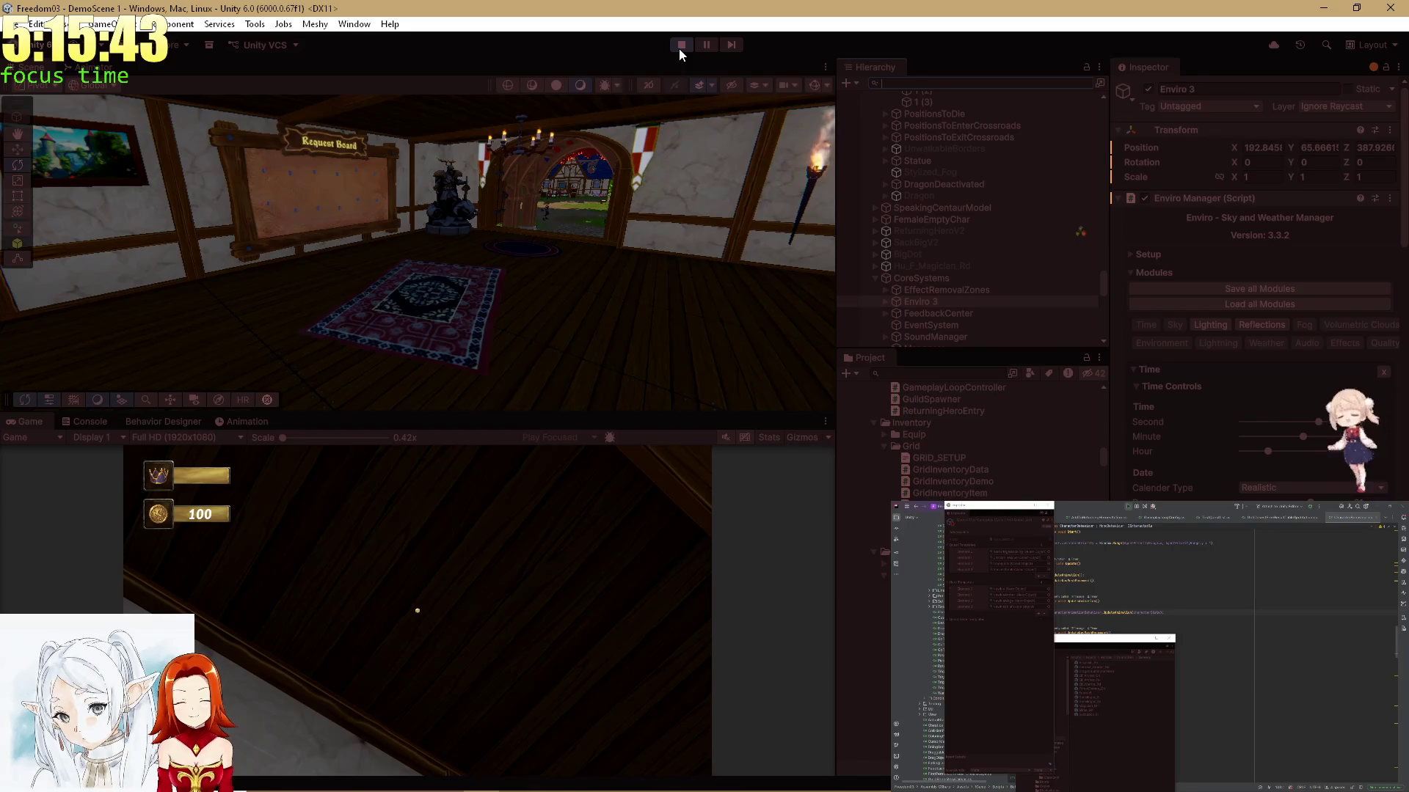
Stop Play mode, set Enviro 3's Time Controls Minute to 50, and play again
{"action": "left_click", "coordinate": [679, 49]}
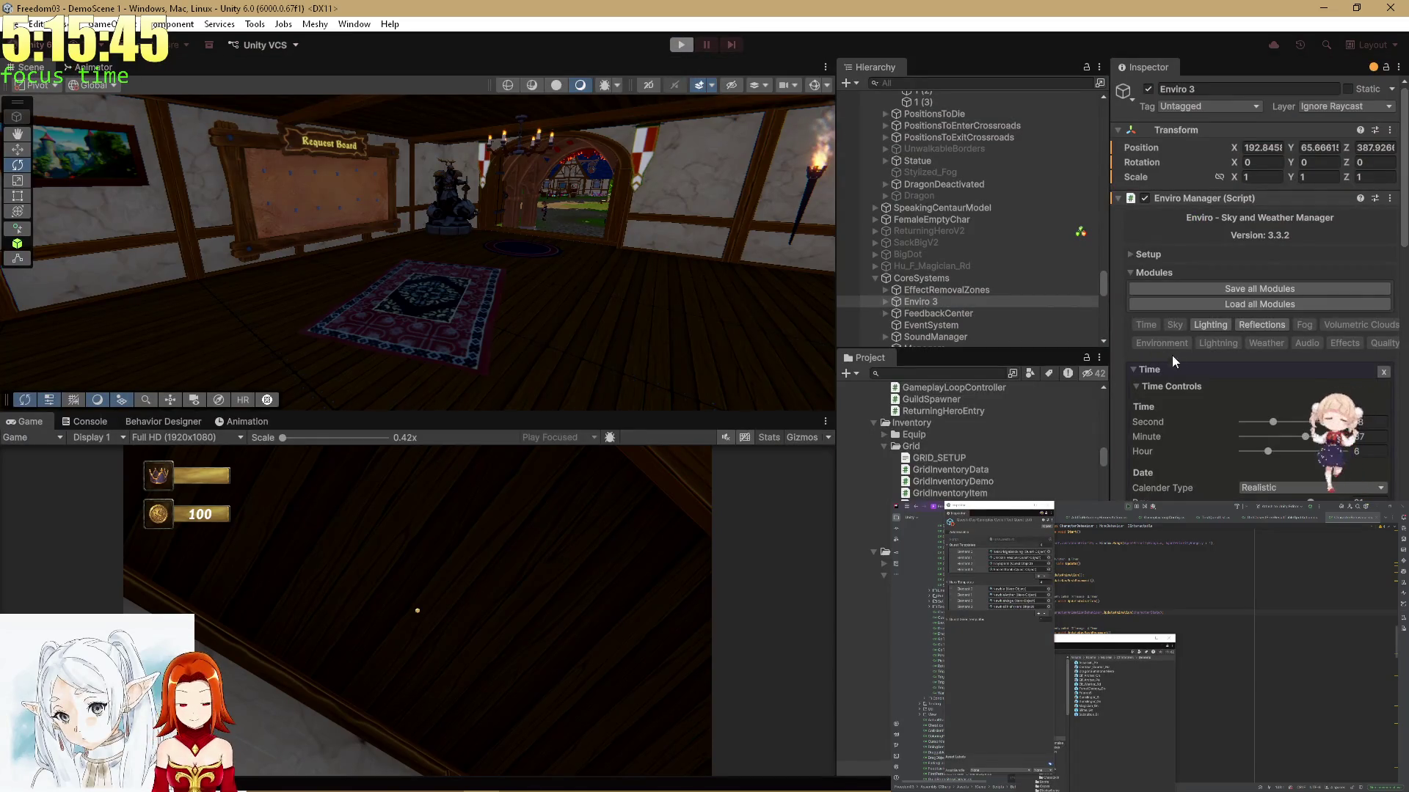
{"action": "left_click", "coordinate": [1369, 452]}
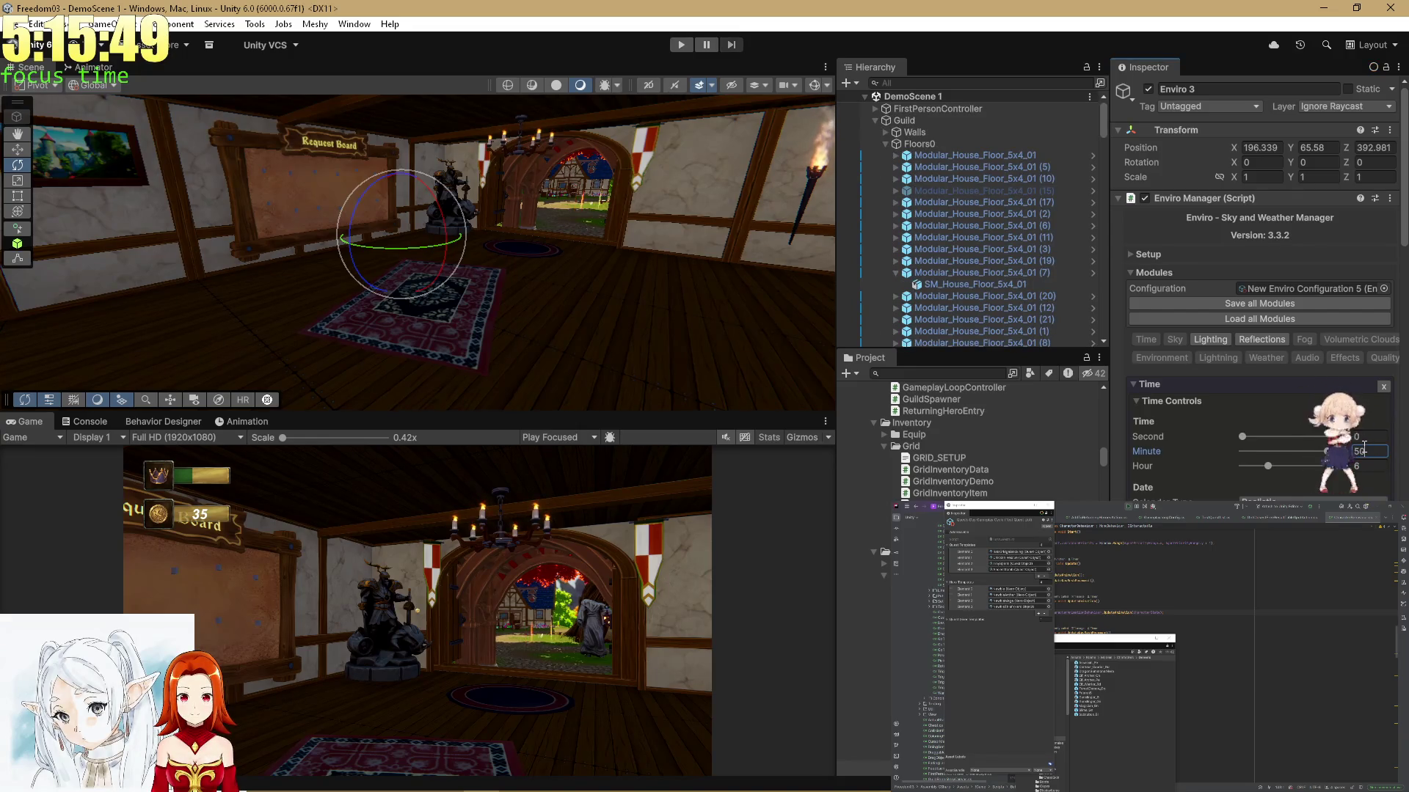
{"action": "mouse_move", "coordinate": [734, 256]}
{"action": "left_mouse_down"}
{"action": "mouse_move", "coordinate": [775, 269]}
{"action": "mouse_move", "coordinate": [773, 253]}
{"action": "left_mouse_up"}
{"action": "left_click", "coordinate": [682, 46]}
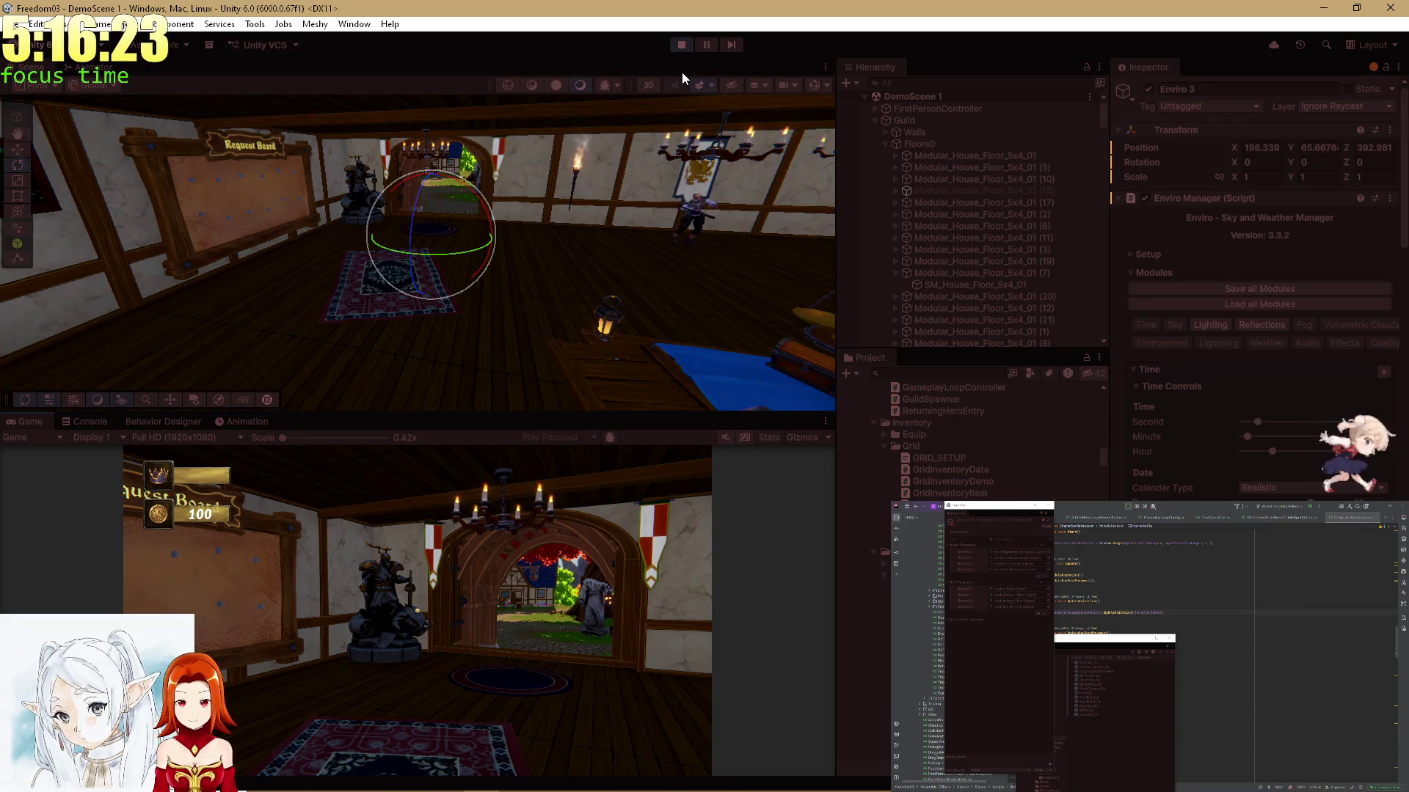
Walk the player toward the Request Board and bring up the Console's error log
{"action": "key", "text": "w"}
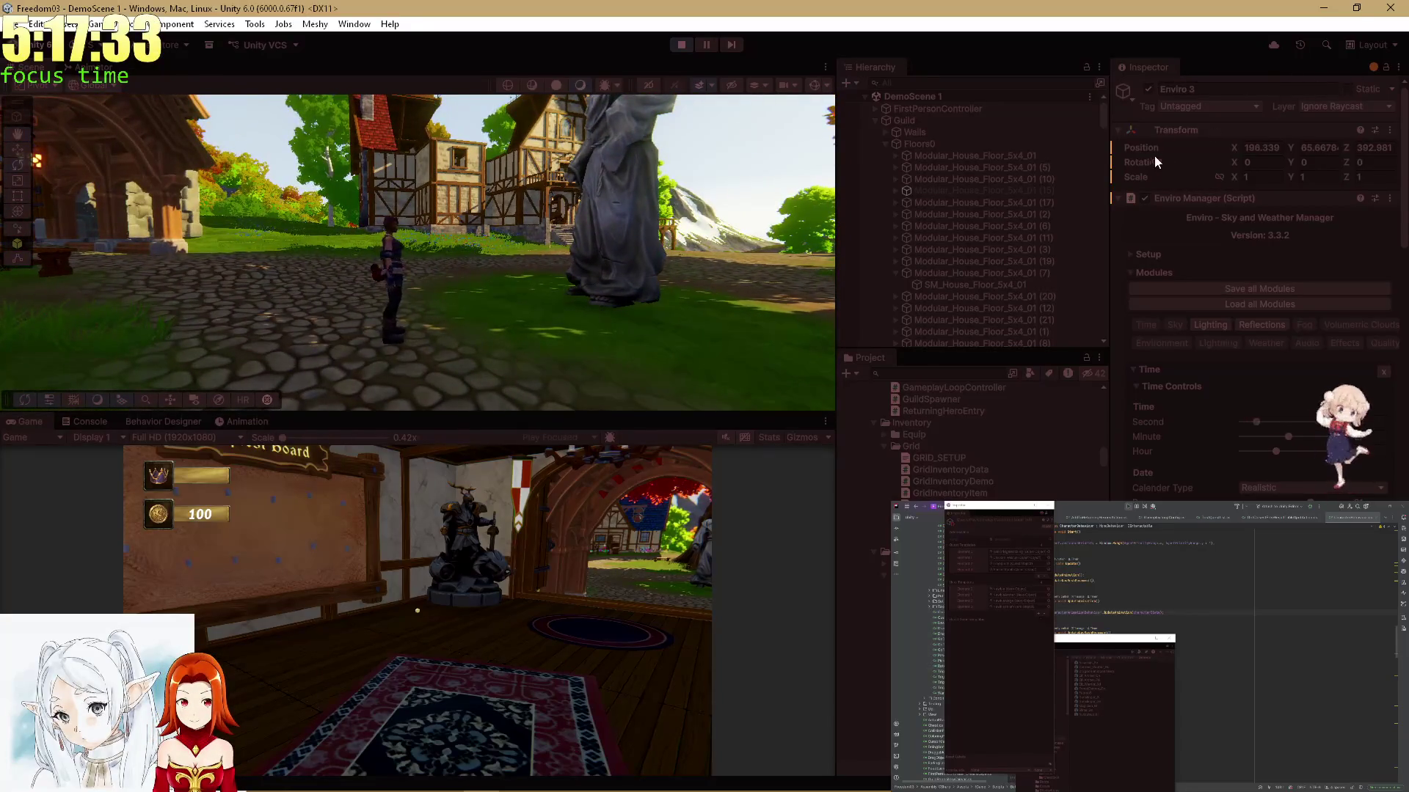
{"action": "left_click", "coordinate": [86, 423]}
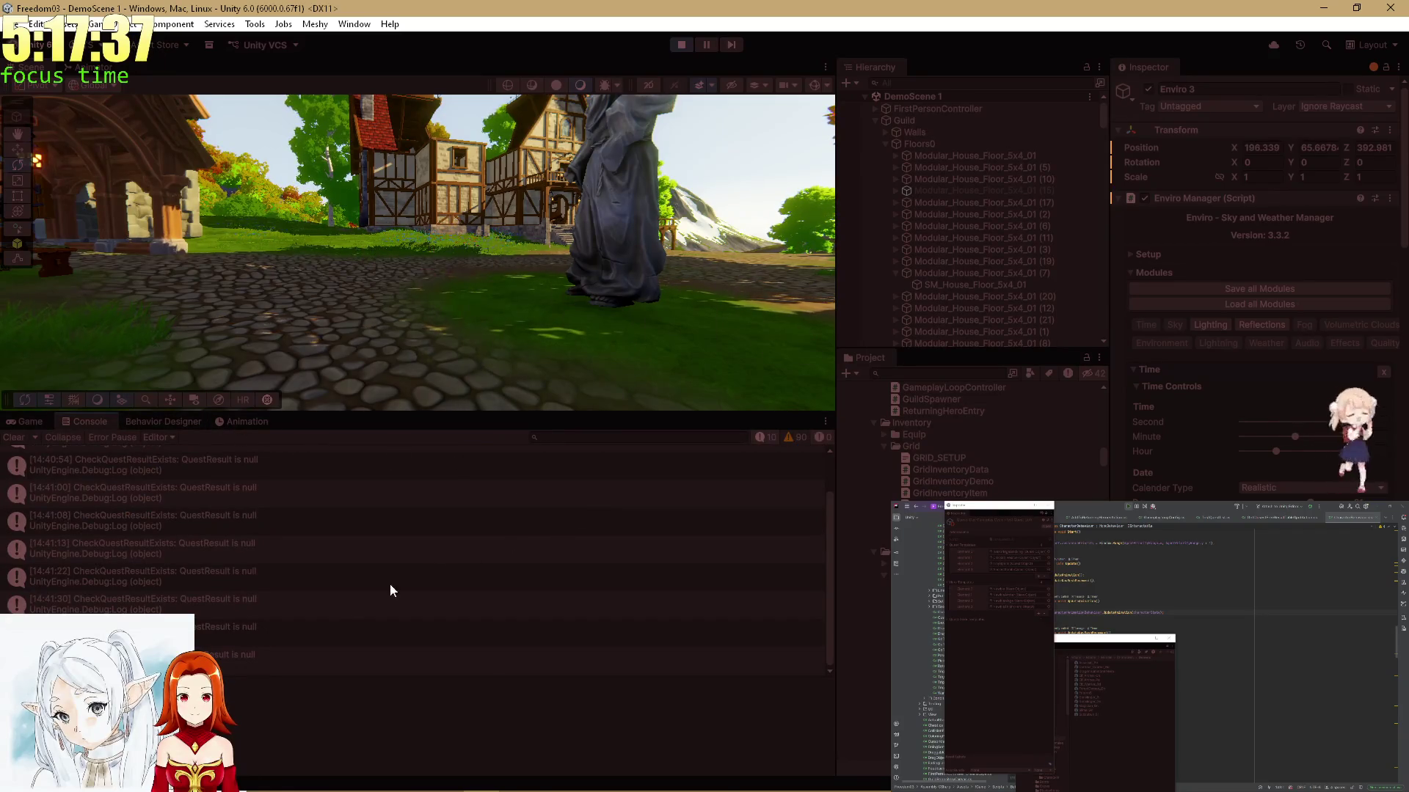
Open CheckQuestResultExists.cs at line 45 from the QuestResult error, check SystemBaseRegistry.cs, then return to the Game view
{"action": "double_click", "coordinate": [342, 594]}
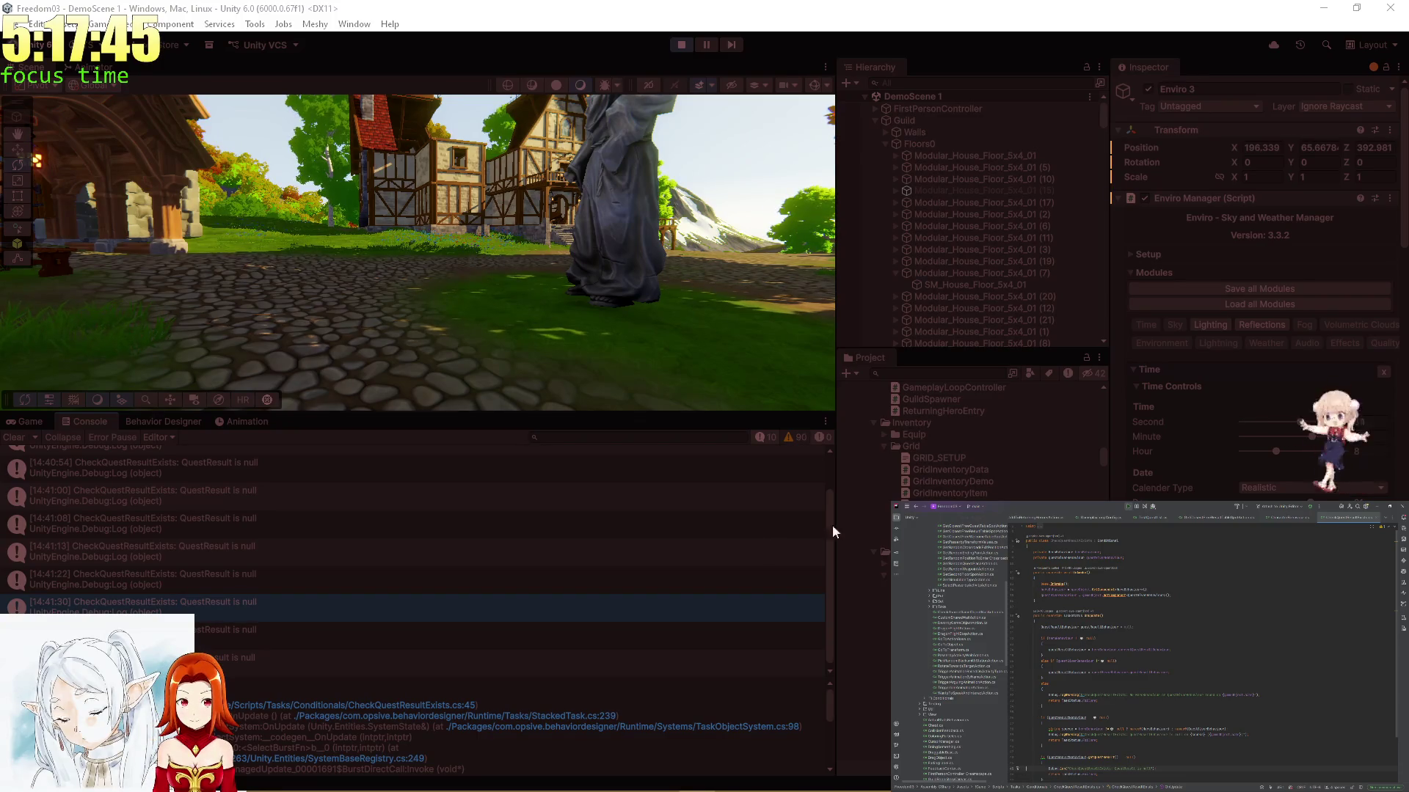
{"action": "left_click", "coordinate": [388, 705]}
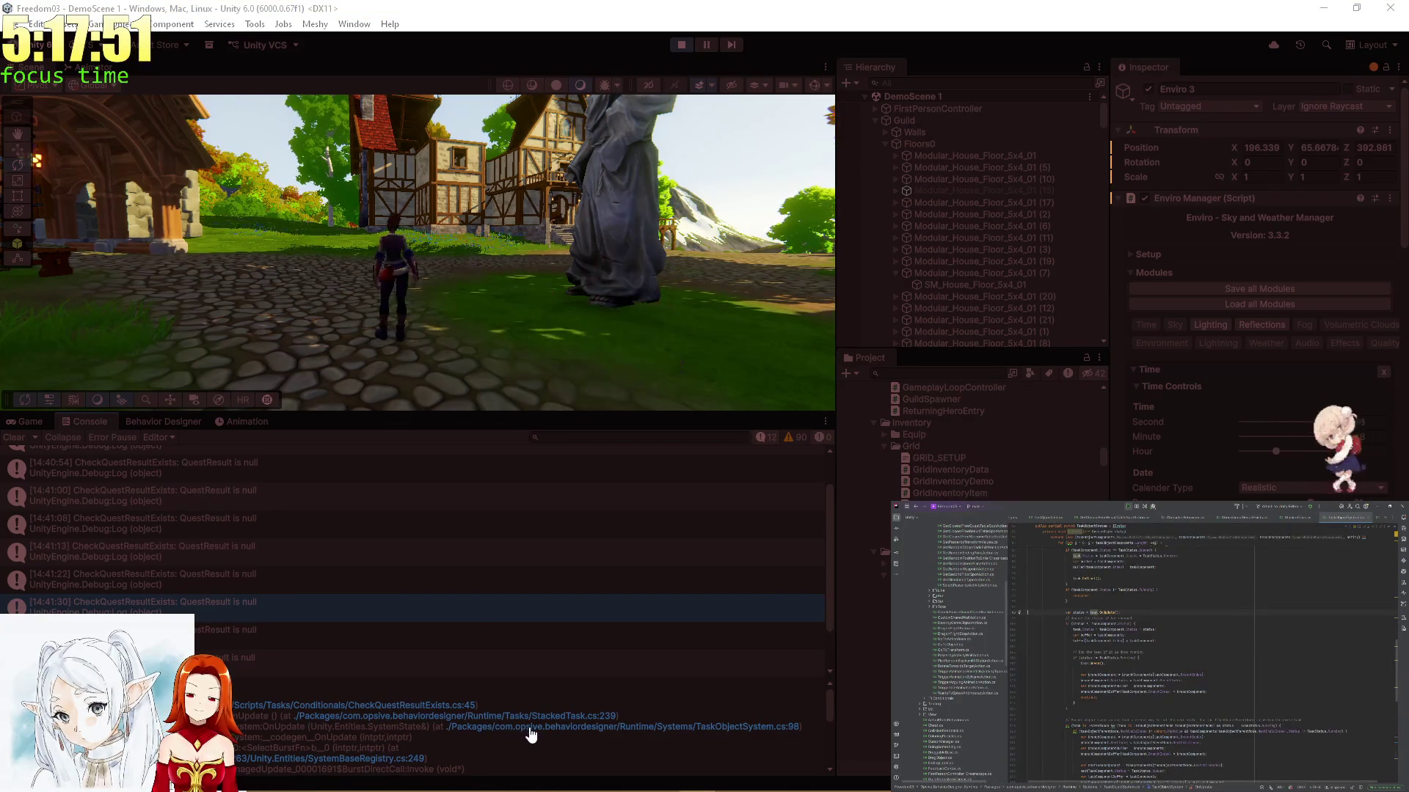
{"action": "left_click", "coordinate": [362, 760]}
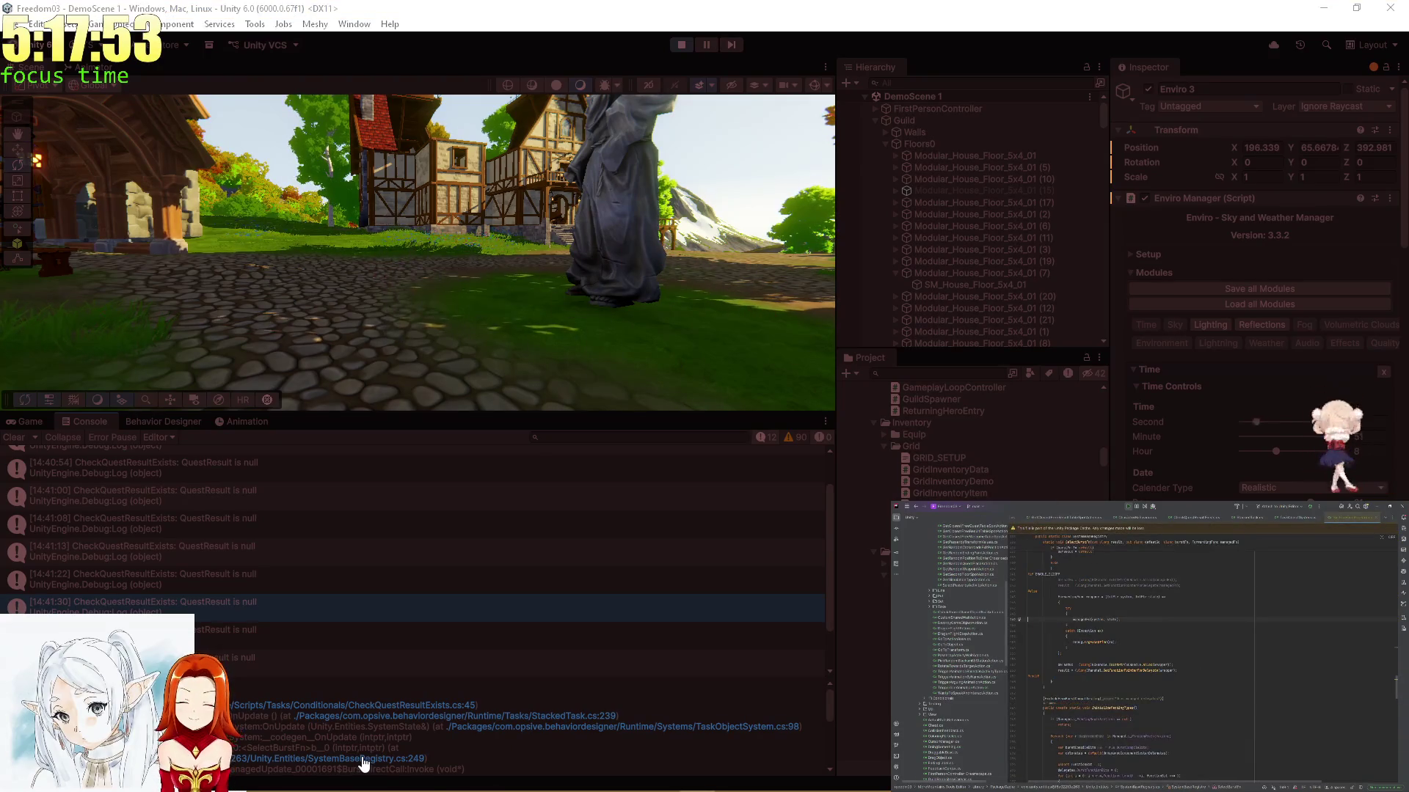
{"action": "left_click", "coordinate": [361, 707]}
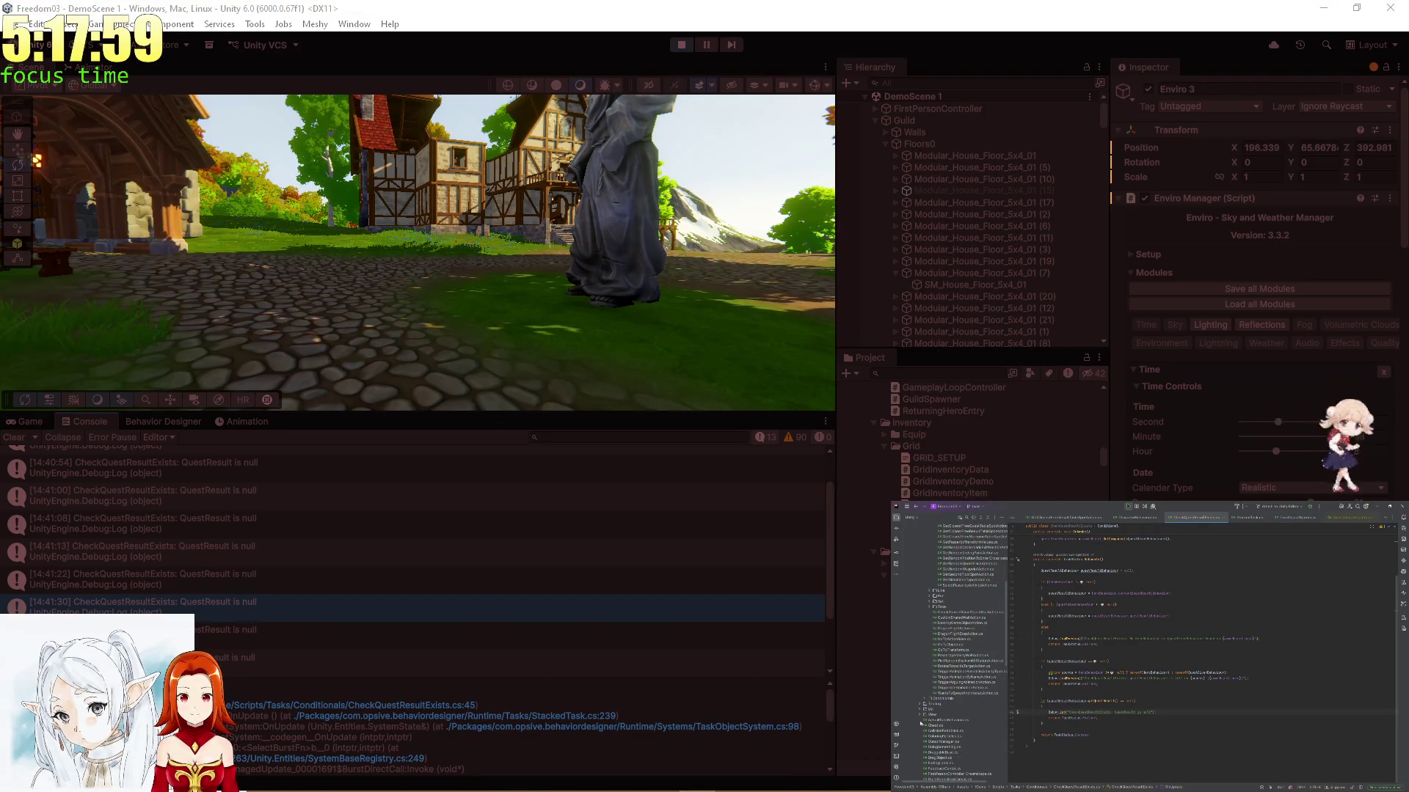
{"action": "scroll", "coordinate": [1101, 719], "scroll_direction": "up", "scroll_amount": 3}
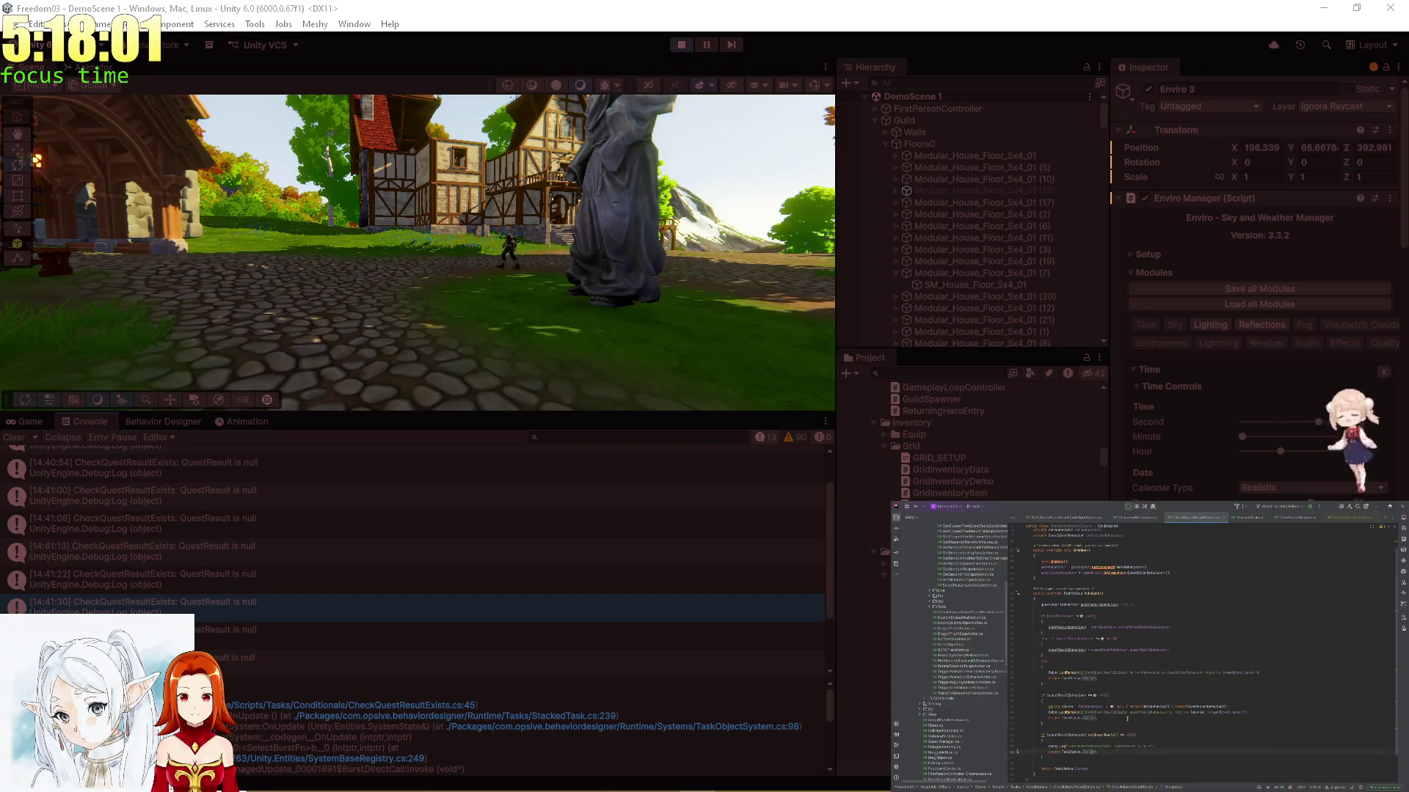
{"action": "left_click", "coordinate": [706, 45]}
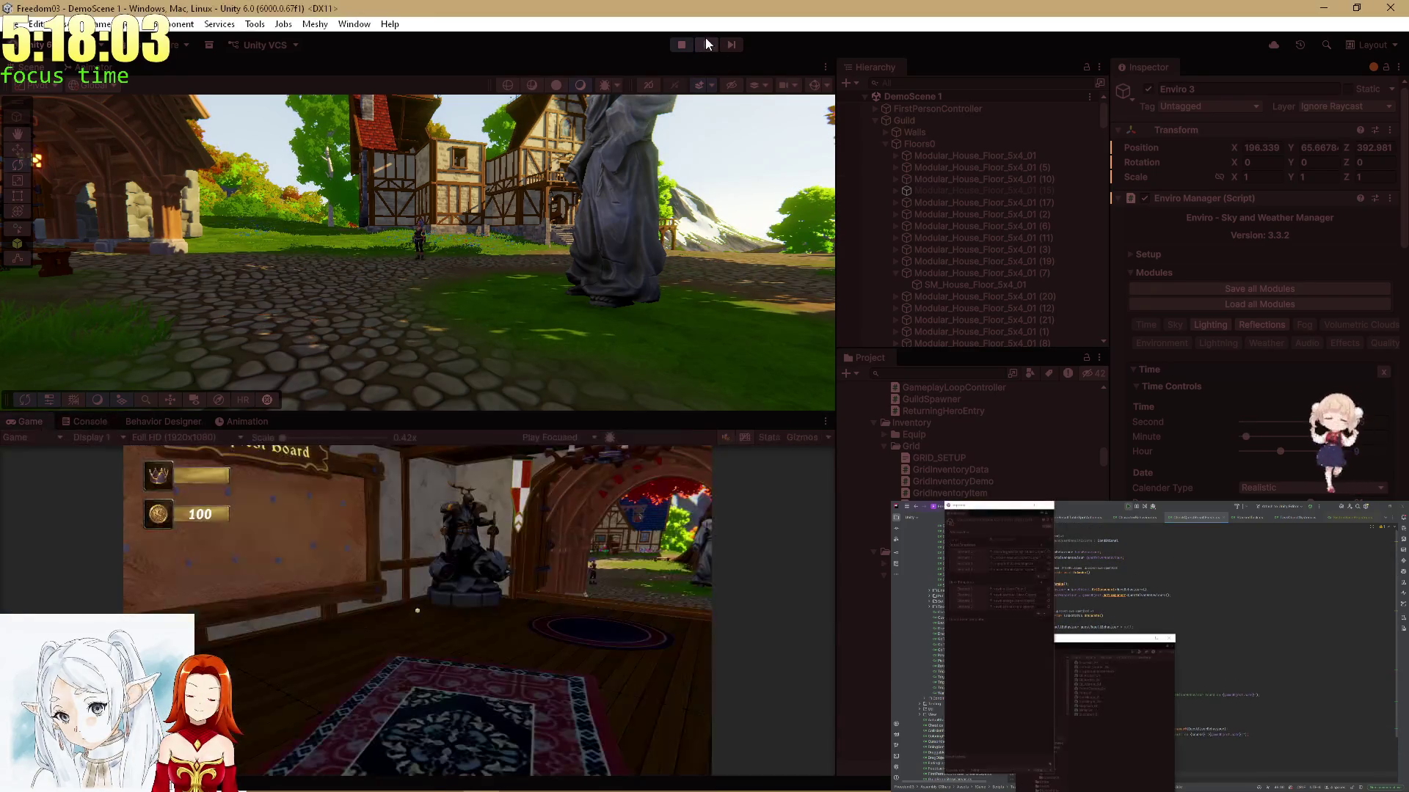
Select a Peasant(Clone) in the village field and view its behavior tree in Behavior Designer
{"action": "mouse_move", "coordinate": [655, 175]}
{"action": "left_mouse_down"}
{"action": "mouse_move", "coordinate": [243, 120]}
{"action": "mouse_move", "coordinate": [162, 132]}
{"action": "mouse_move", "coordinate": [932, 195]}
{"action": "mouse_move", "coordinate": [776, 317]}
{"action": "mouse_move", "coordinate": [584, 226]}
{"action": "left_mouse_up"}
{"action": "left_click", "coordinate": [441, 257]}
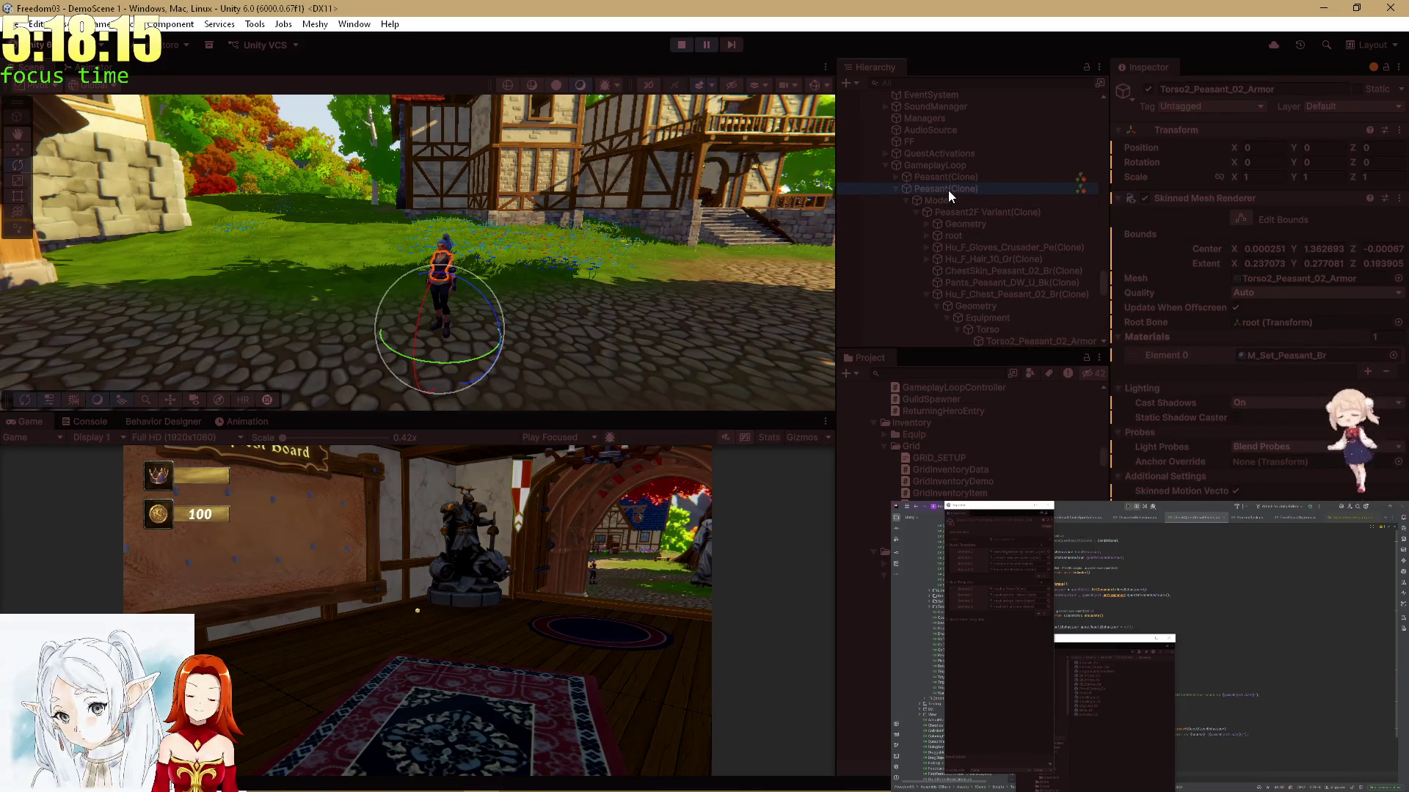
{"action": "left_click", "coordinate": [895, 189]}
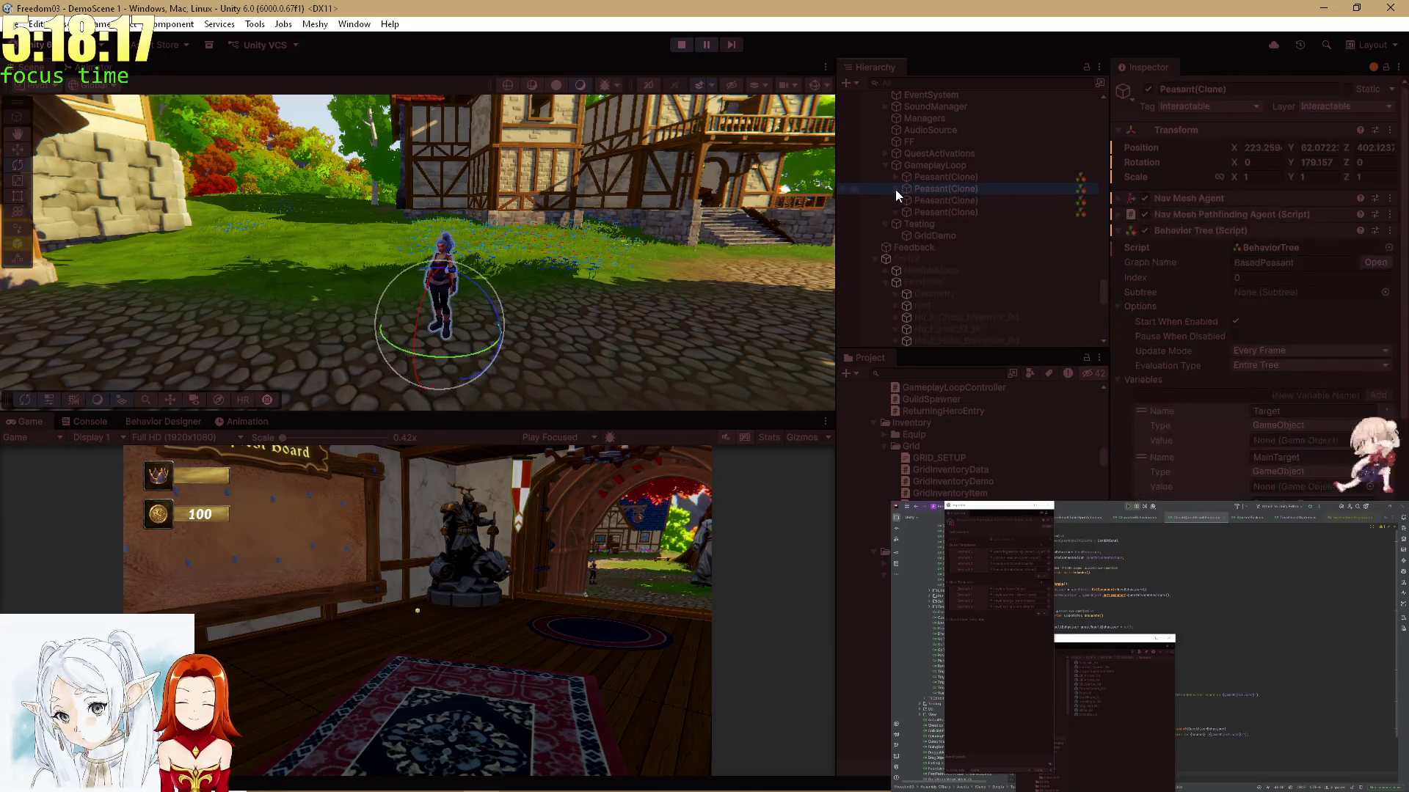
{"action": "left_click", "coordinate": [918, 201]}
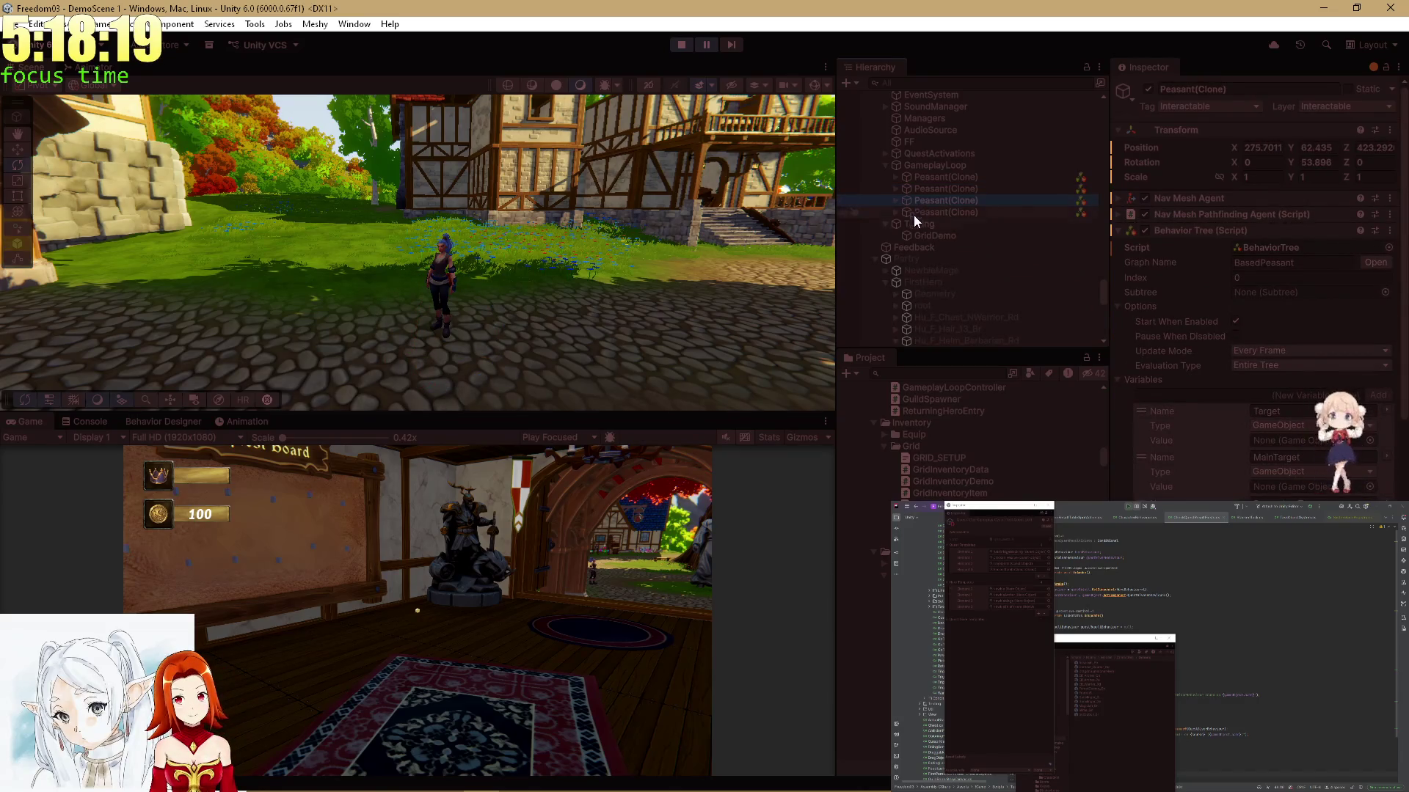
{"action": "left_click", "coordinate": [151, 424]}
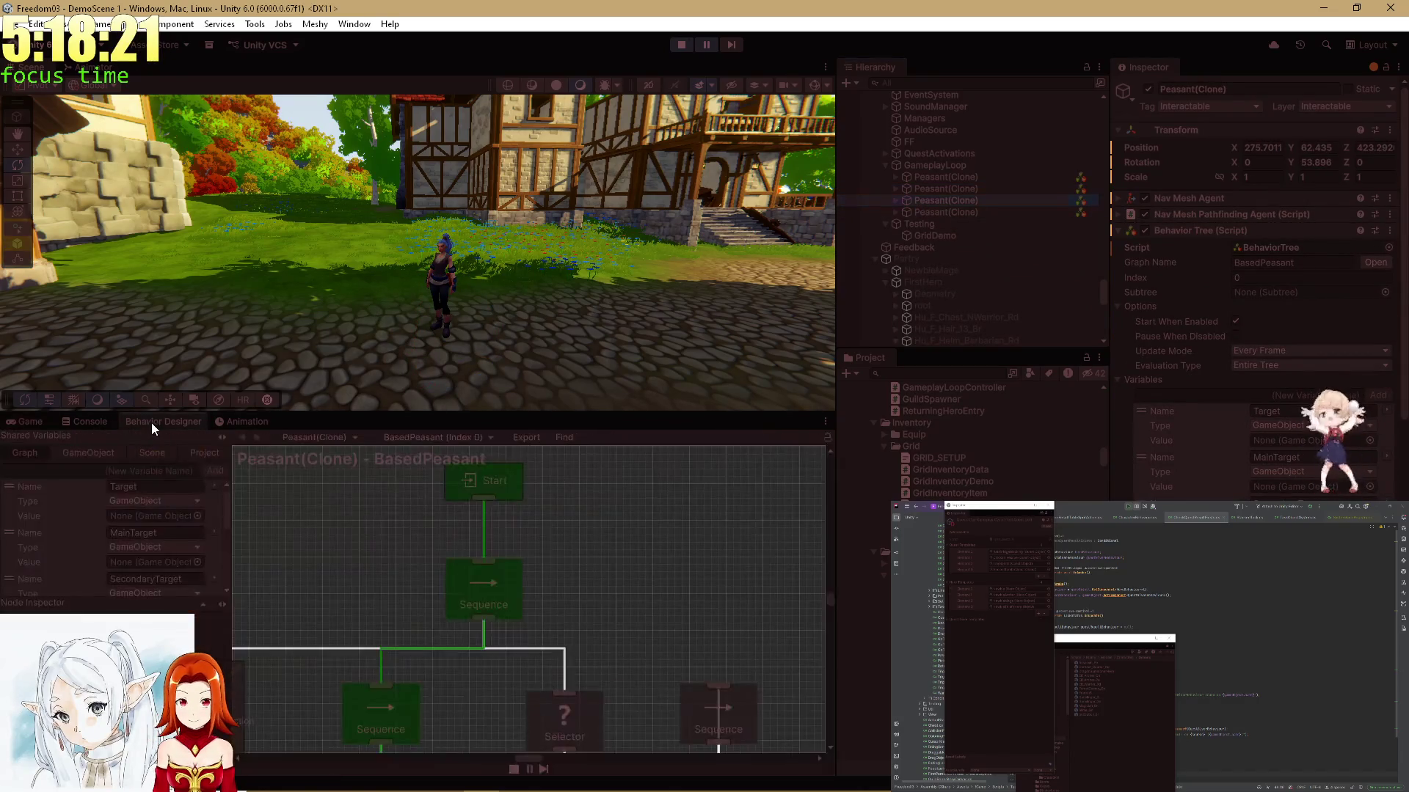
{"action": "left_click_drag", "start_coordinate": [339, 409], "coordinate": [345, 388]}
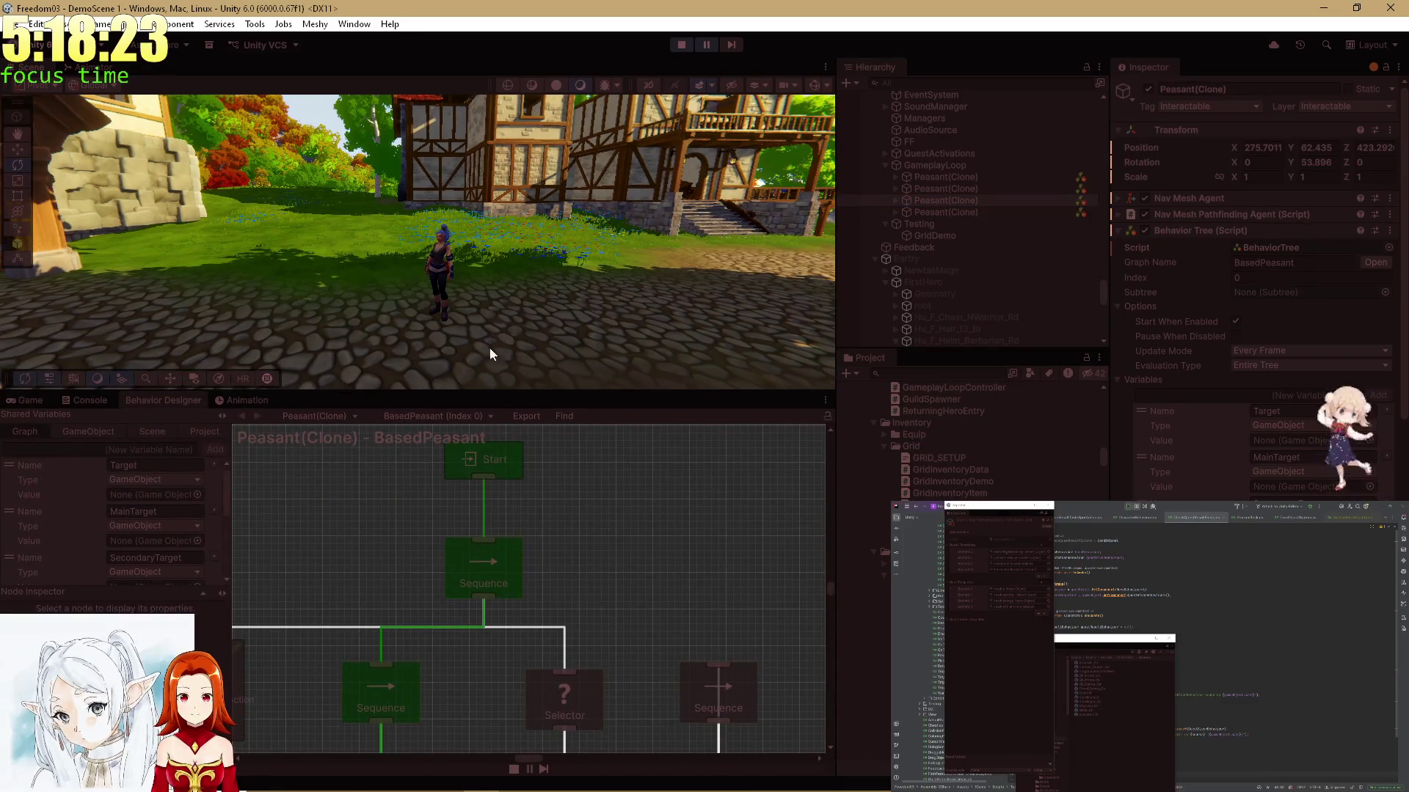
Check the other Peasant(Clone) objects, then open GameplayLoop's GameplayLoopController script in the code editor
{"action": "left_click", "coordinate": [937, 189]}
{"action": "left_click", "coordinate": [935, 197]}
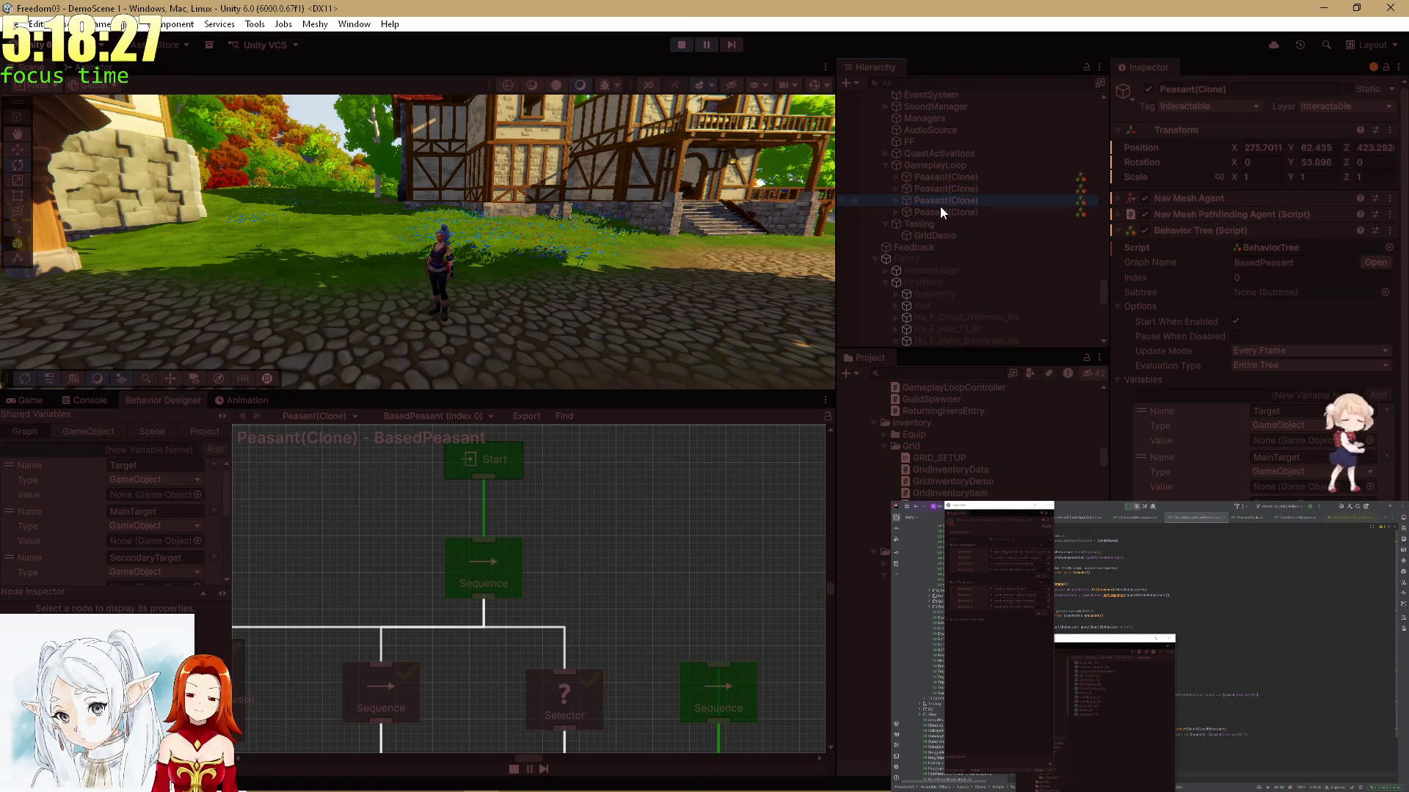
{"action": "left_click", "coordinate": [940, 209]}
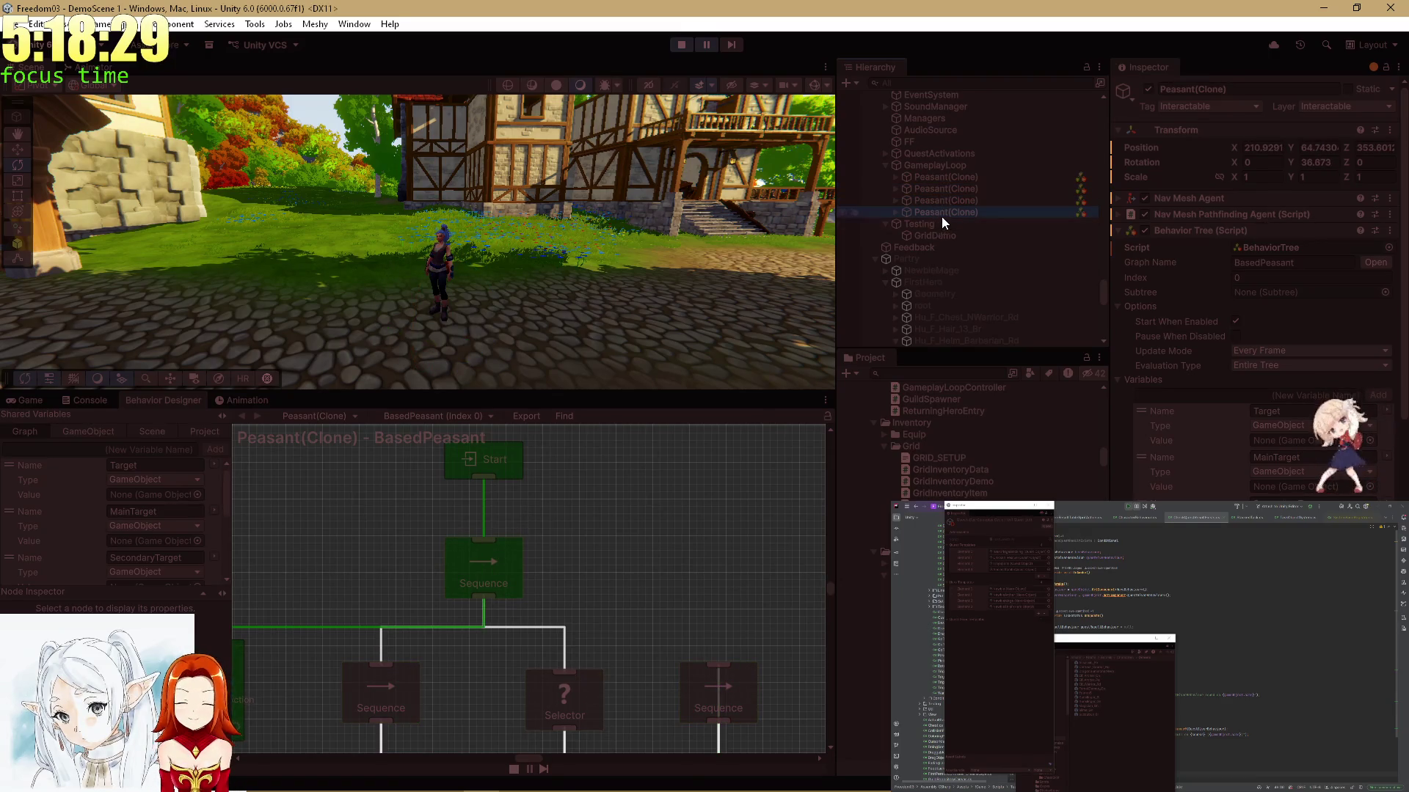
{"action": "left_click", "coordinate": [931, 166]}
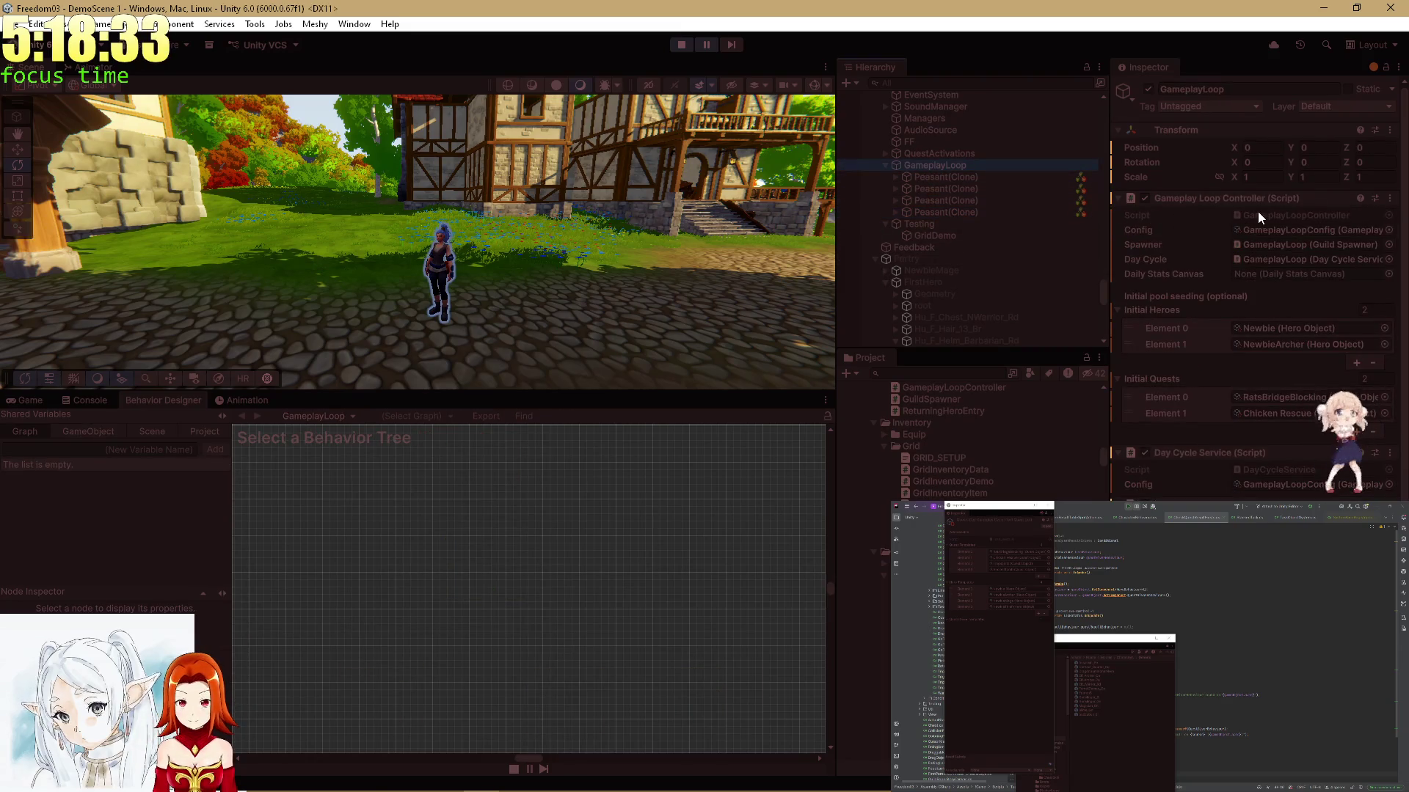
{"action": "double_click", "coordinate": [1257, 214]}
Read GameplayLoopController.cs down to the end and back up, then unpause the game in Unity
{"action": "scroll", "coordinate": [1185, 608], "scroll_direction": "down", "scroll_amount": 10}
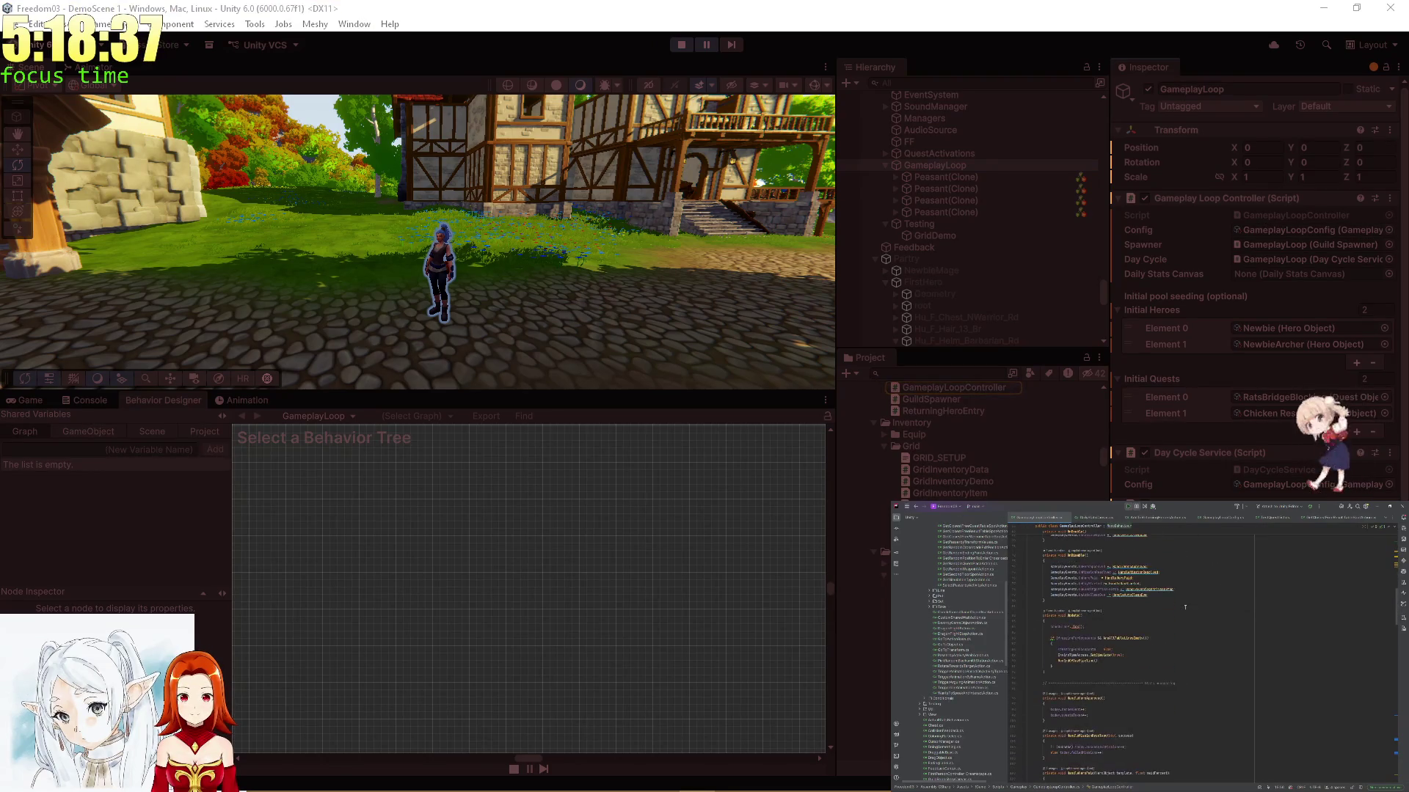
{"action": "scroll", "coordinate": [1184, 608], "scroll_direction": "down", "scroll_amount": 4}
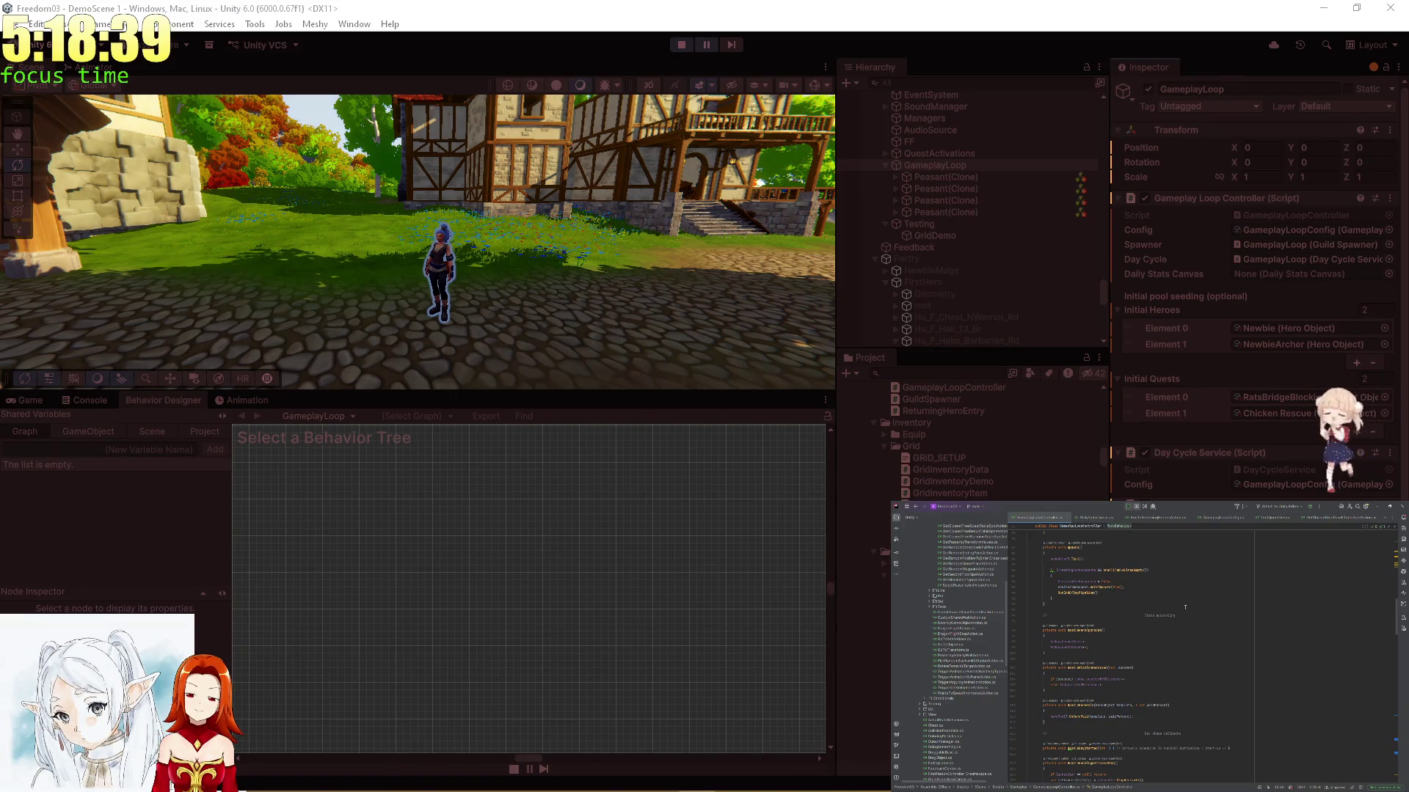
{"action": "scroll", "coordinate": [1184, 607], "scroll_direction": "down", "scroll_amount": 8}
{"action": "scroll", "coordinate": [1185, 607], "scroll_direction": "down", "scroll_amount": 10}
{"action": "scroll", "coordinate": [1184, 607], "scroll_direction": "down", "scroll_amount": 5}
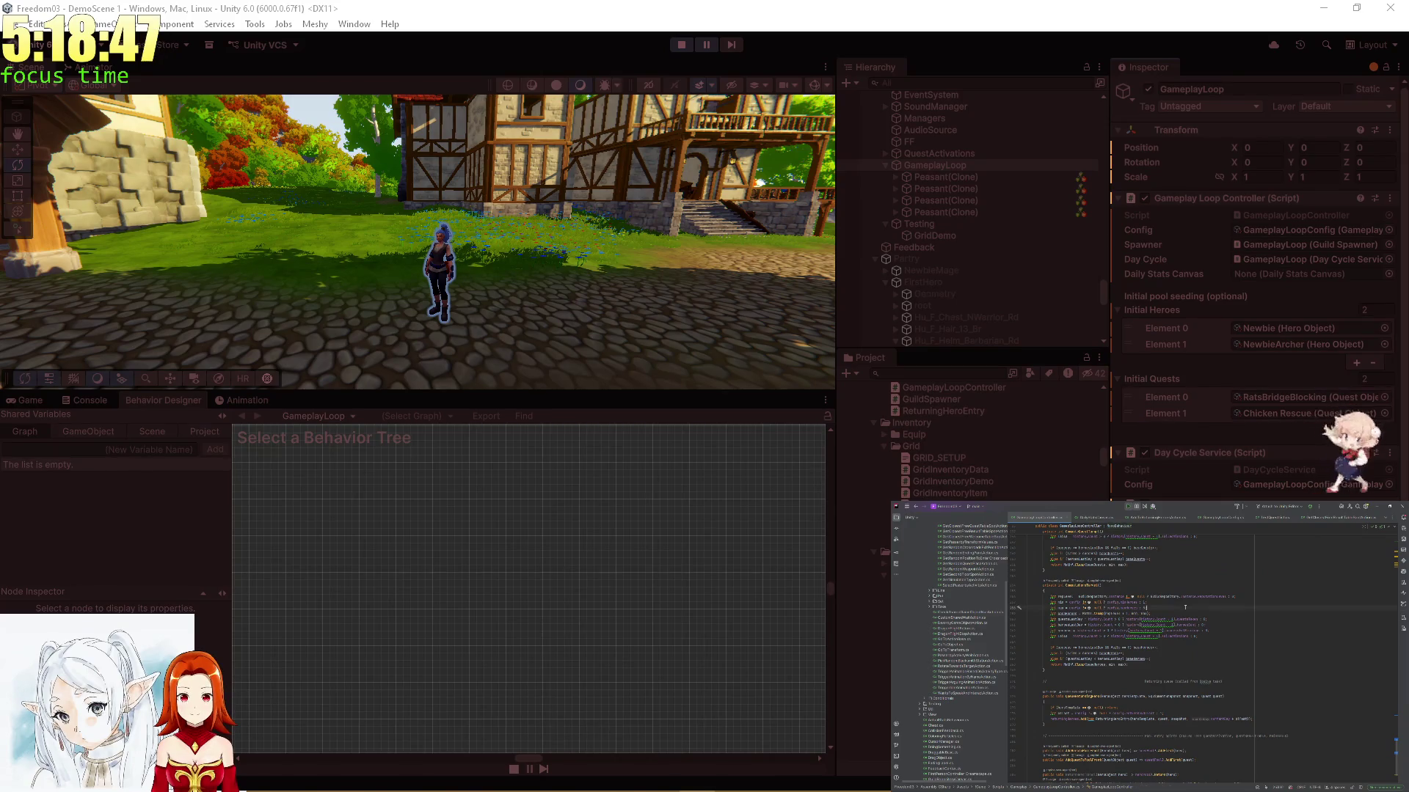
{"action": "scroll", "coordinate": [1184, 608], "scroll_direction": "down", "scroll_amount": 3}
{"action": "scroll", "coordinate": [1184, 607], "scroll_direction": "up", "scroll_amount": 10}
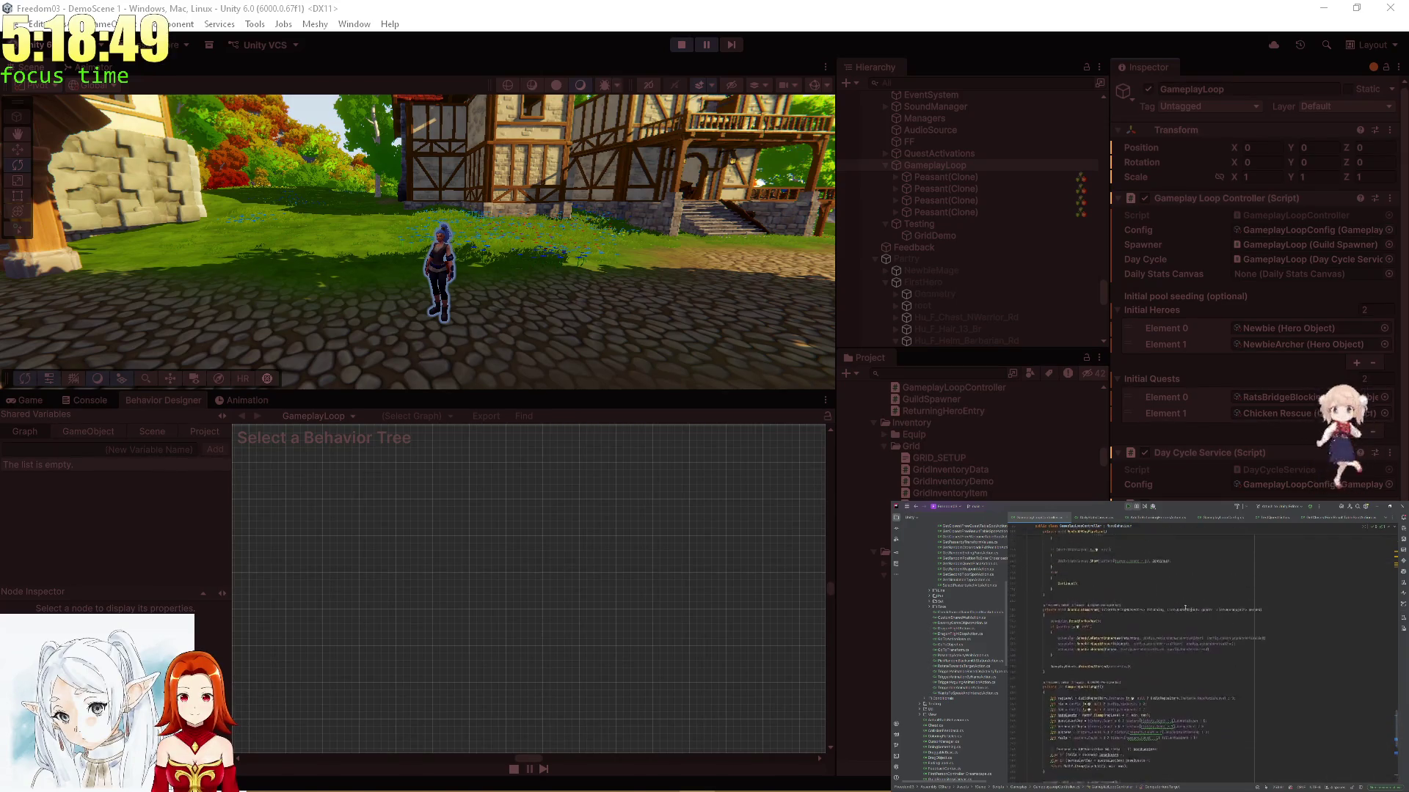
{"action": "scroll", "coordinate": [1184, 607], "scroll_direction": "up", "scroll_amount": 8}
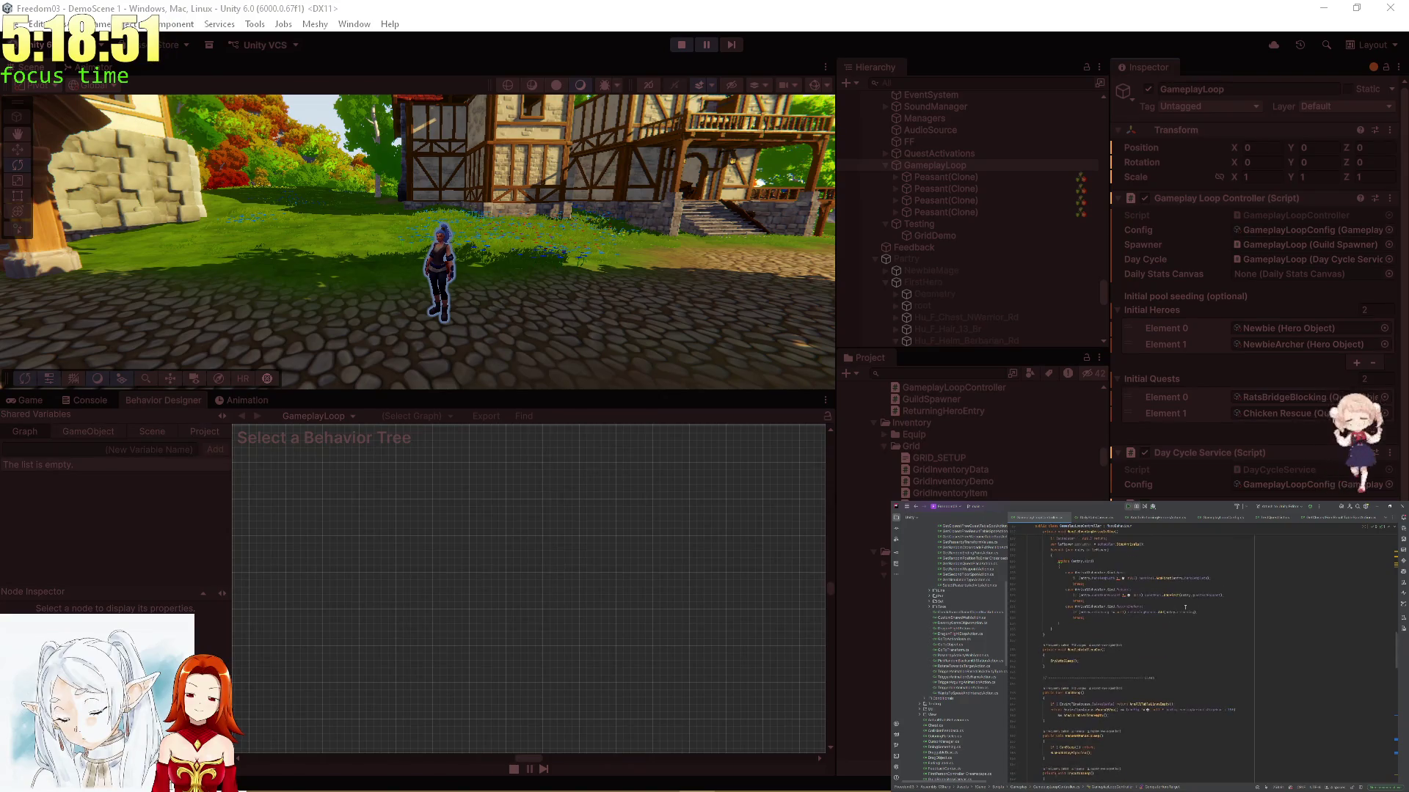
{"action": "scroll", "coordinate": [1185, 607], "scroll_direction": "up", "scroll_amount": 10}
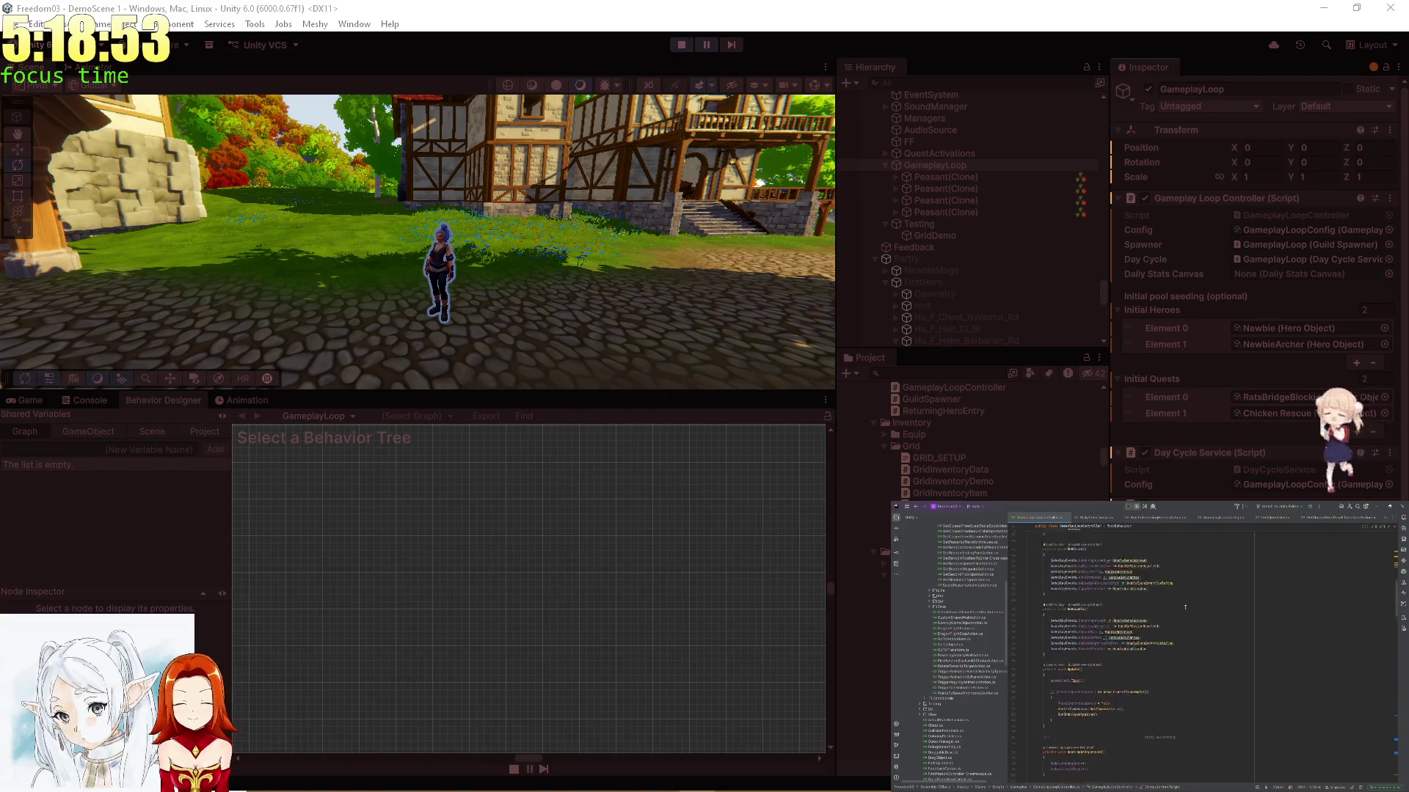
{"action": "scroll", "coordinate": [1184, 608], "scroll_direction": "up", "scroll_amount": 10}
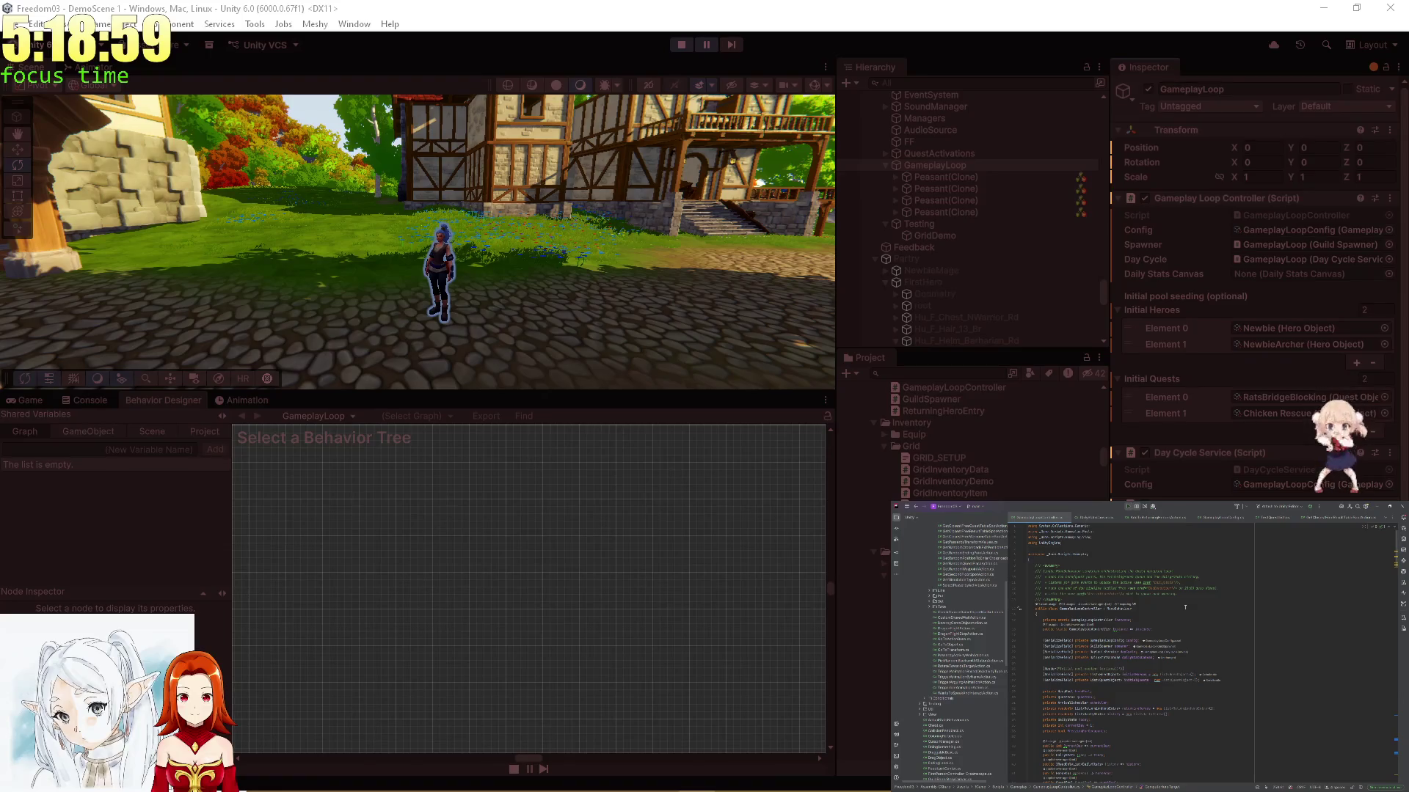
{"action": "left_click", "coordinate": [708, 46]}
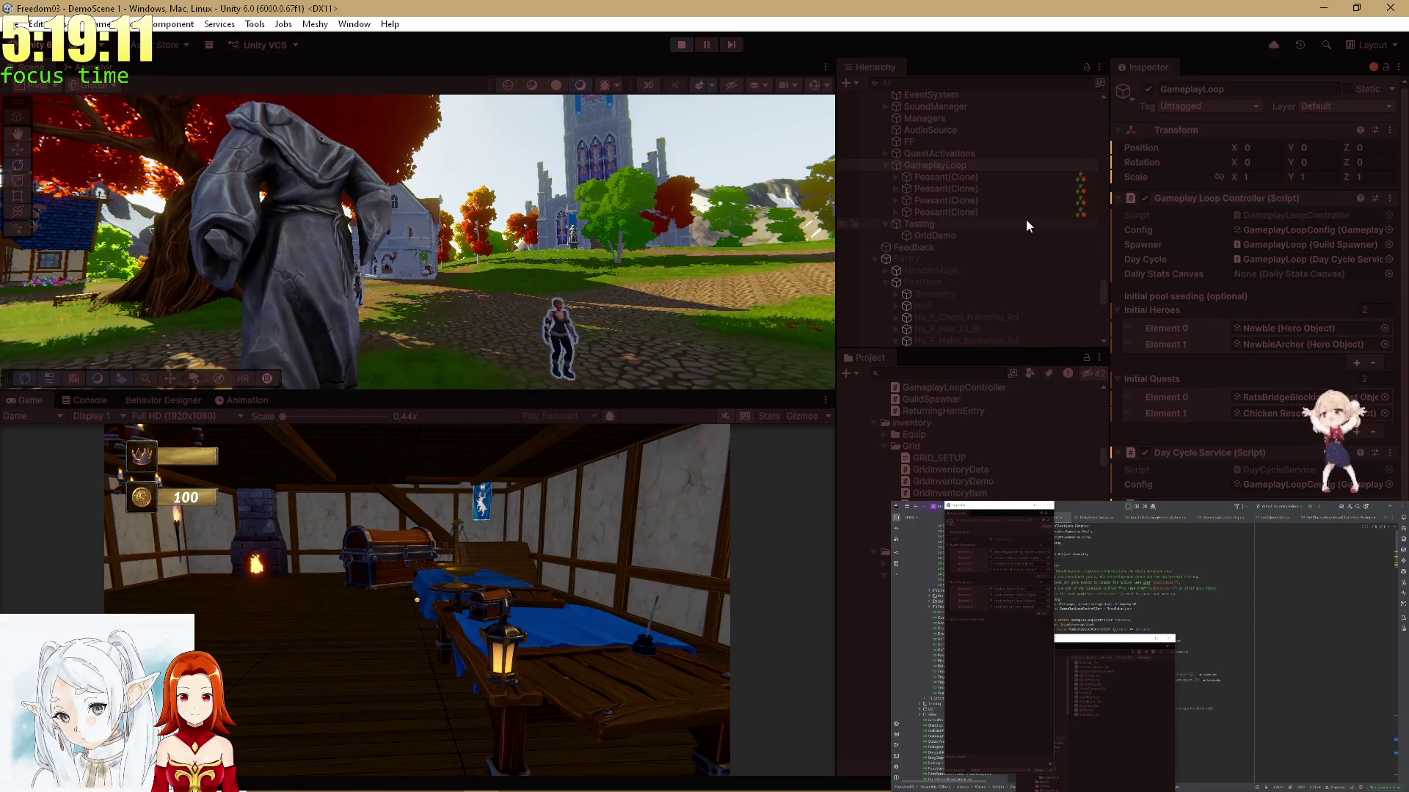
Inspect Testing and a Peasant(Clone), then GameplayLoop's scripts down to the Guild Spawner prefabs
{"action": "left_click", "coordinate": [1026, 224]}
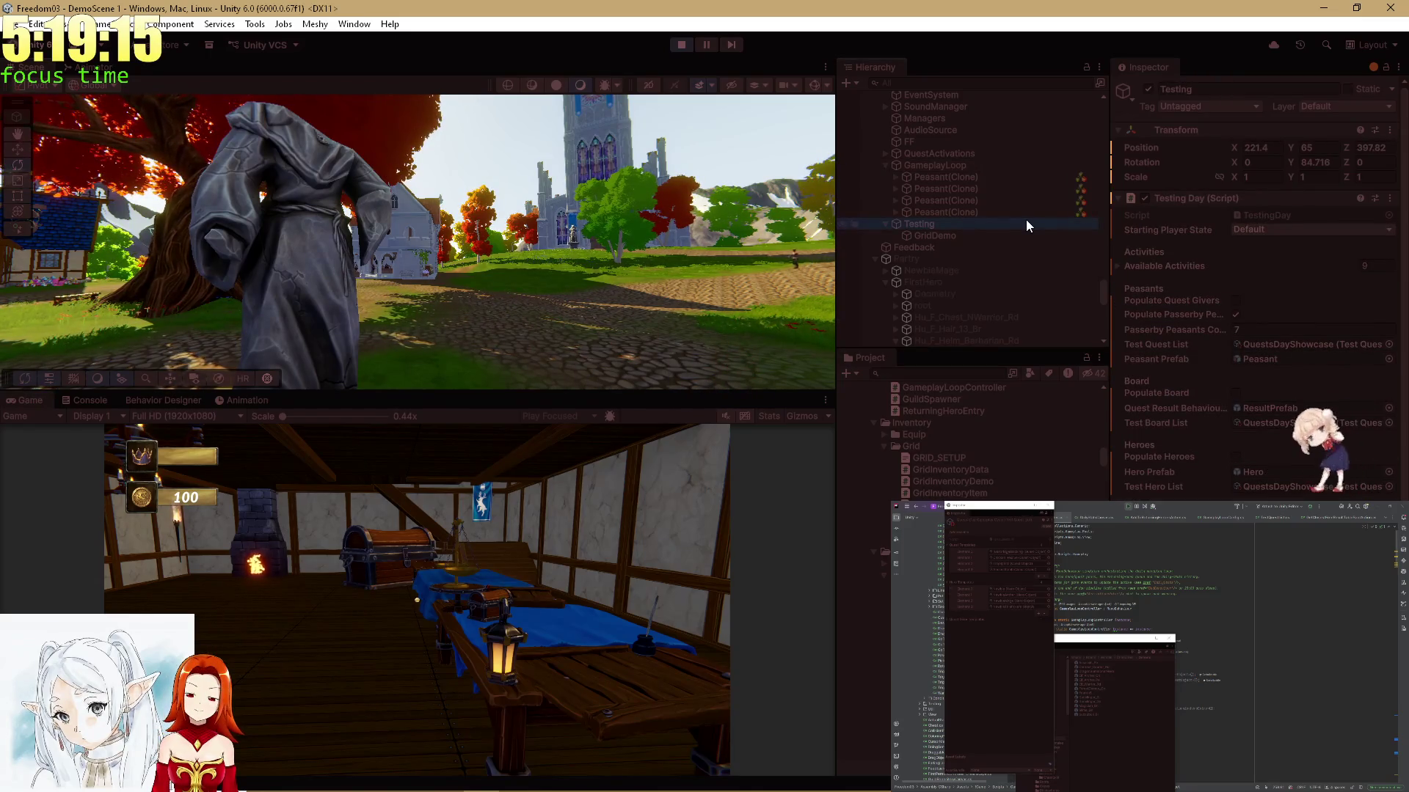
{"action": "left_click", "coordinate": [987, 179]}
{"action": "scroll", "coordinate": [1203, 275], "scroll_direction": "down", "scroll_amount": 10}
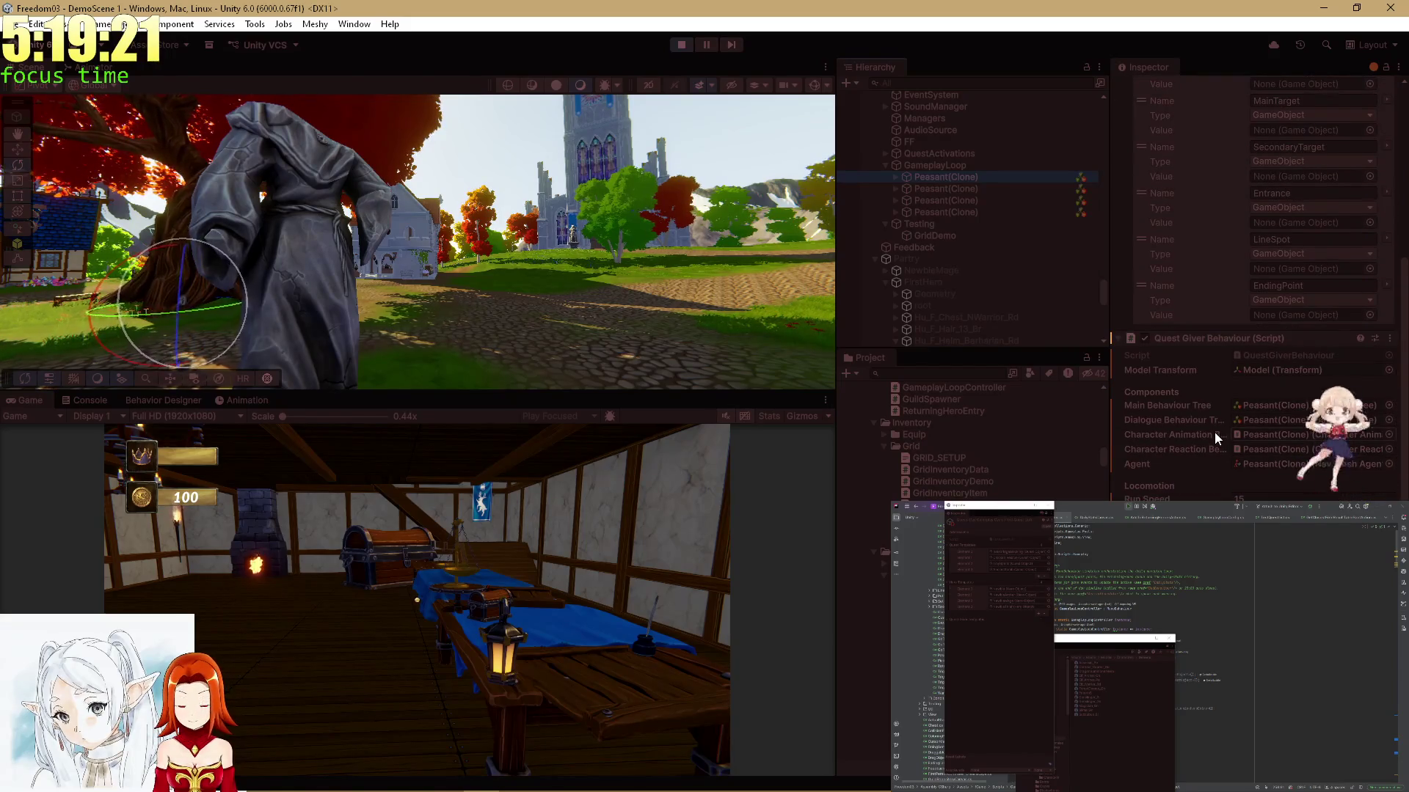
{"action": "left_click", "coordinate": [926, 169]}
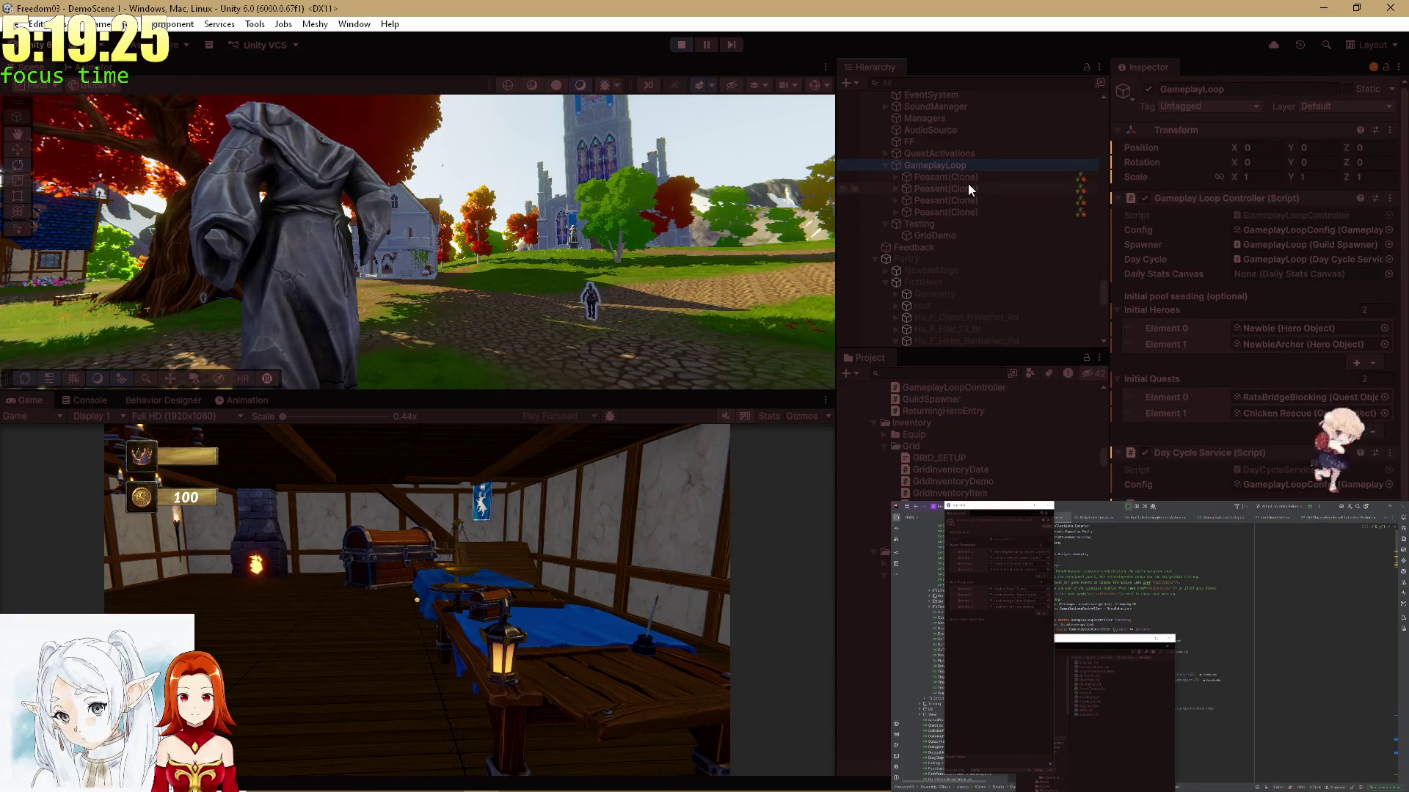
{"action": "scroll", "coordinate": [1141, 478], "scroll_direction": "down", "scroll_amount": 3}
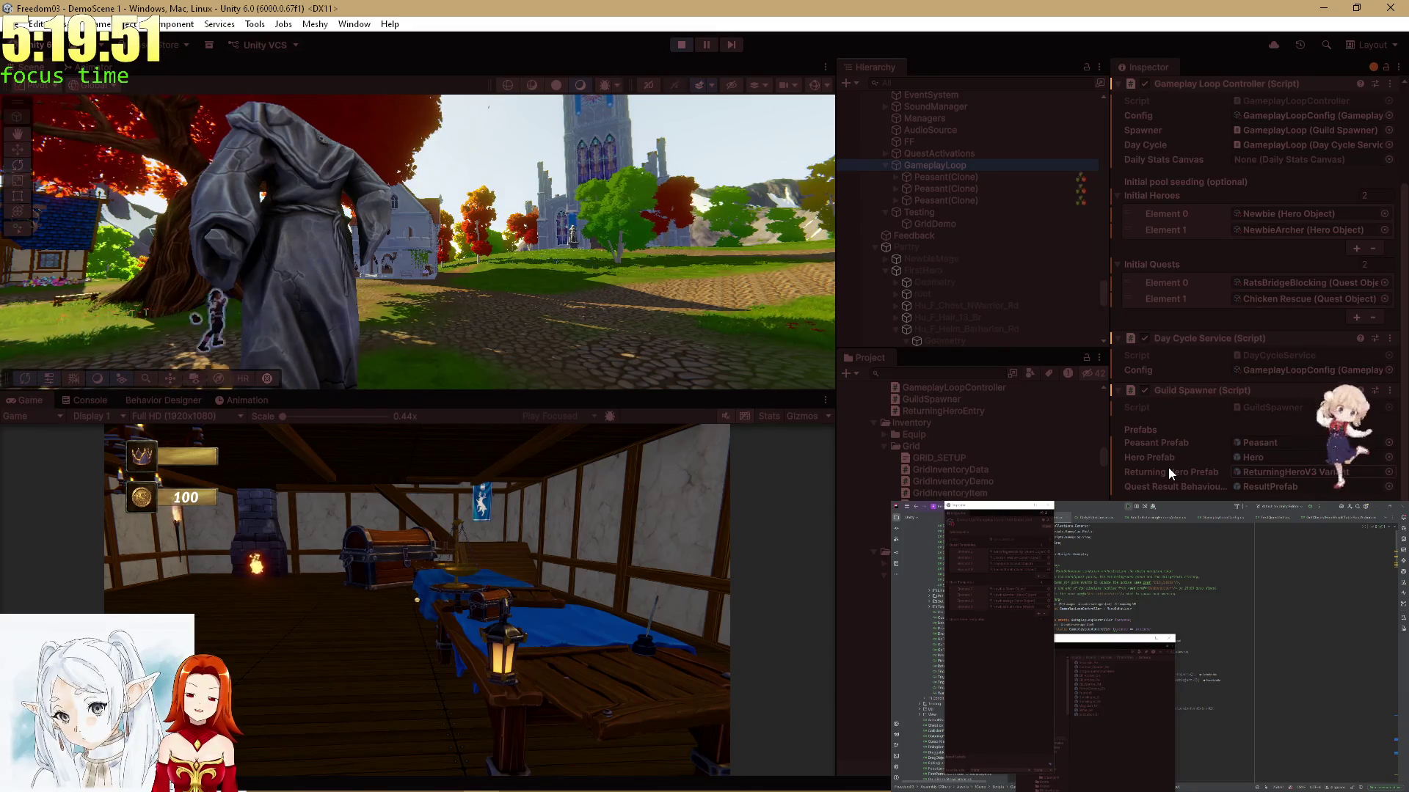
Review the static instance lines and find usages of the config field
{"action": "scroll", "coordinate": [1213, 614], "scroll_direction": "down", "scroll_amount": 5}
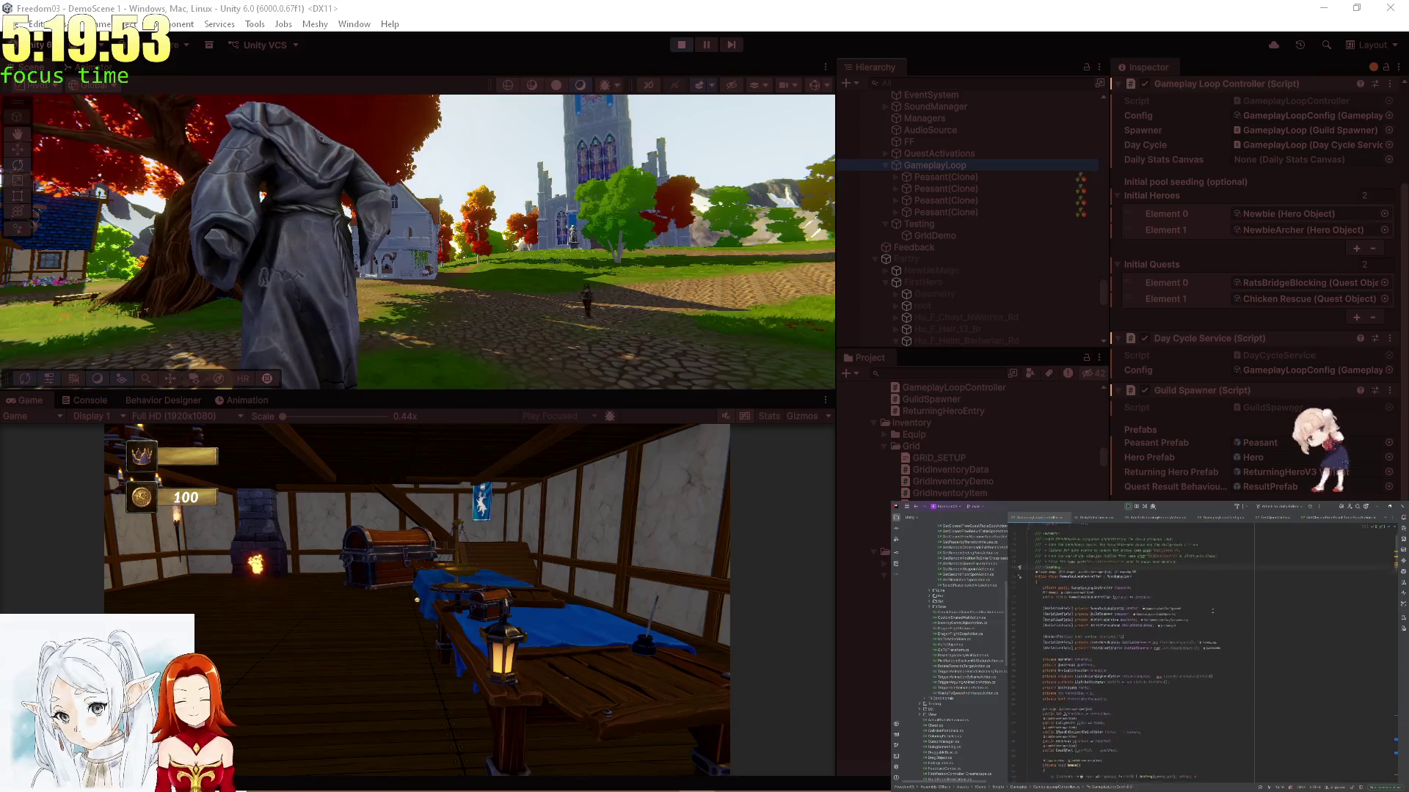
{"action": "scroll", "coordinate": [1213, 610], "scroll_direction": "down", "scroll_amount": 3}
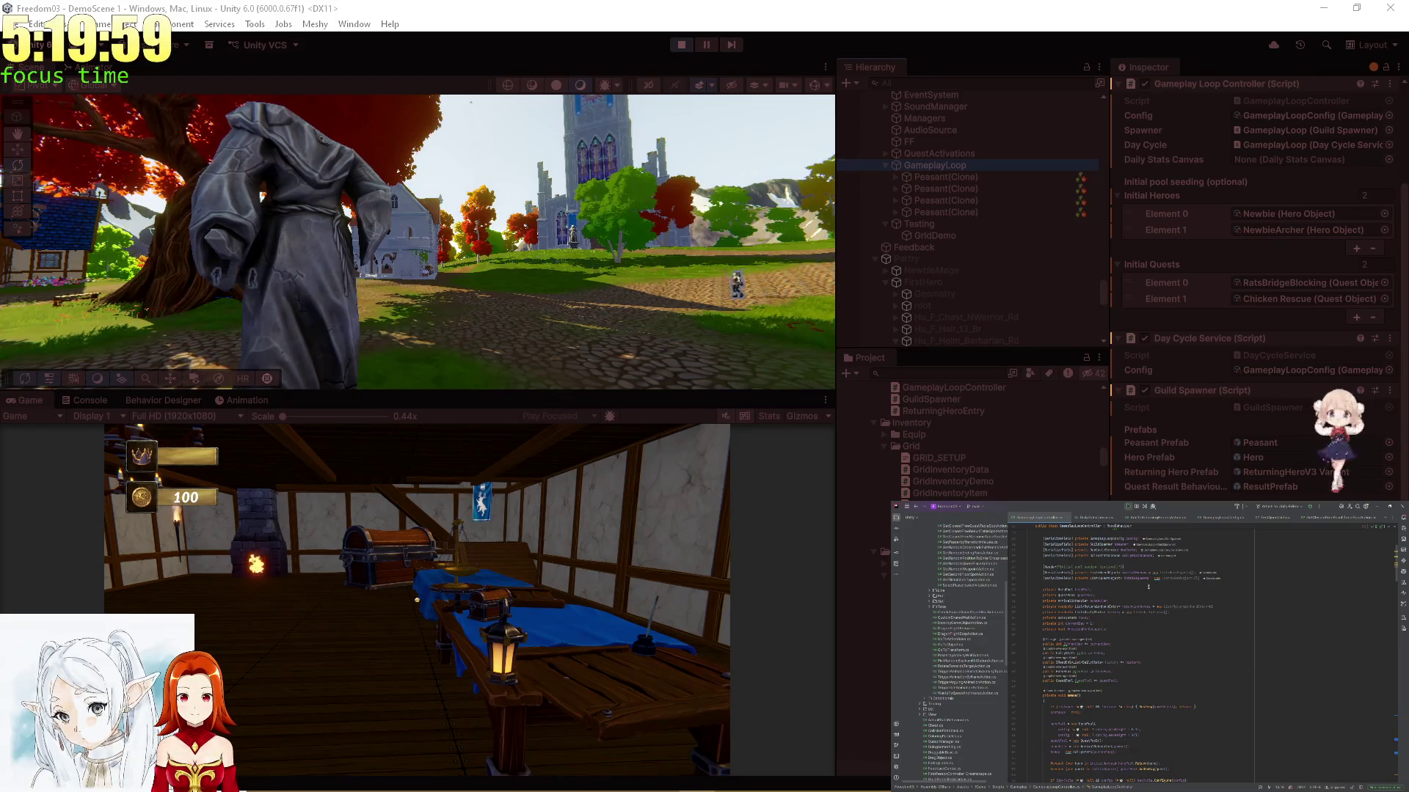
{"action": "key", "text": "Tab"}
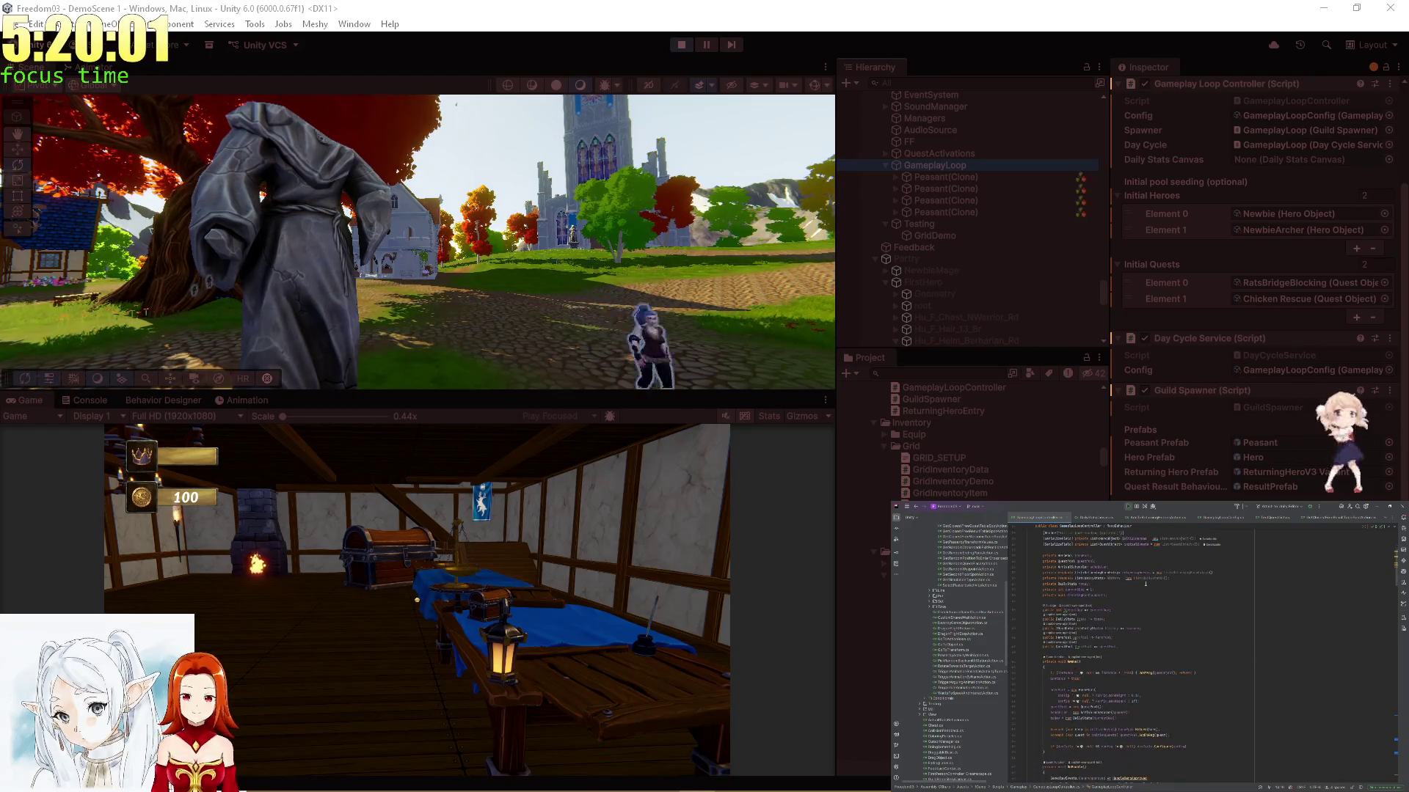
{"action": "scroll", "coordinate": [1144, 582], "scroll_direction": "up", "scroll_amount": 2}
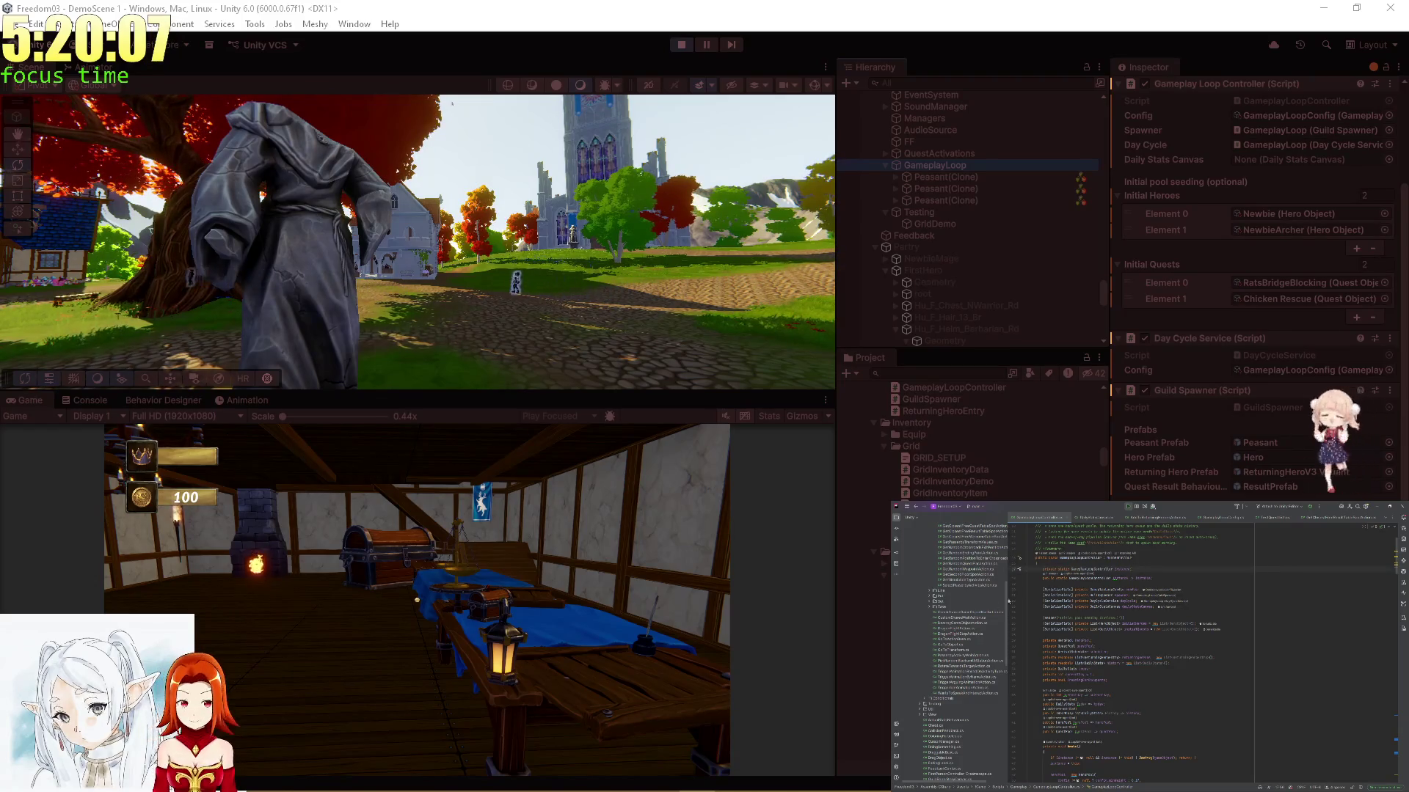
{"action": "left_click", "coordinate": [1167, 593], "text": "ctrl"}
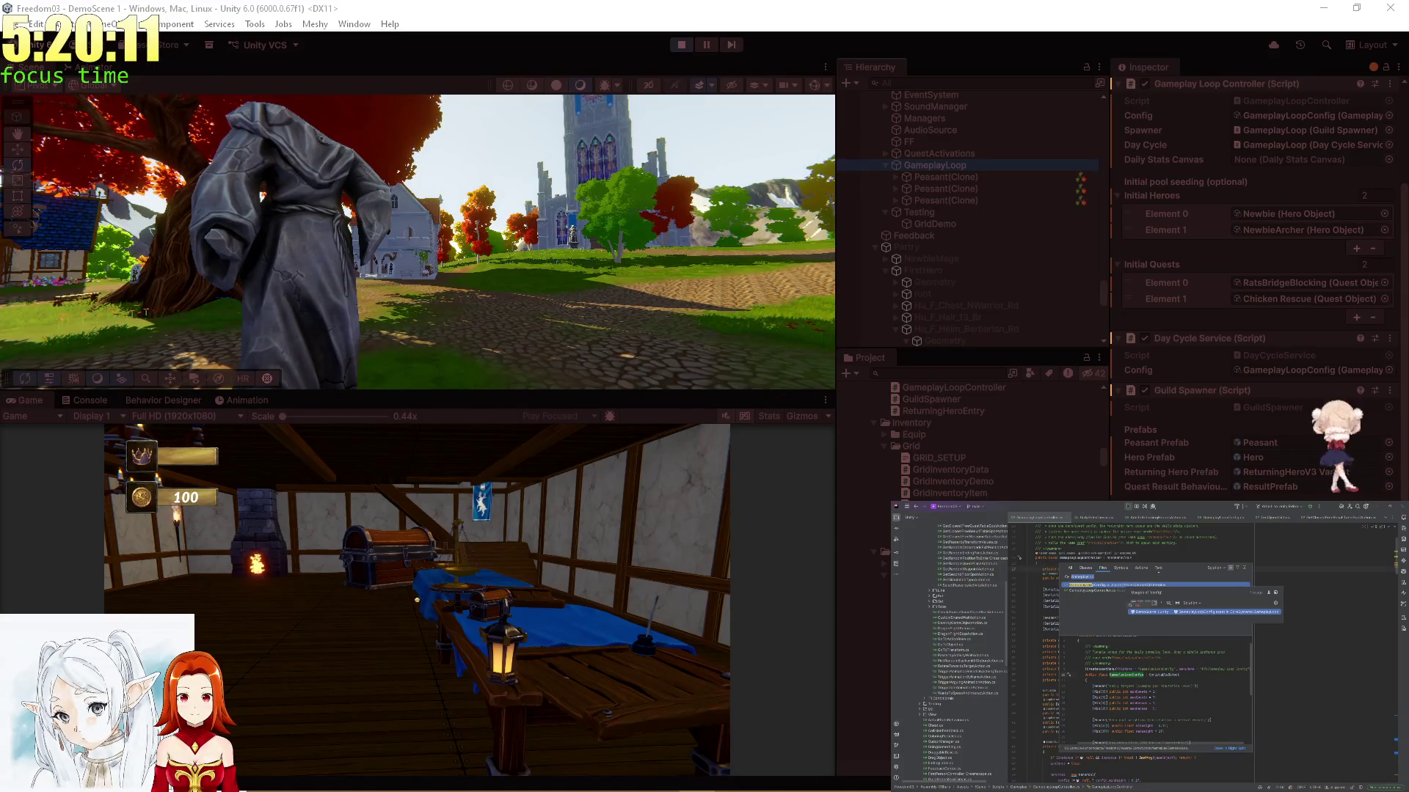
{"action": "key", "text": "Escape"}
Open GuildSpawner.cs through Search Everywhere
{"action": "type", "text": "GuildSp"}
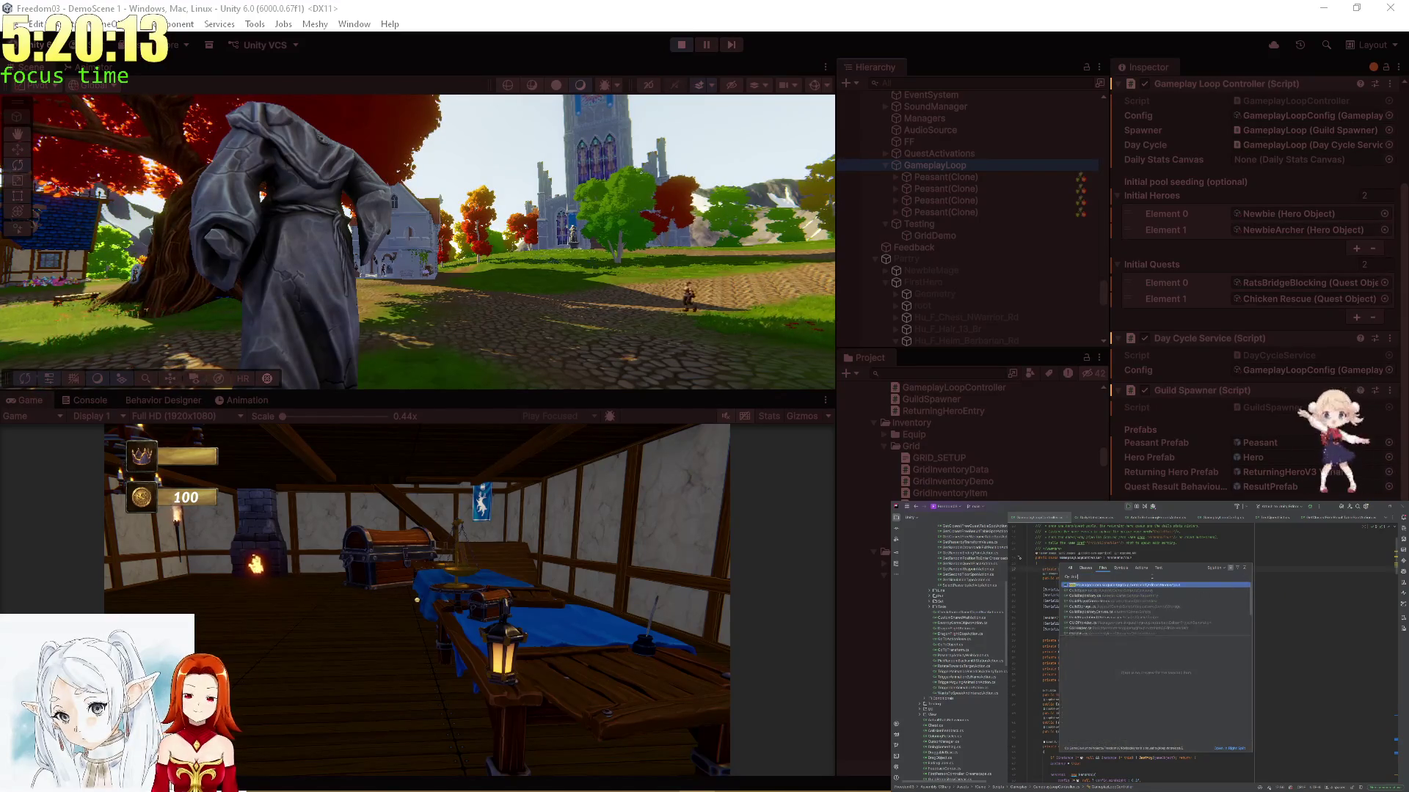
{"action": "key", "text": "Return"}
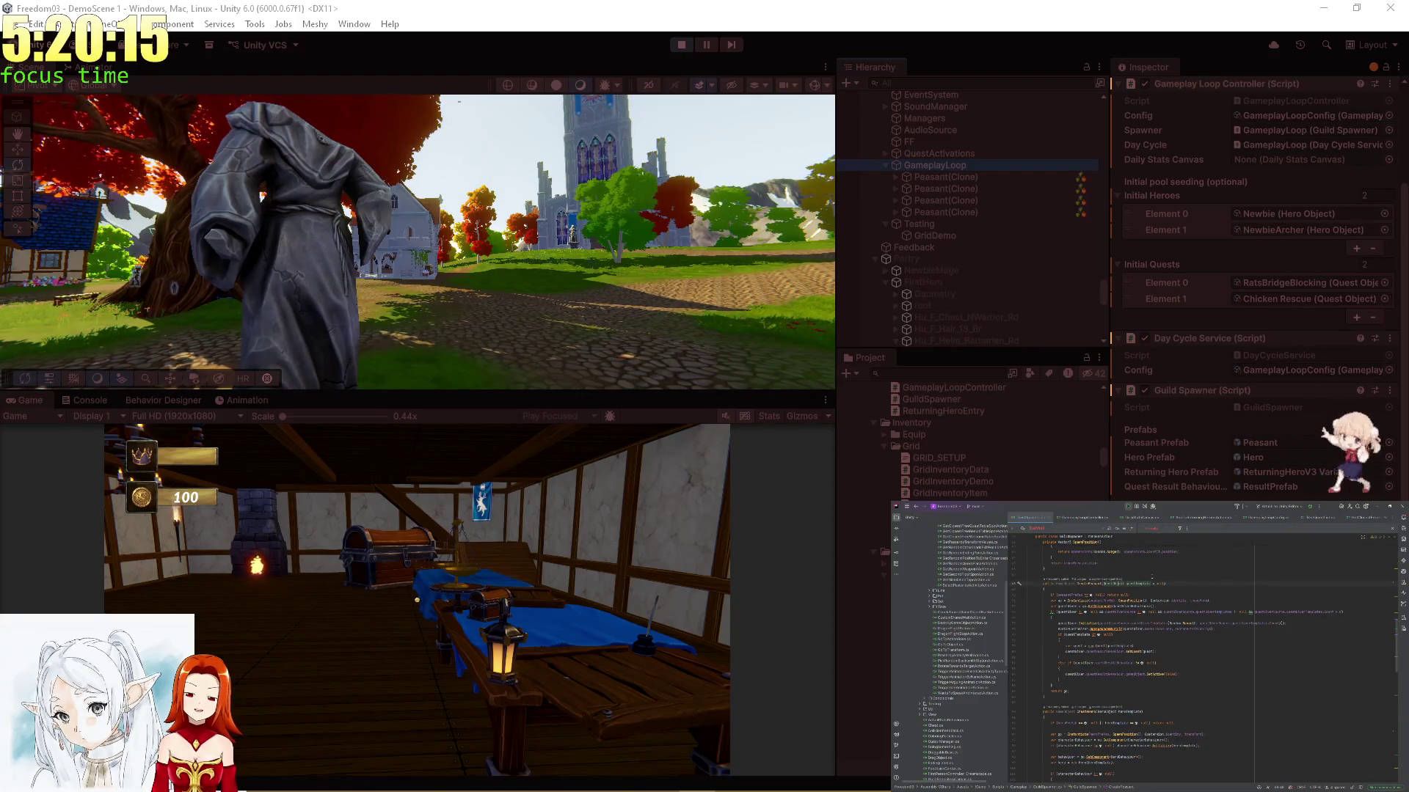
{"action": "scroll", "coordinate": [1151, 576], "scroll_direction": "up", "scroll_amount": 5}
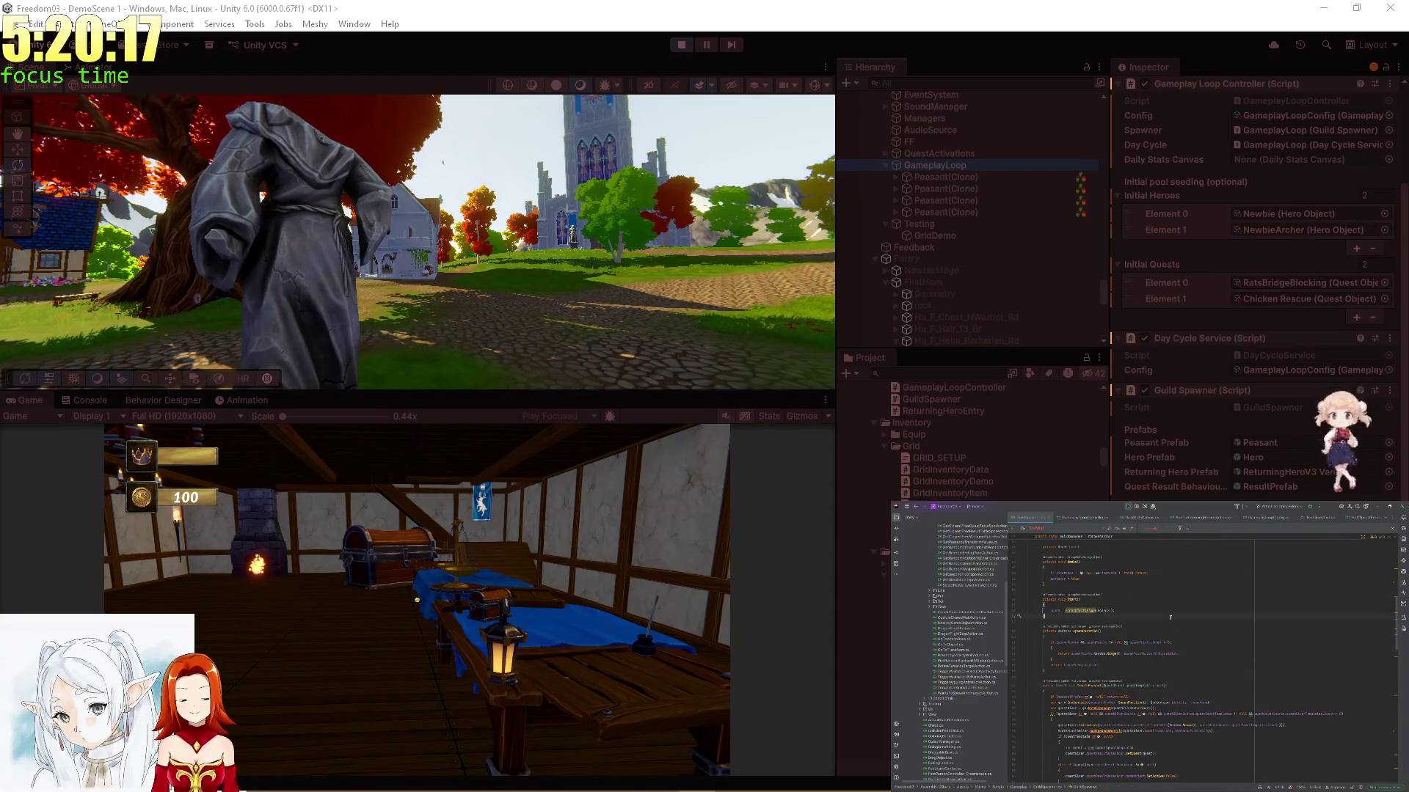
{"action": "scroll", "coordinate": [1170, 617], "scroll_direction": "down", "scroll_amount": 4}
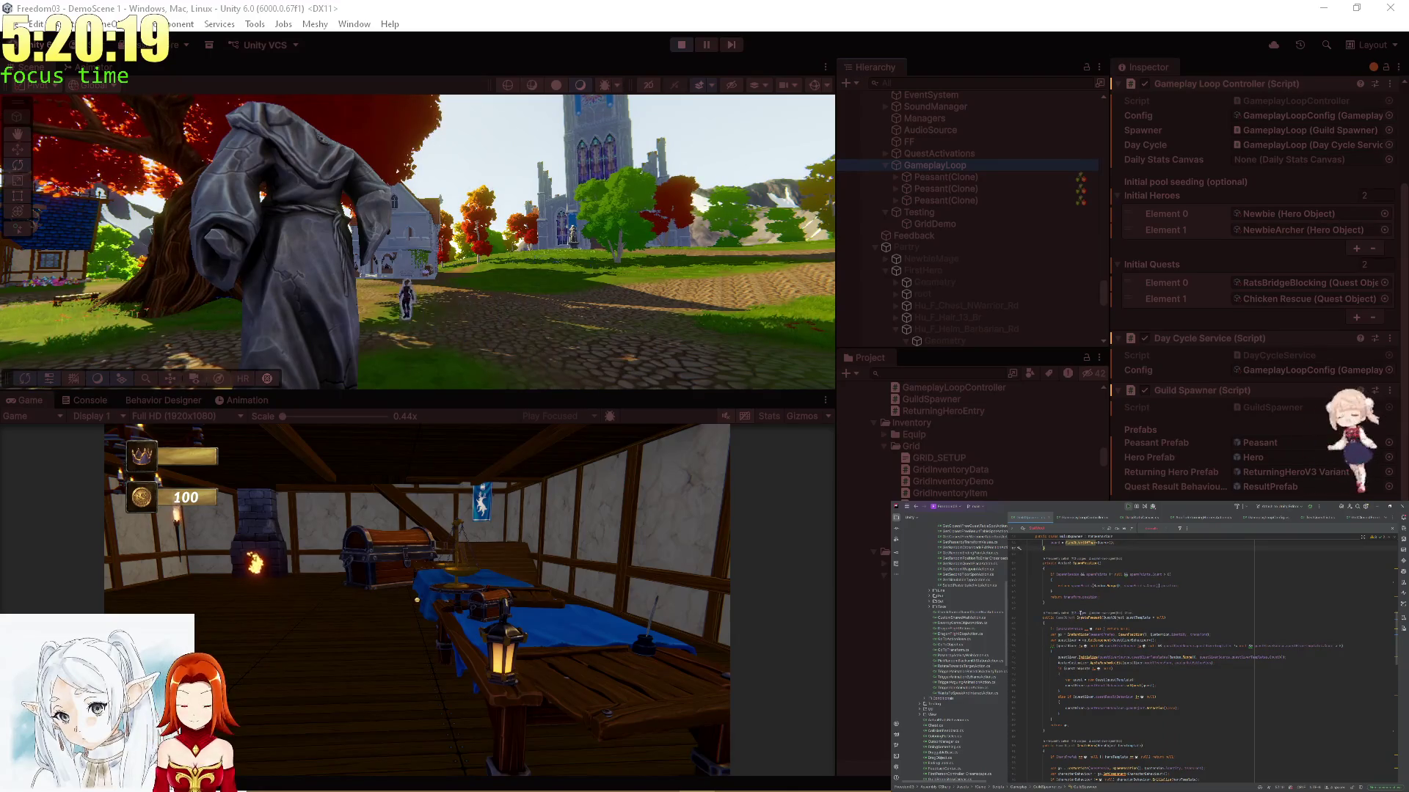
Trace CreatePeasant usages into TestingDemo and other files, then attach the debugger to Unity
{"action": "left_click", "coordinate": [1085, 618], "text": "ctrl"}
{"action": "left_click", "coordinate": [1108, 639]}
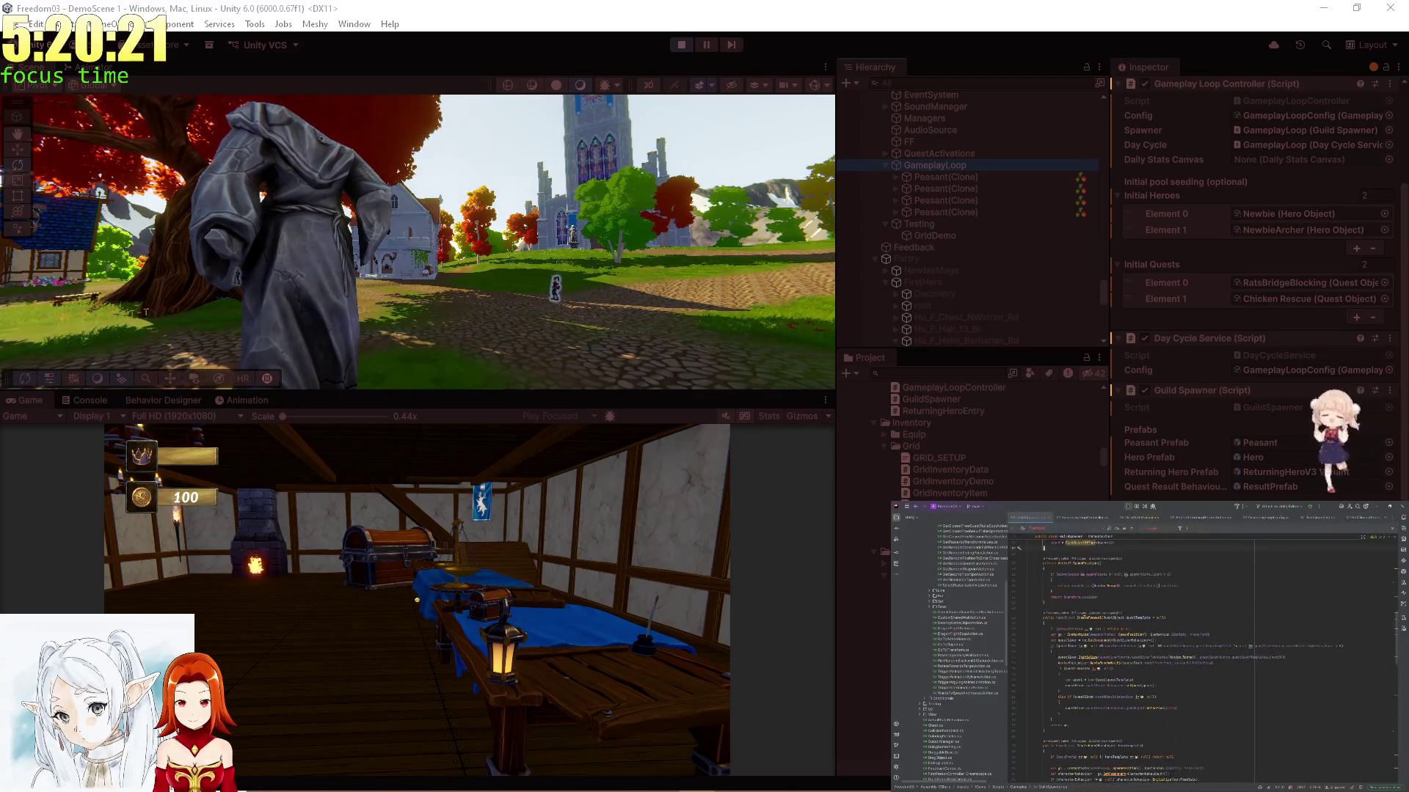
{"action": "left_click", "coordinate": [1104, 639], "text": "ctrl"}
{"action": "left_click", "coordinate": [1103, 642]}
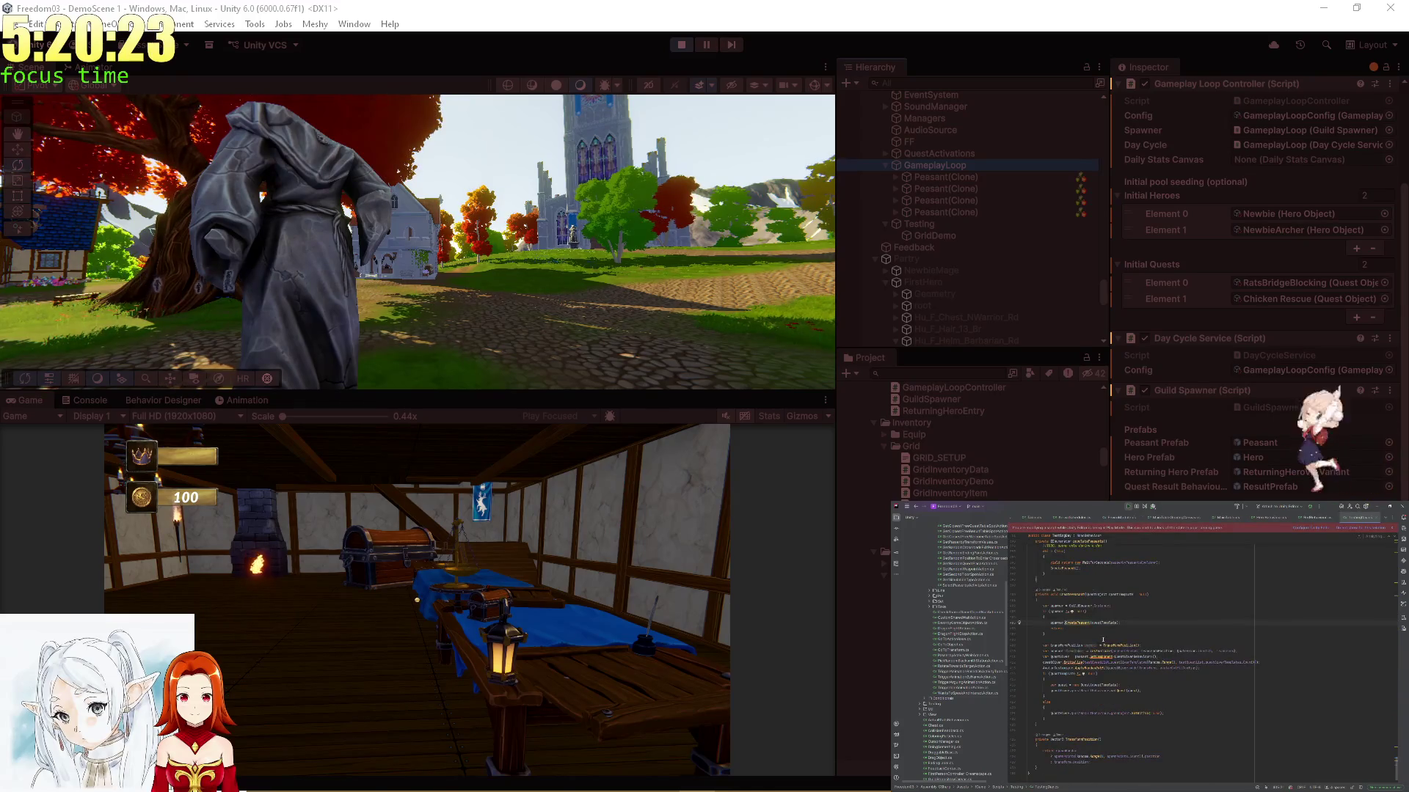
{"action": "key", "text": "ctrl+b"}
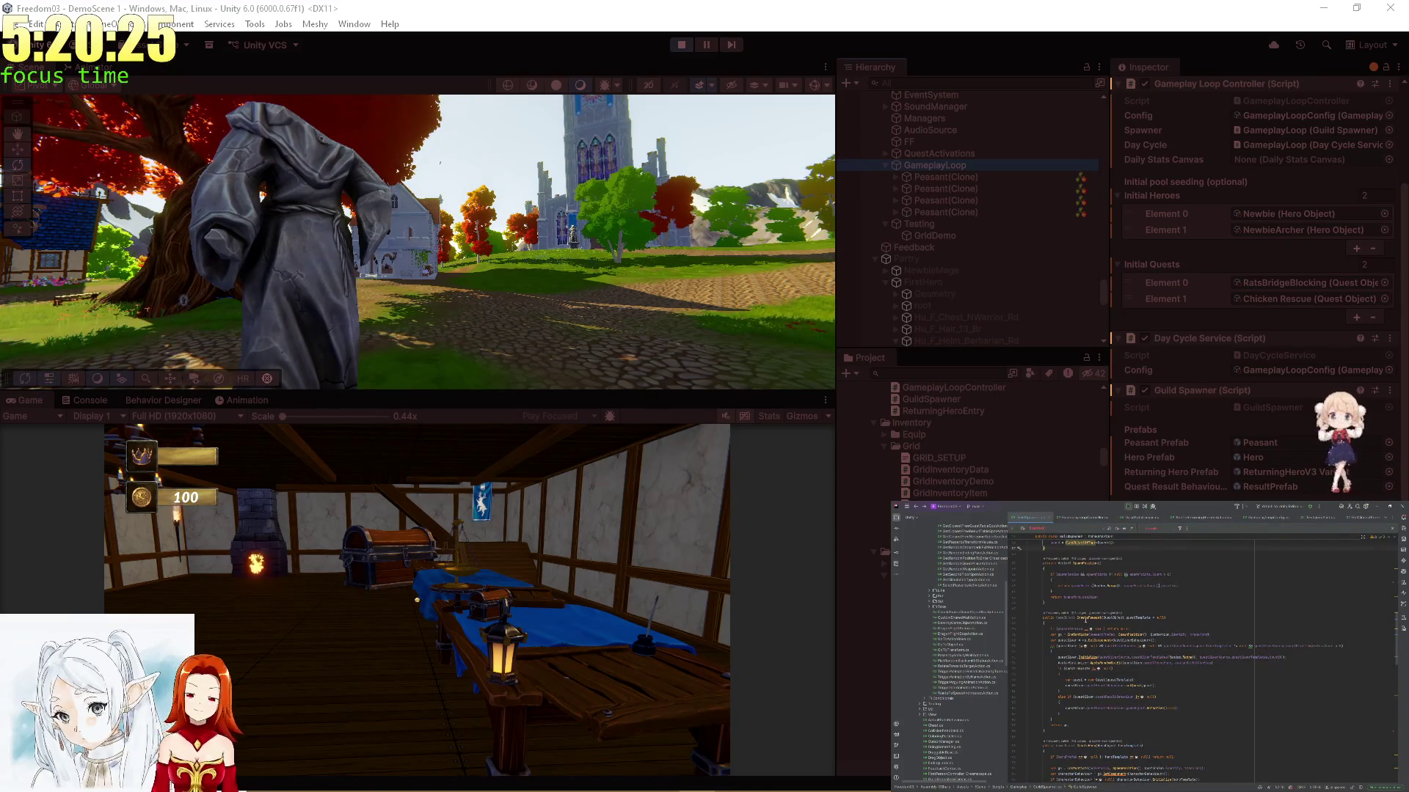
{"action": "left_click", "coordinate": [1080, 617], "text": "ctrl"}
{"action": "left_click", "coordinate": [1082, 627]}
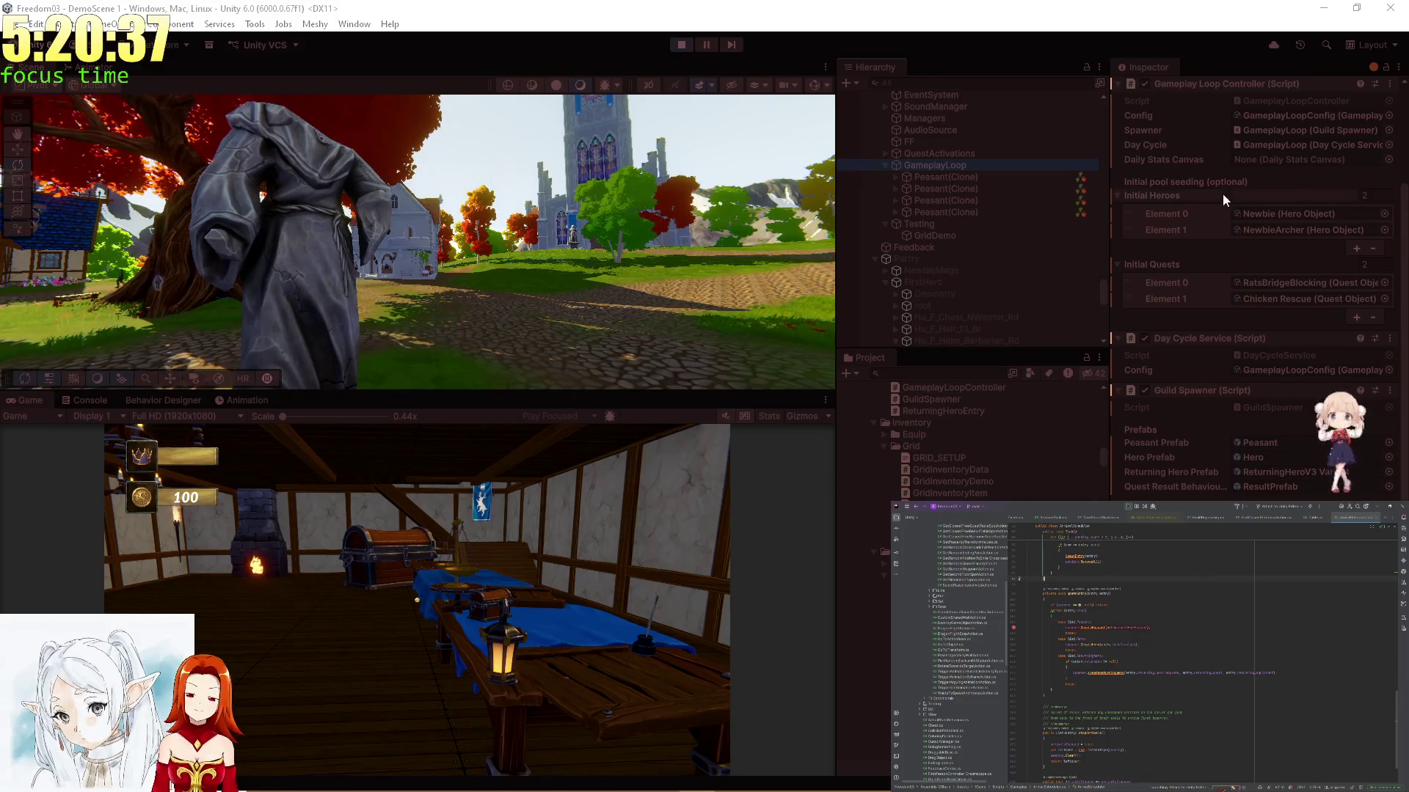
{"action": "left_click", "coordinate": [1141, 599]}
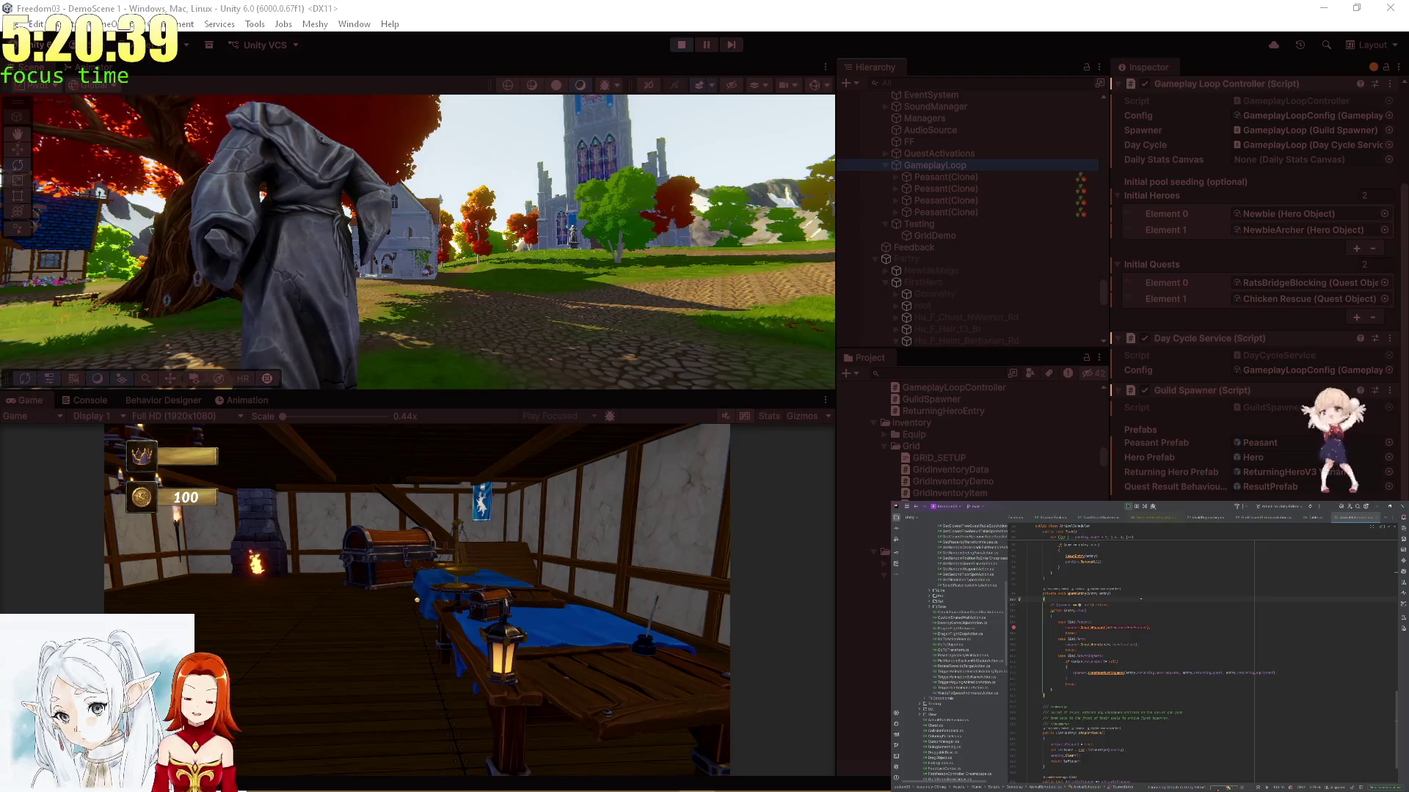
{"action": "key", "text": "shift+F9"}
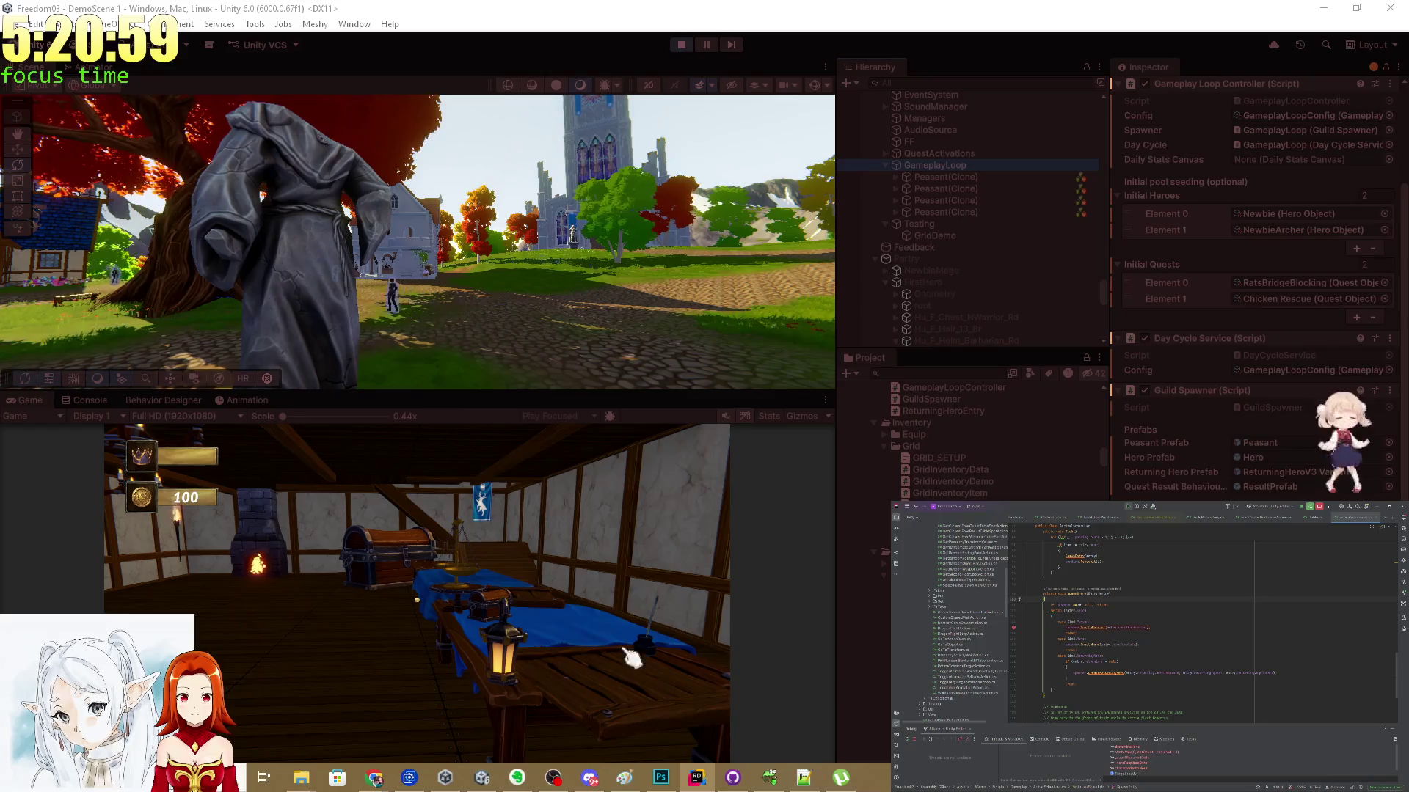
Stop the game, refocus Unity, and start the guild scene playing again
{"action": "left_click", "coordinate": [679, 45]}
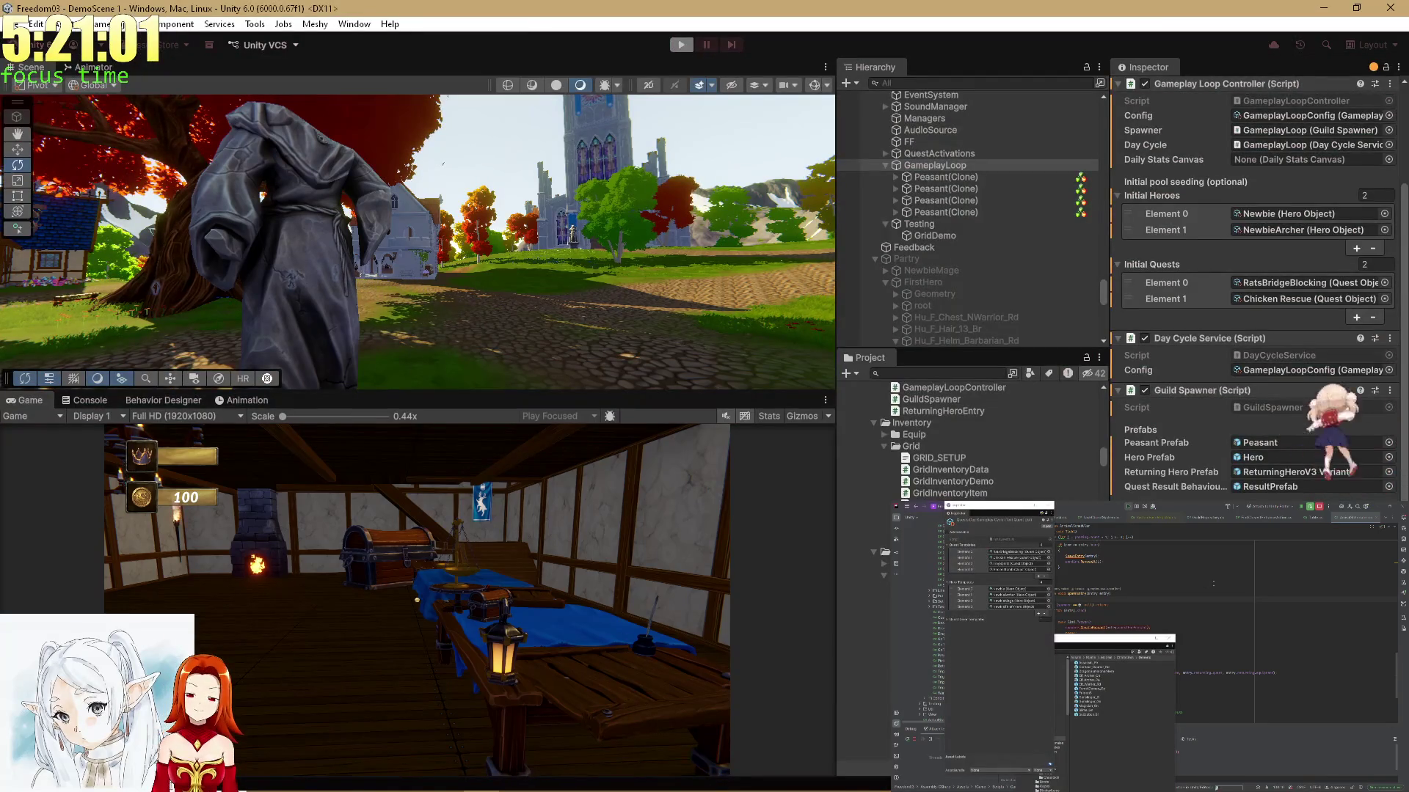
{"action": "left_click", "coordinate": [1213, 584]}
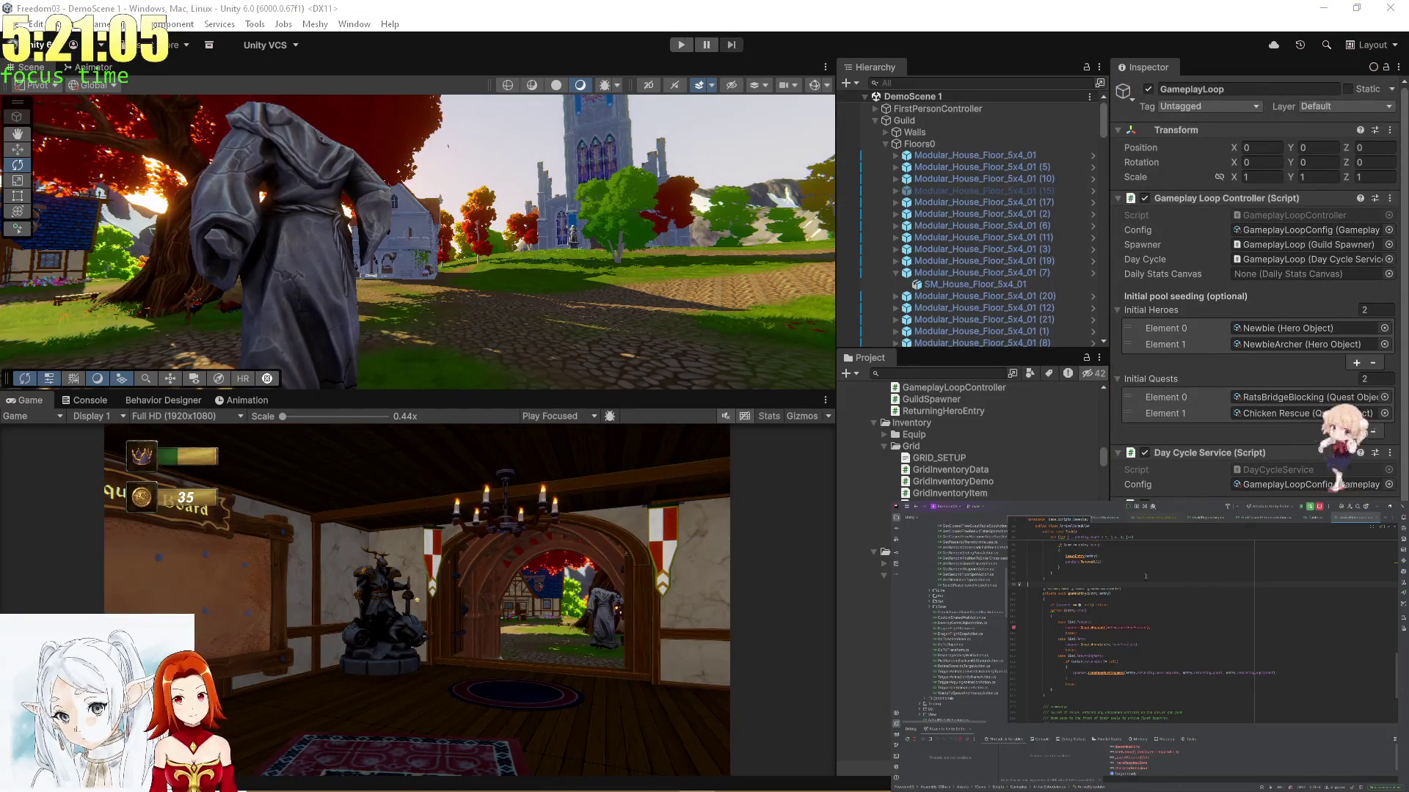
{"action": "left_click", "coordinate": [649, 556]}
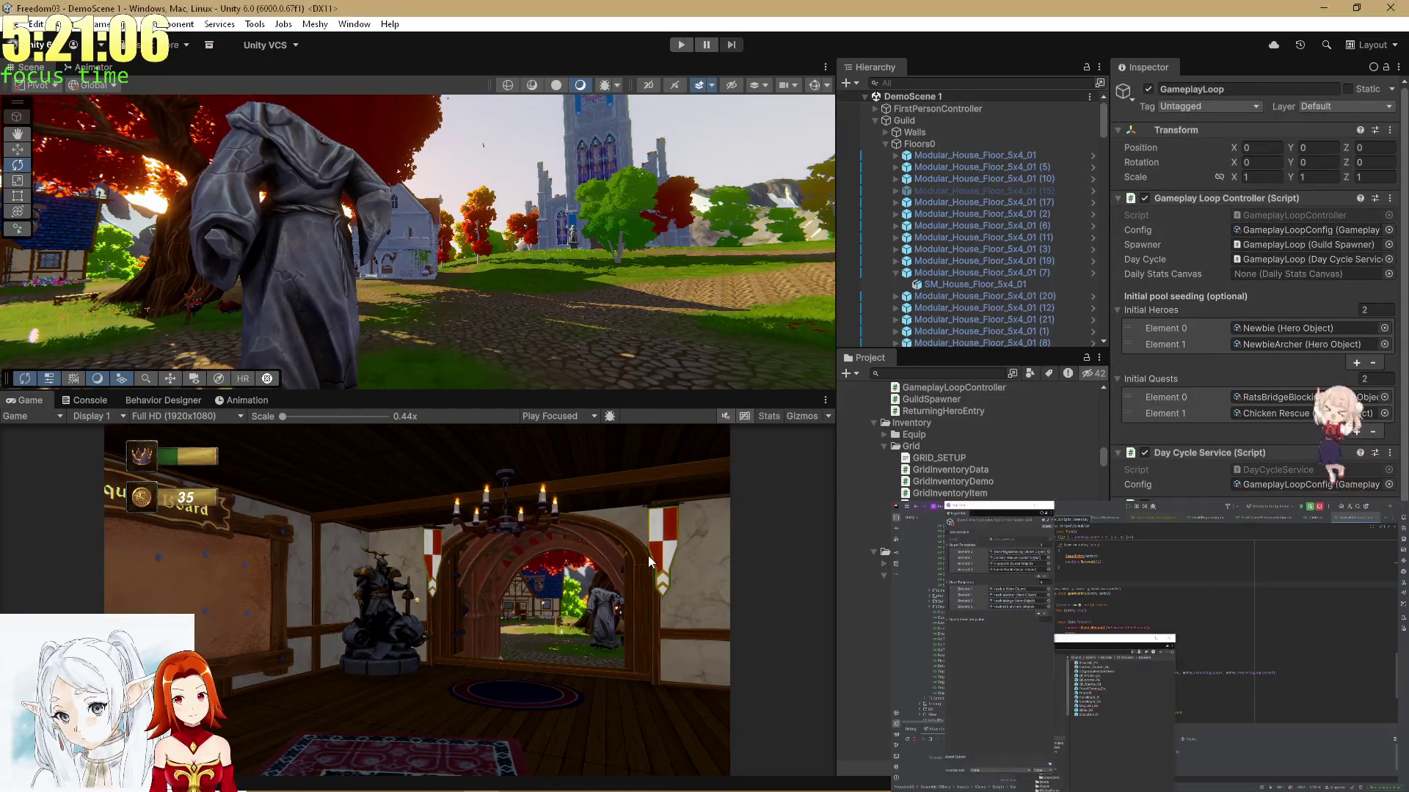
{"action": "left_click", "coordinate": [682, 44]}
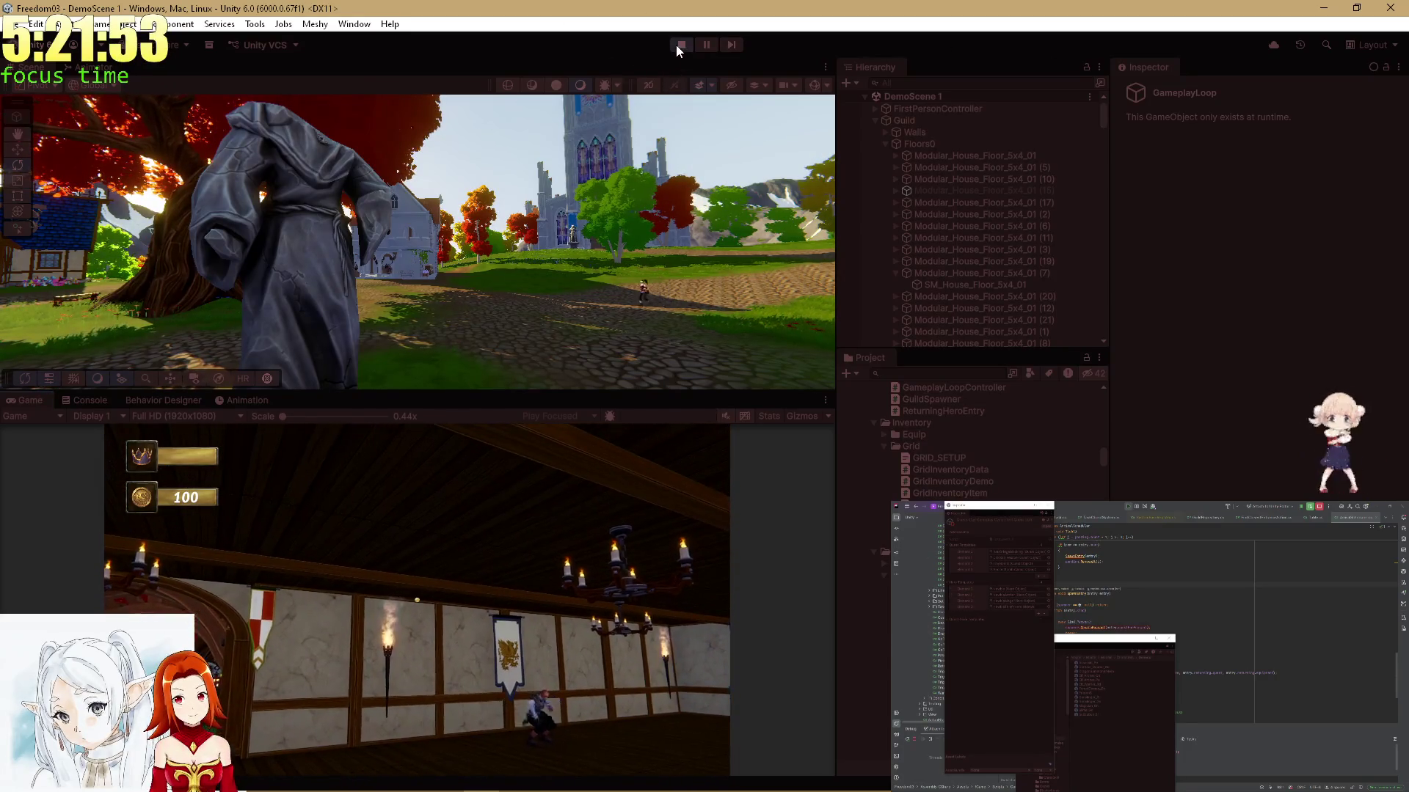
{"action": "left_click", "coordinate": [680, 45]}
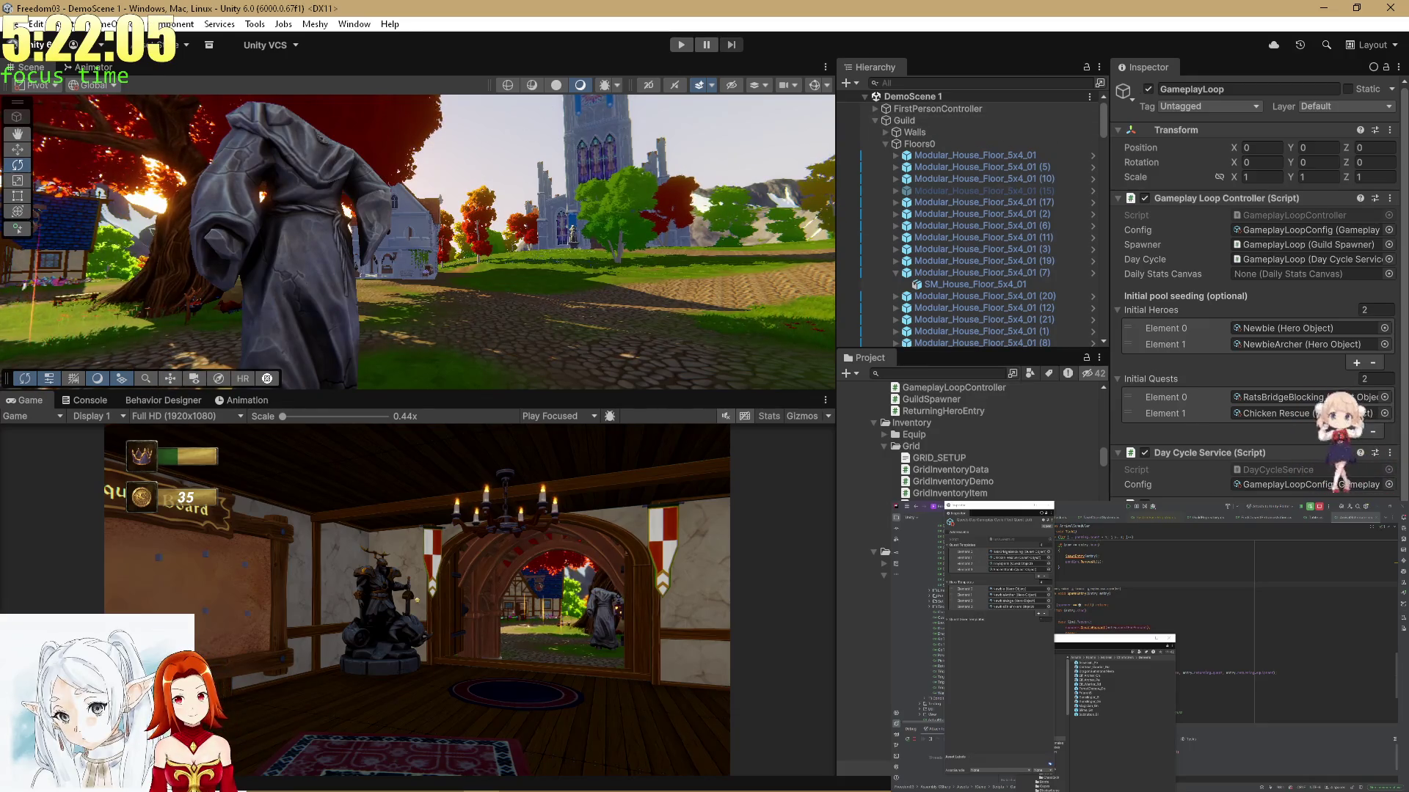
{"action": "scroll", "coordinate": [1255, 293], "scroll_direction": "down", "scroll_amount": 3}
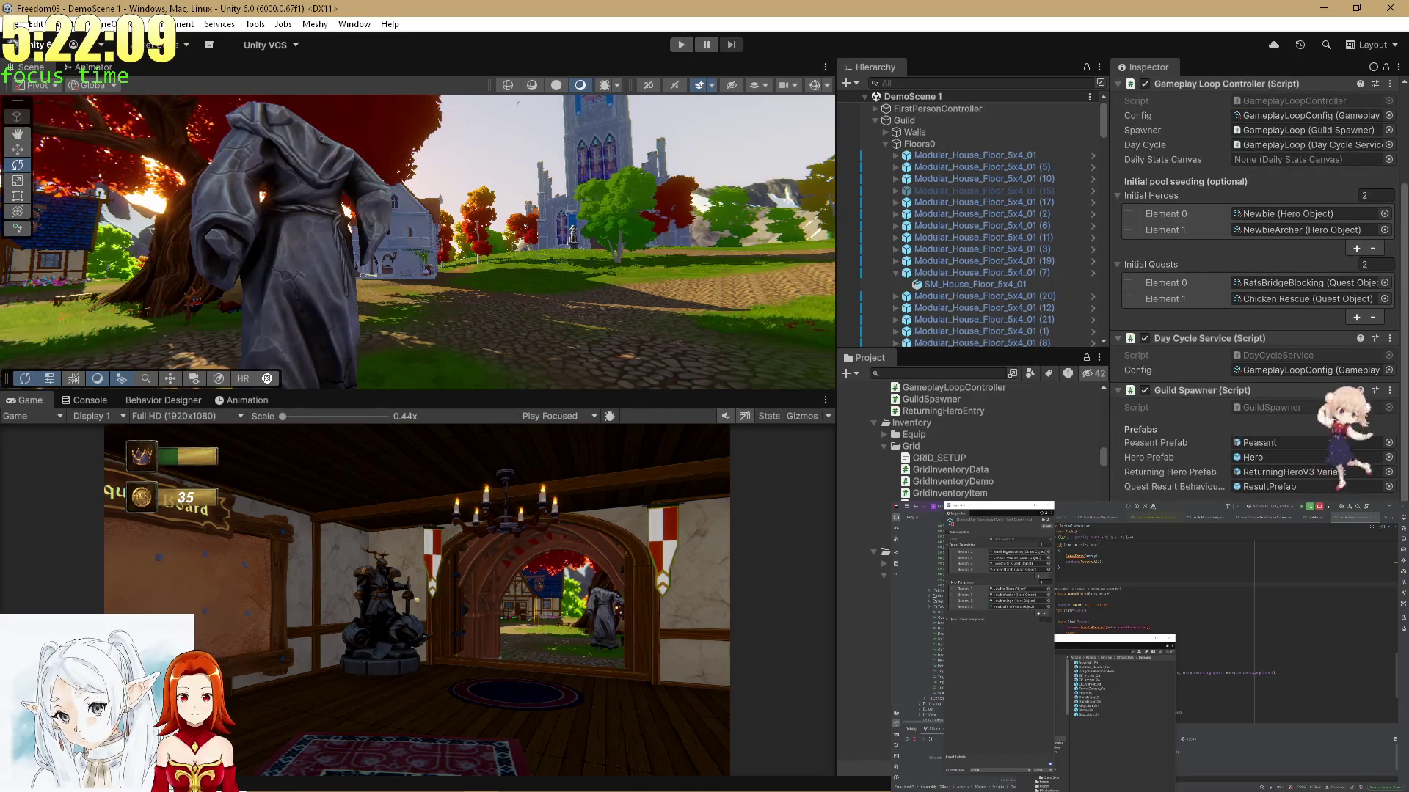
{"action": "scroll", "coordinate": [1255, 294], "scroll_direction": "up", "scroll_amount": 3}
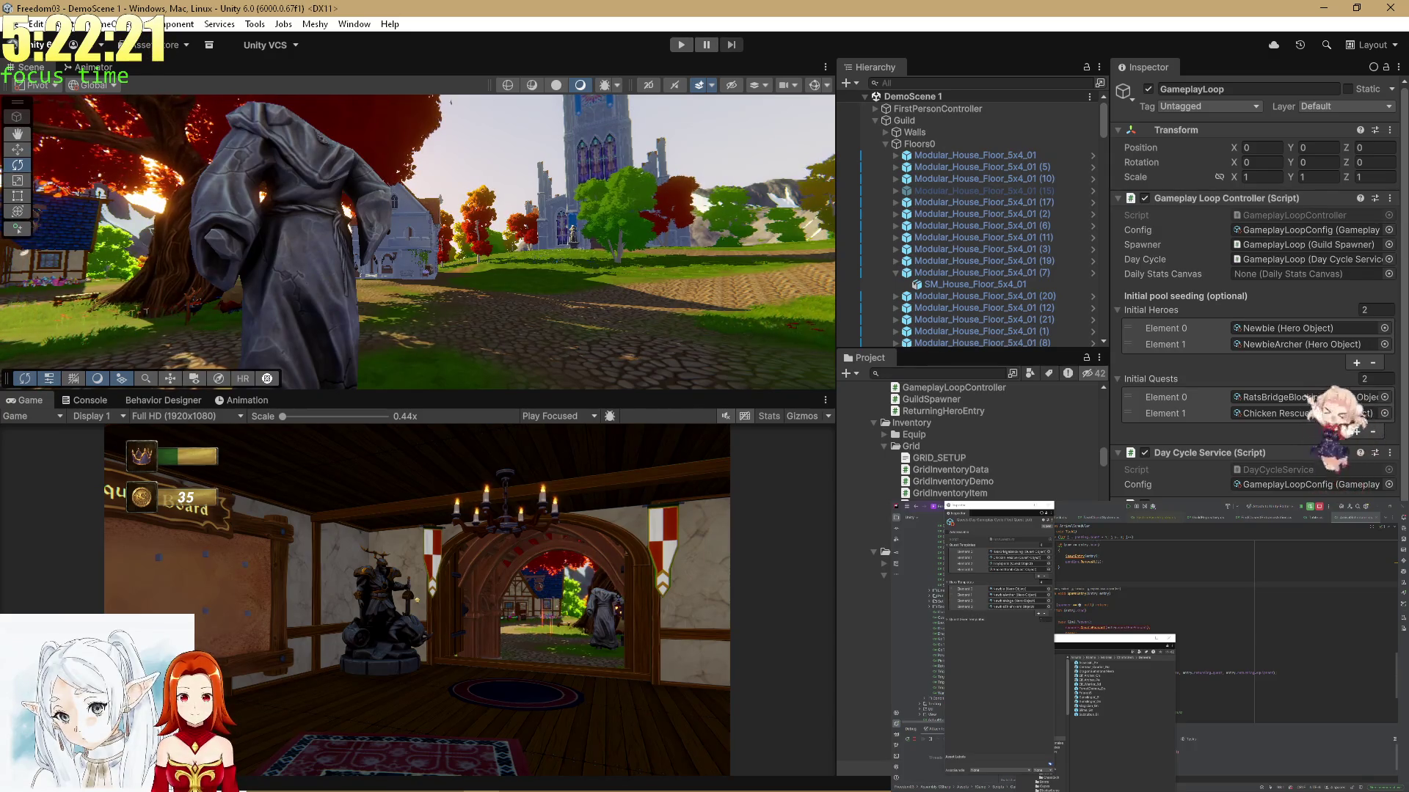
Select the Guild object and look over its components in the Inspector
{"action": "left_click", "coordinate": [910, 121]}
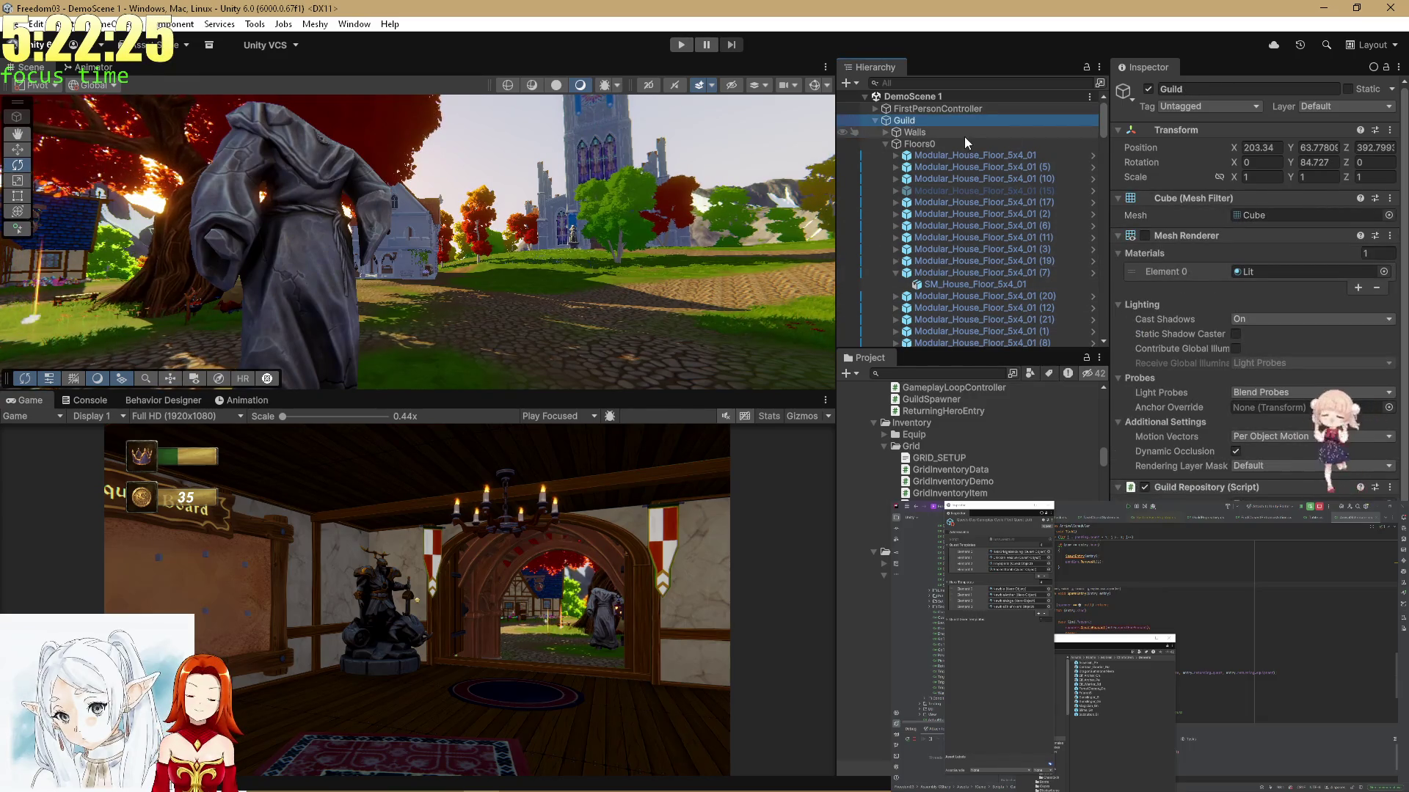
{"action": "scroll", "coordinate": [978, 226], "scroll_direction": "down", "scroll_amount": 10}
{"action": "scroll", "coordinate": [978, 226], "scroll_direction": "down", "scroll_amount": 5}
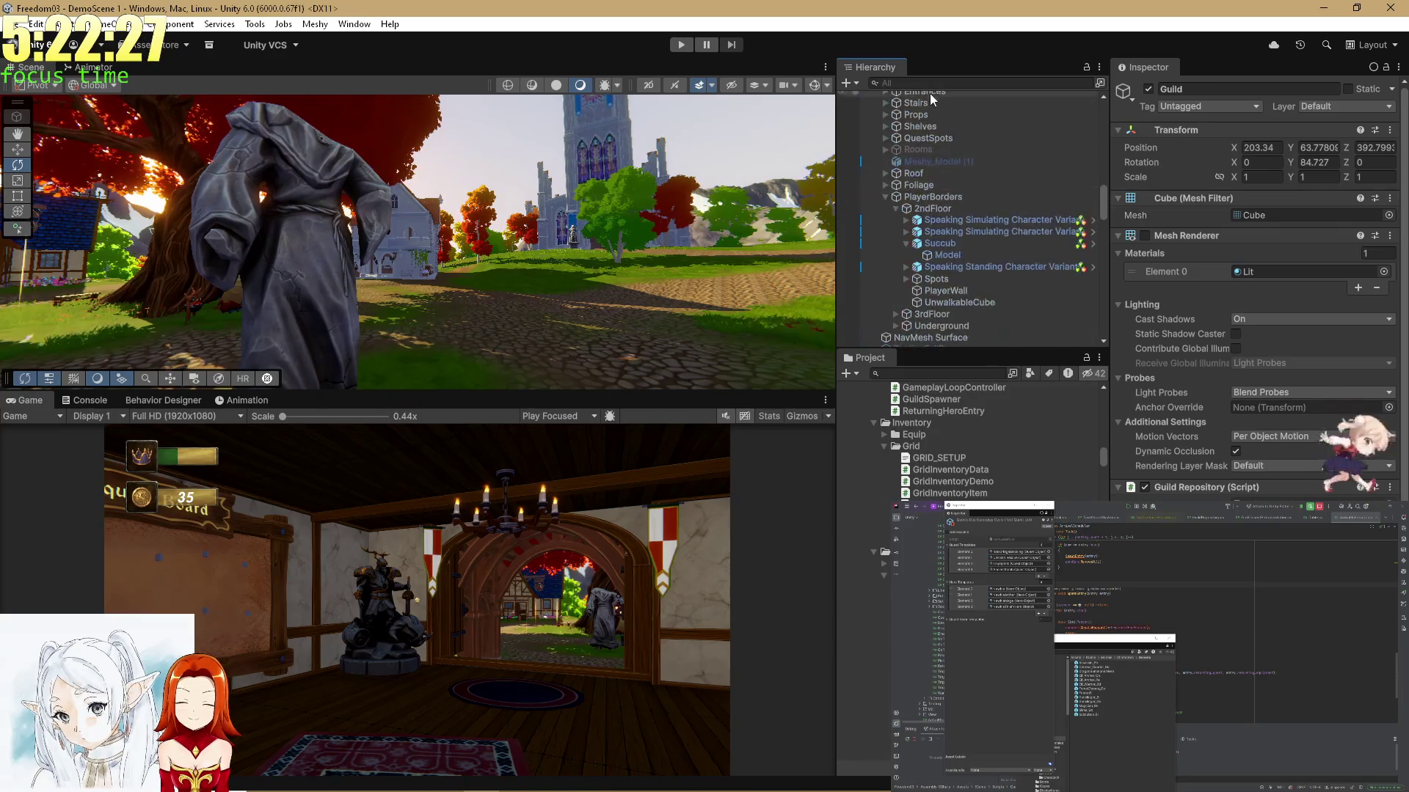
Filter the Hierarchy for 'Enviro' and review Enviro 3's time and weather settings
{"action": "left_click", "coordinate": [912, 84]}
{"action": "type", "text": "Enviro"}
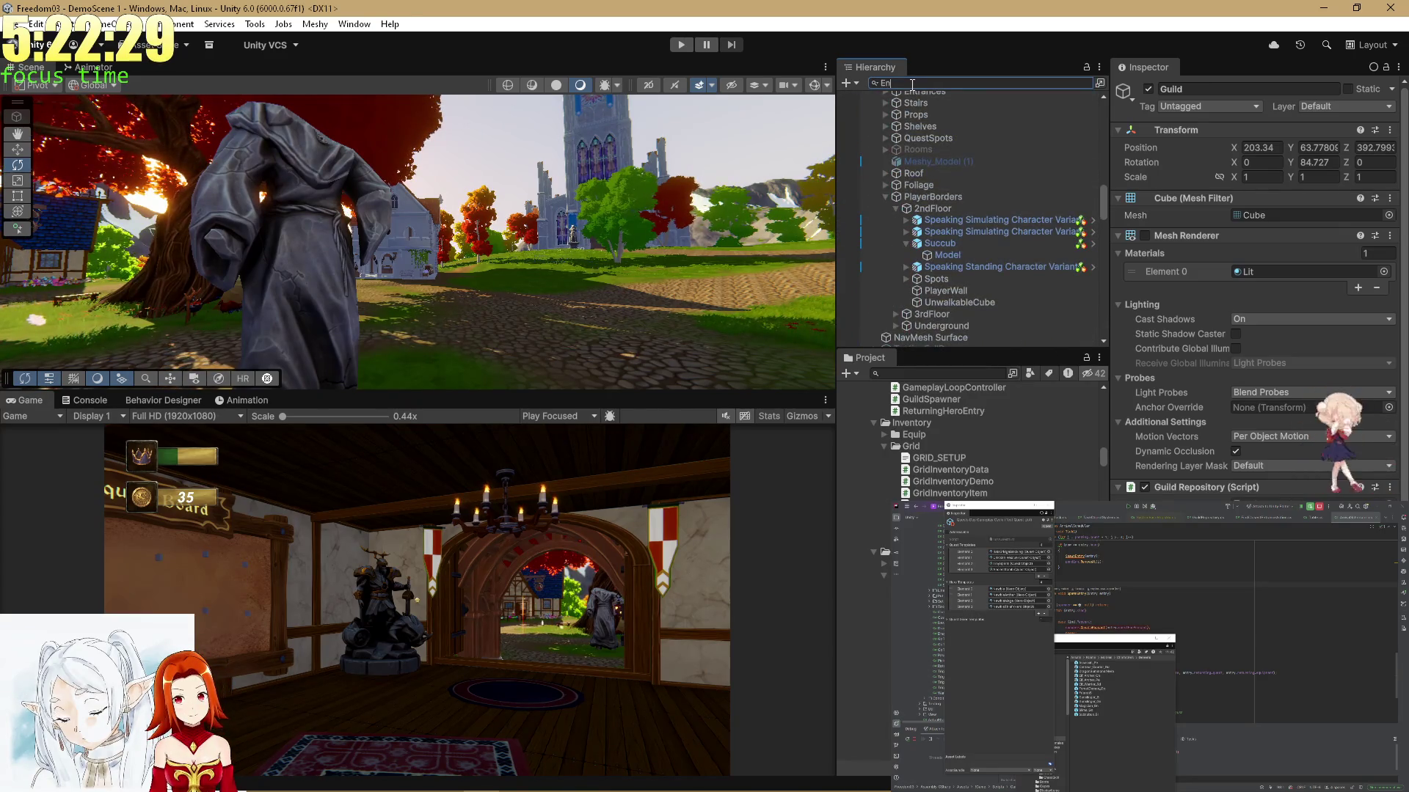
{"action": "left_click", "coordinate": [899, 108]}
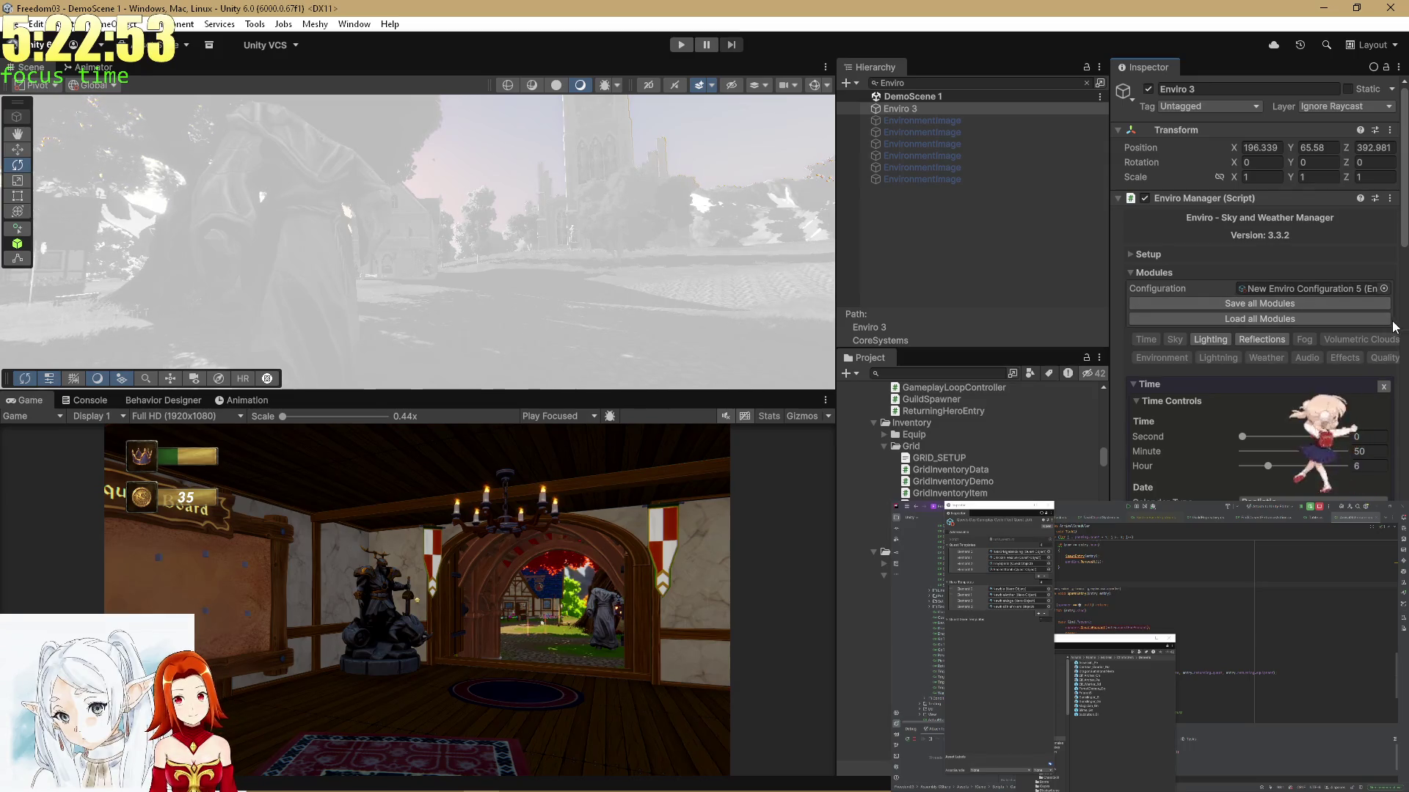
{"action": "scroll", "coordinate": [1379, 323], "scroll_direction": "down", "scroll_amount": 3}
{"action": "scroll", "coordinate": [1387, 333], "scroll_direction": "down", "scroll_amount": 3}
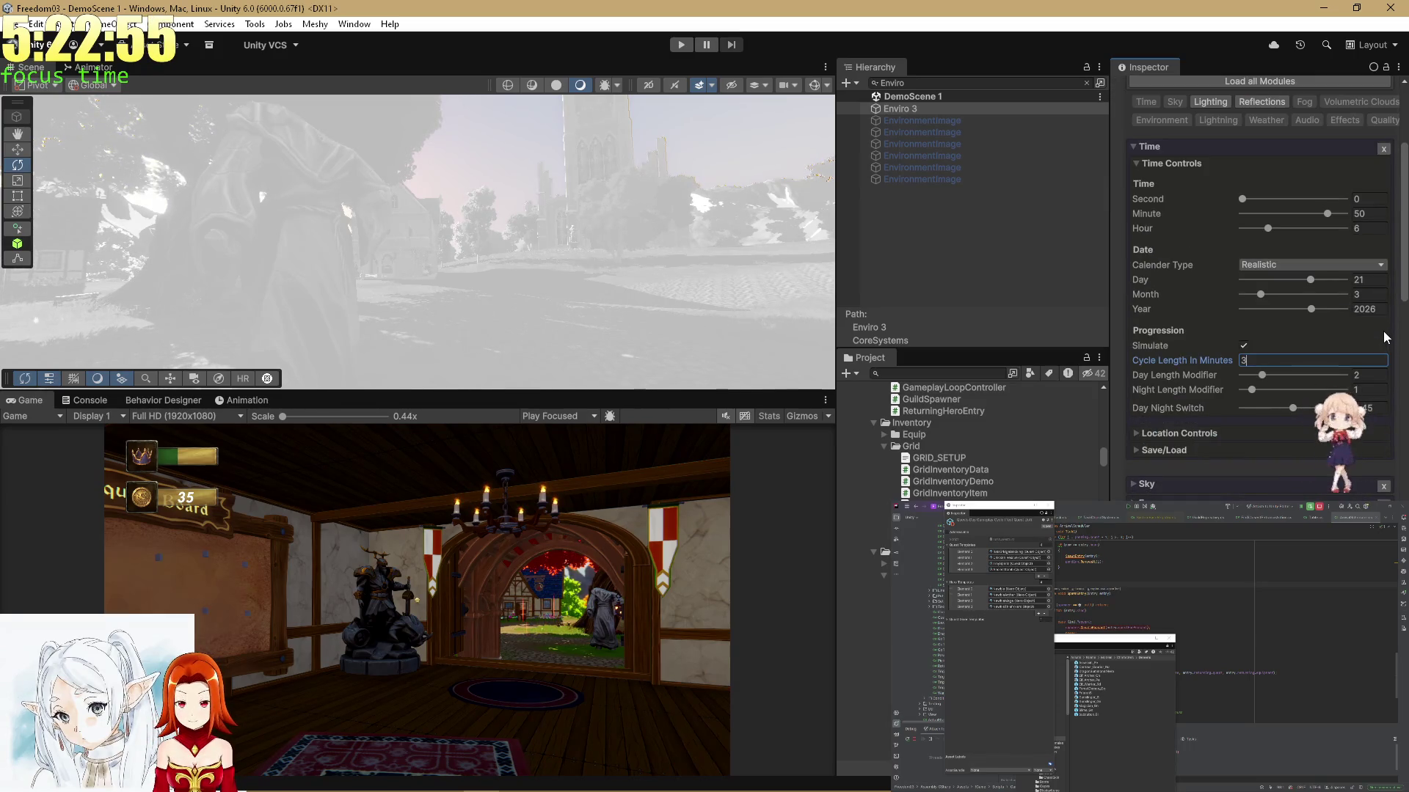
{"action": "scroll", "coordinate": [1386, 338], "scroll_direction": "down", "scroll_amount": 4}
{"action": "scroll", "coordinate": [1384, 337], "scroll_direction": "down", "scroll_amount": 10}
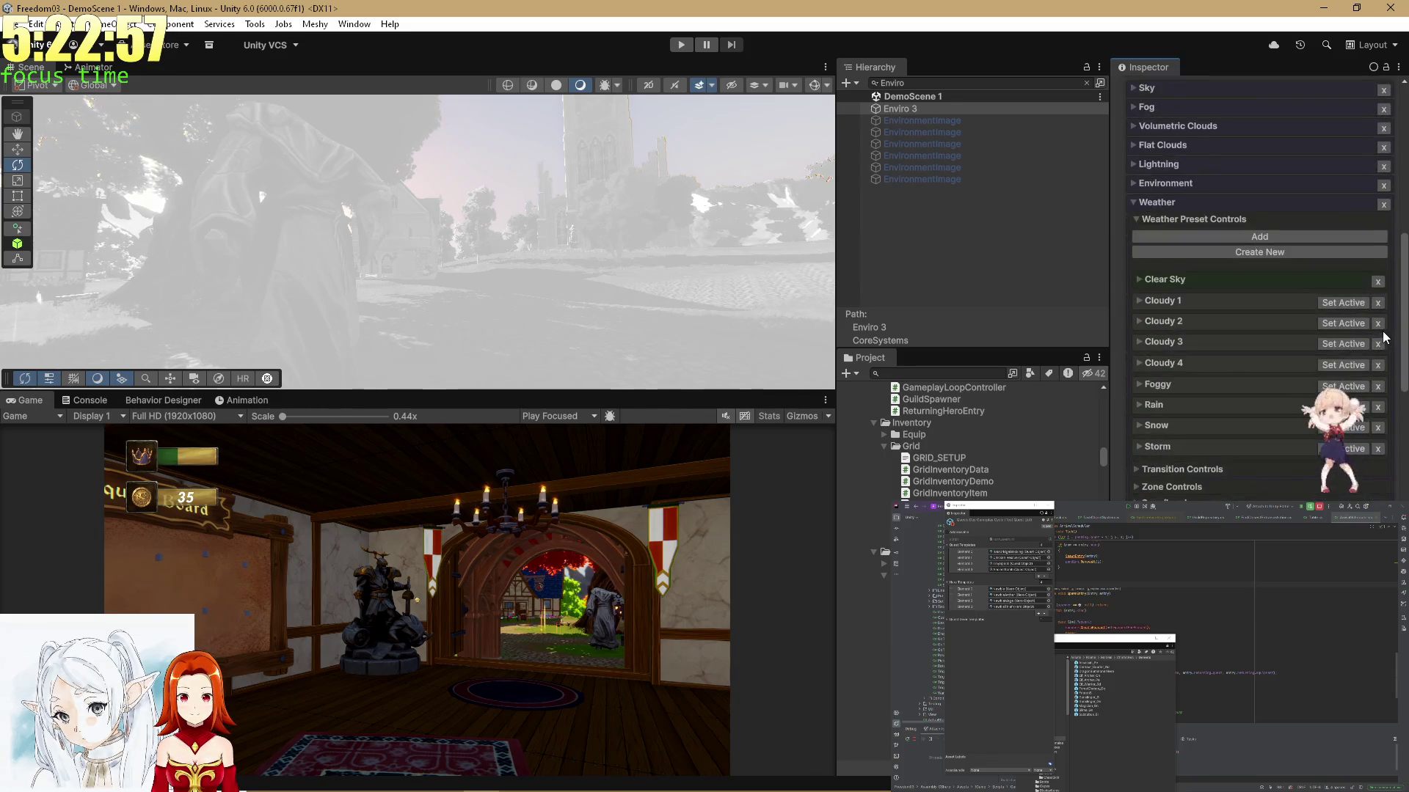
{"action": "scroll", "coordinate": [1382, 331], "scroll_direction": "up", "scroll_amount": 20}
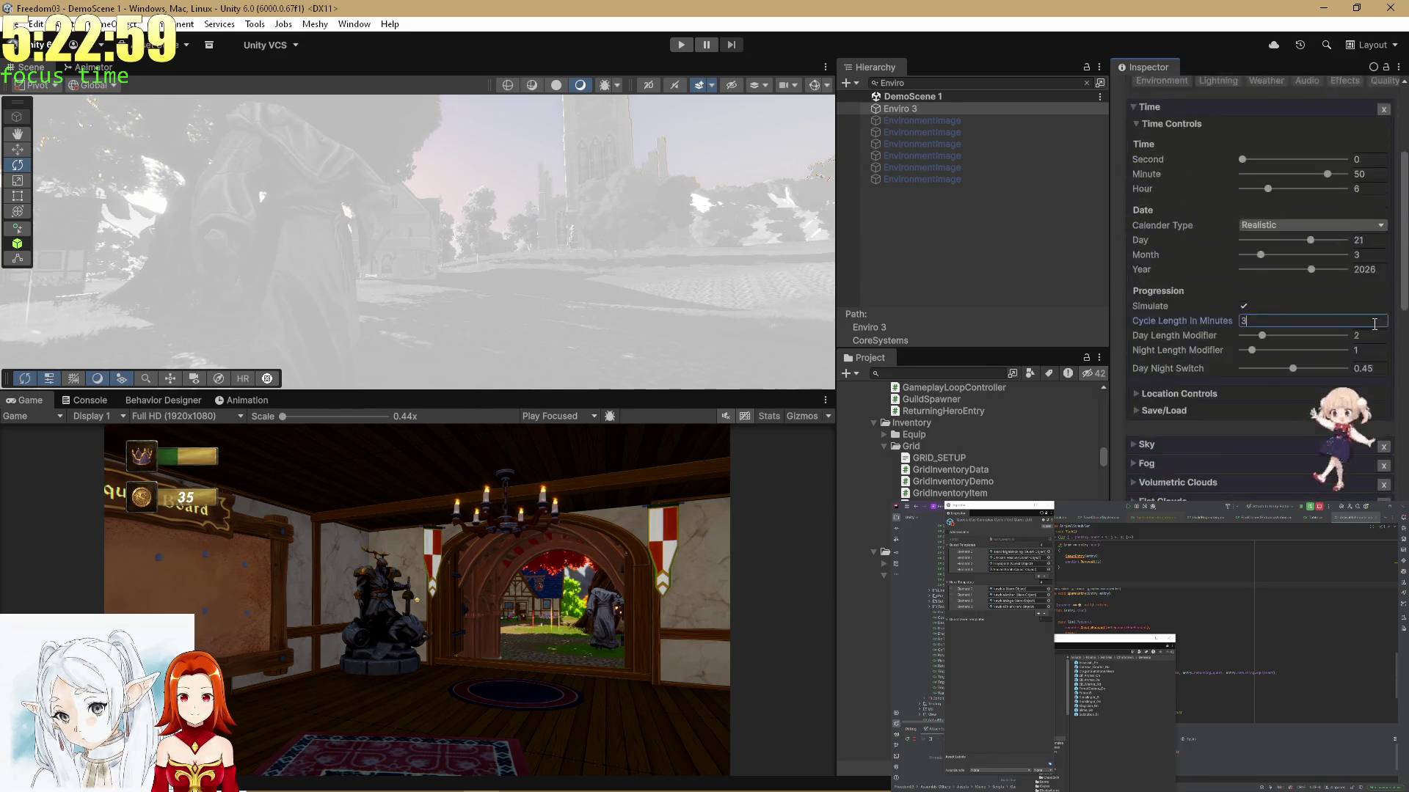
Clear the Hierarchy search to restore the full scene tree
{"action": "left_click", "coordinate": [1085, 82]}
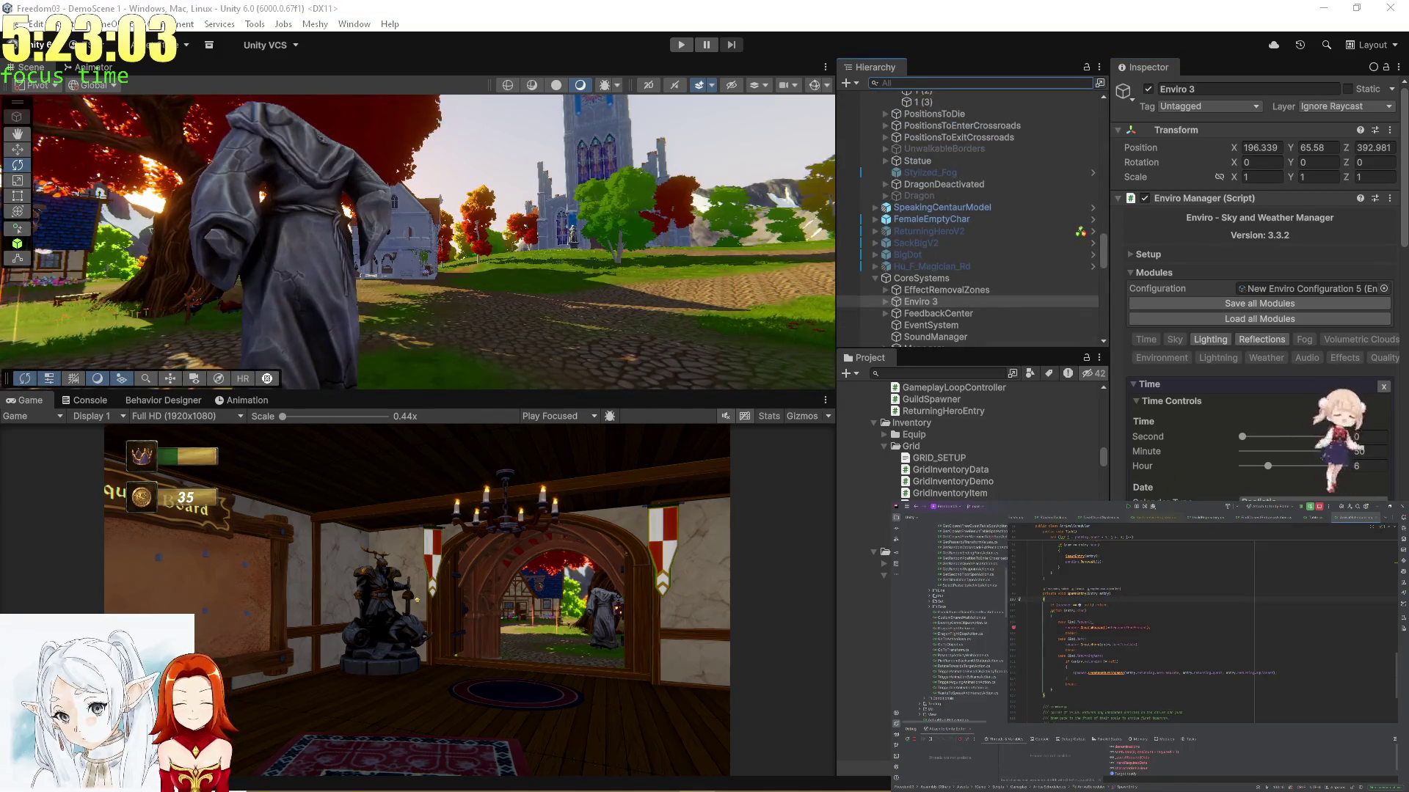
{"action": "mouse_move", "coordinate": [1113, 629]}
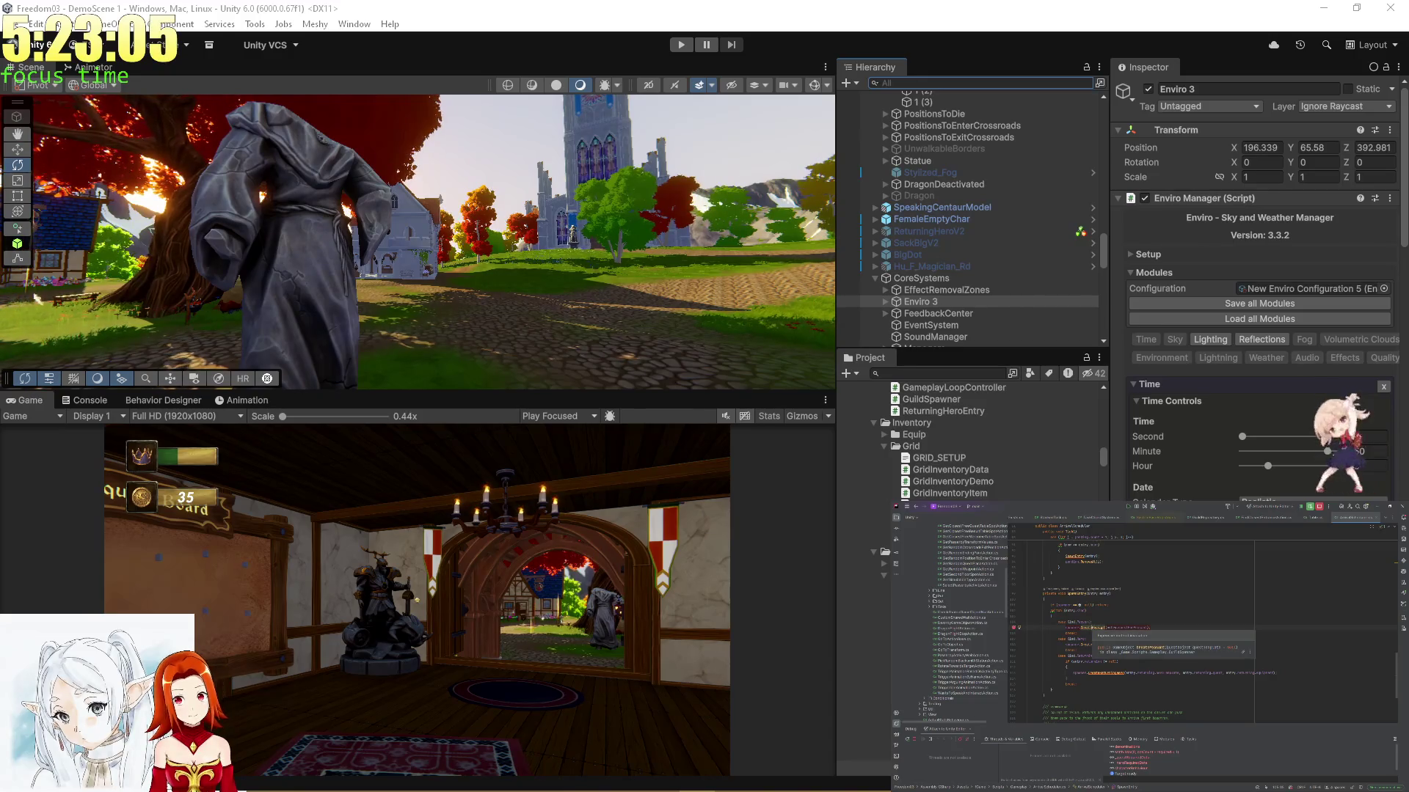
{"action": "scroll", "coordinate": [992, 294], "scroll_direction": "down", "scroll_amount": 5}
Disable the Testing object's Testing Day script under CoreSystems and enter Play mode
{"action": "left_click", "coordinate": [953, 275]}
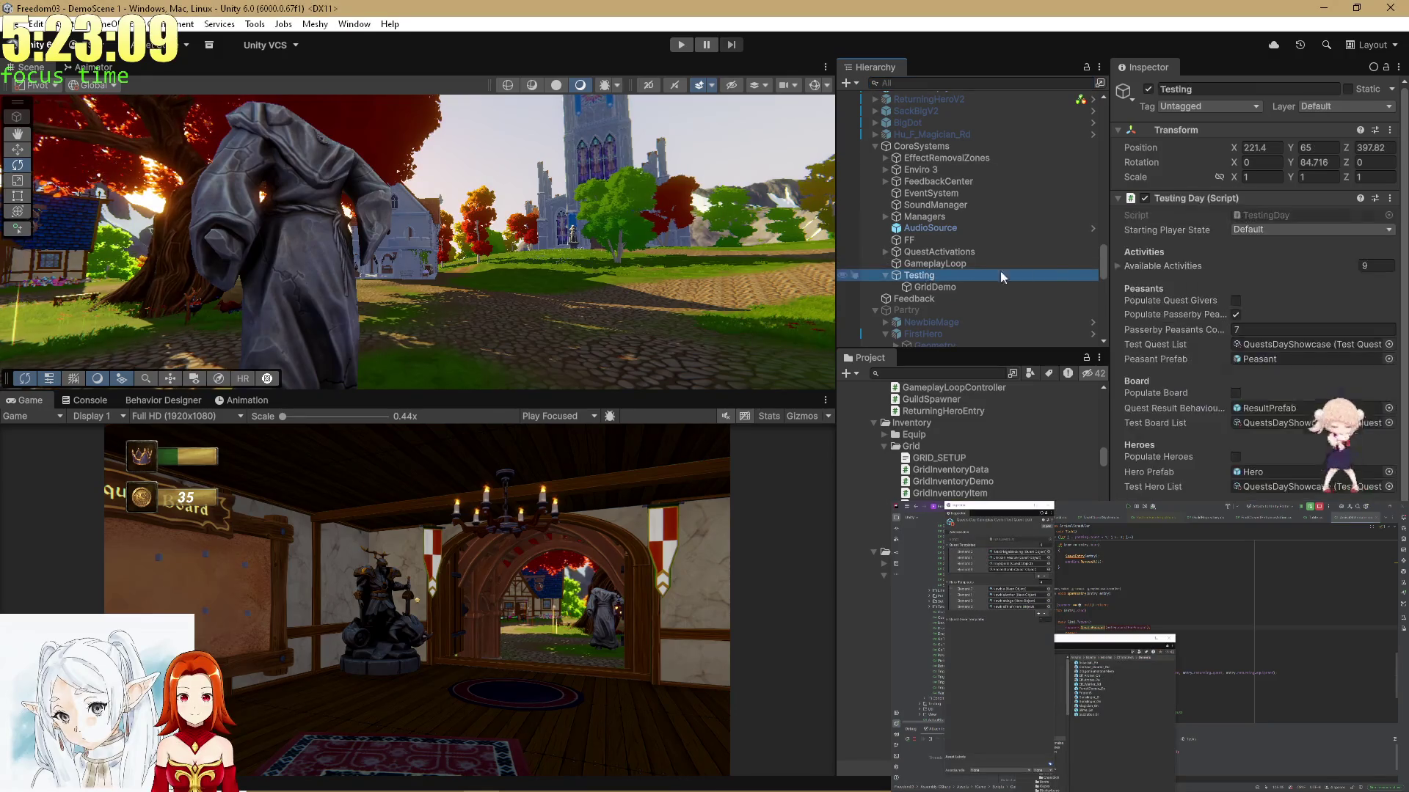
{"action": "left_click", "coordinate": [1145, 199]}
{"action": "left_click", "coordinate": [1177, 199]}
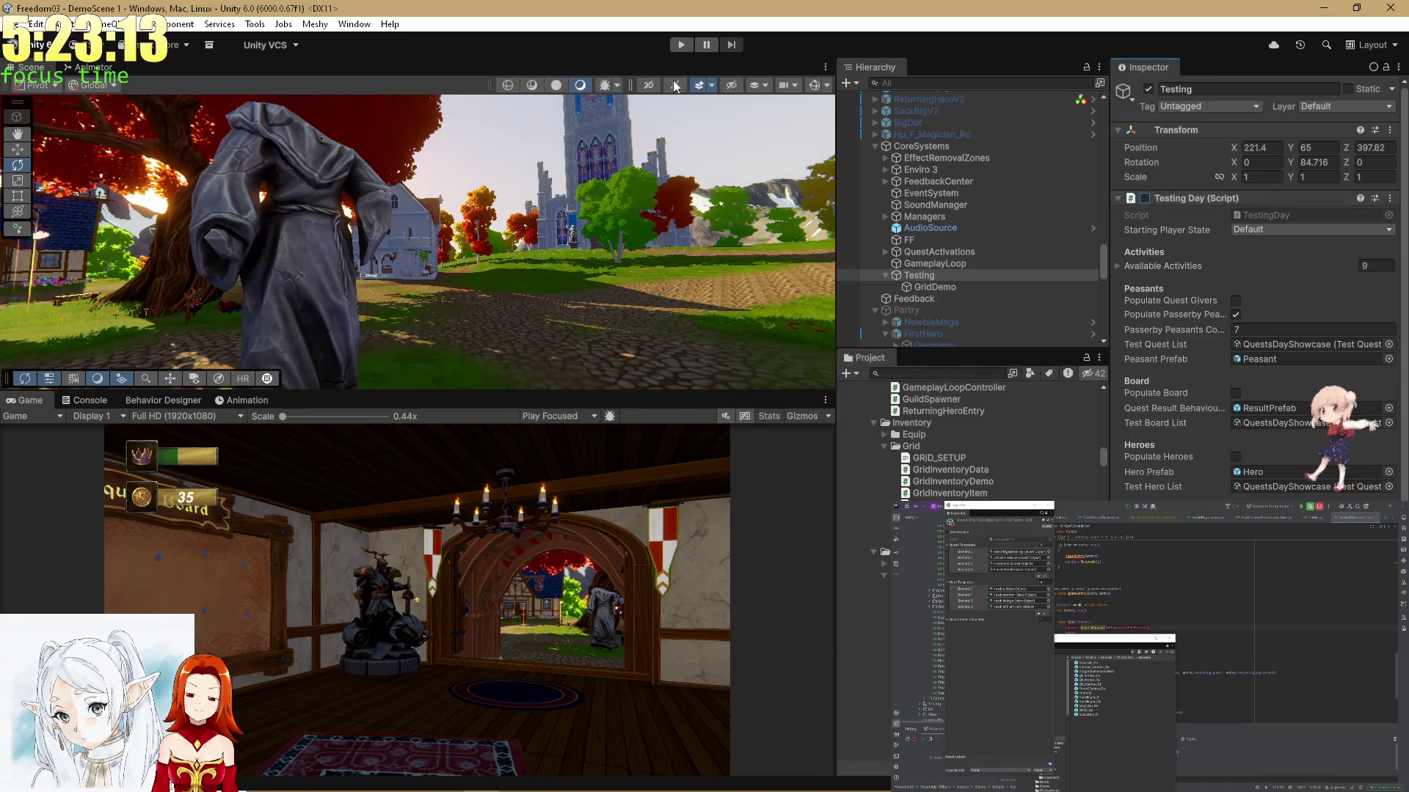
{"action": "left_click", "coordinate": [679, 47]}
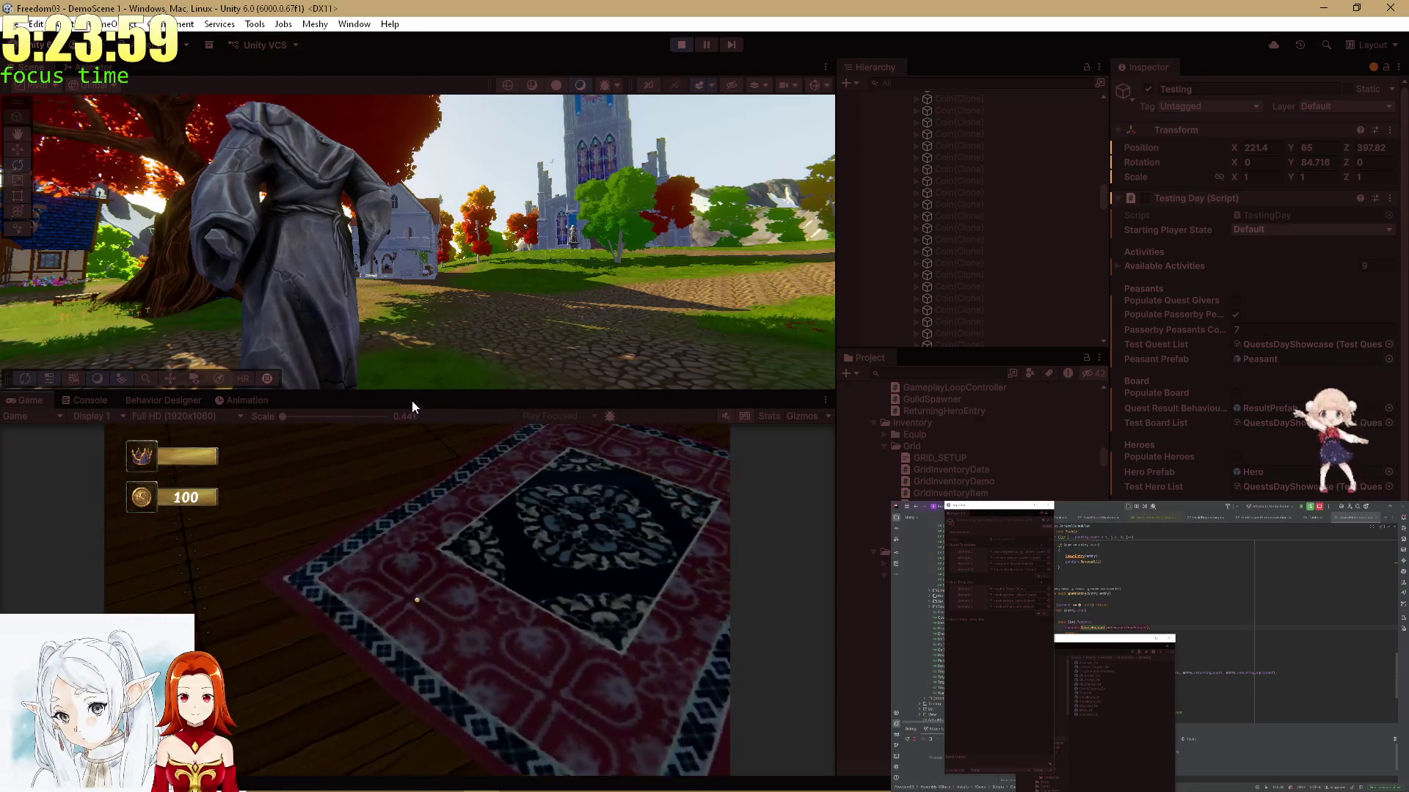
Enlarge the Game view over the Scene view and switch to the Rider code window
{"action": "left_click_drag", "start_coordinate": [589, 392], "coordinate": [589, 239]}
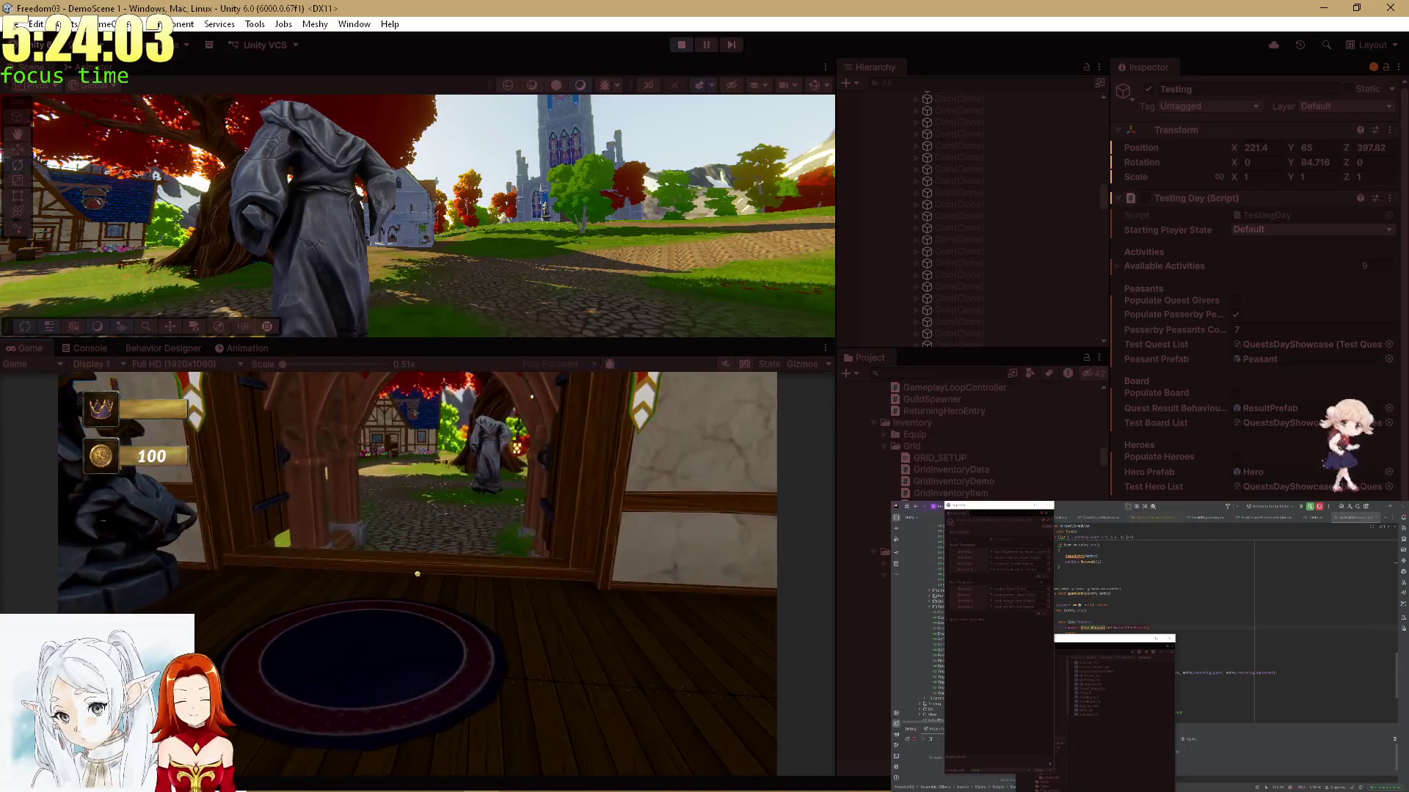
{"action": "key", "text": "alt+Tab"}
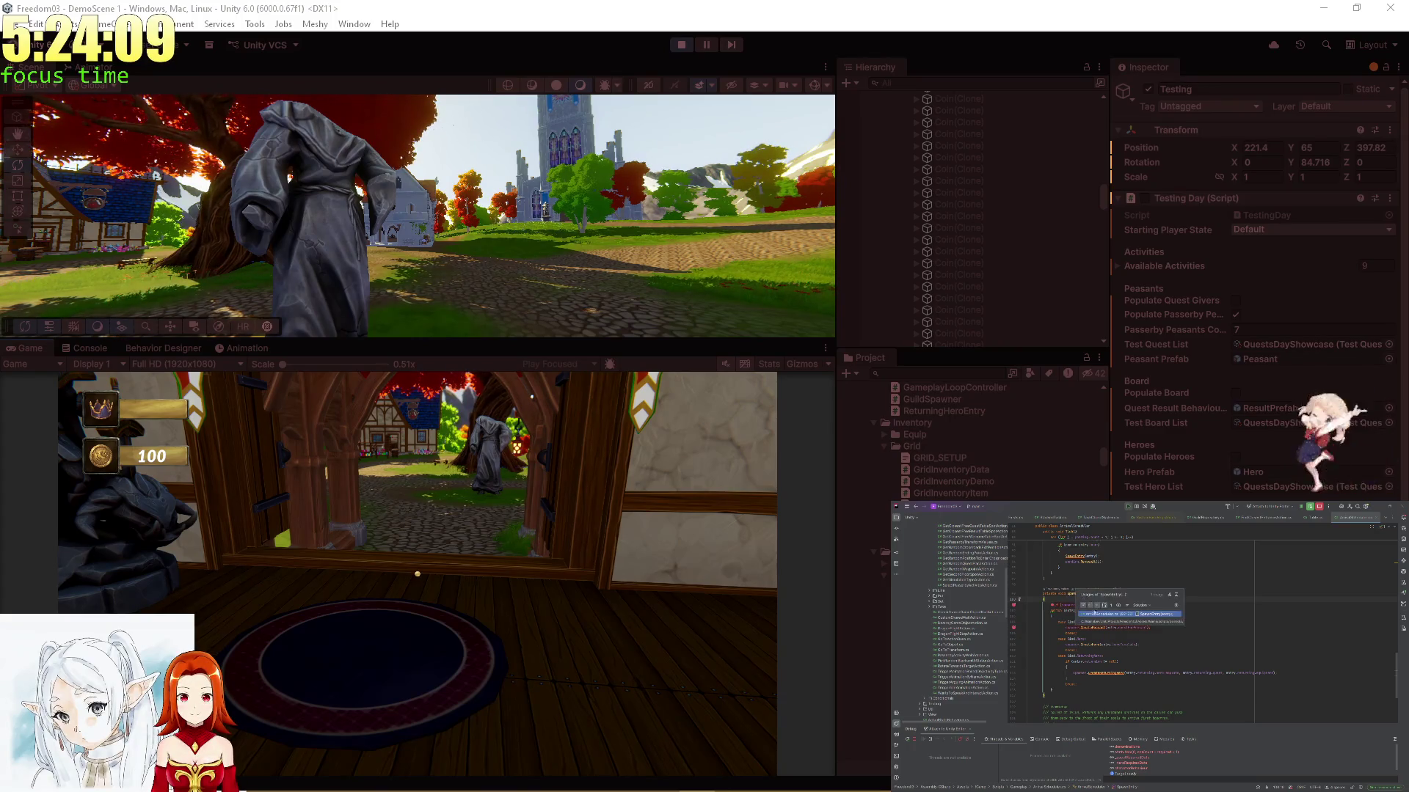
{"action": "scroll", "coordinate": [1072, 598], "scroll_direction": "up", "scroll_amount": 2}
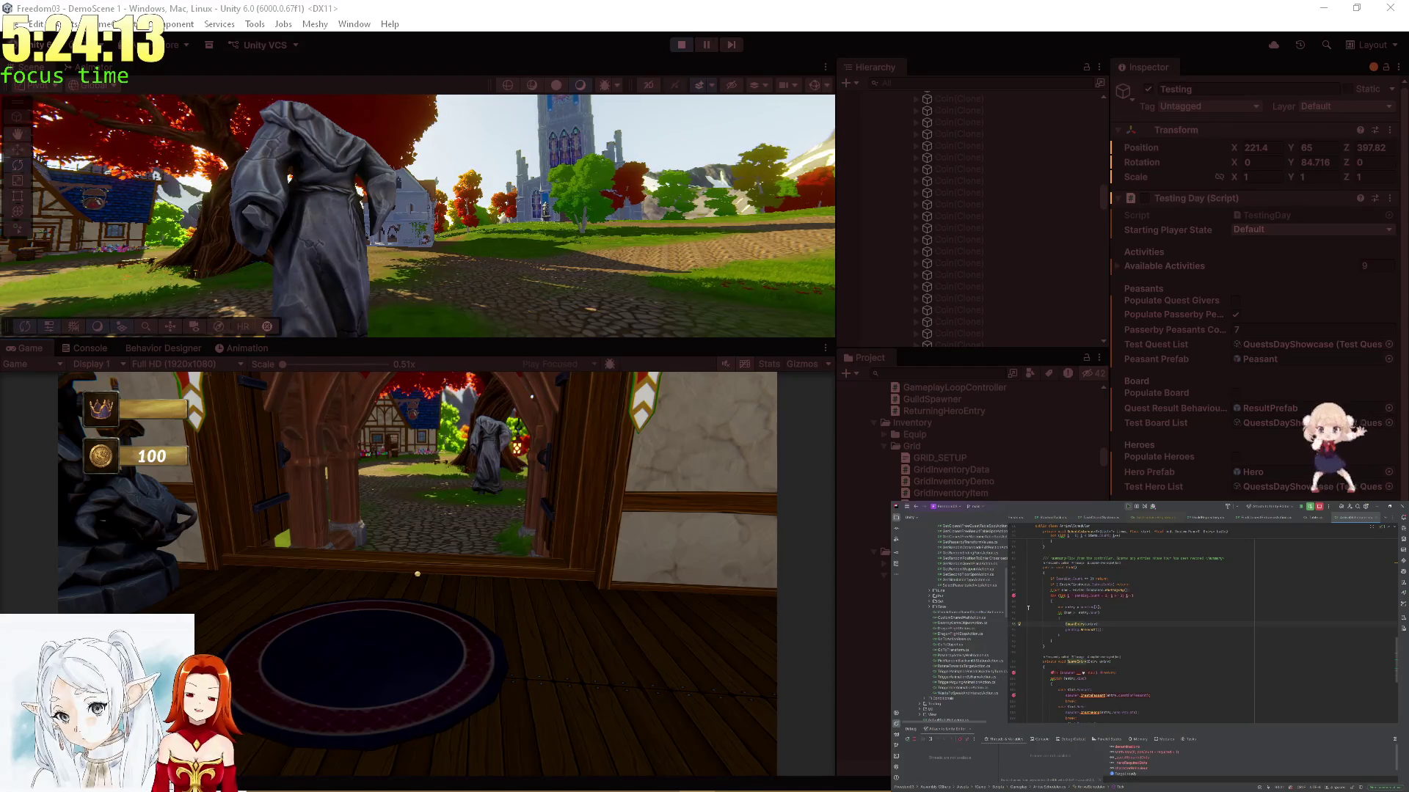
Set a breakpoint on line 789 and evaluate a watch expression in the Debug window
{"action": "left_click", "coordinate": [1013, 579]}
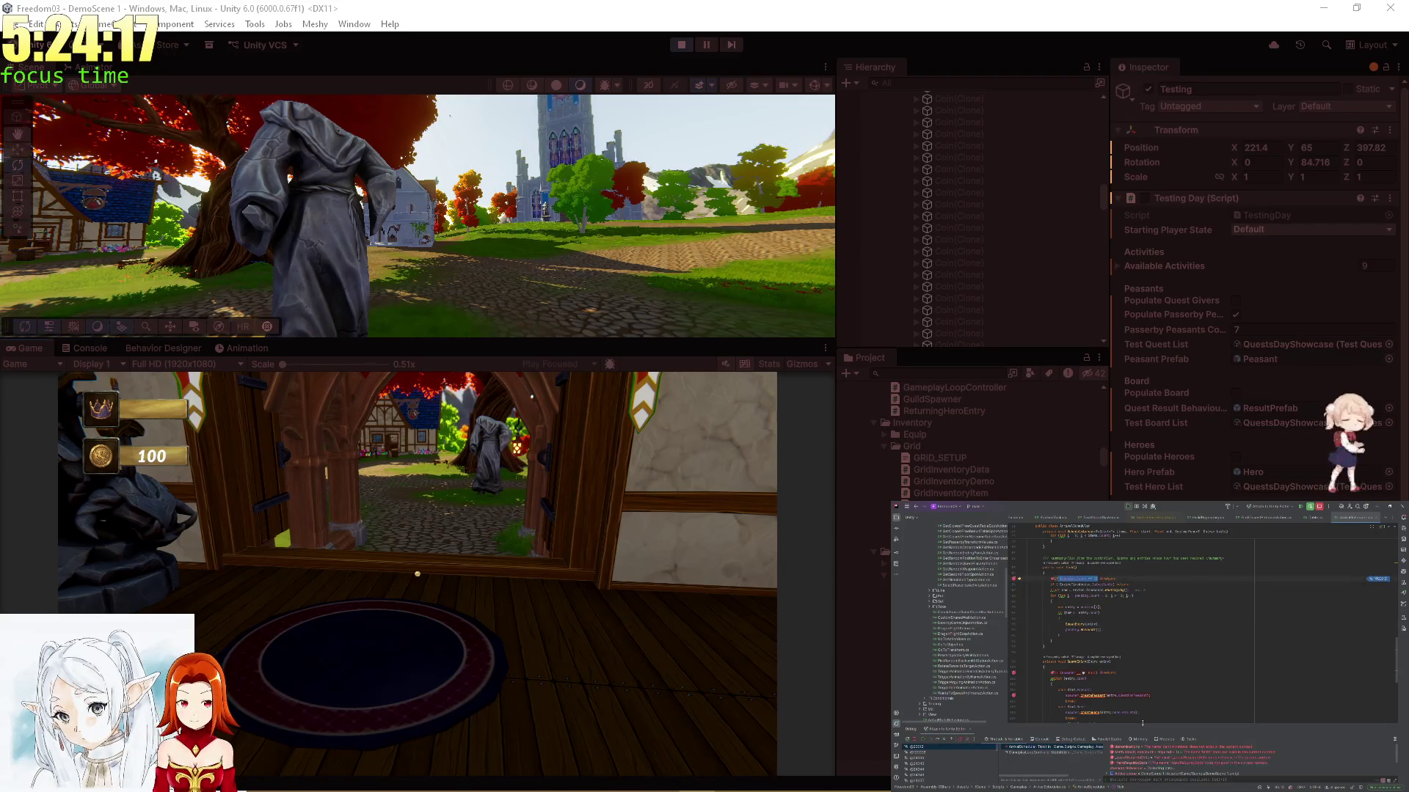
{"action": "left_click_drag", "start_coordinate": [1142, 722], "coordinate": [1159, 630]}
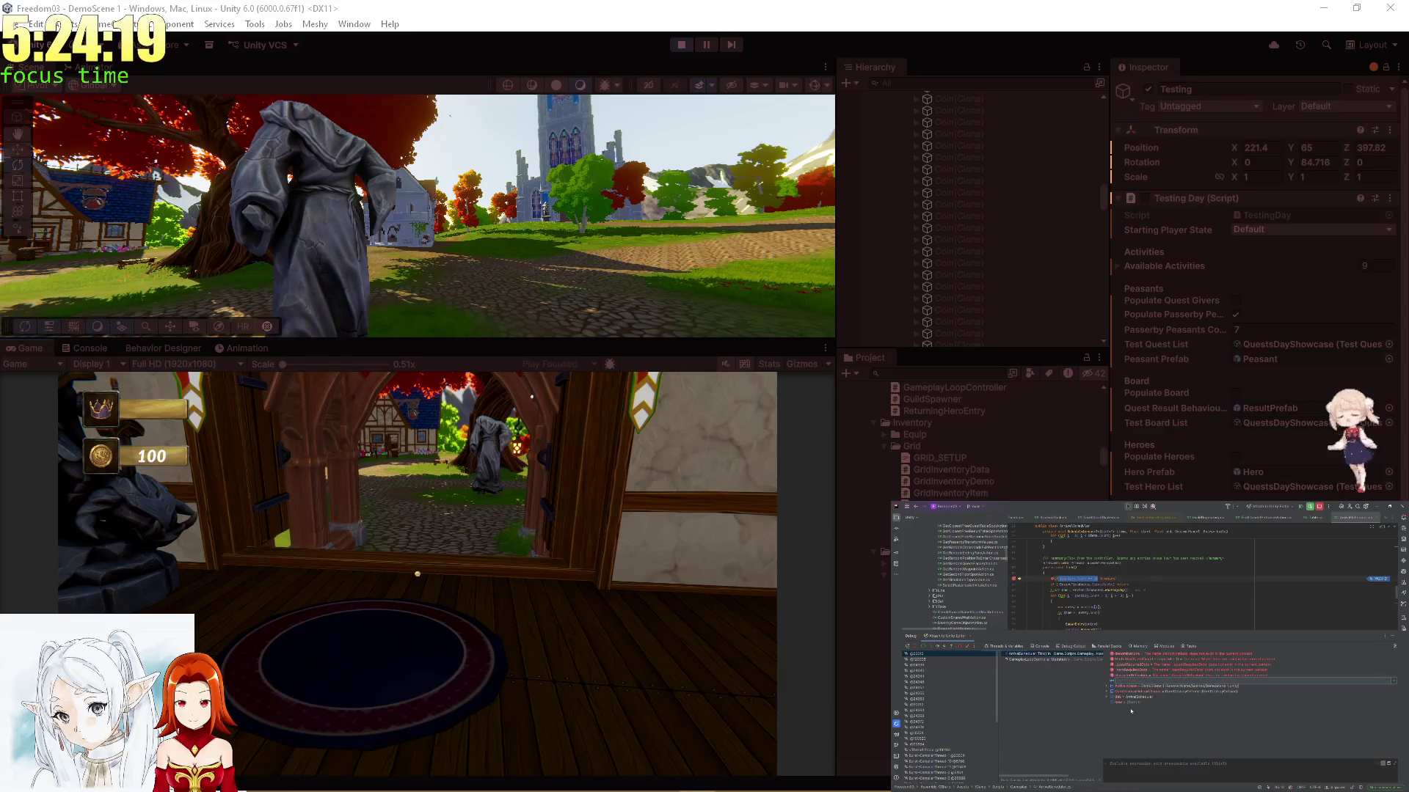
{"action": "type", "text": "ailable"}
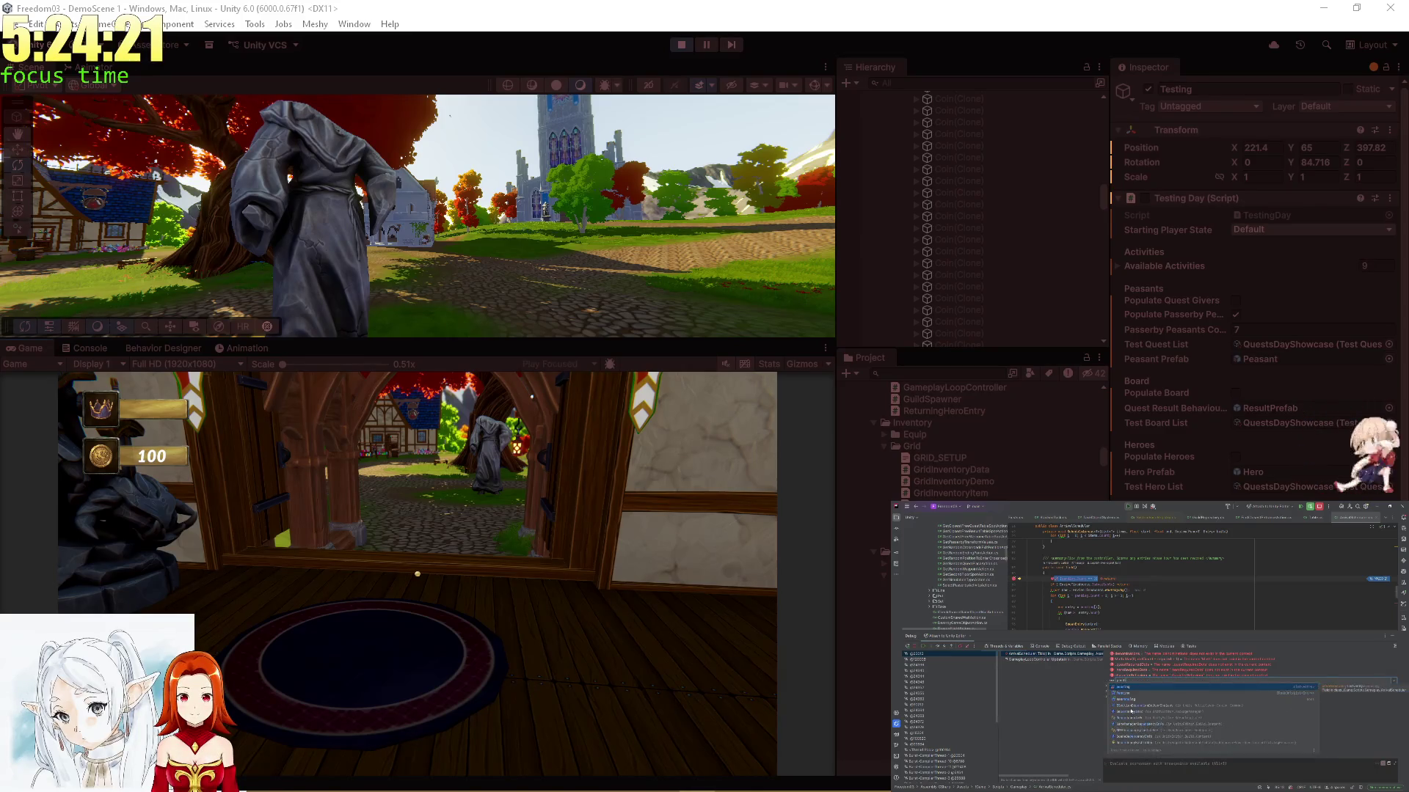
{"action": "key", "text": "Return"}
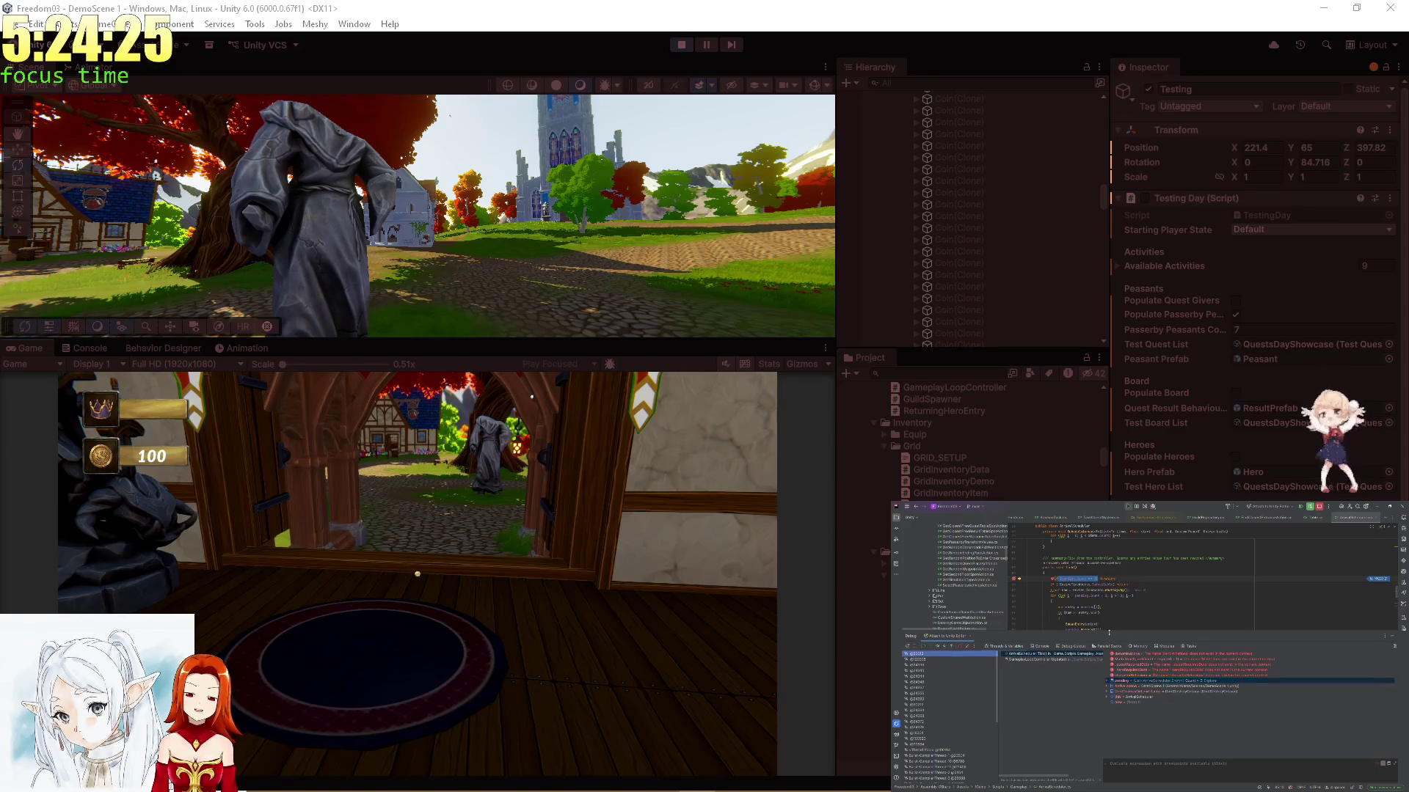
{"action": "left_click_drag", "start_coordinate": [1109, 640], "coordinate": [1109, 655]}
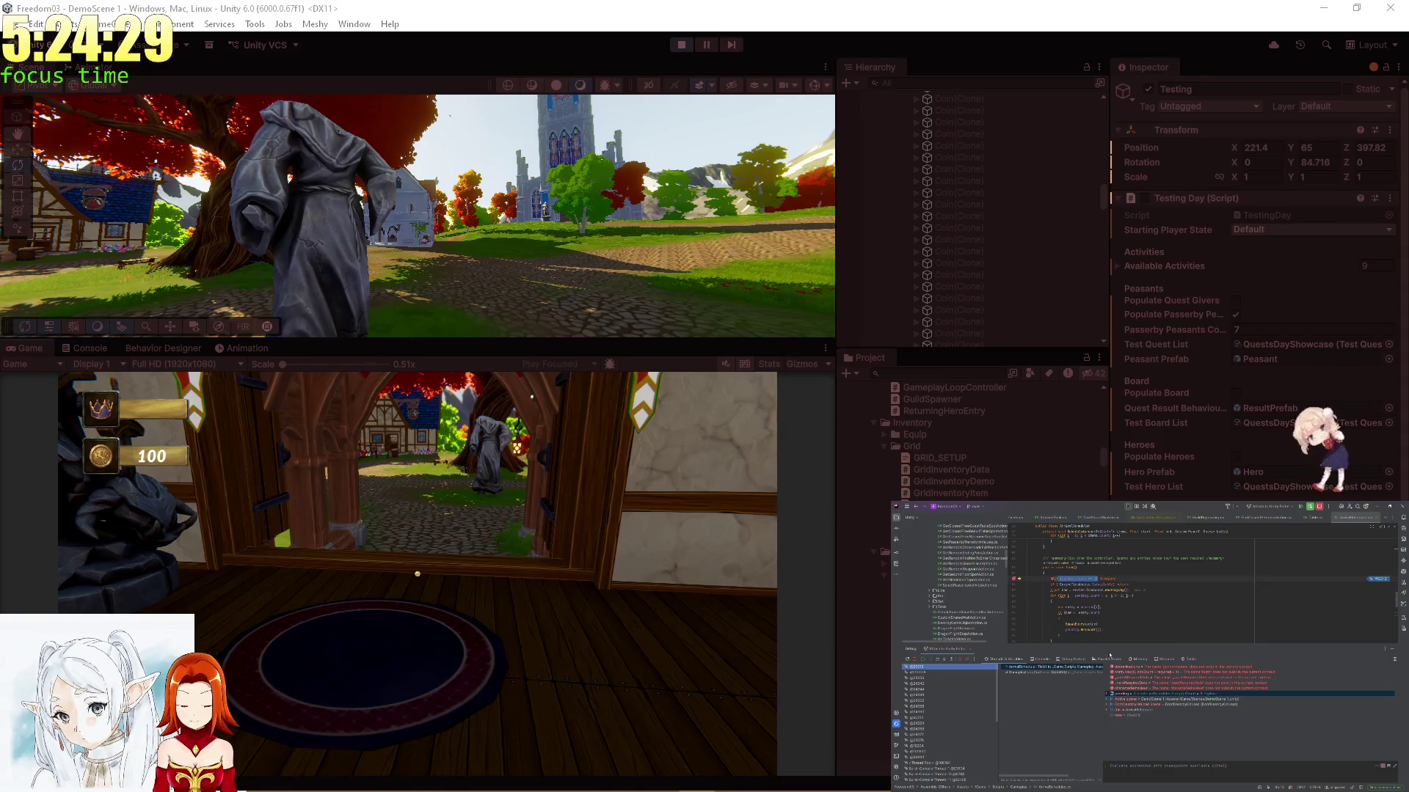
Find usages of the symbol and open its usage in GameplayLoopController
{"action": "left_click", "coordinate": [1075, 566], "text": "ctrl"}
{"action": "left_click", "coordinate": [1100, 589]}
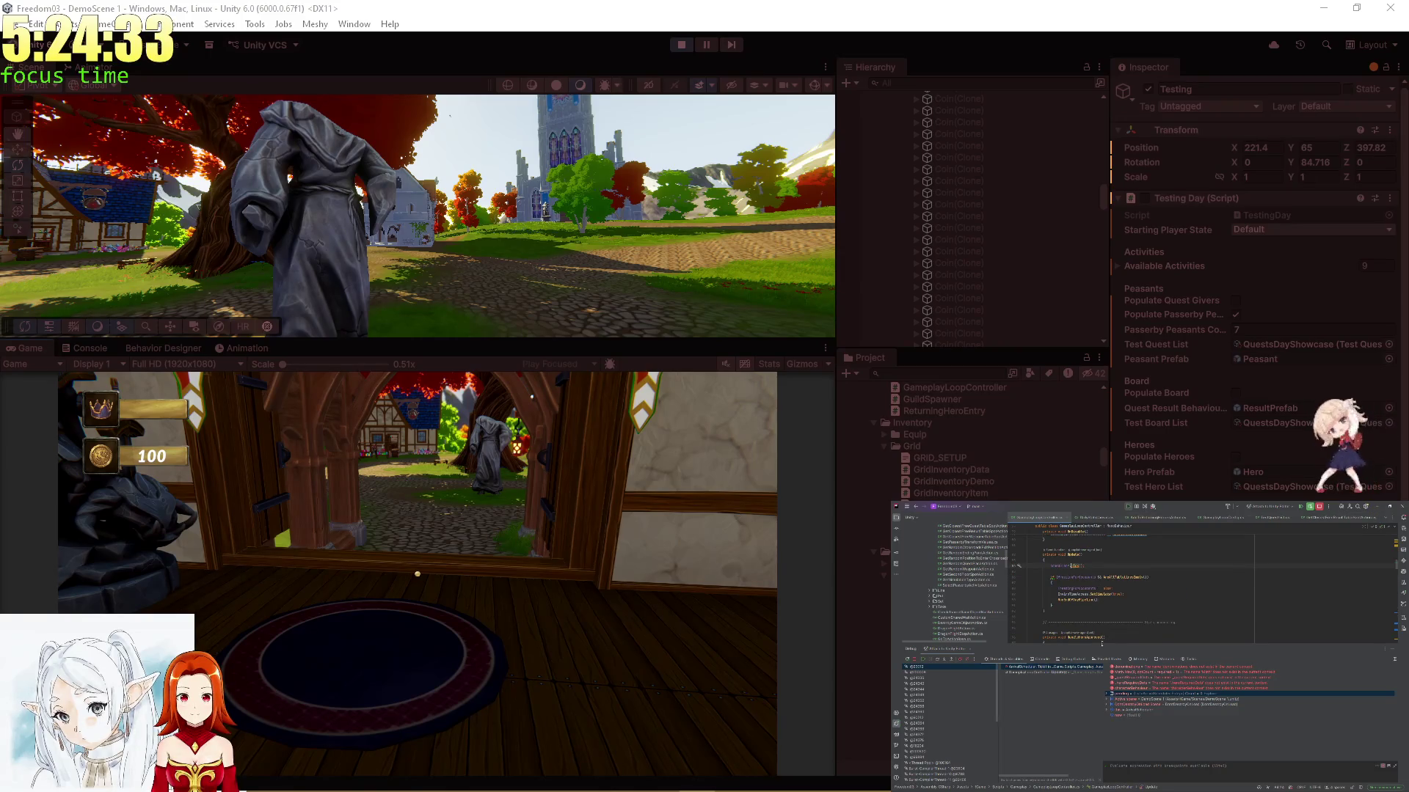
{"action": "scroll", "coordinate": [1106, 627], "scroll_direction": "down", "scroll_amount": 3}
{"action": "scroll", "coordinate": [1105, 628], "scroll_direction": "up", "scroll_amount": 10}
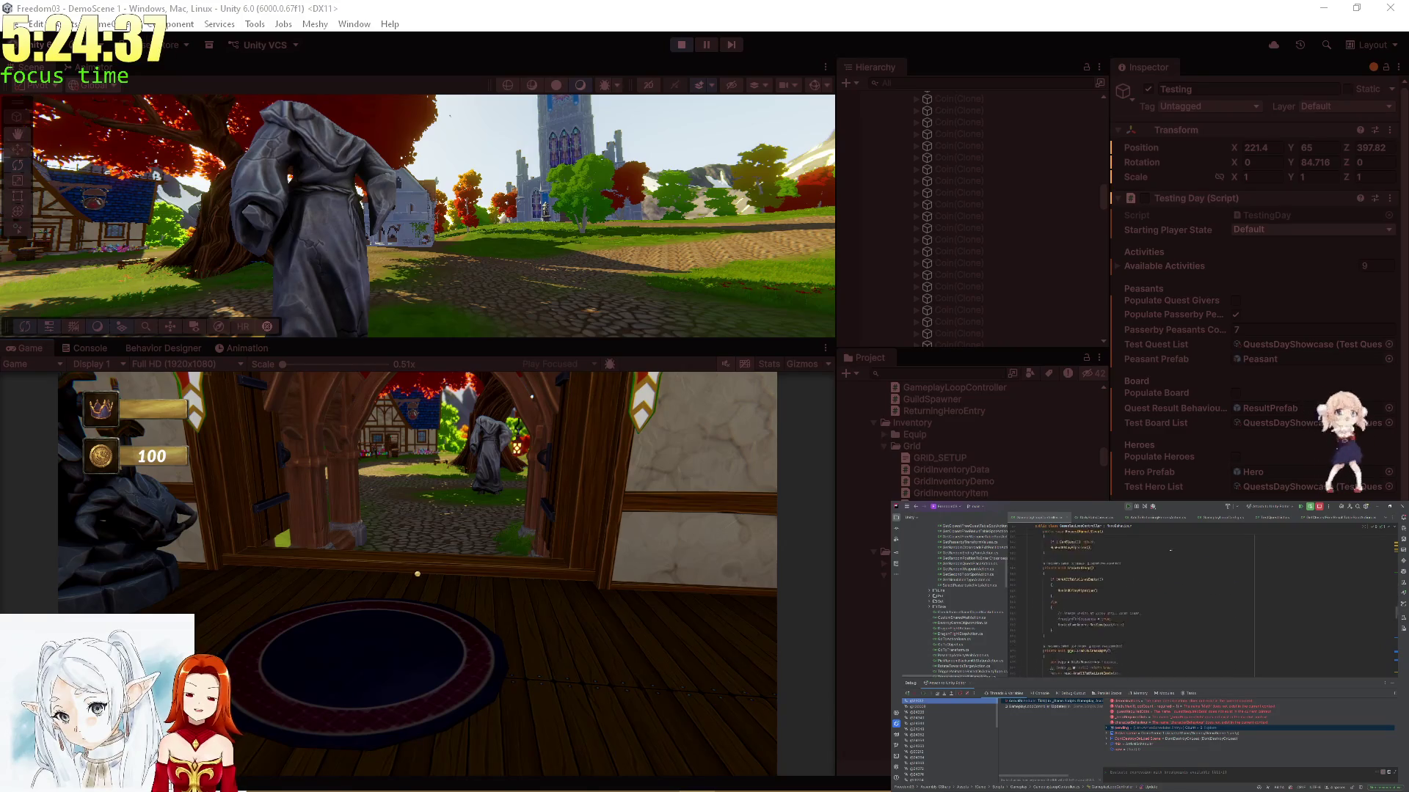
{"action": "scroll", "coordinate": [1169, 551], "scroll_direction": "down", "scroll_amount": 10}
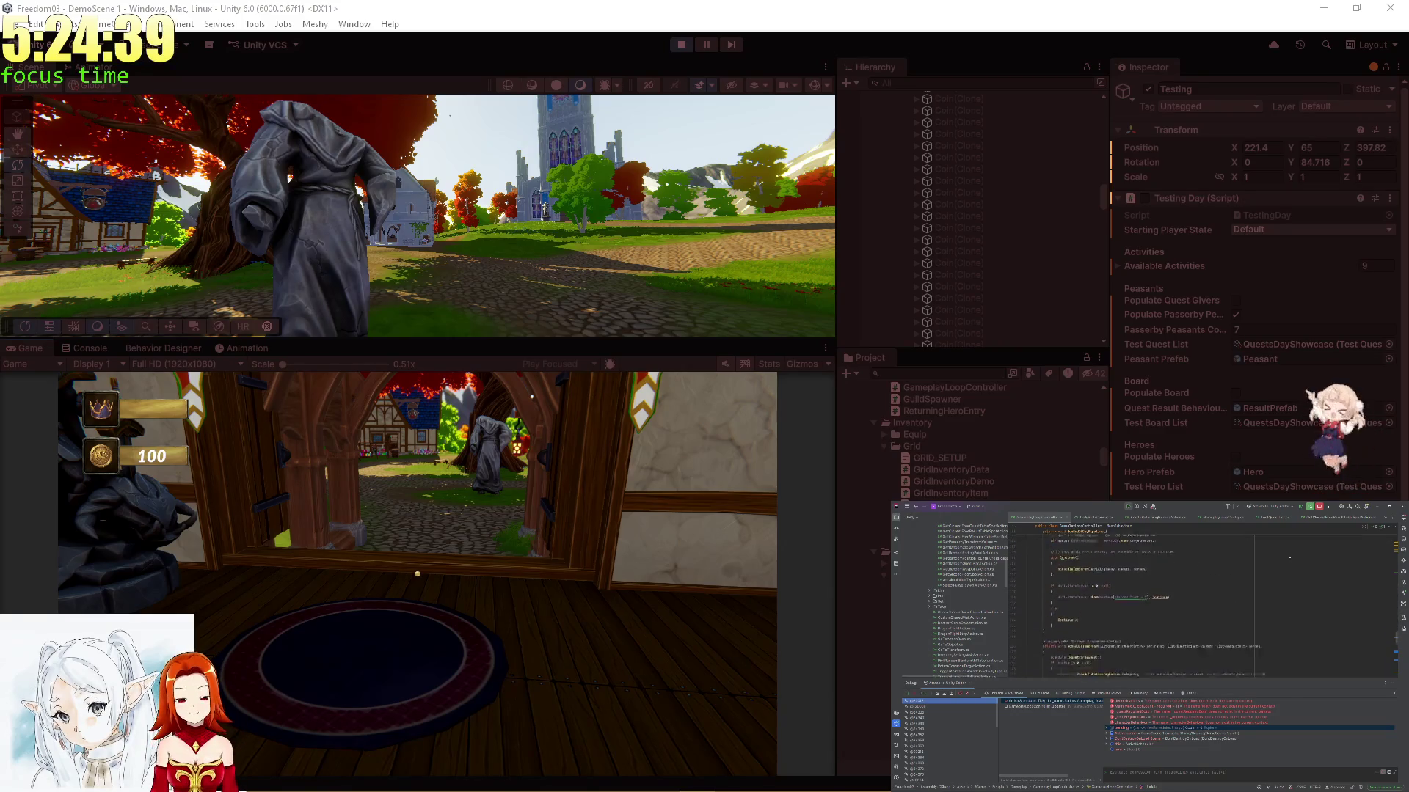
{"action": "scroll", "coordinate": [1289, 558], "scroll_direction": "down", "scroll_amount": 10}
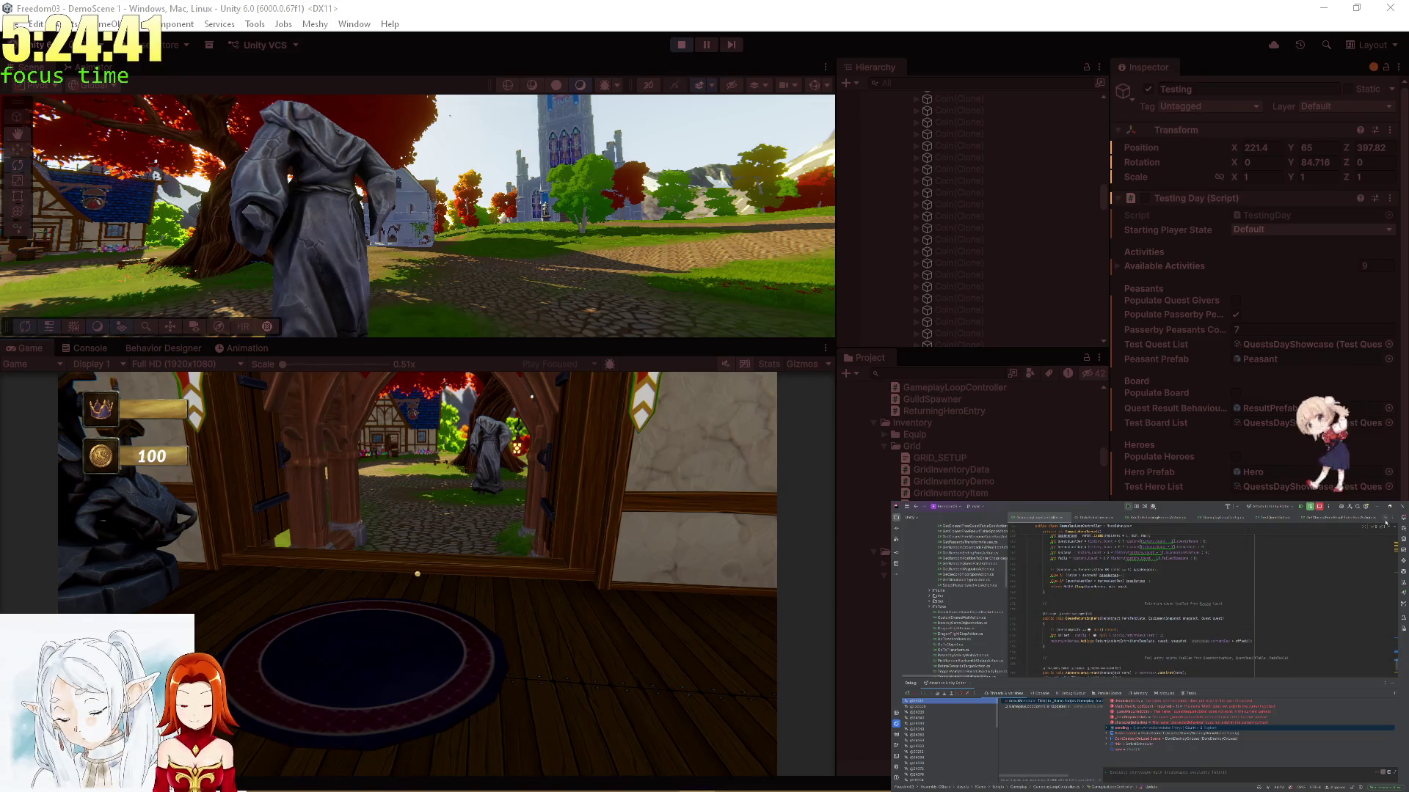
Walk the call stack from ComputeHeroTarget to Update, then visit Tick and the list field's declaration
{"action": "left_click", "coordinate": [1274, 559]}
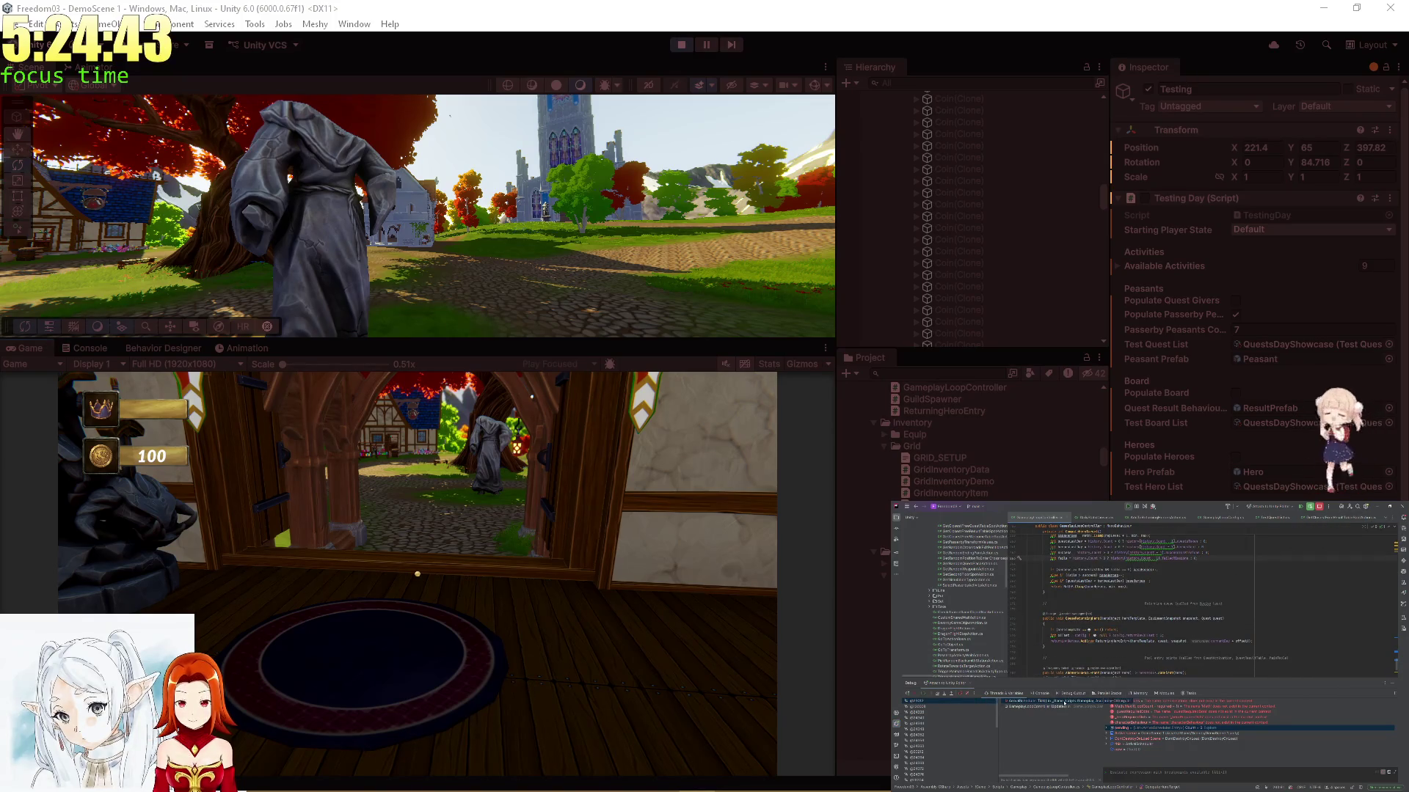
{"action": "left_click", "coordinate": [1064, 701]}
{"action": "left_click", "coordinate": [1064, 707]}
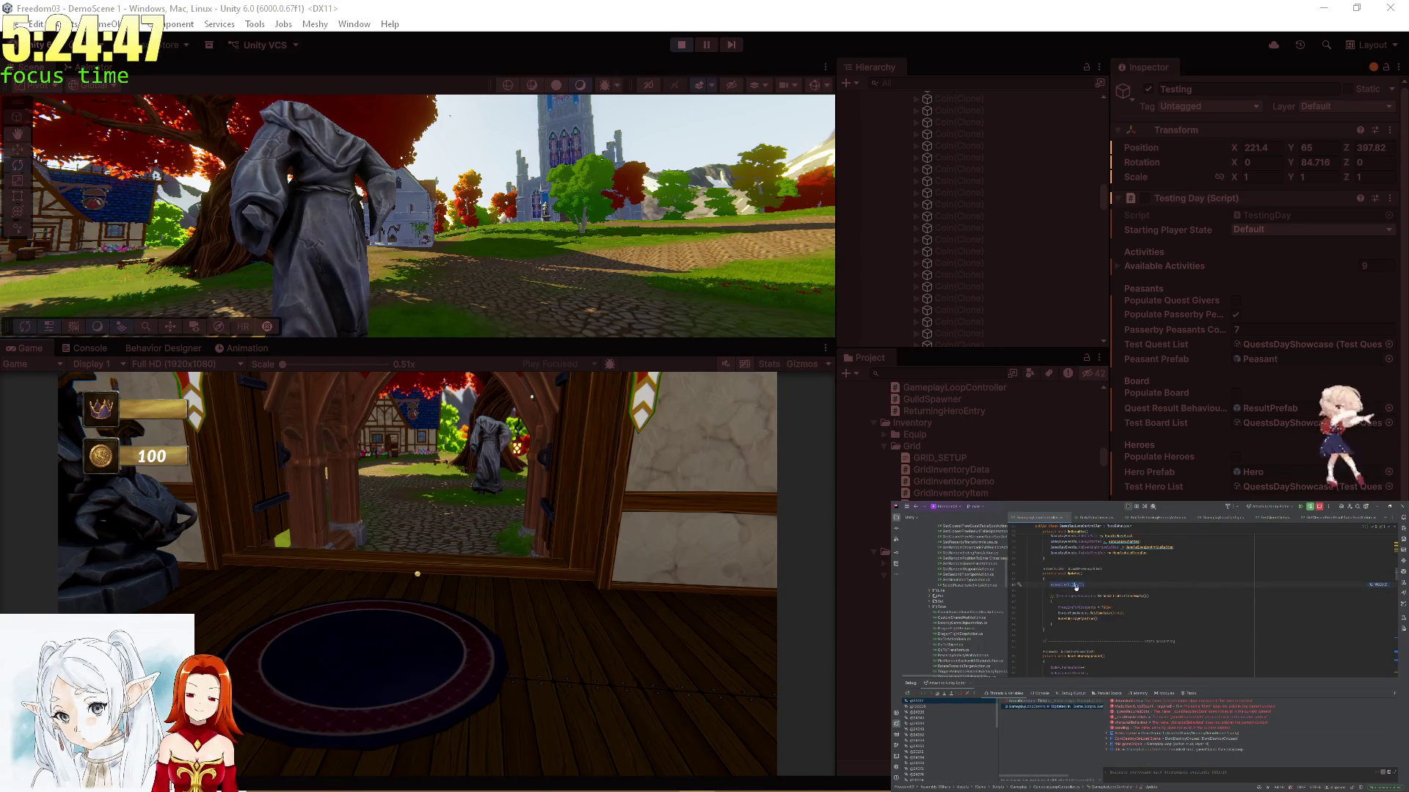
{"action": "left_click", "coordinate": [1076, 585], "text": "ctrl"}
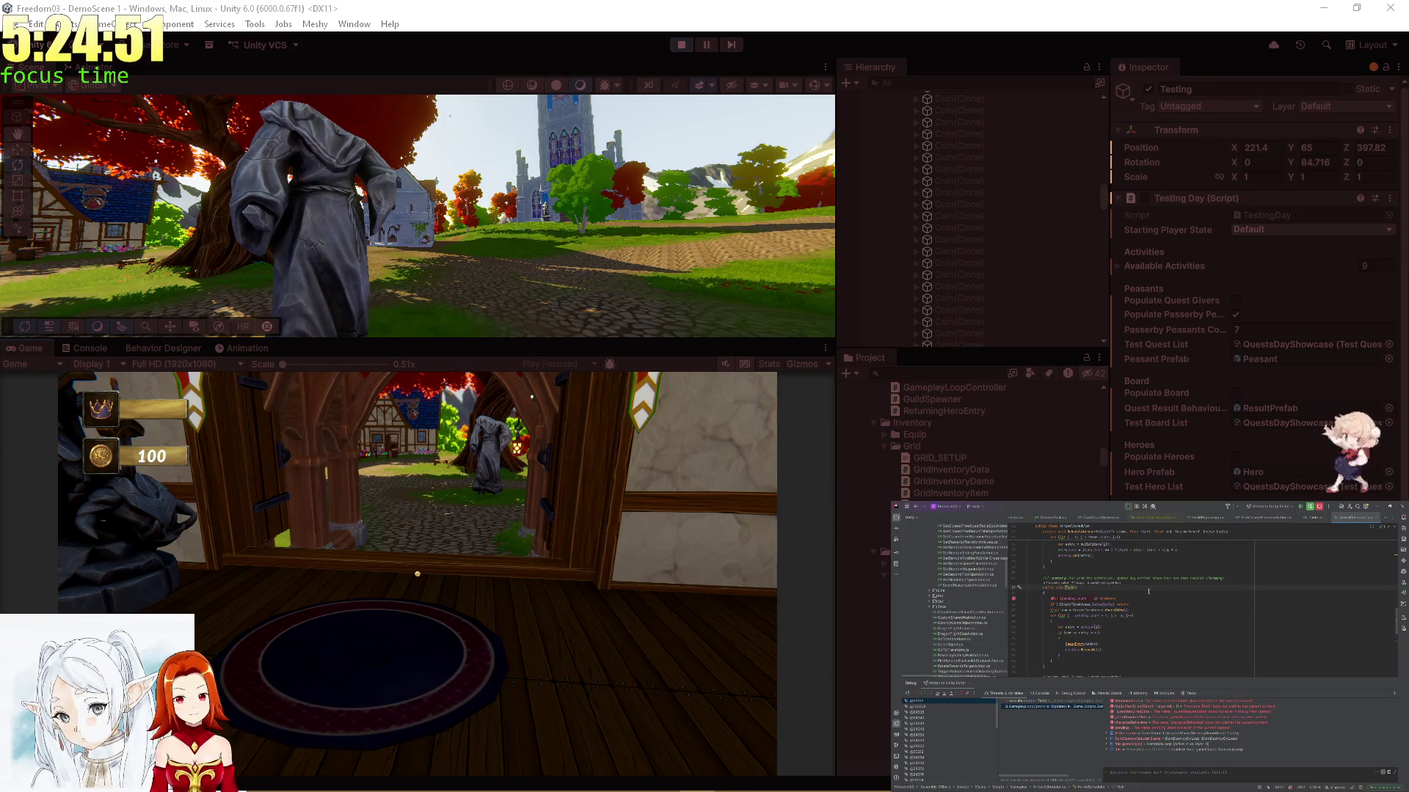
{"action": "mouse_move", "coordinate": [1072, 600]}
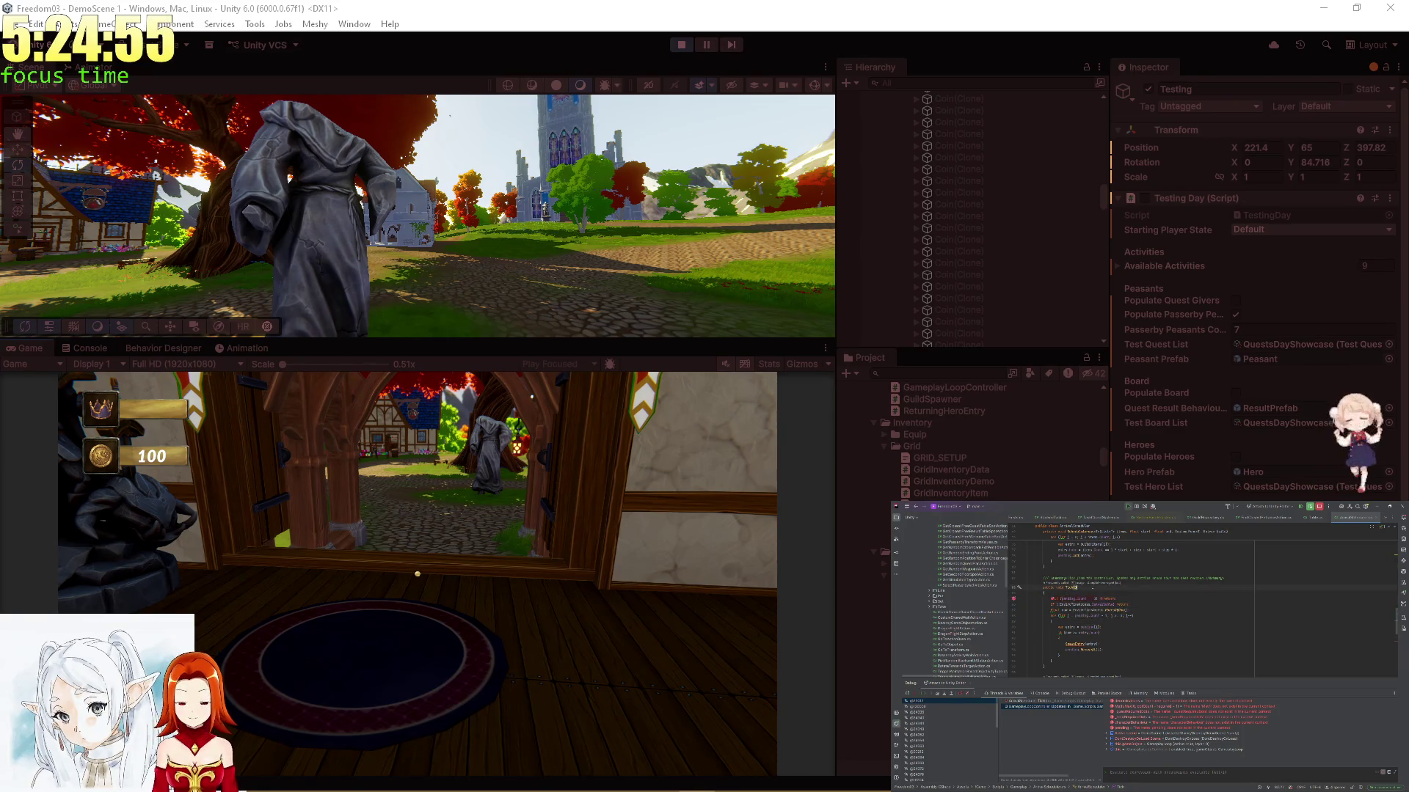
{"action": "scroll", "coordinate": [1098, 612], "scroll_direction": "up", "scroll_amount": 3}
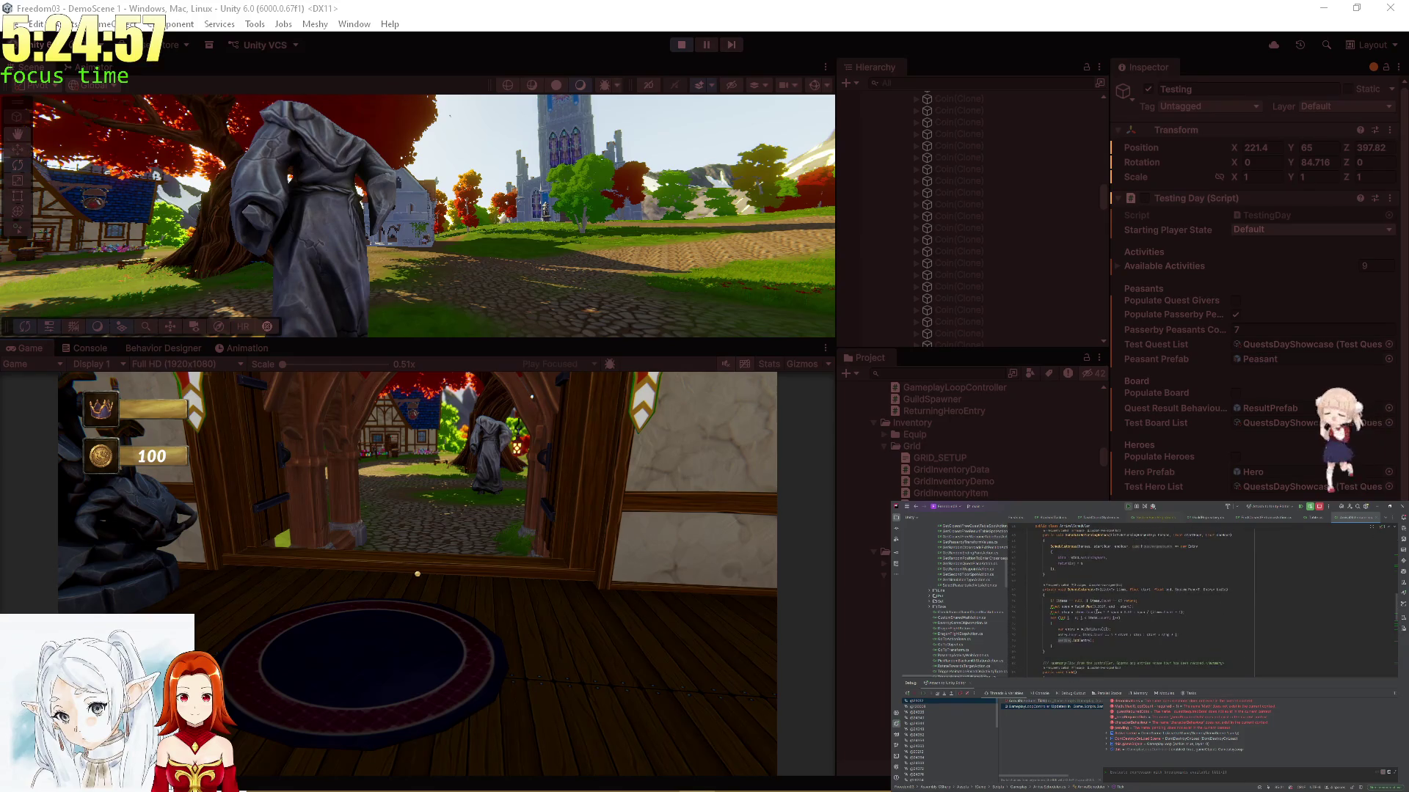
{"action": "scroll", "coordinate": [1097, 614], "scroll_direction": "down", "scroll_amount": 2}
{"action": "left_click", "coordinate": [1069, 635], "text": "ctrl"}
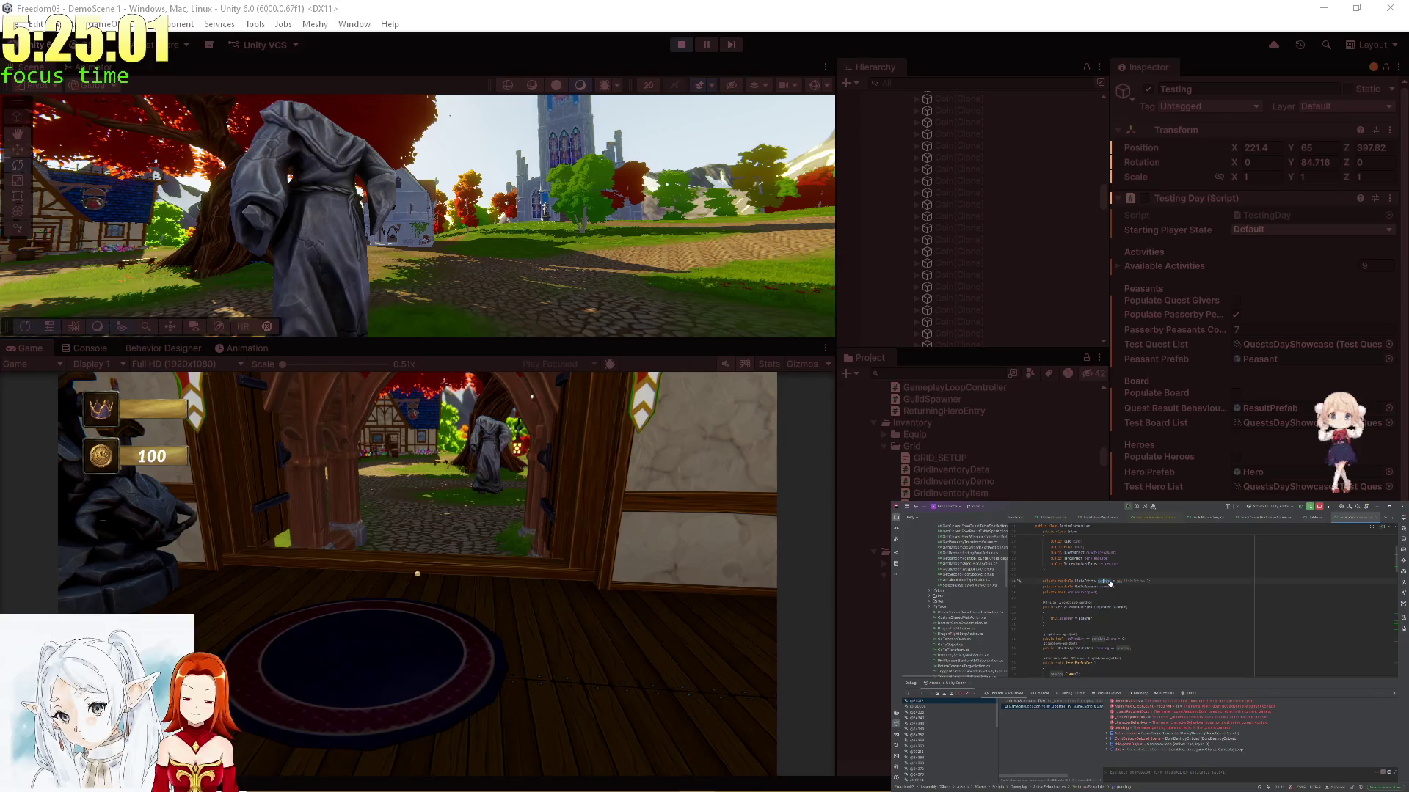
Find usages of 'pending' and set a breakpoint on the pending.Clear() line
{"action": "left_click", "coordinate": [1107, 582], "text": "ctrl"}
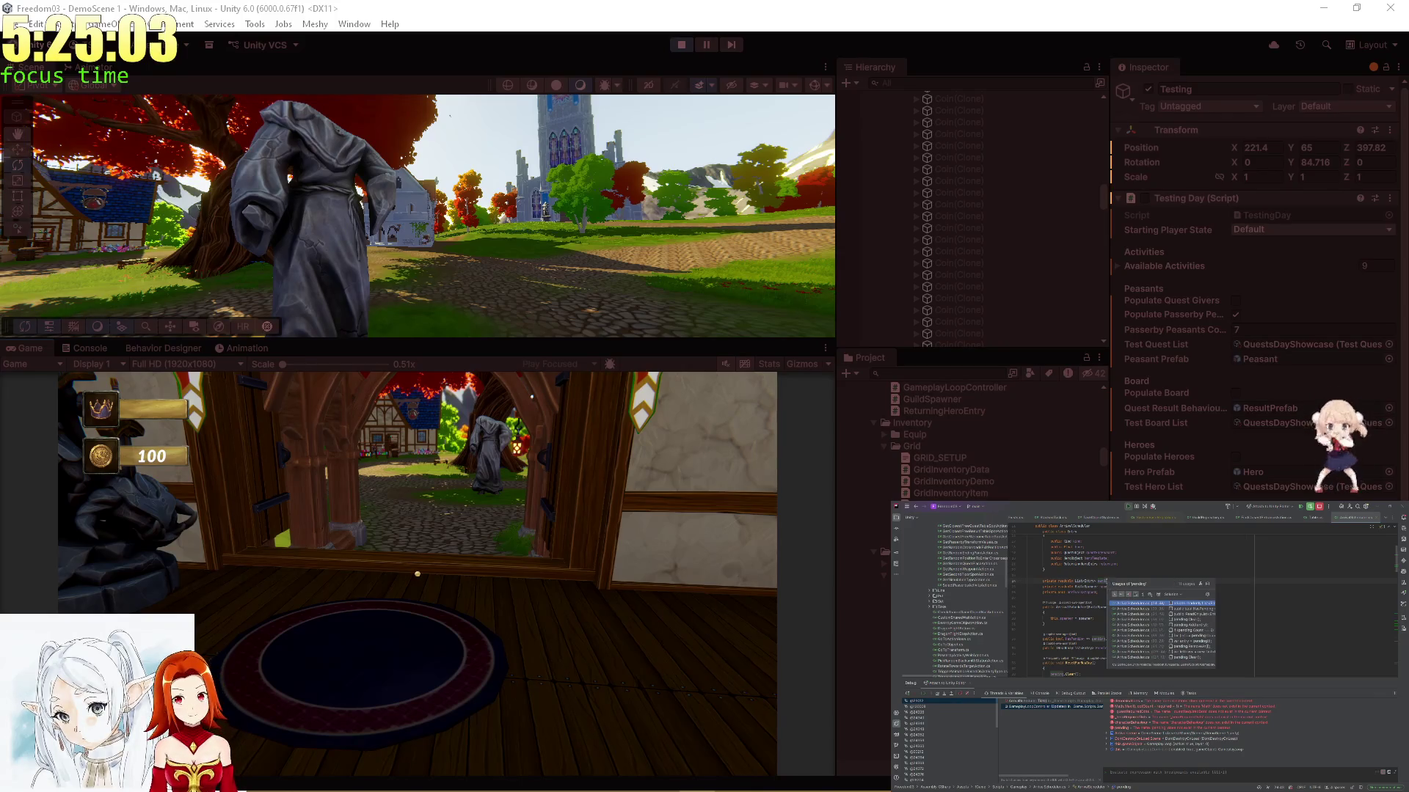
{"action": "left_click_drag", "start_coordinate": [1106, 578], "coordinate": [991, 546]}
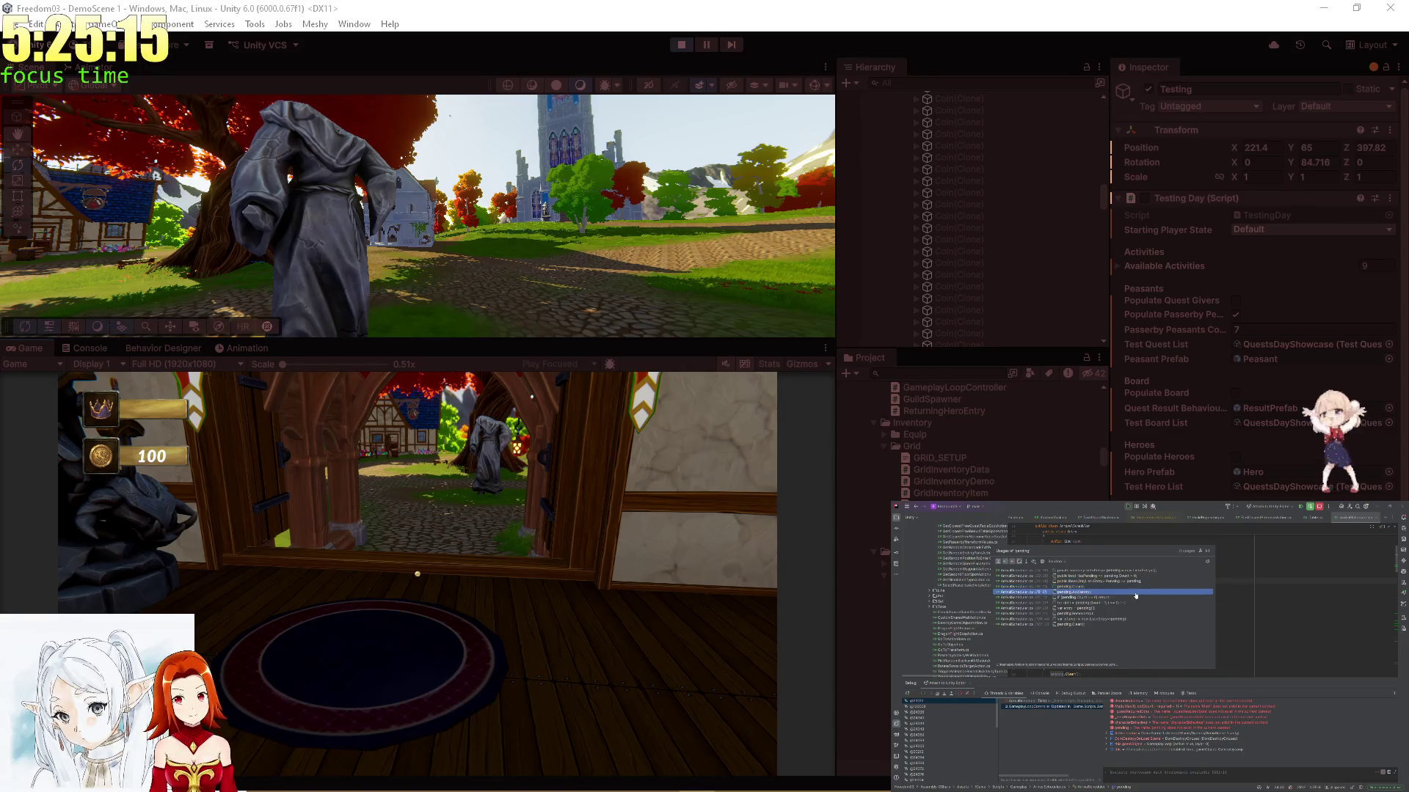
{"action": "left_click", "coordinate": [1147, 589]}
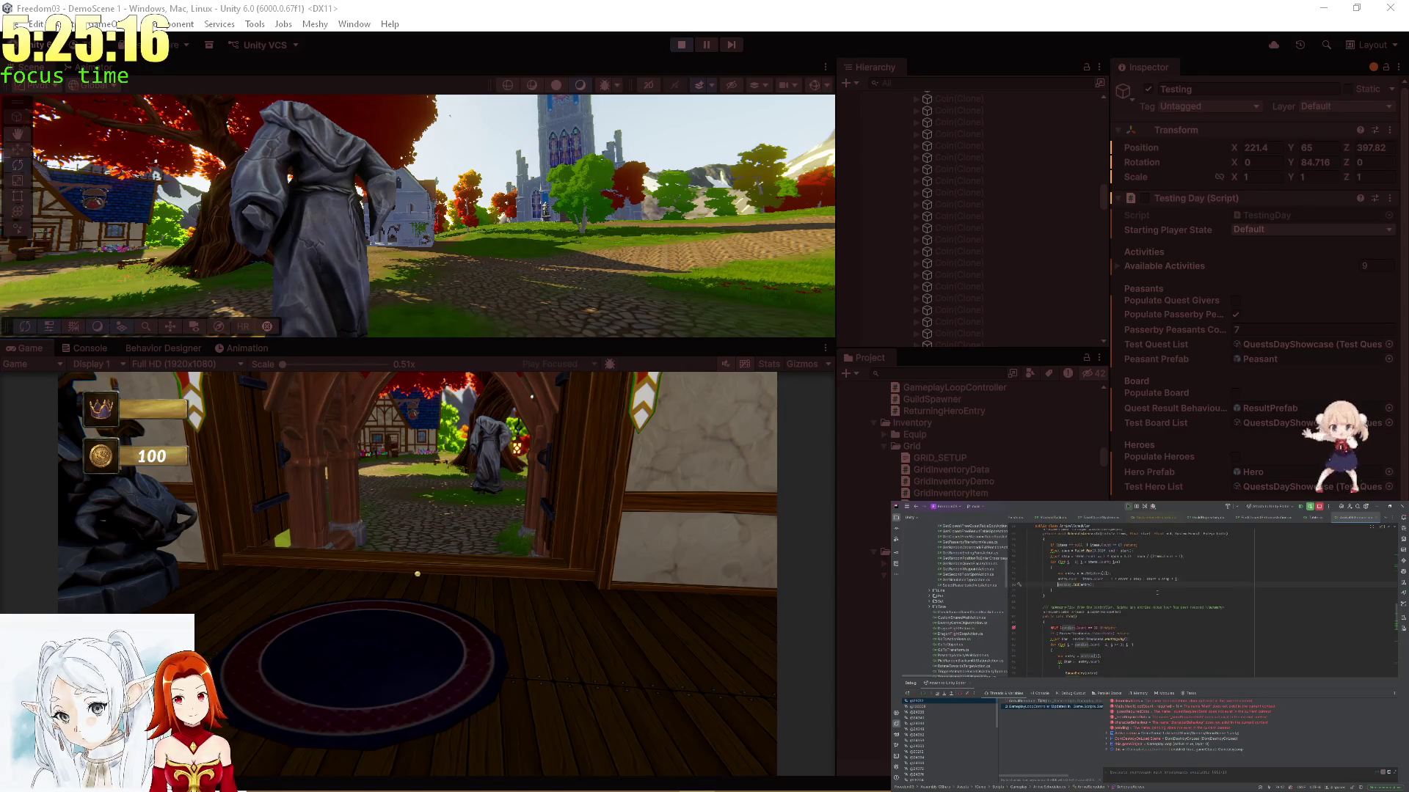
{"action": "left_click", "coordinate": [1014, 636]}
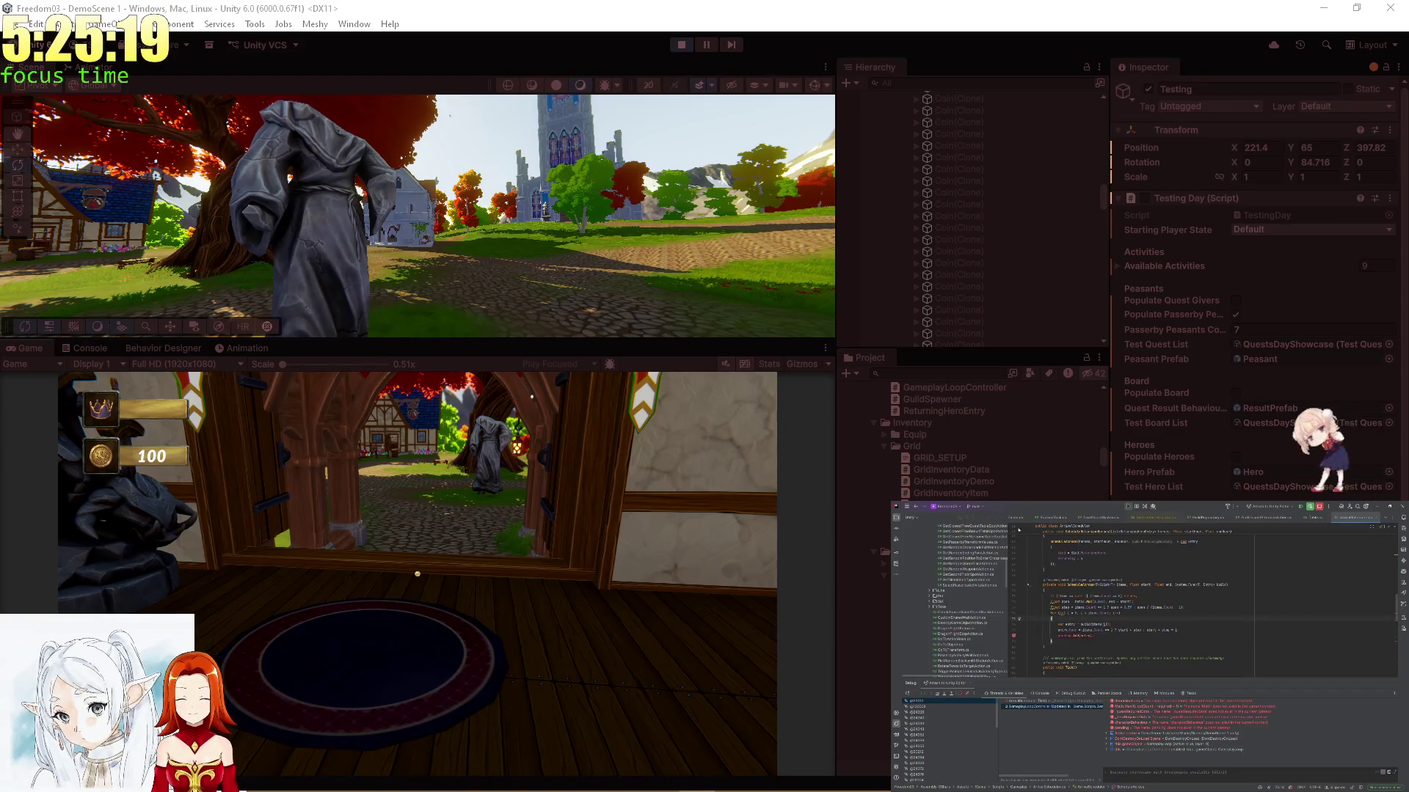
Stop the Rider debugging session and exit Play mode in Unity
{"action": "left_click", "coordinate": [1319, 507]}
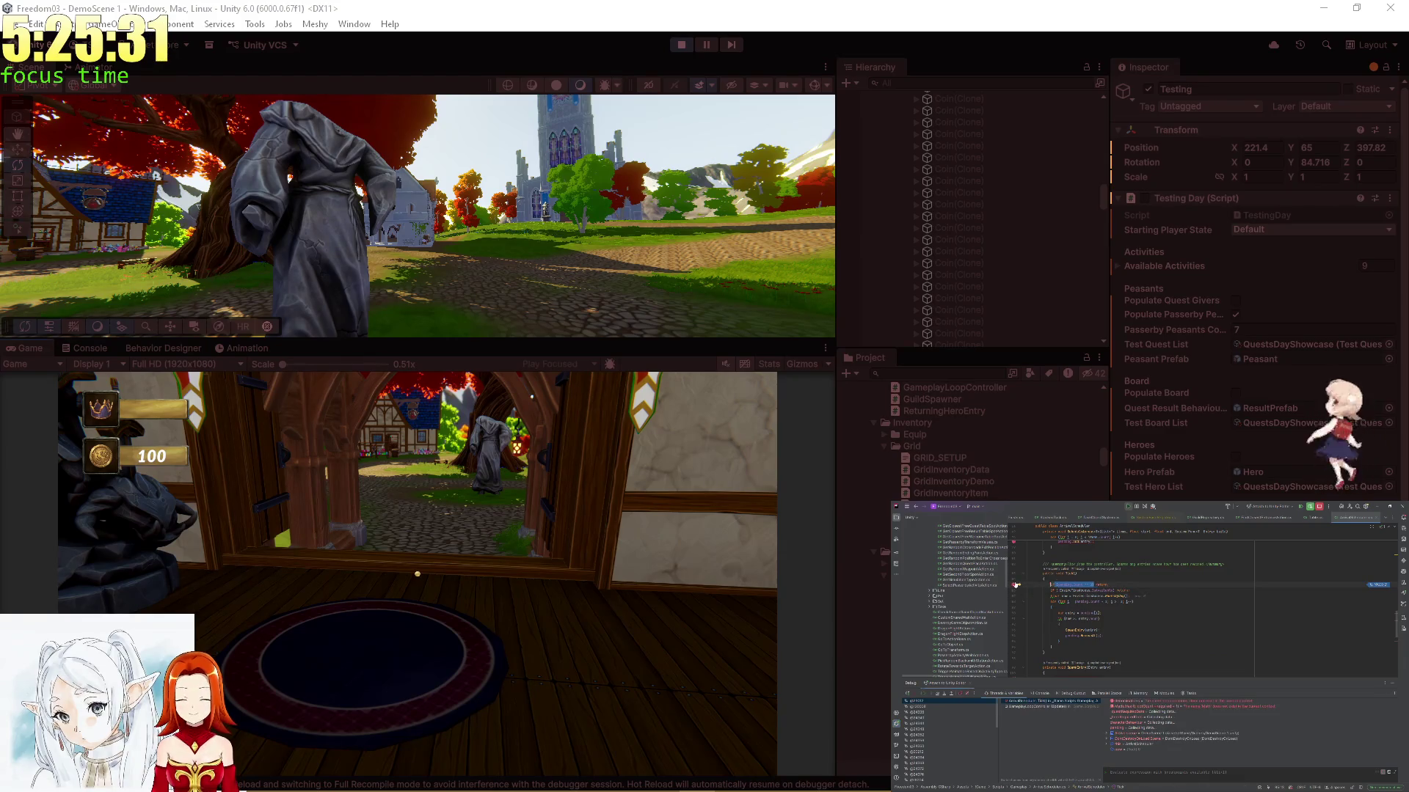
{"action": "key", "text": "F11"}
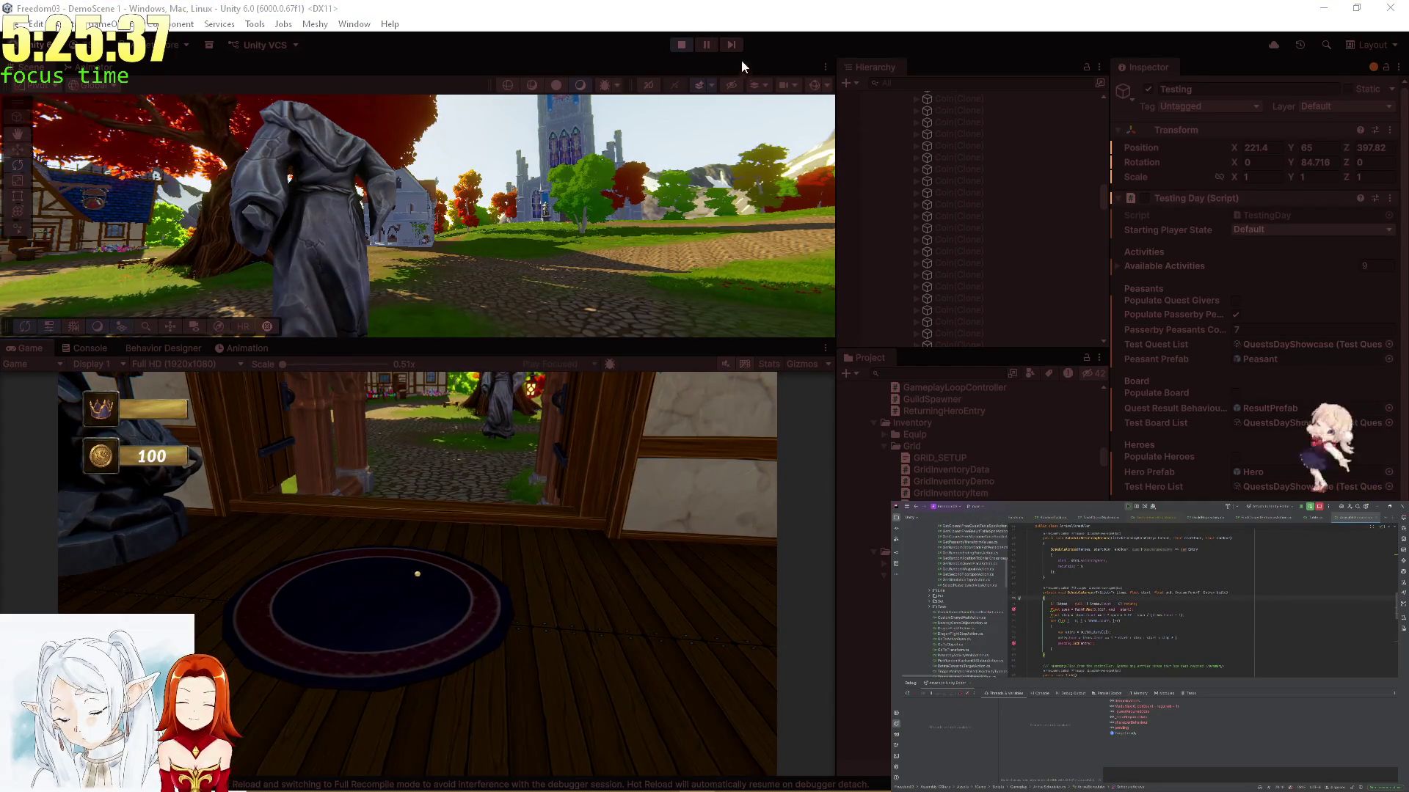
{"action": "left_click", "coordinate": [682, 46]}
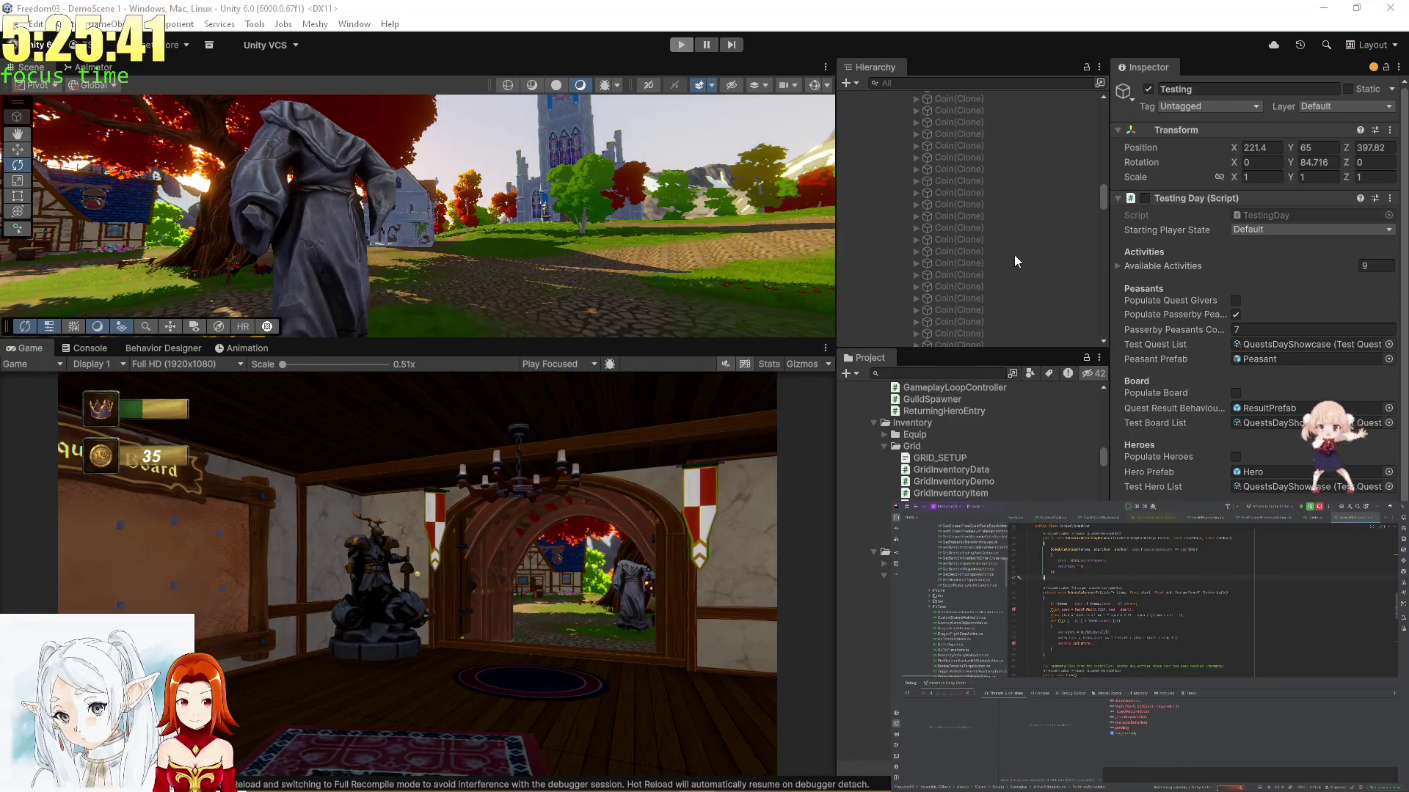
Select GameplayLoop to view its controller settings and ping the GameplayLoopController script
{"action": "scroll", "coordinate": [1015, 254], "scroll_direction": "down", "scroll_amount": 10}
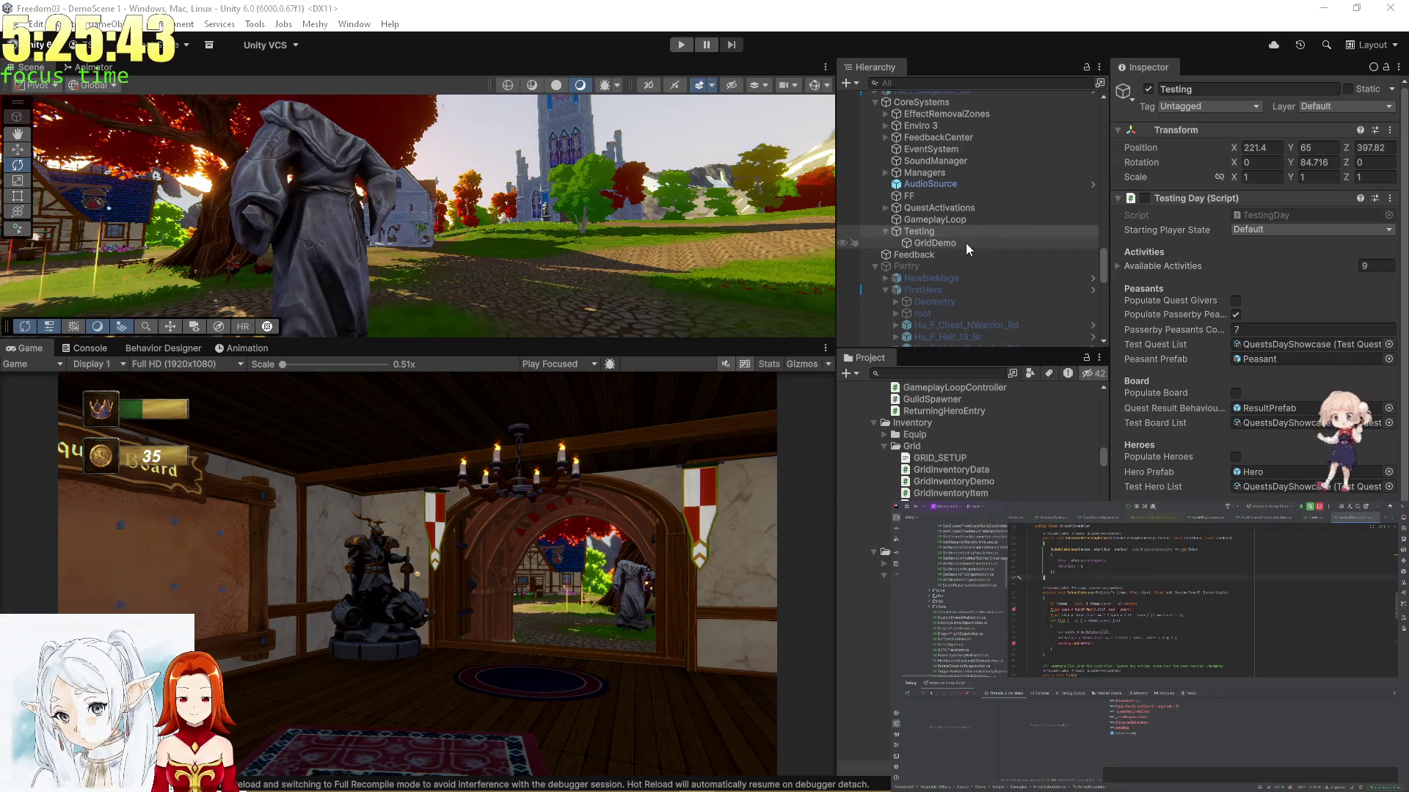
{"action": "left_click", "coordinate": [957, 220]}
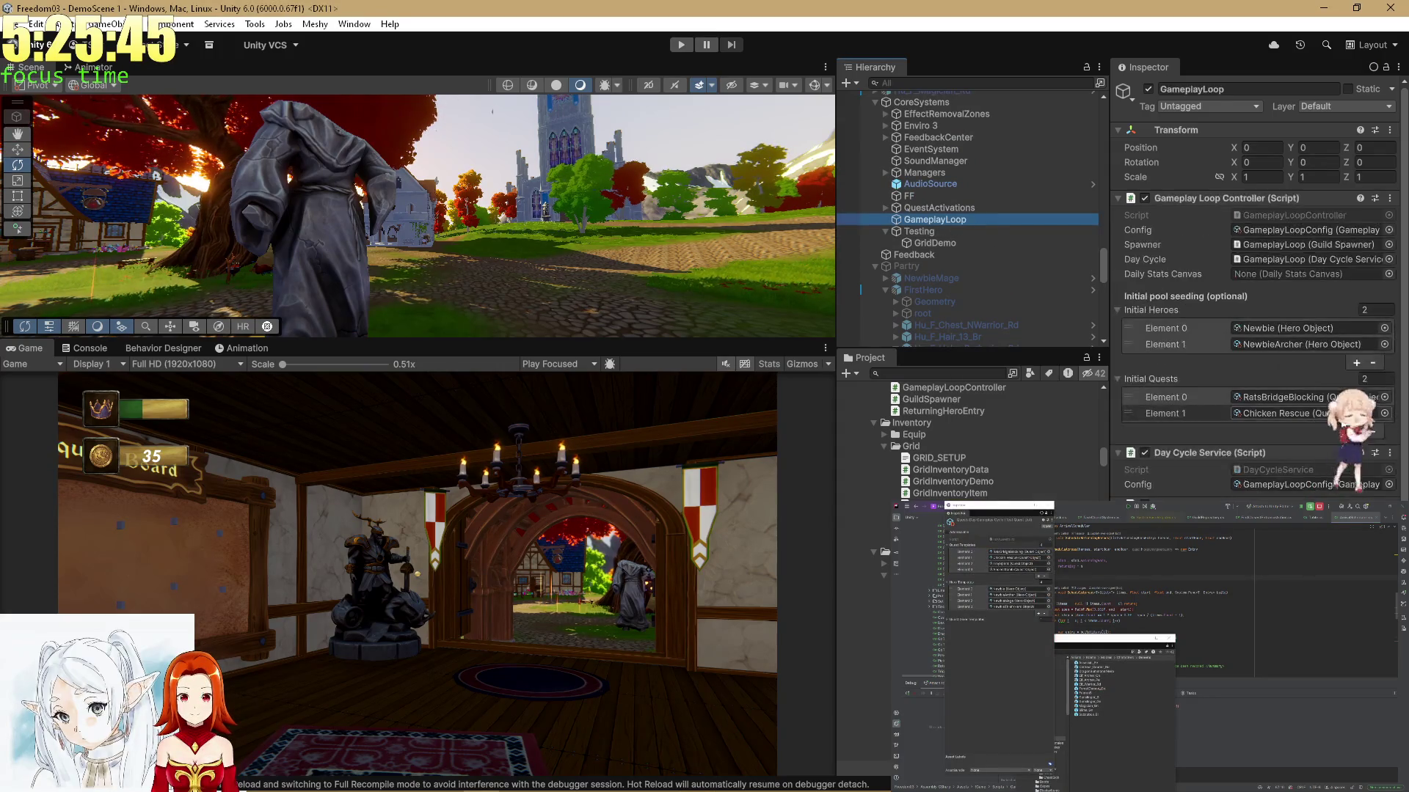
{"action": "scroll", "coordinate": [1301, 473], "scroll_direction": "down", "scroll_amount": 1}
{"action": "scroll", "coordinate": [1300, 463], "scroll_direction": "up", "scroll_amount": 1}
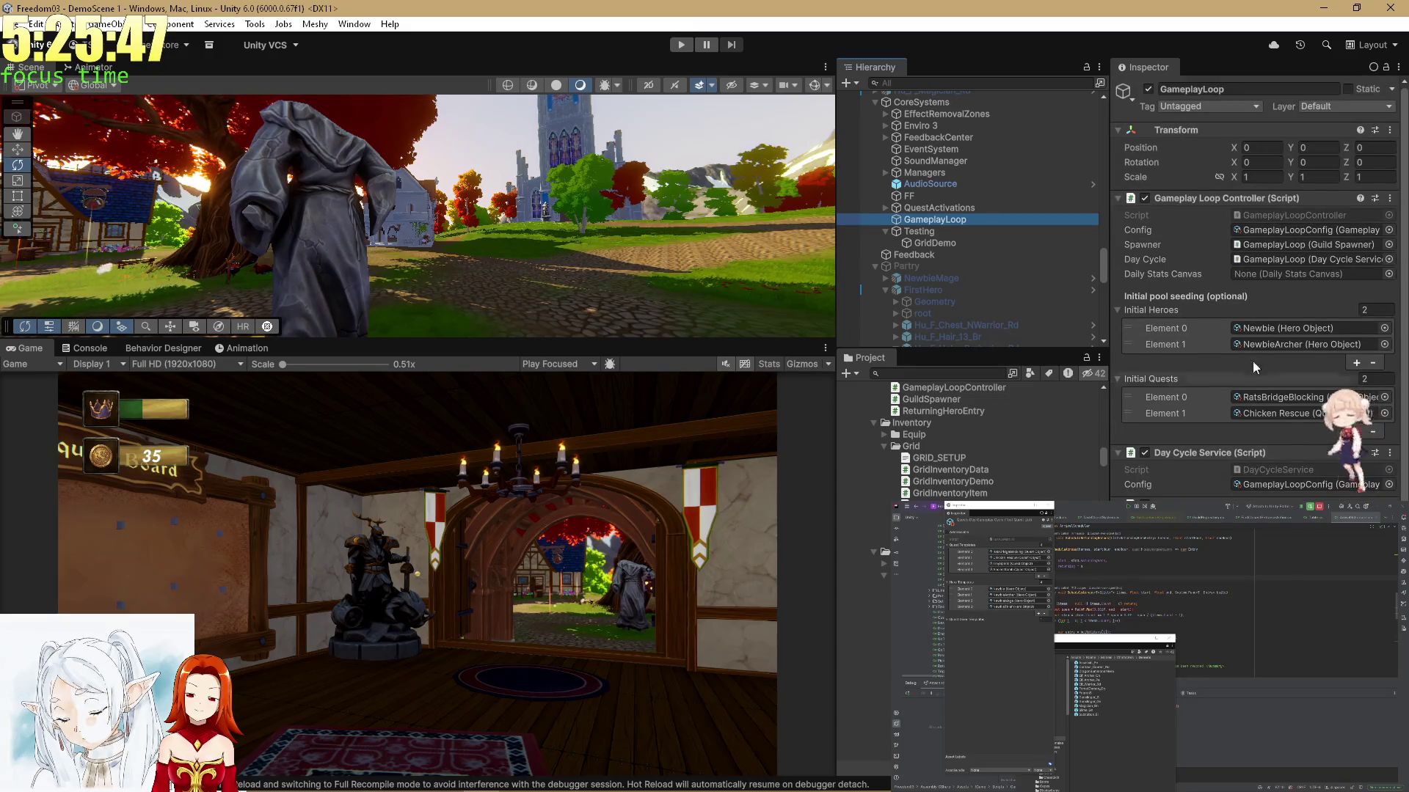
{"action": "left_click", "coordinate": [1243, 215]}
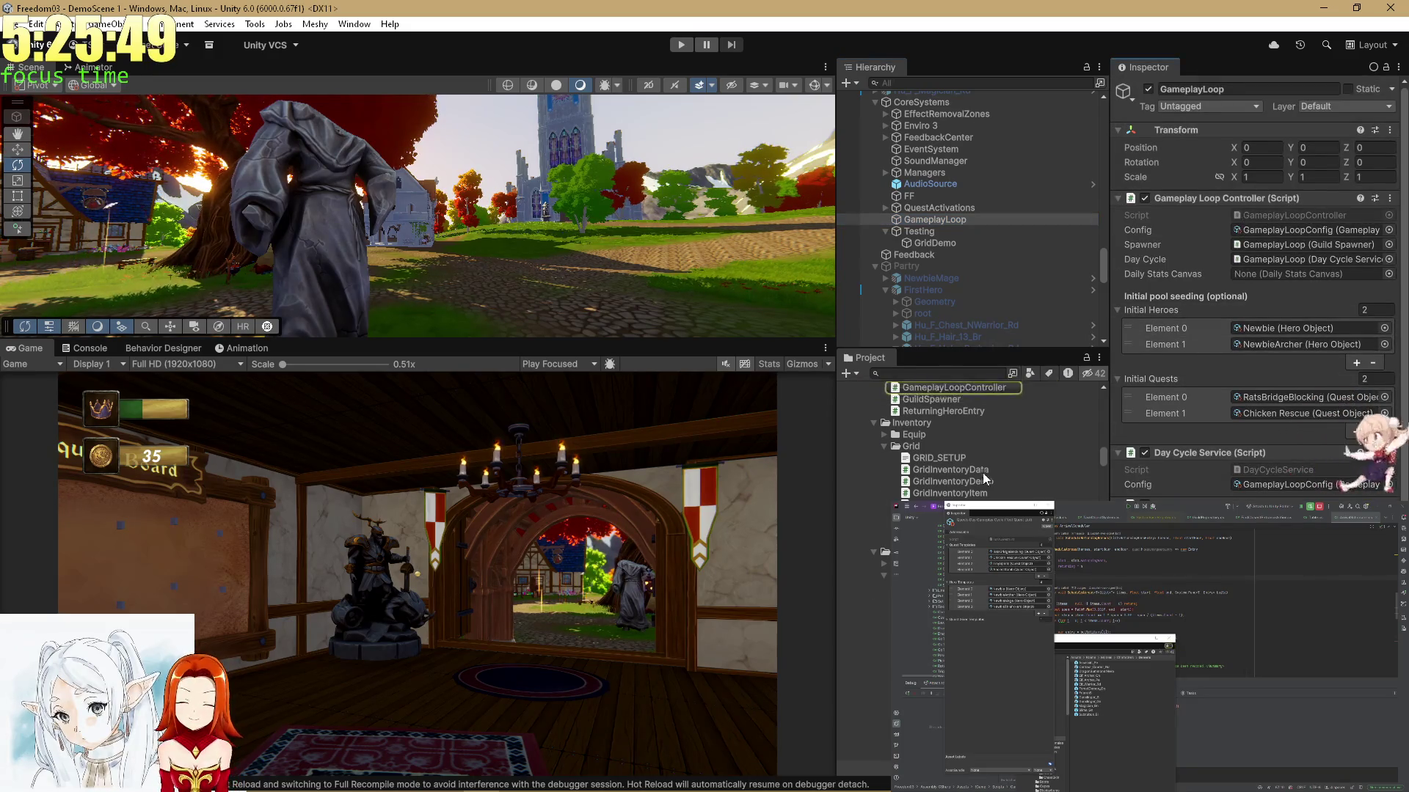
{"action": "scroll", "coordinate": [987, 469], "scroll_direction": "up", "scroll_amount": 3}
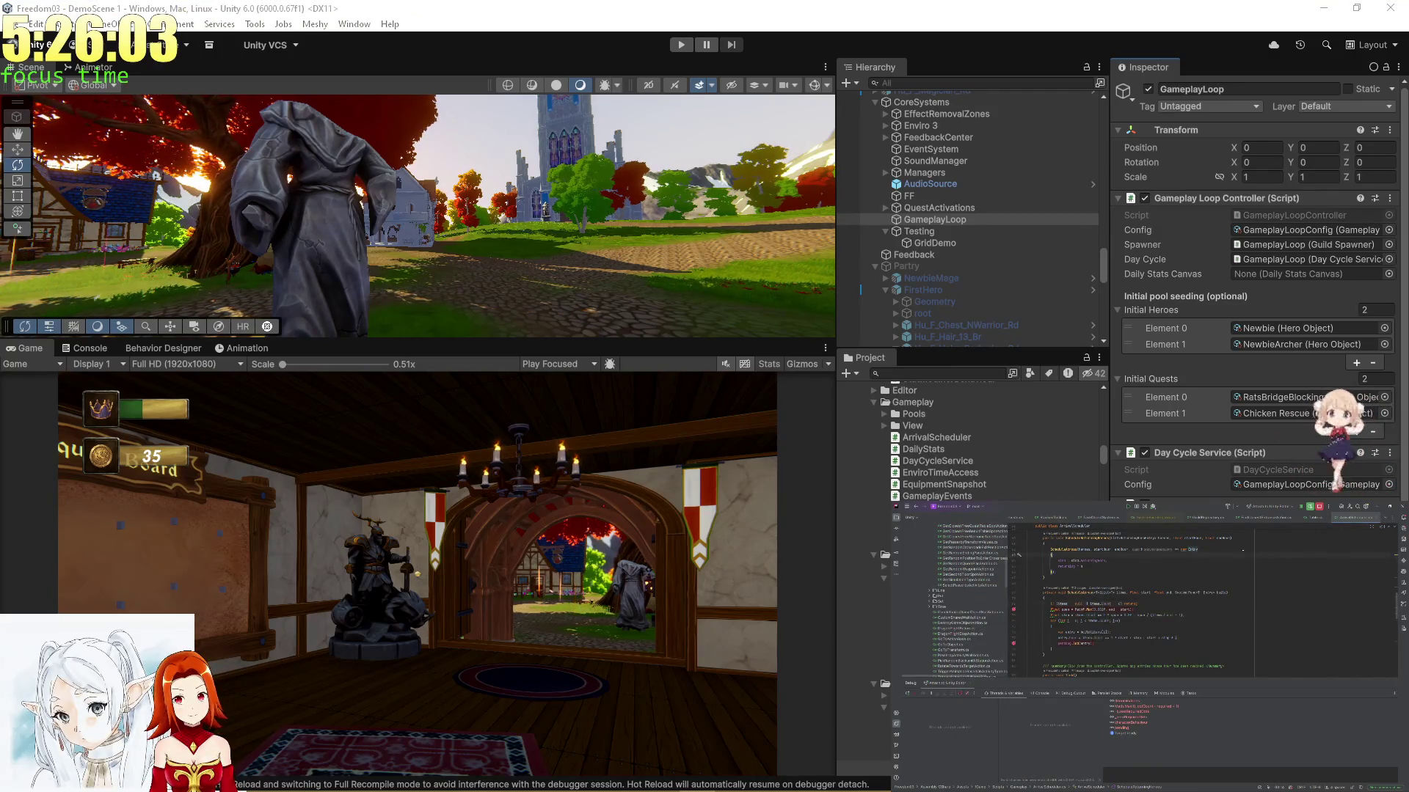
Open TestingDay.cs via Go to File and look through its code
{"action": "key", "text": "ctrl+shift+n"}
{"action": "type", "text": "te"}
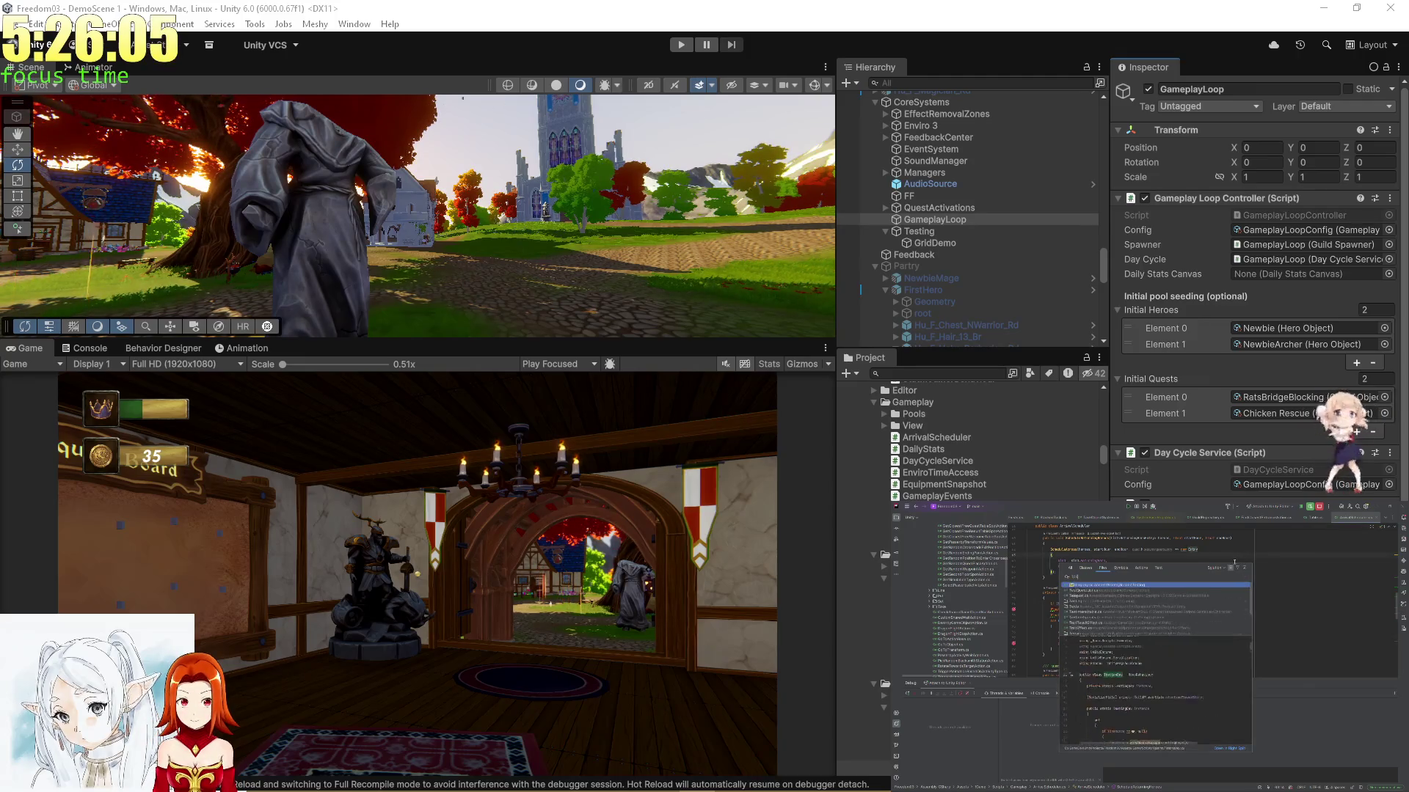
{"action": "key", "text": "Return"}
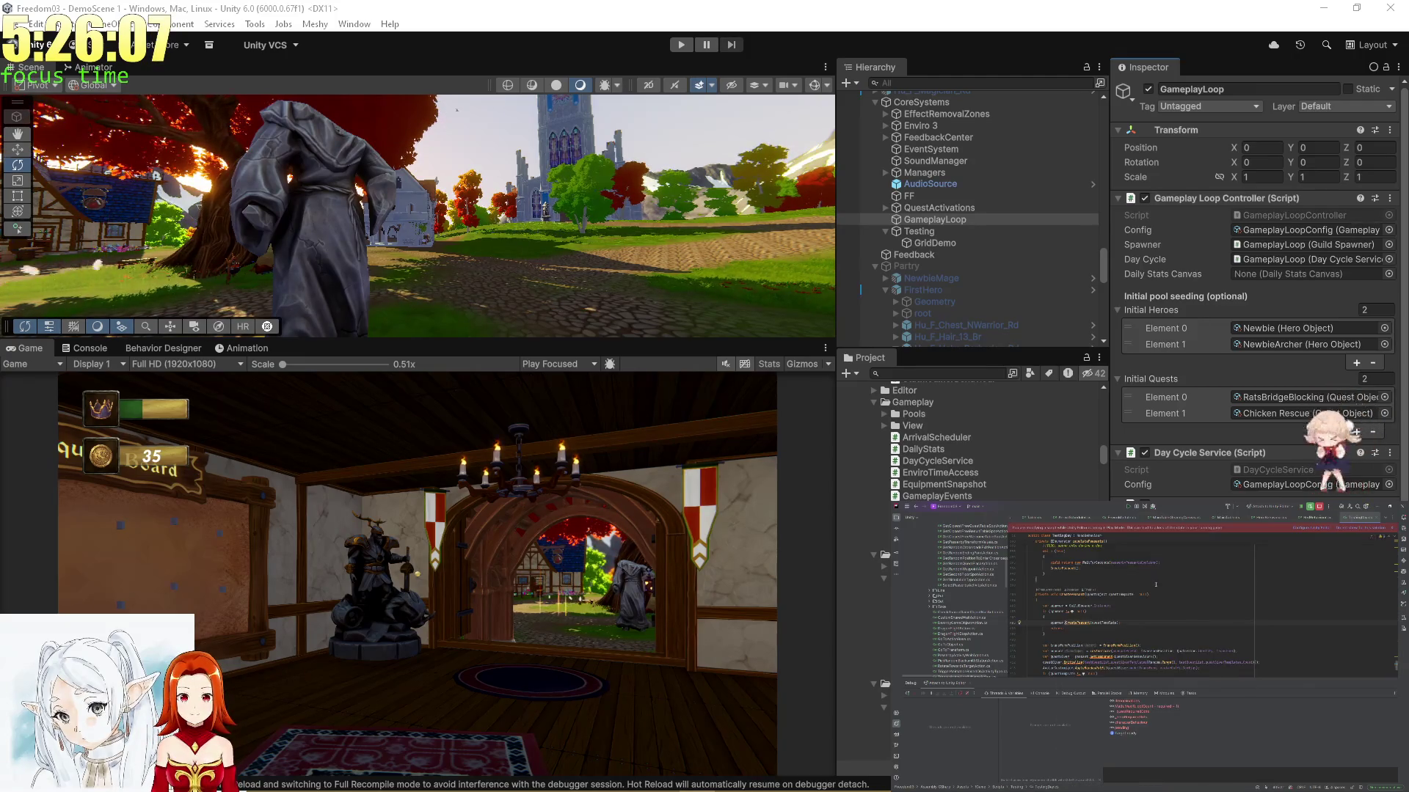
{"action": "scroll", "coordinate": [1155, 583], "scroll_direction": "down", "scroll_amount": 2}
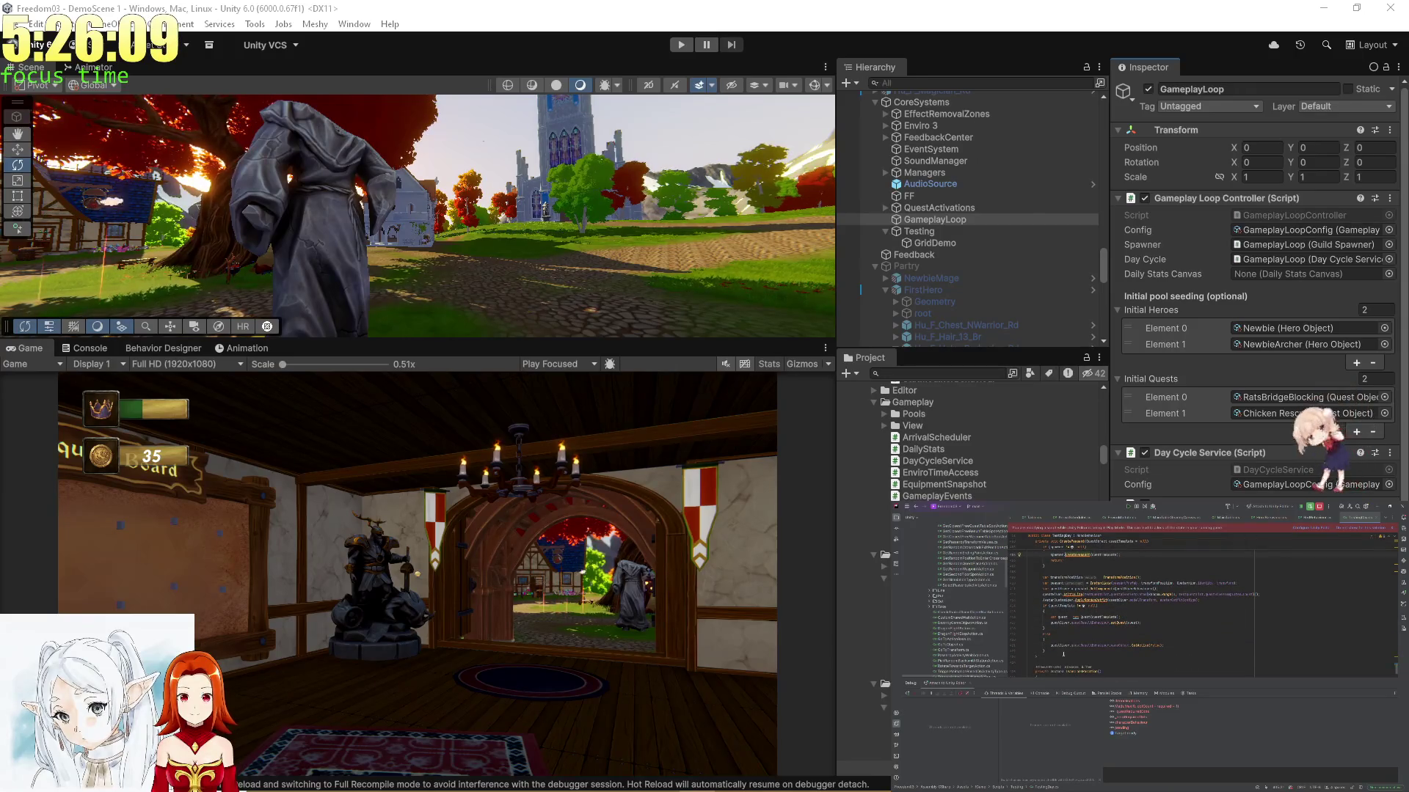
{"action": "scroll", "coordinate": [1063, 654], "scroll_direction": "up", "scroll_amount": 3}
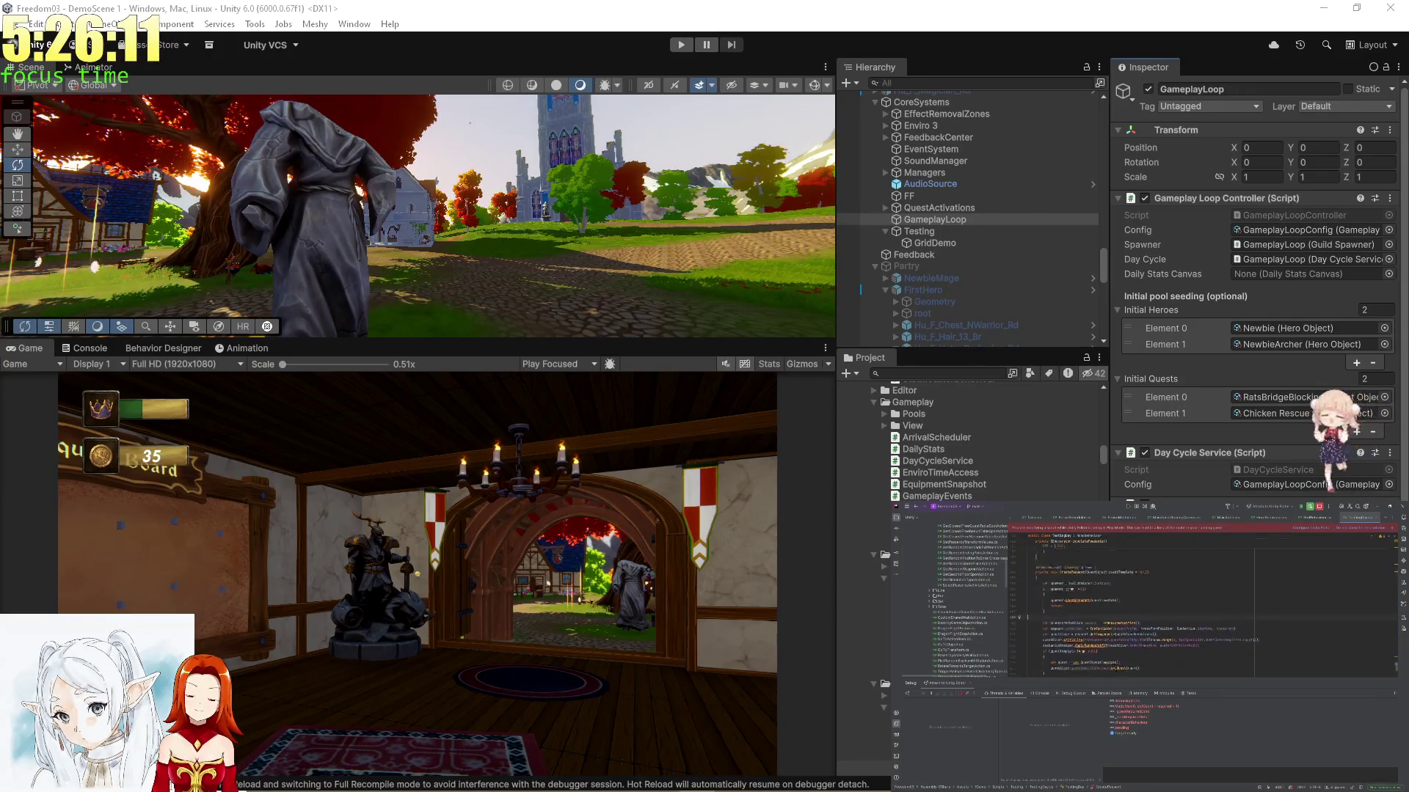
{"action": "scroll", "coordinate": [1144, 602], "scroll_direction": "up", "scroll_amount": 2}
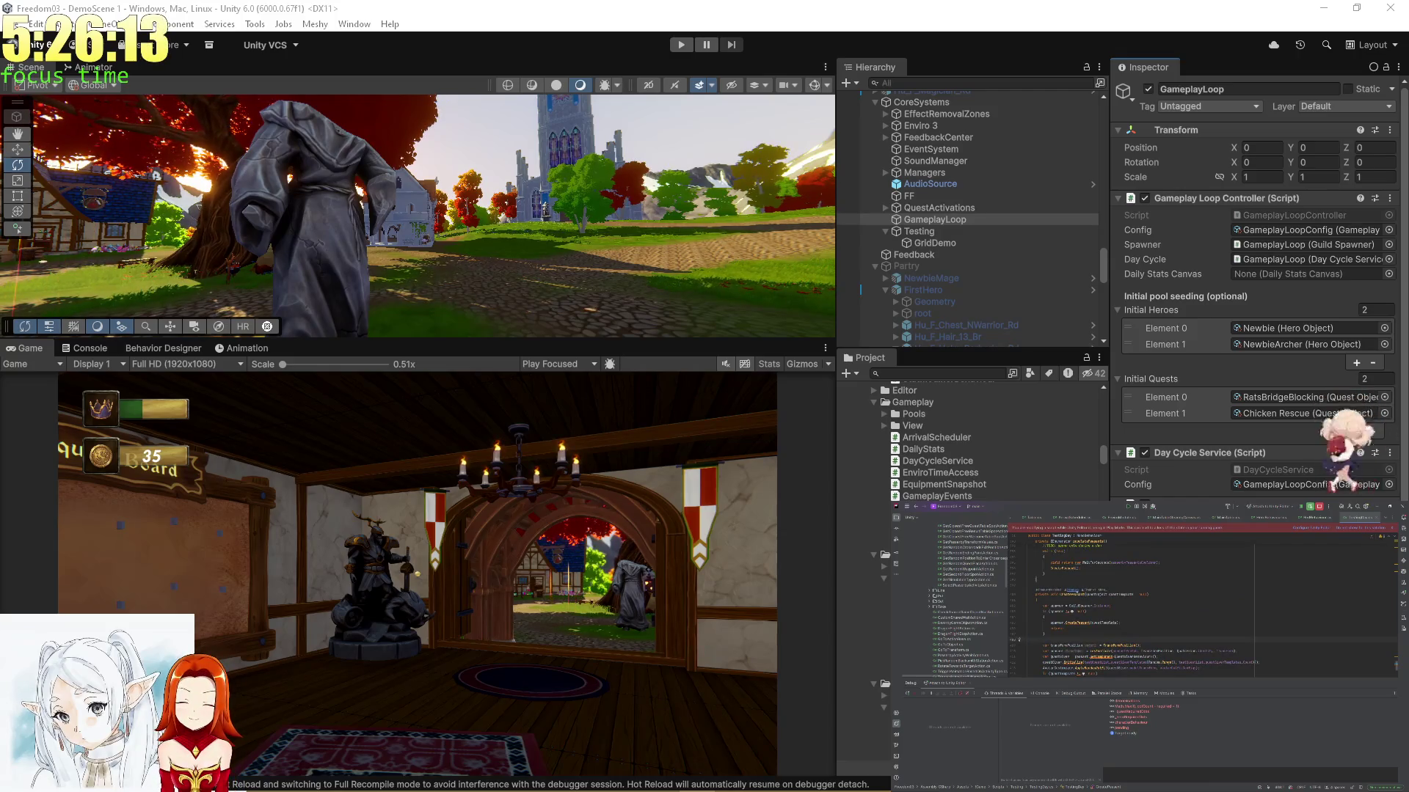
Check CreatePeasant() usages, then switch to GameplayLoopController.cs from the hidden-tabs list
{"action": "key", "text": "ctrl+alt+F7"}
{"action": "left_click", "coordinate": [1072, 613]}
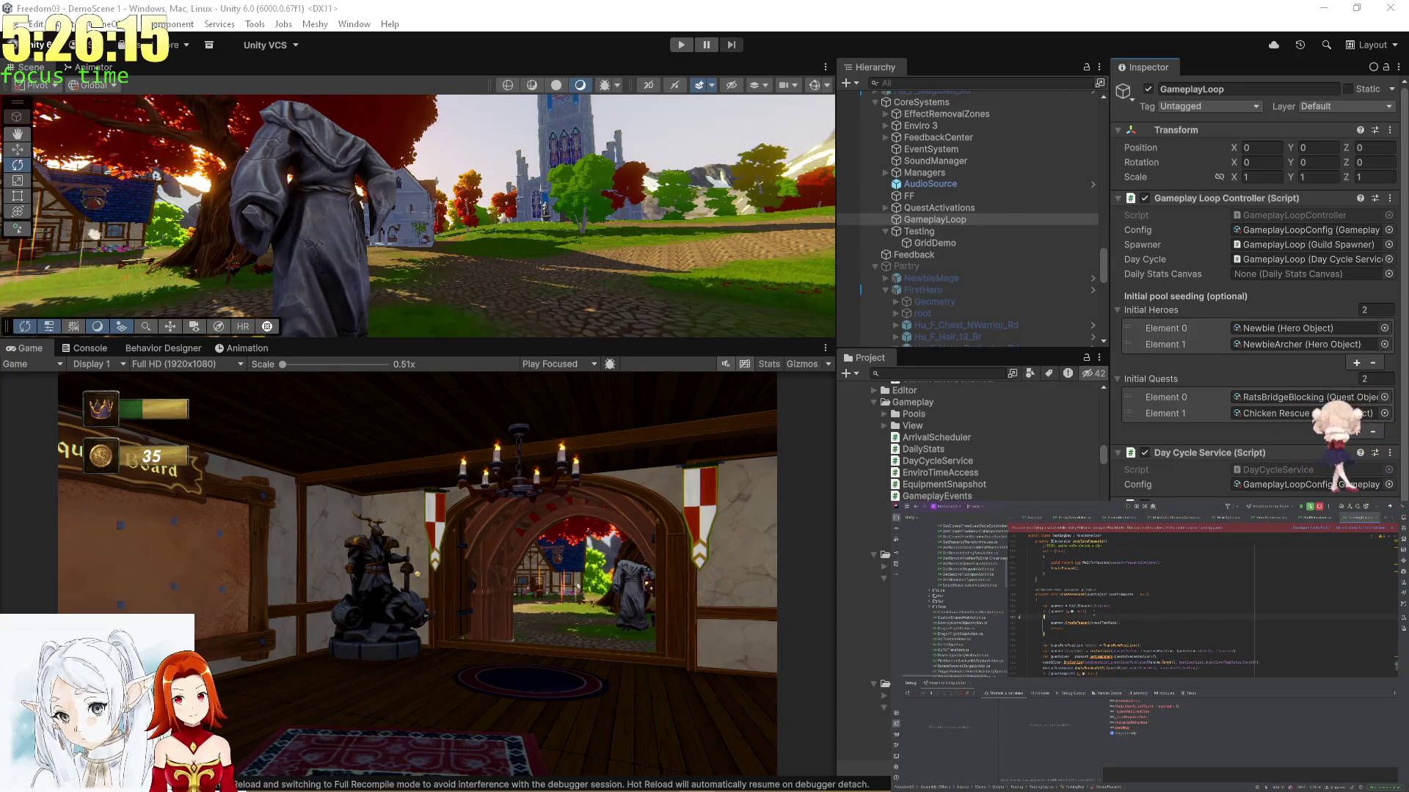
{"action": "scroll", "coordinate": [1144, 602], "scroll_direction": "down", "scroll_amount": 4}
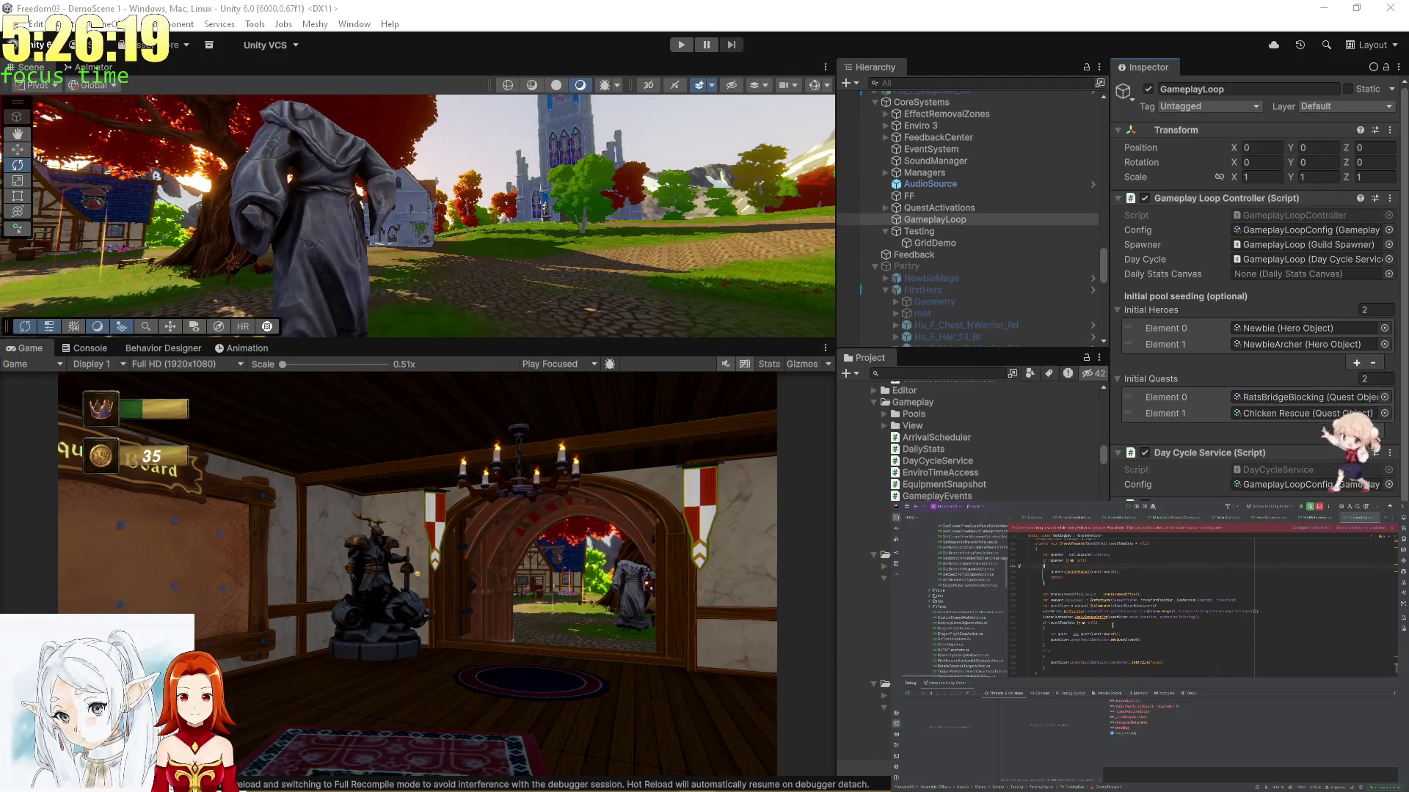
{"action": "scroll", "coordinate": [1113, 626], "scroll_direction": "down", "scroll_amount": 2}
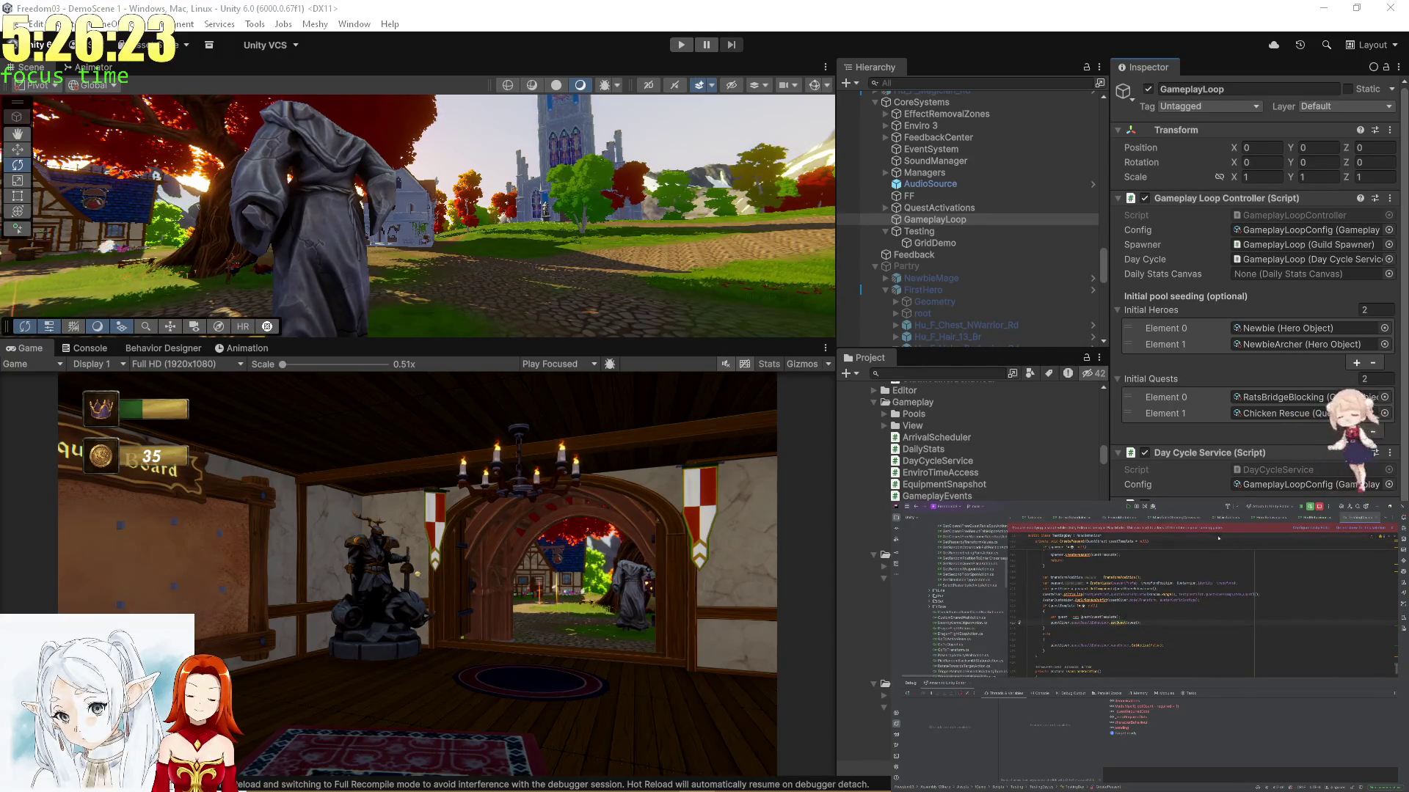
{"action": "left_click", "coordinate": [1386, 518]}
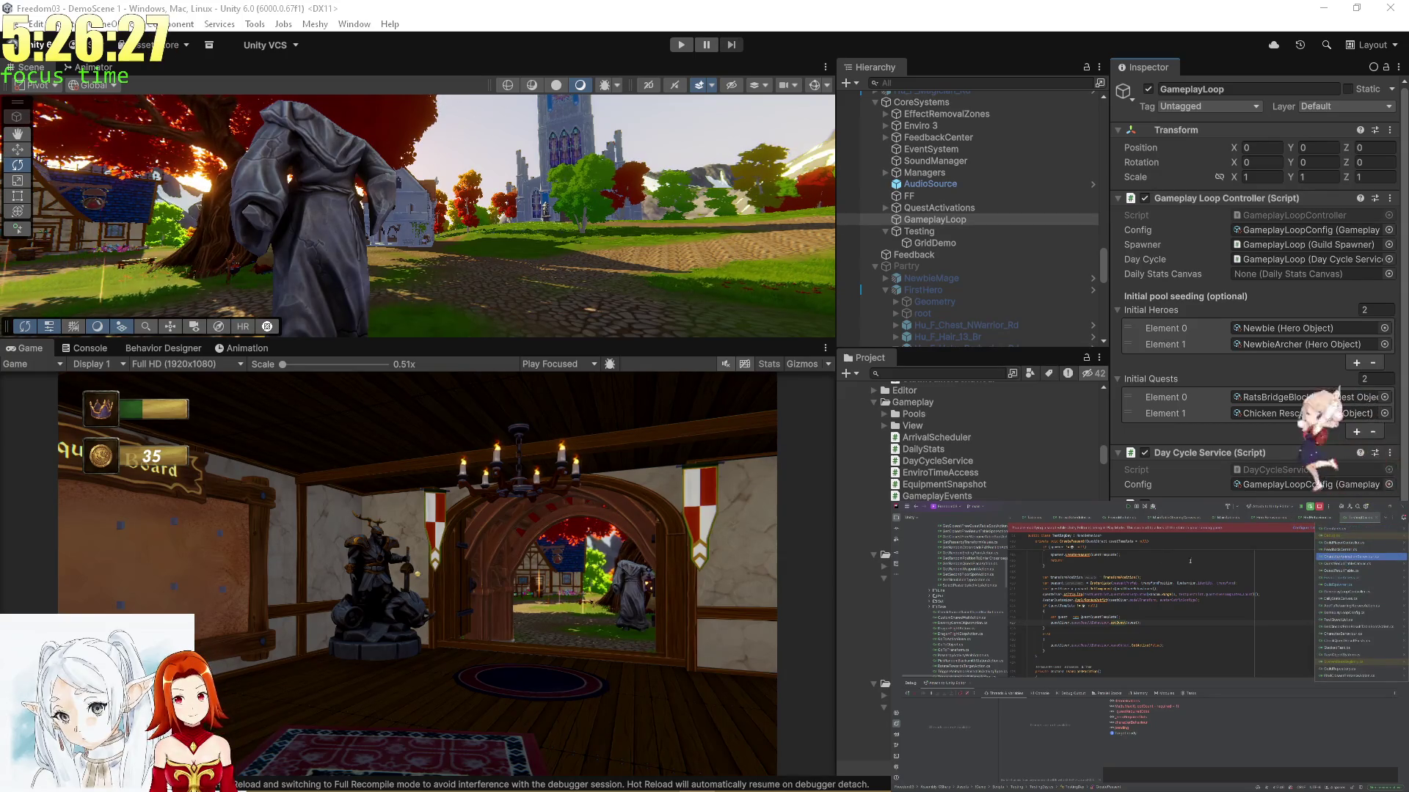
{"action": "double_click", "coordinate": [1276, 212]}
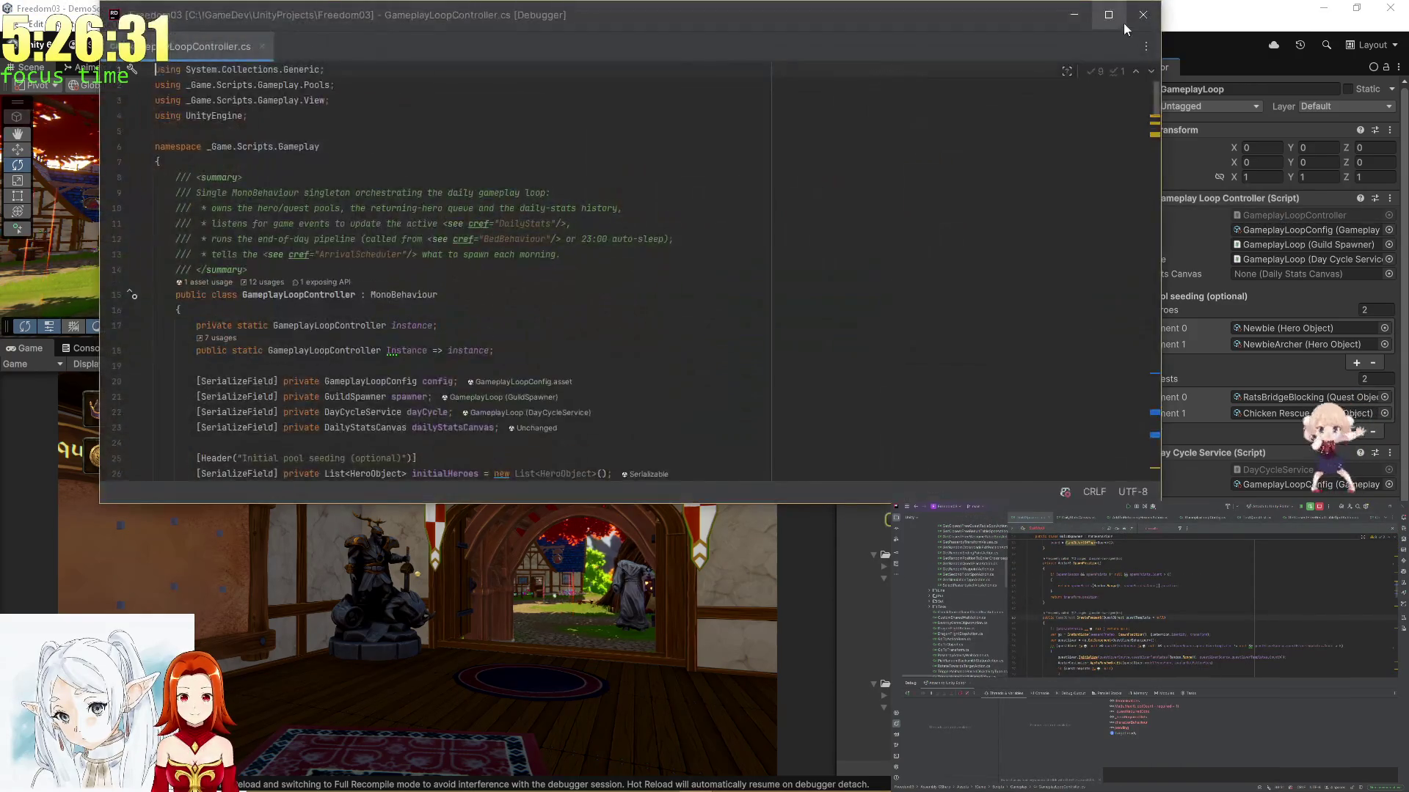
Scroll through GameplayLoopController.cs from its setup code down to the pool entry points
{"action": "scroll", "coordinate": [966, 326], "scroll_direction": "down", "scroll_amount": 15}
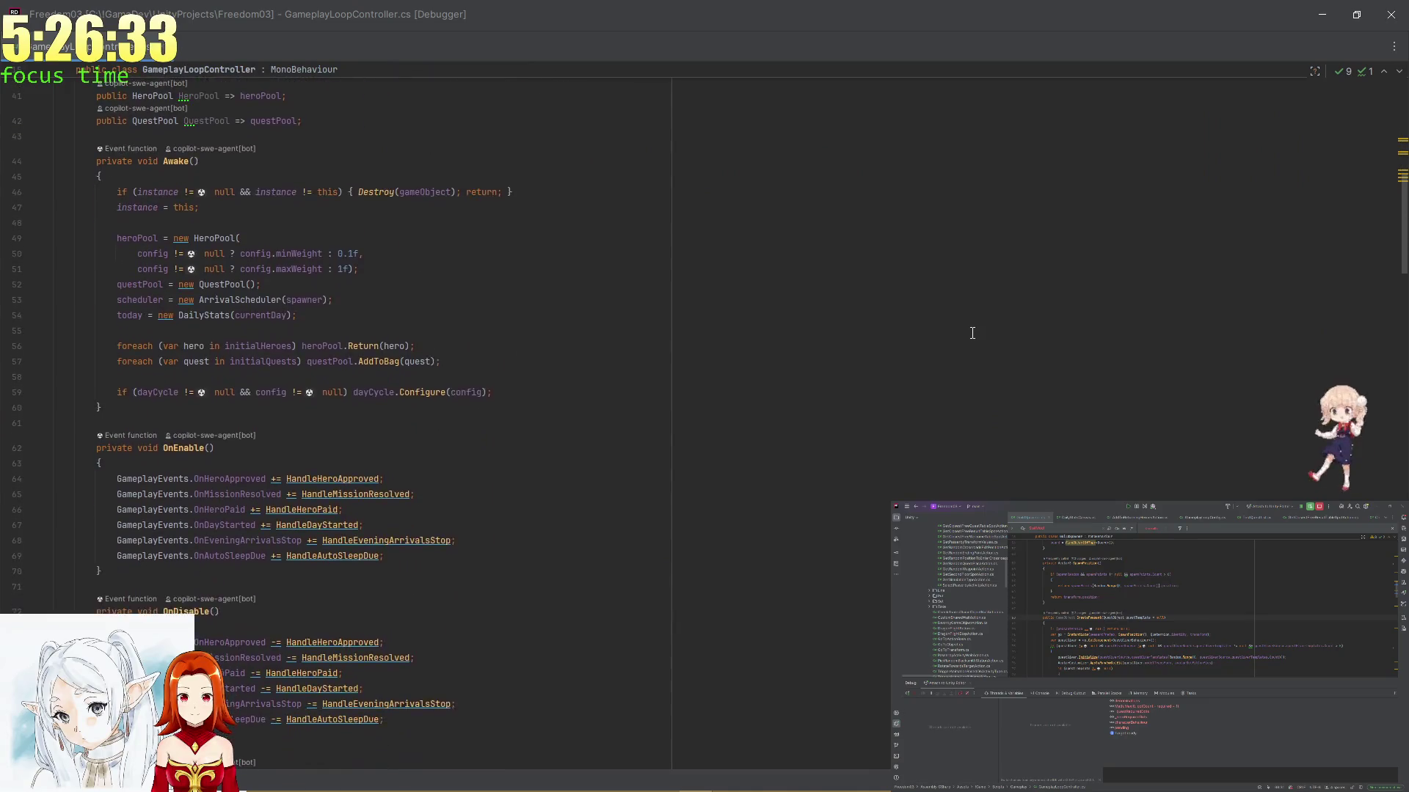
{"action": "scroll", "coordinate": [966, 326], "scroll_direction": "down", "scroll_amount": 15}
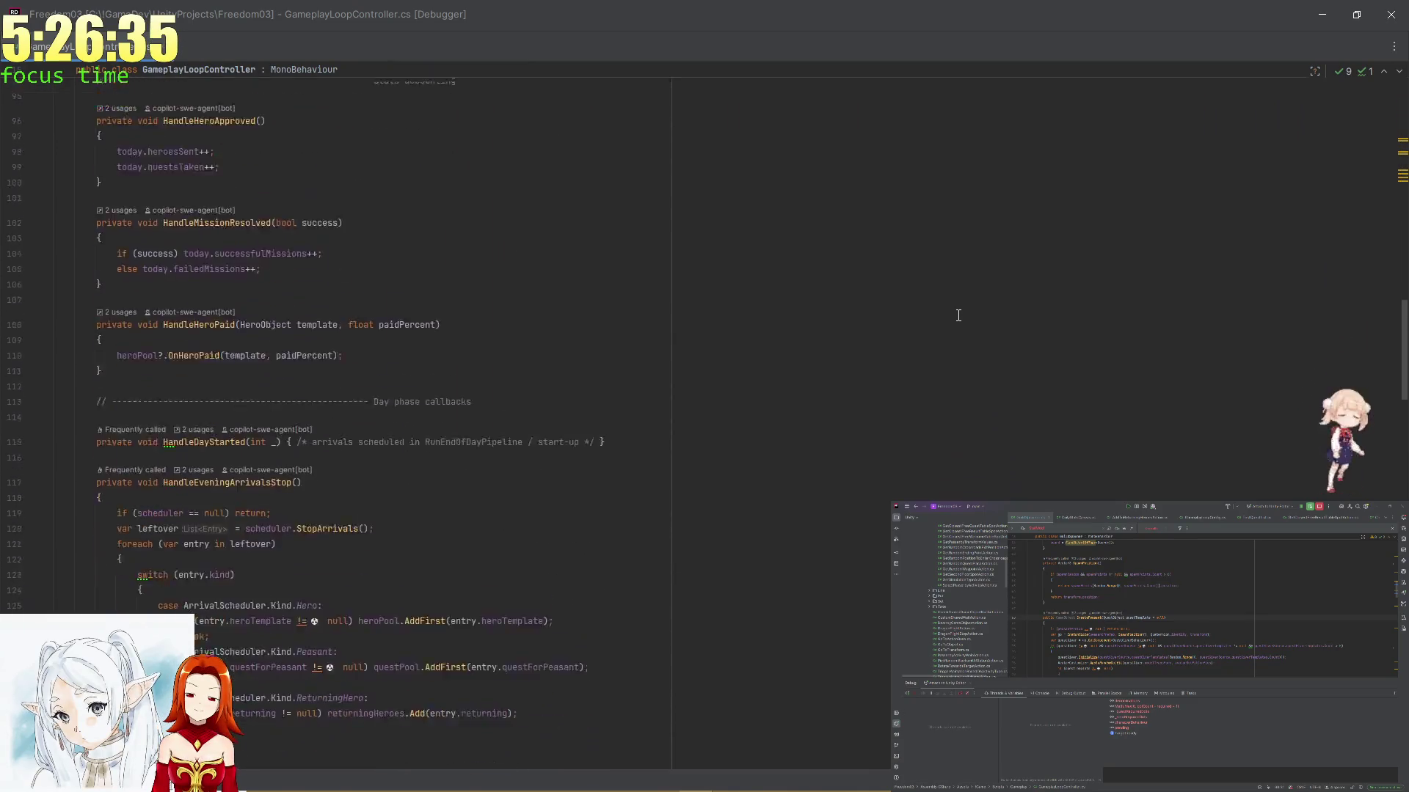
{"action": "scroll", "coordinate": [955, 312], "scroll_direction": "down", "scroll_amount": 14}
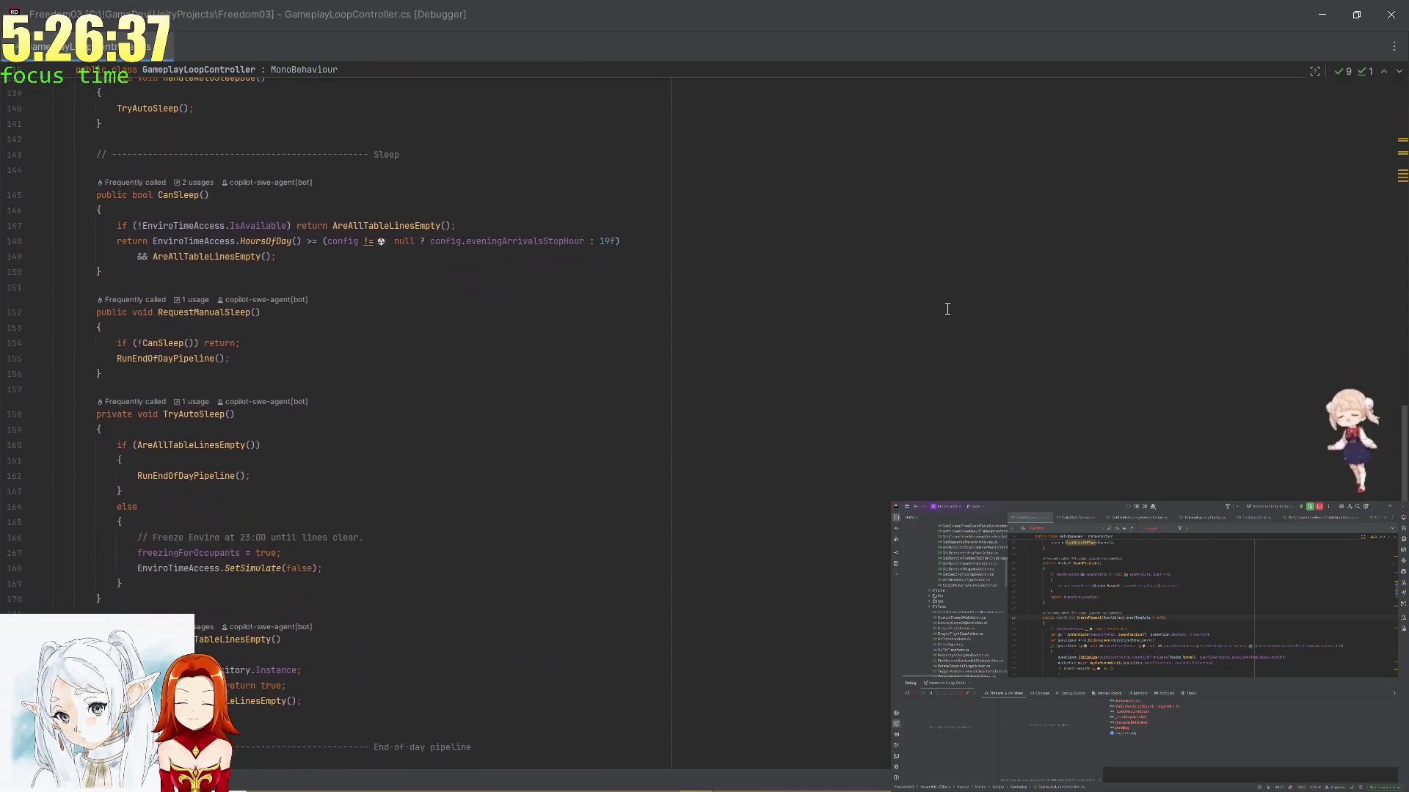
{"action": "scroll", "coordinate": [946, 308], "scroll_direction": "down", "scroll_amount": 9}
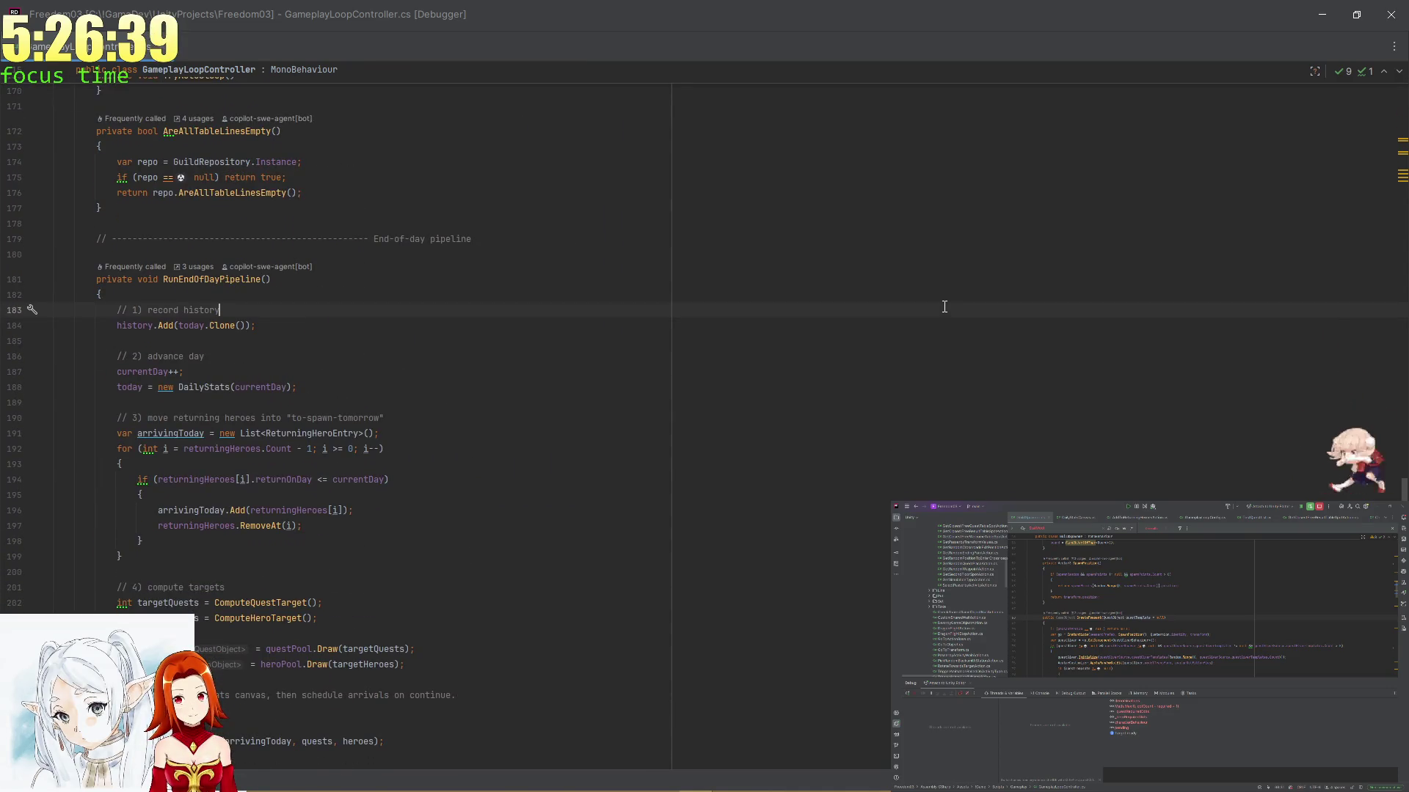
{"action": "scroll", "coordinate": [944, 307], "scroll_direction": "down", "scroll_amount": 16}
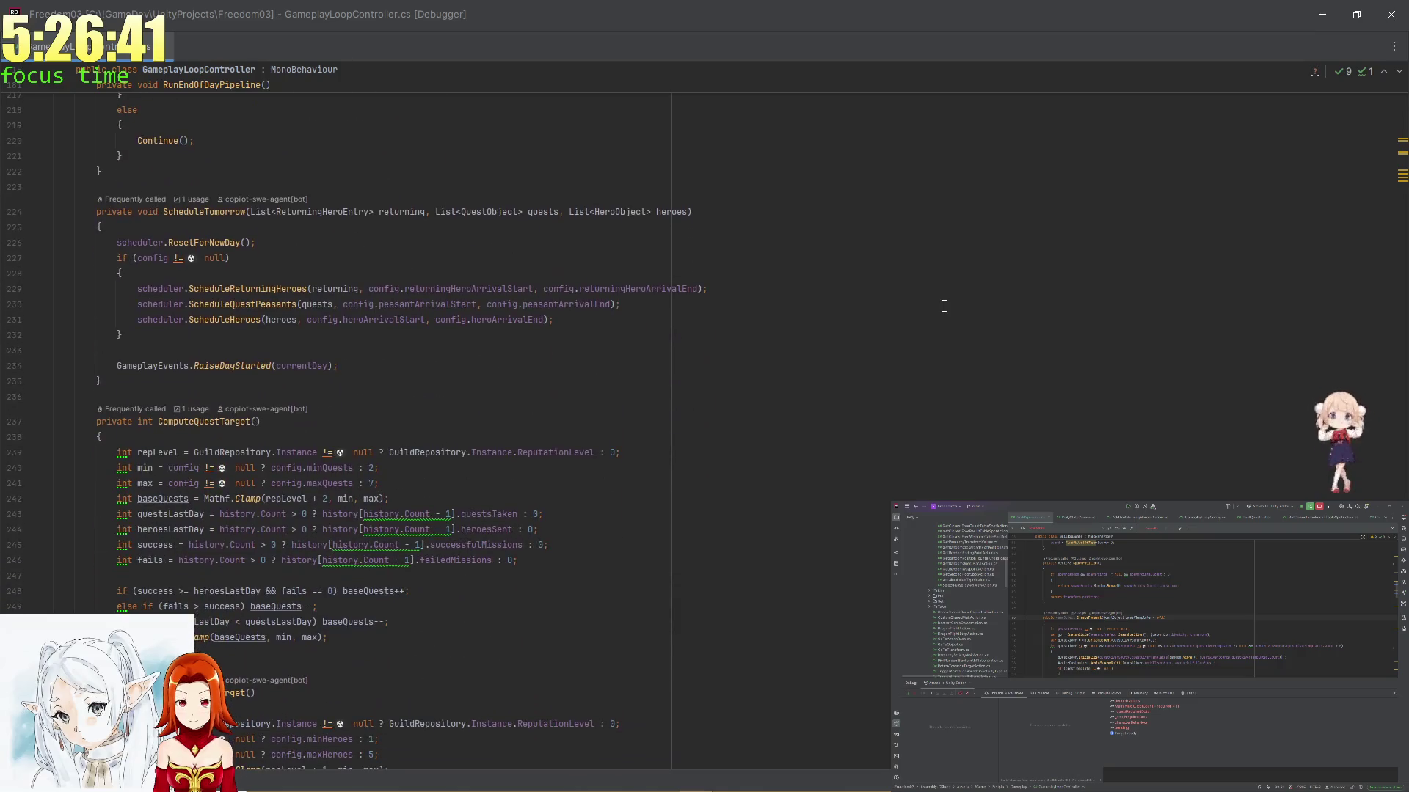
{"action": "scroll", "coordinate": [944, 305], "scroll_direction": "down", "scroll_amount": 12}
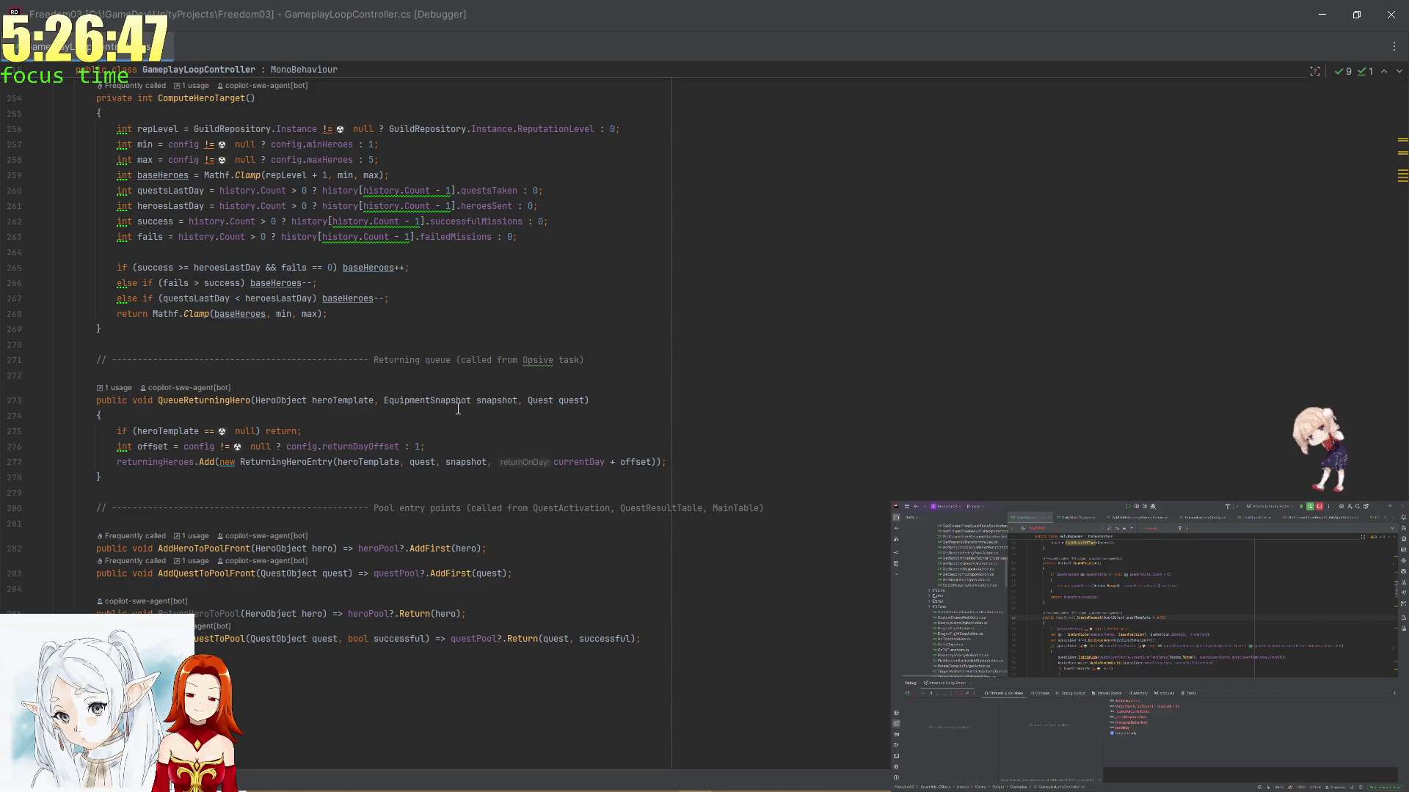
Search the file for 'queue' from QueueReturningHero's comment, finding 3 matches
{"action": "left_click", "coordinate": [204, 400]}
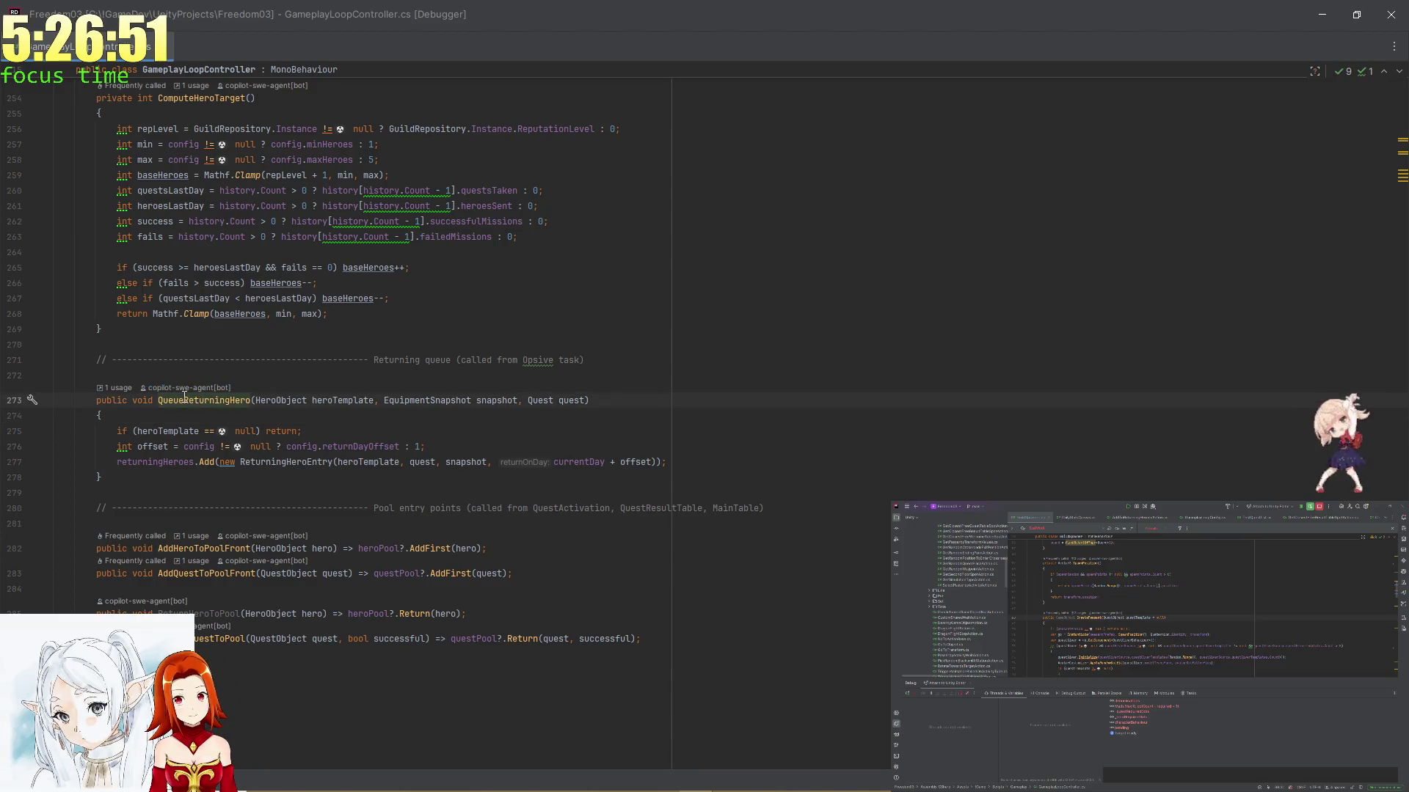
{"action": "double_click", "coordinate": [439, 360]}
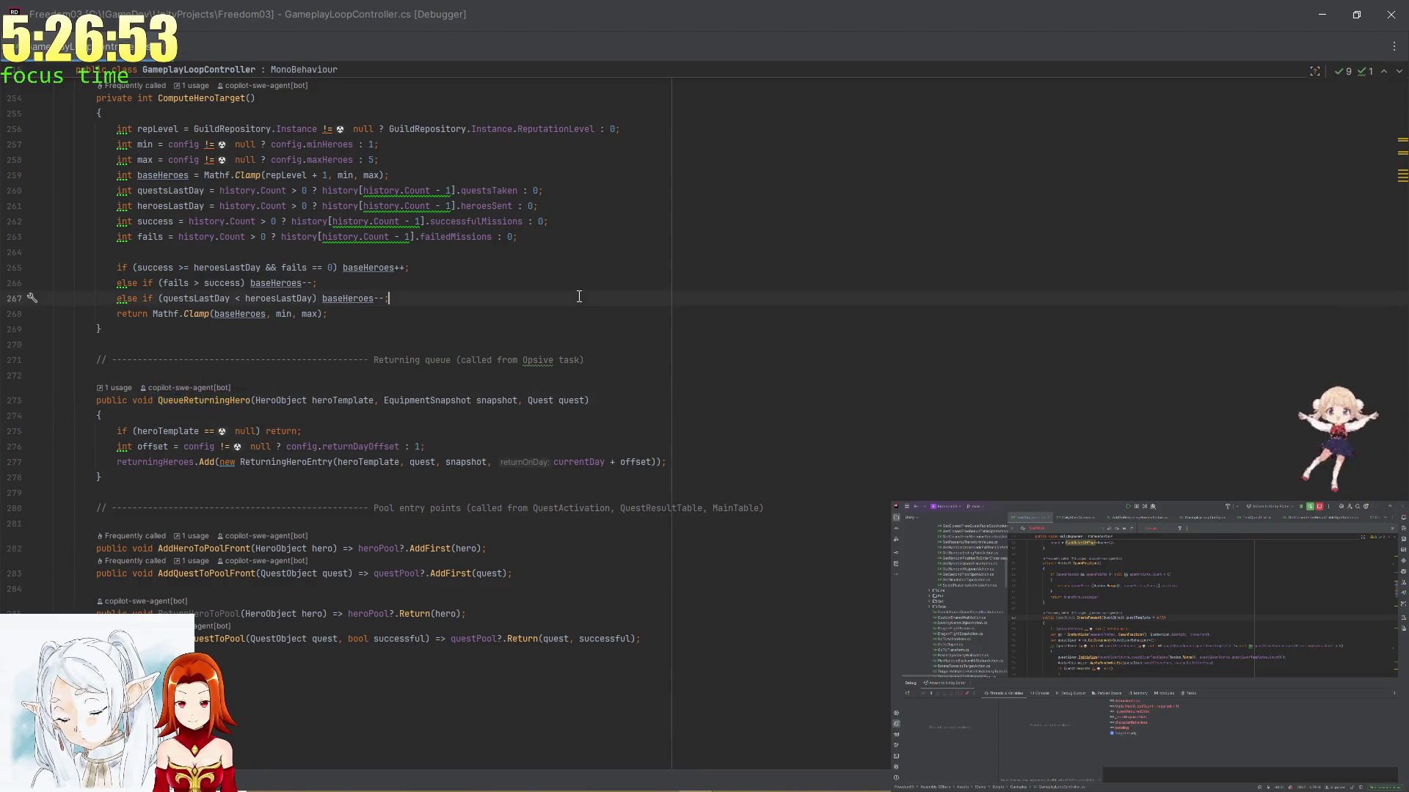
{"action": "key", "text": "ctrl+f"}
{"action": "key", "text": "Return"}
{"action": "key", "text": "Return"}
{"action": "key", "text": "Return"}
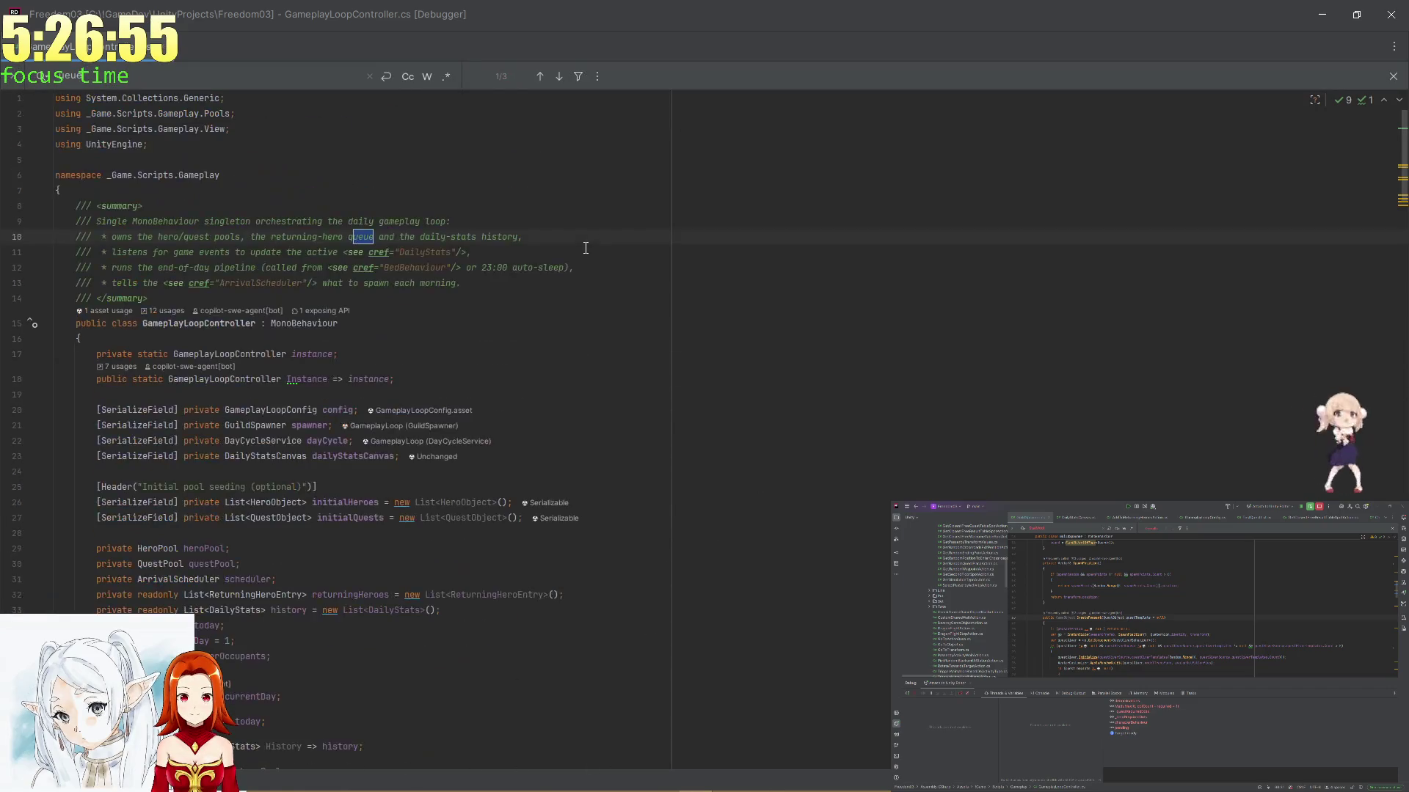
Return to the first 'queue' match, scroll down, and jump to Tick's declaration
{"action": "key", "text": "Return"}
{"action": "key", "text": "Return"}
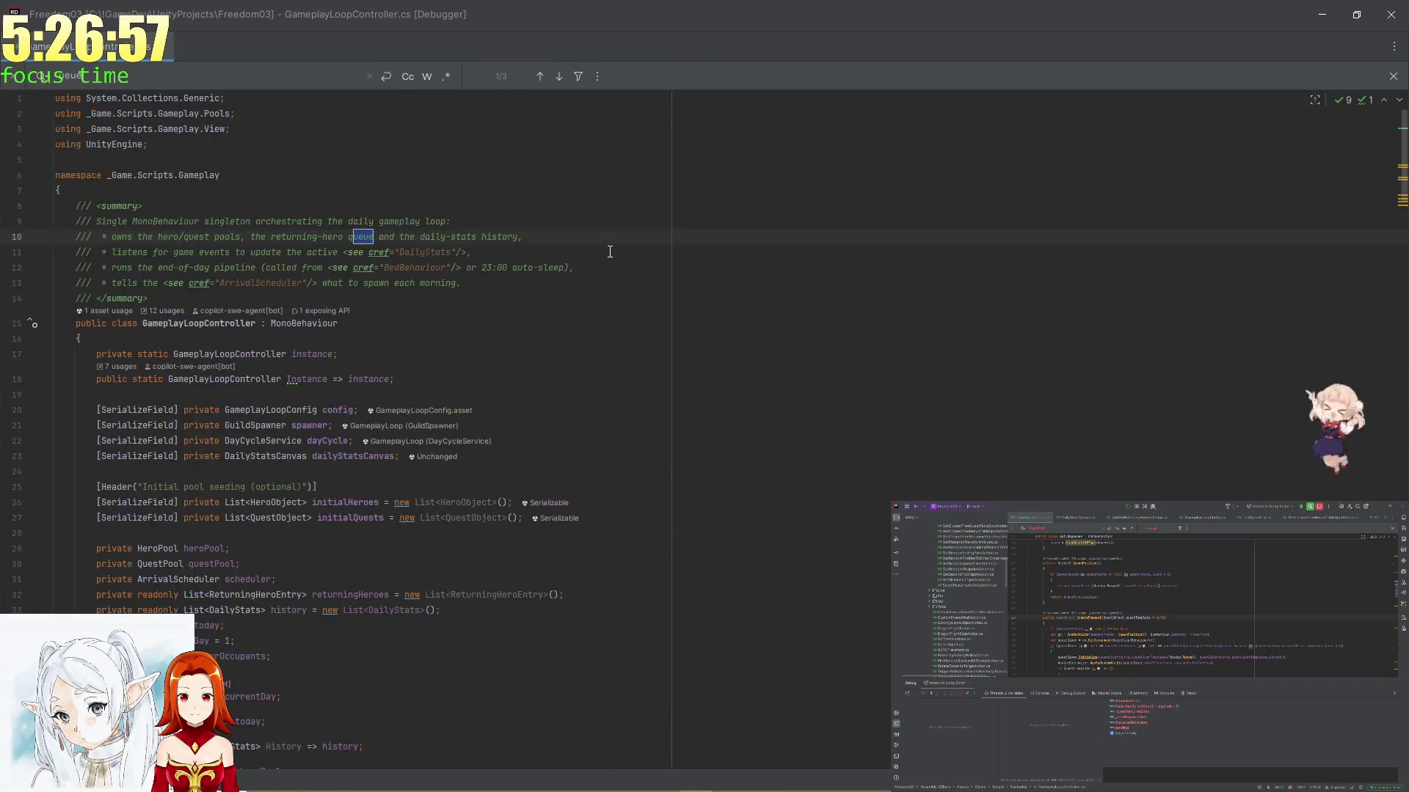
{"action": "scroll", "coordinate": [765, 307], "scroll_direction": "down", "scroll_amount": 4}
{"action": "scroll", "coordinate": [764, 307], "scroll_direction": "down", "scroll_amount": 3}
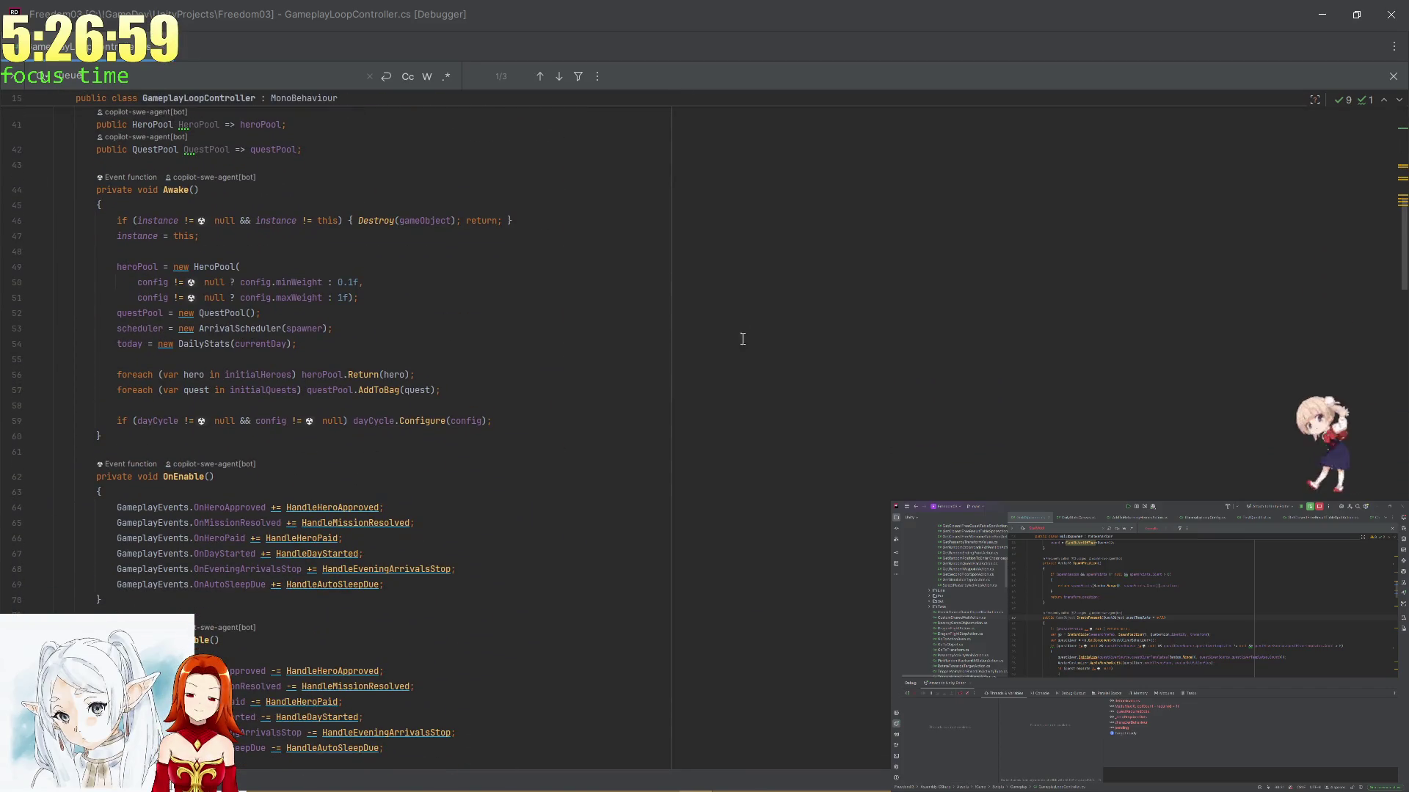
{"action": "scroll", "coordinate": [792, 305], "scroll_direction": "down", "scroll_amount": 5}
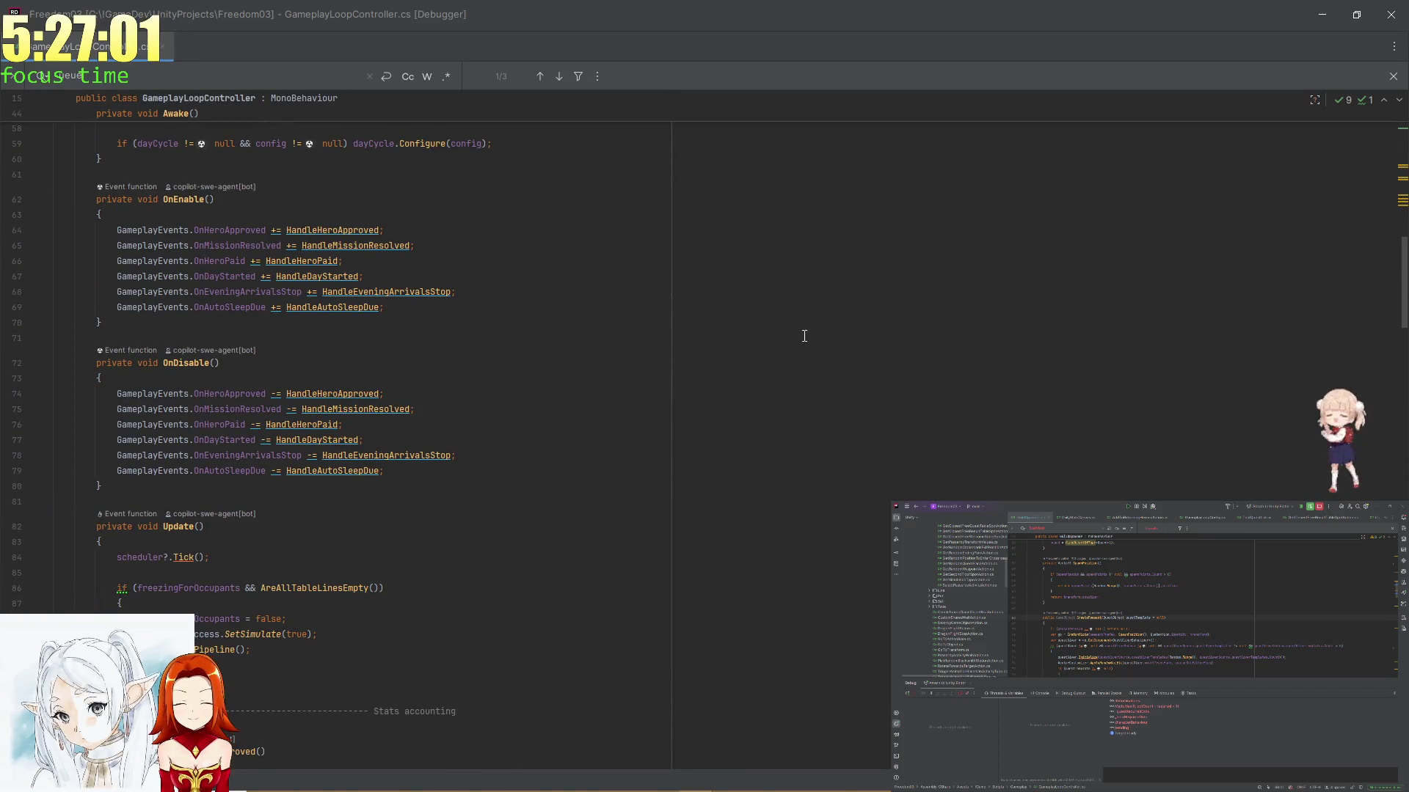
{"action": "scroll", "coordinate": [798, 324], "scroll_direction": "down", "scroll_amount": 3}
{"action": "scroll", "coordinate": [784, 323], "scroll_direction": "down", "scroll_amount": 1}
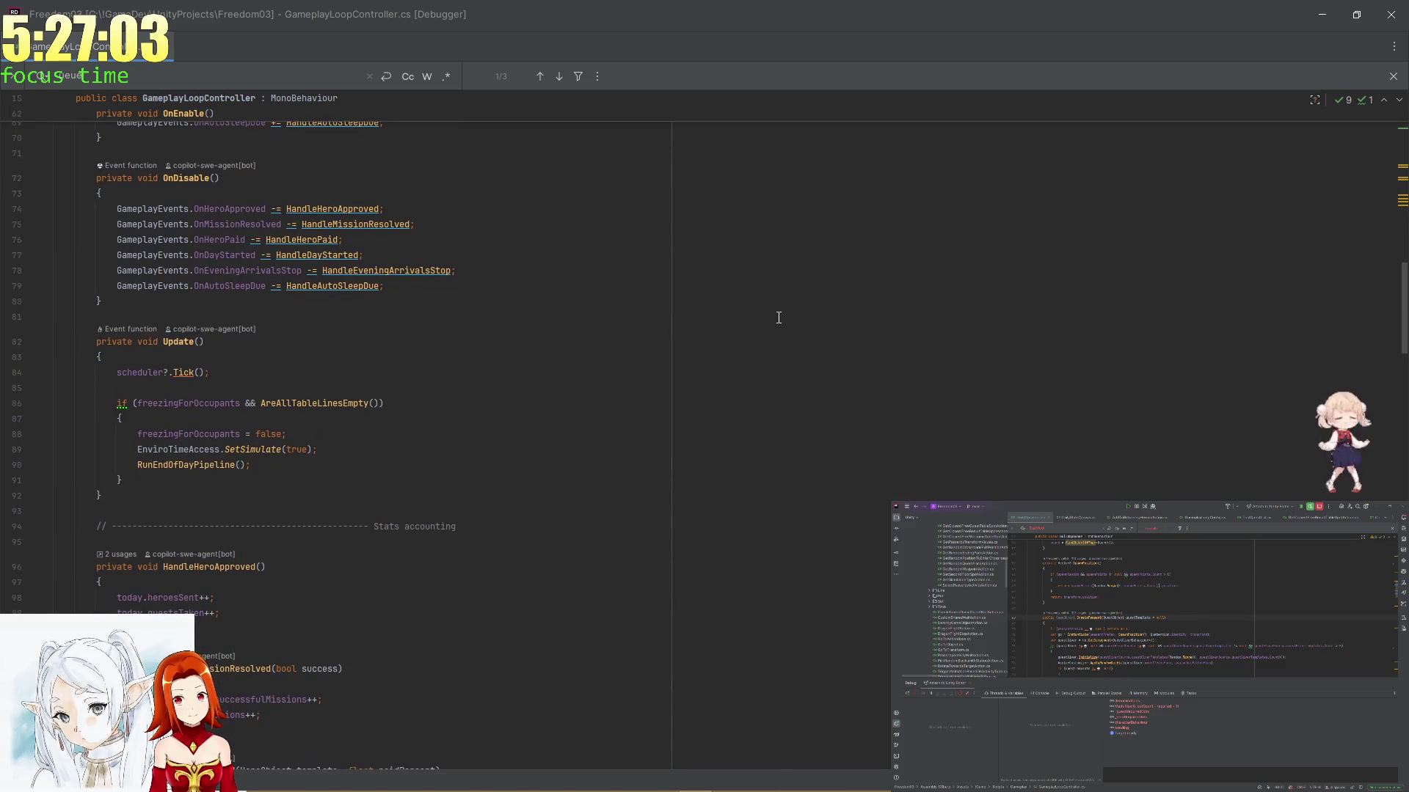
{"action": "scroll", "coordinate": [774, 316], "scroll_direction": "down", "scroll_amount": 2}
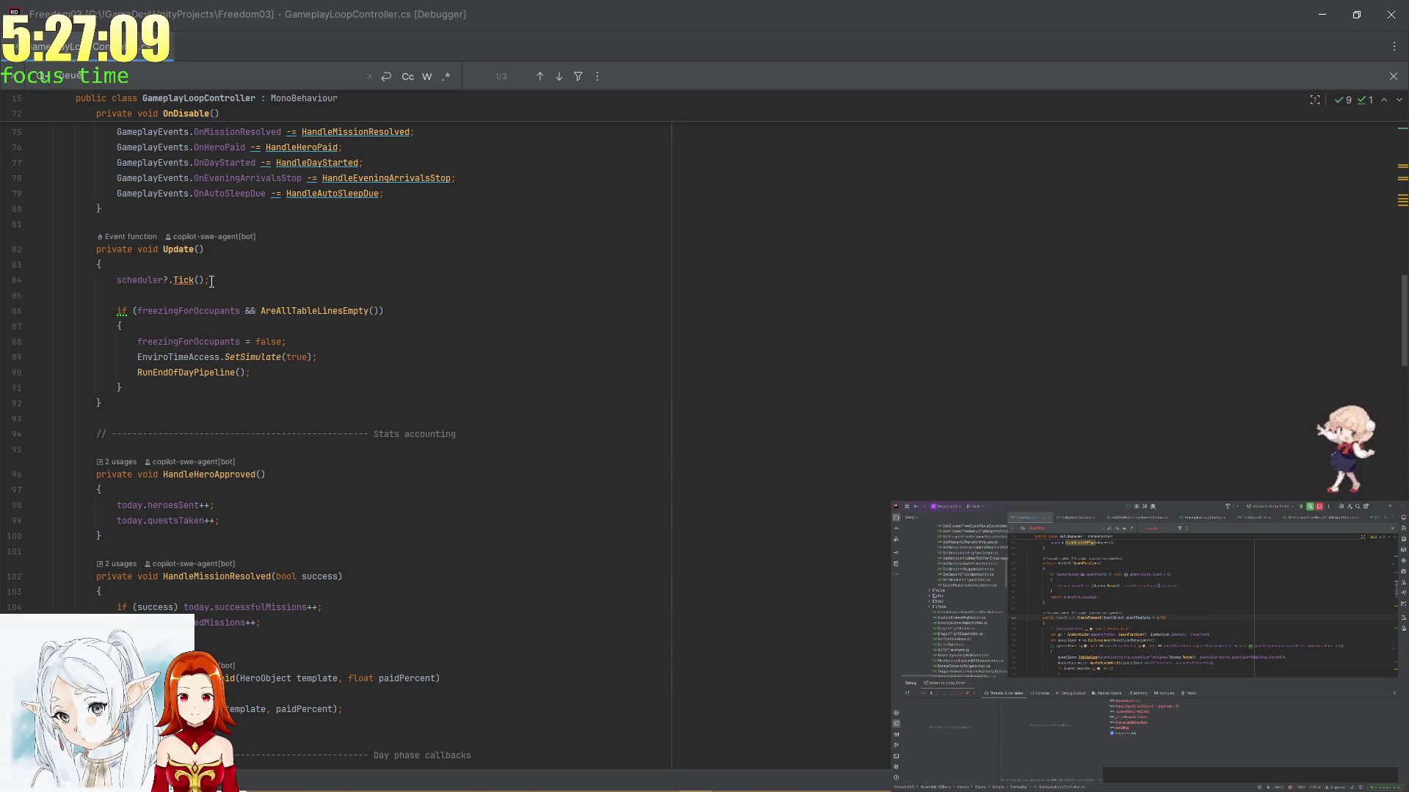
{"action": "left_click", "coordinate": [184, 279], "text": "ctrl"}
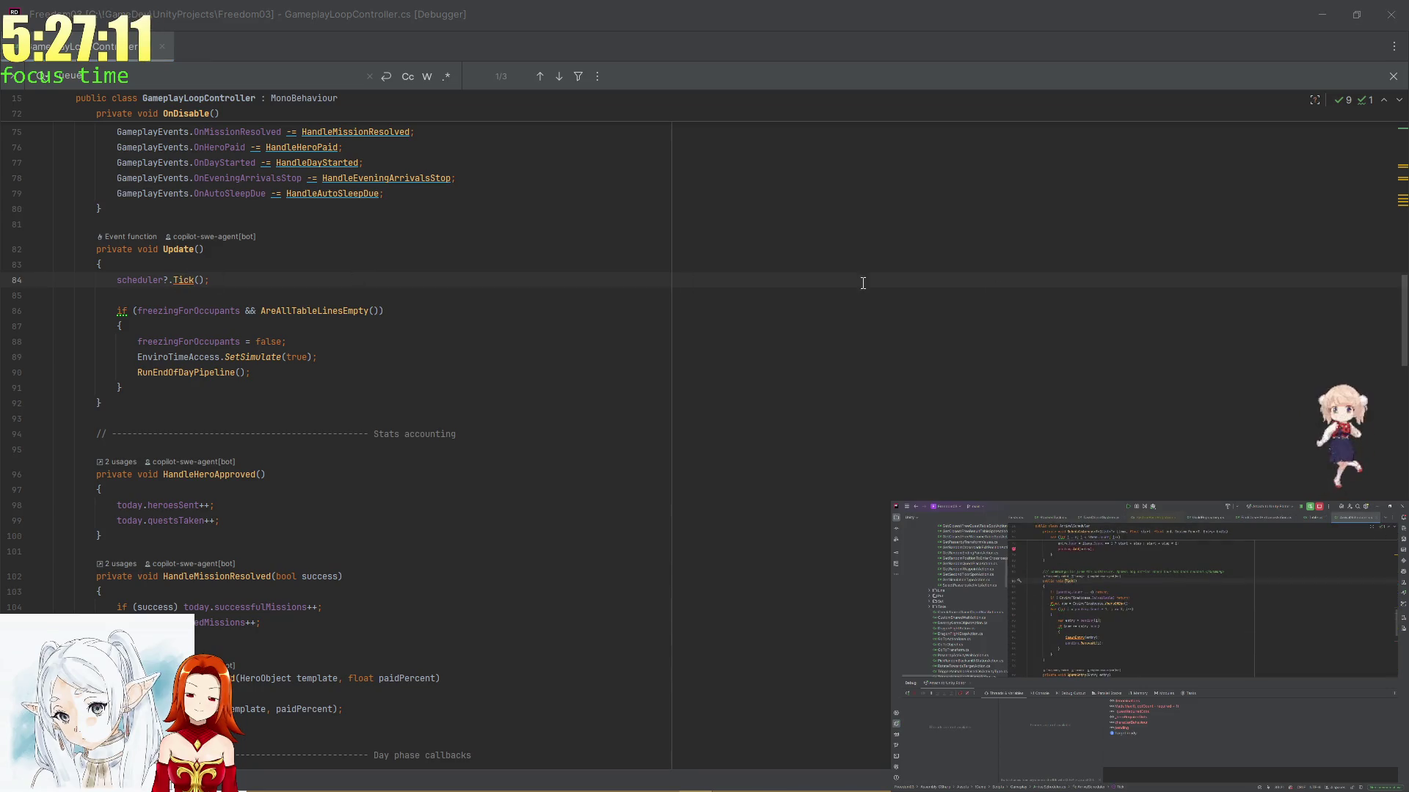
List pending's usages, follow initialQuests into Awake, and open QuestPool's AddToBag method
{"action": "left_click_drag", "start_coordinate": [1102, 678], "coordinate": [1102, 712]}
{"action": "scroll", "coordinate": [1130, 623], "scroll_direction": "up", "scroll_amount": 5}
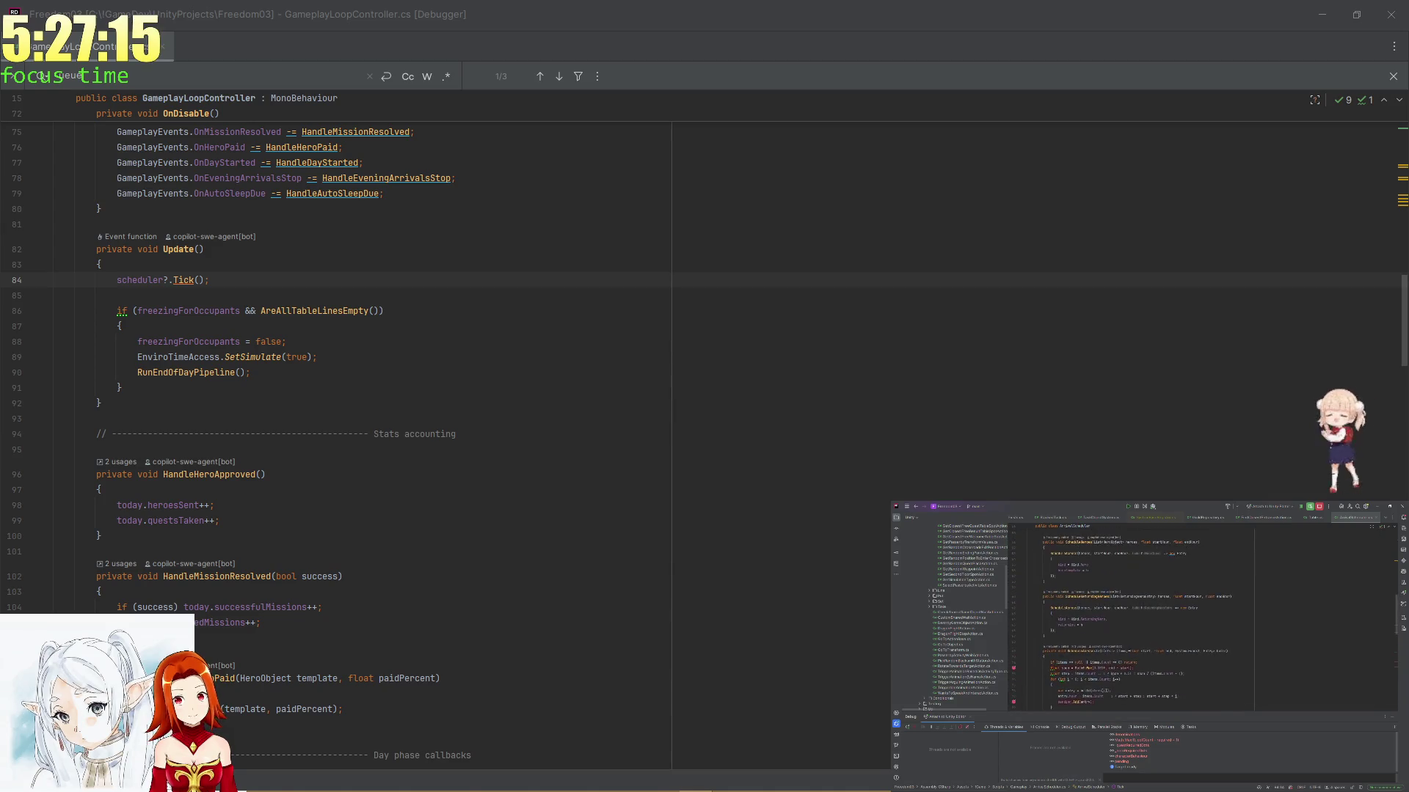
{"action": "scroll", "coordinate": [1066, 669], "scroll_direction": "up", "scroll_amount": 10}
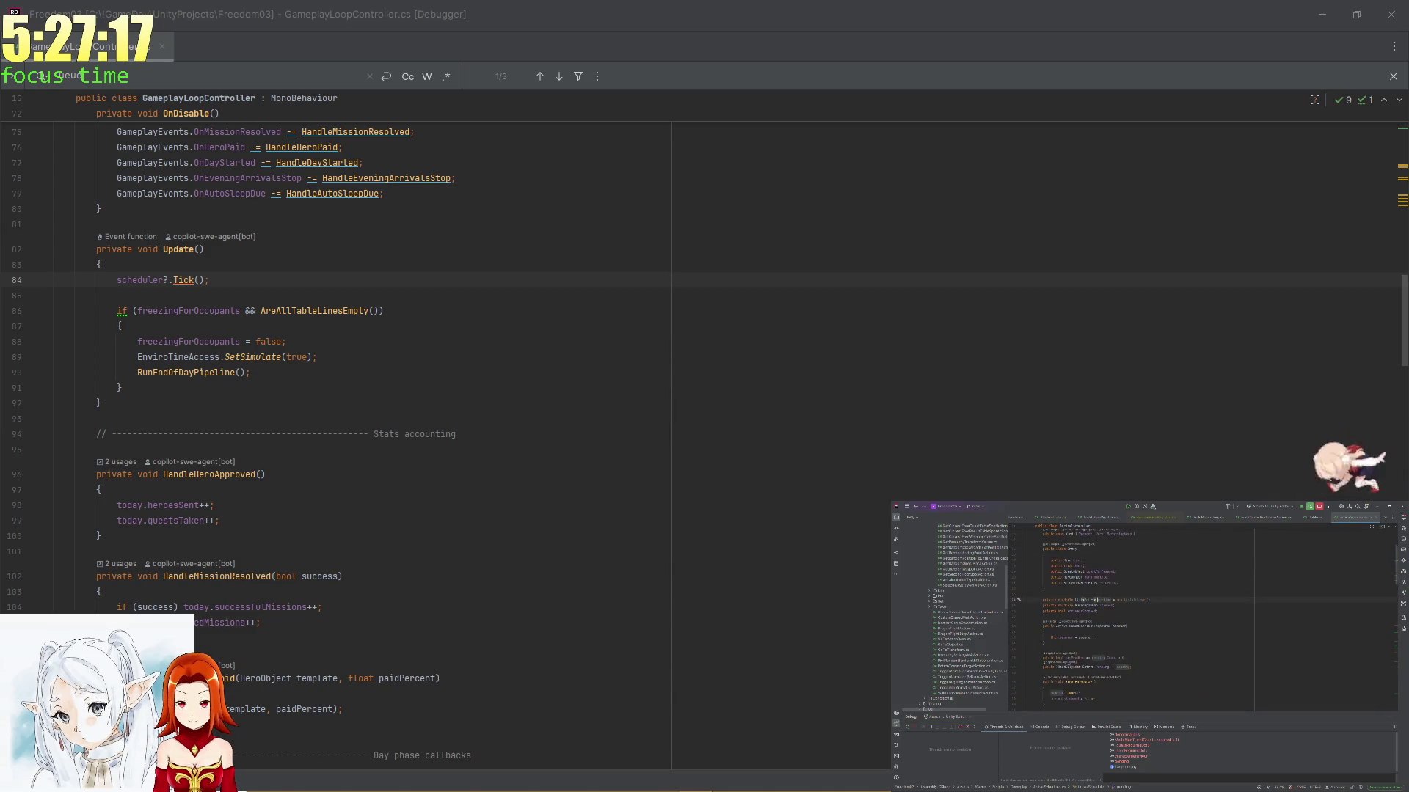
{"action": "left_click", "coordinate": [1107, 600], "text": "ctrl"}
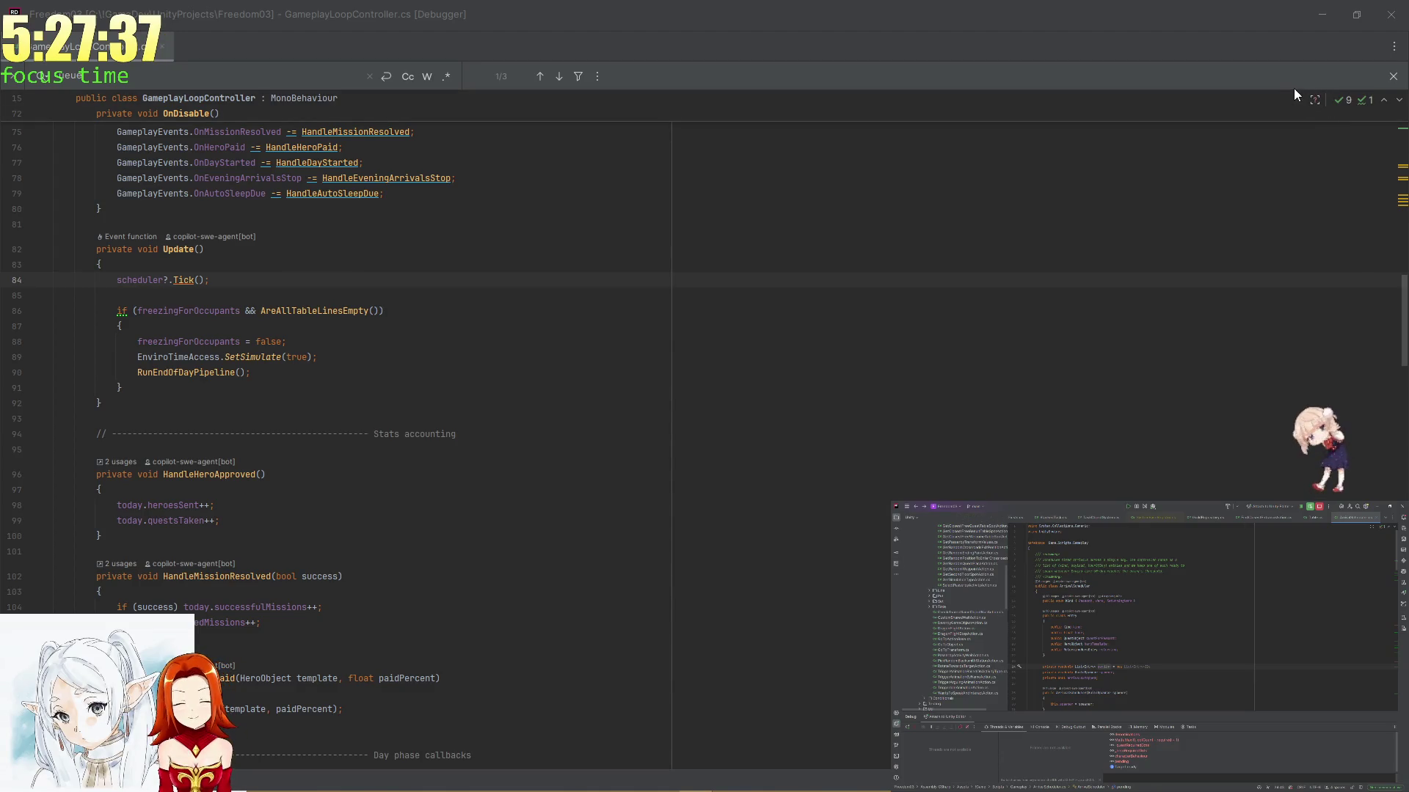
{"action": "scroll", "coordinate": [1247, 346], "scroll_direction": "up", "scroll_amount": 20}
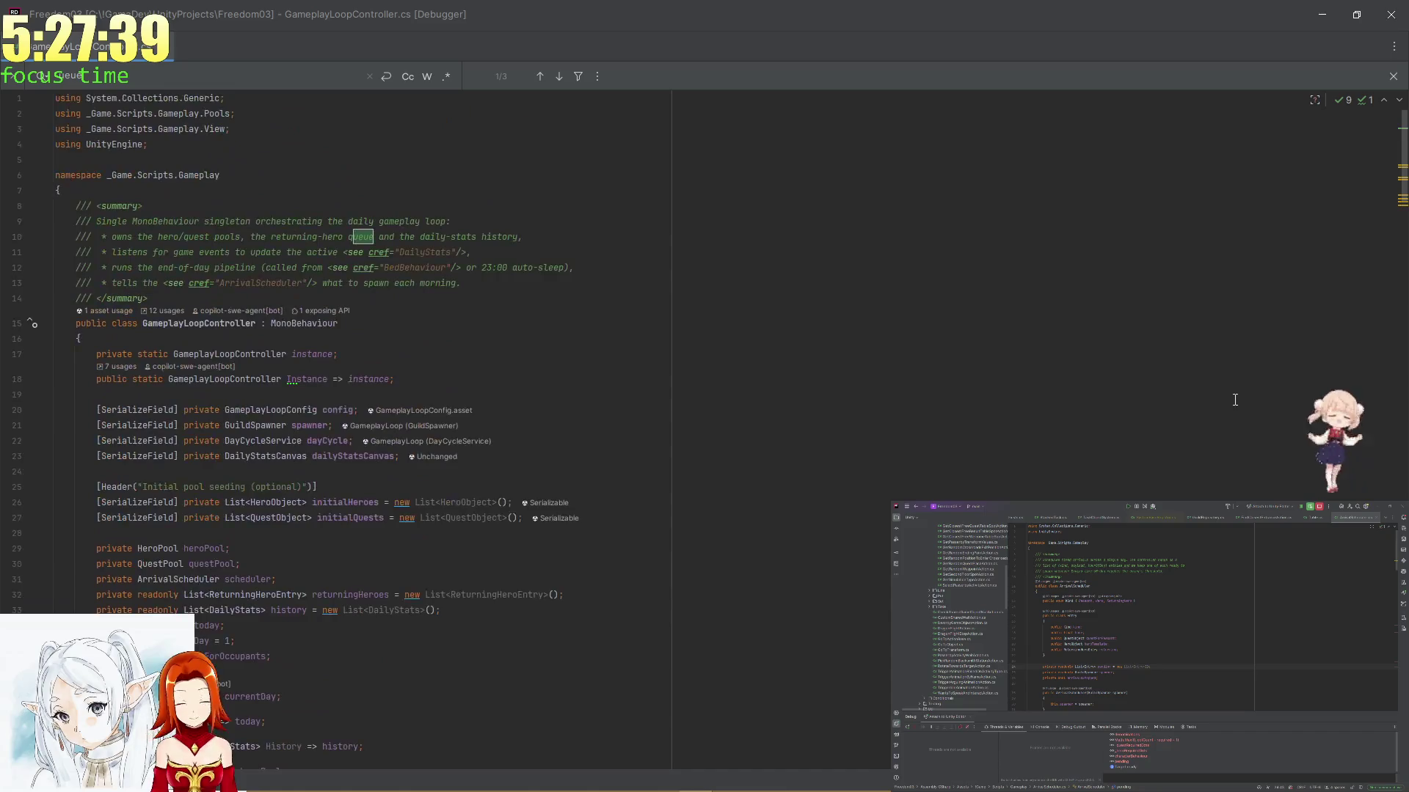
{"action": "left_click", "coordinate": [343, 520], "text": "ctrl"}
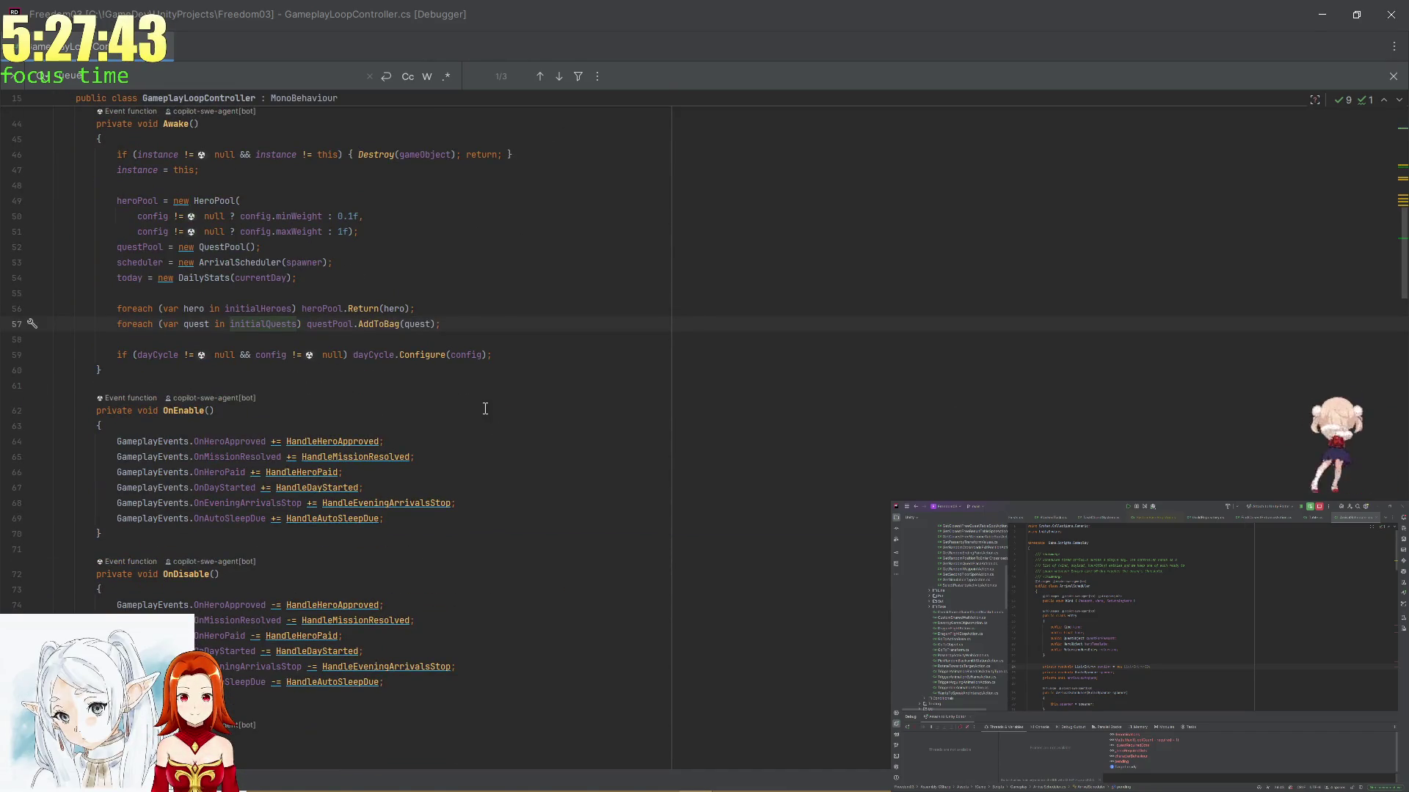
{"action": "scroll", "coordinate": [462, 404], "scroll_direction": "up", "scroll_amount": 1}
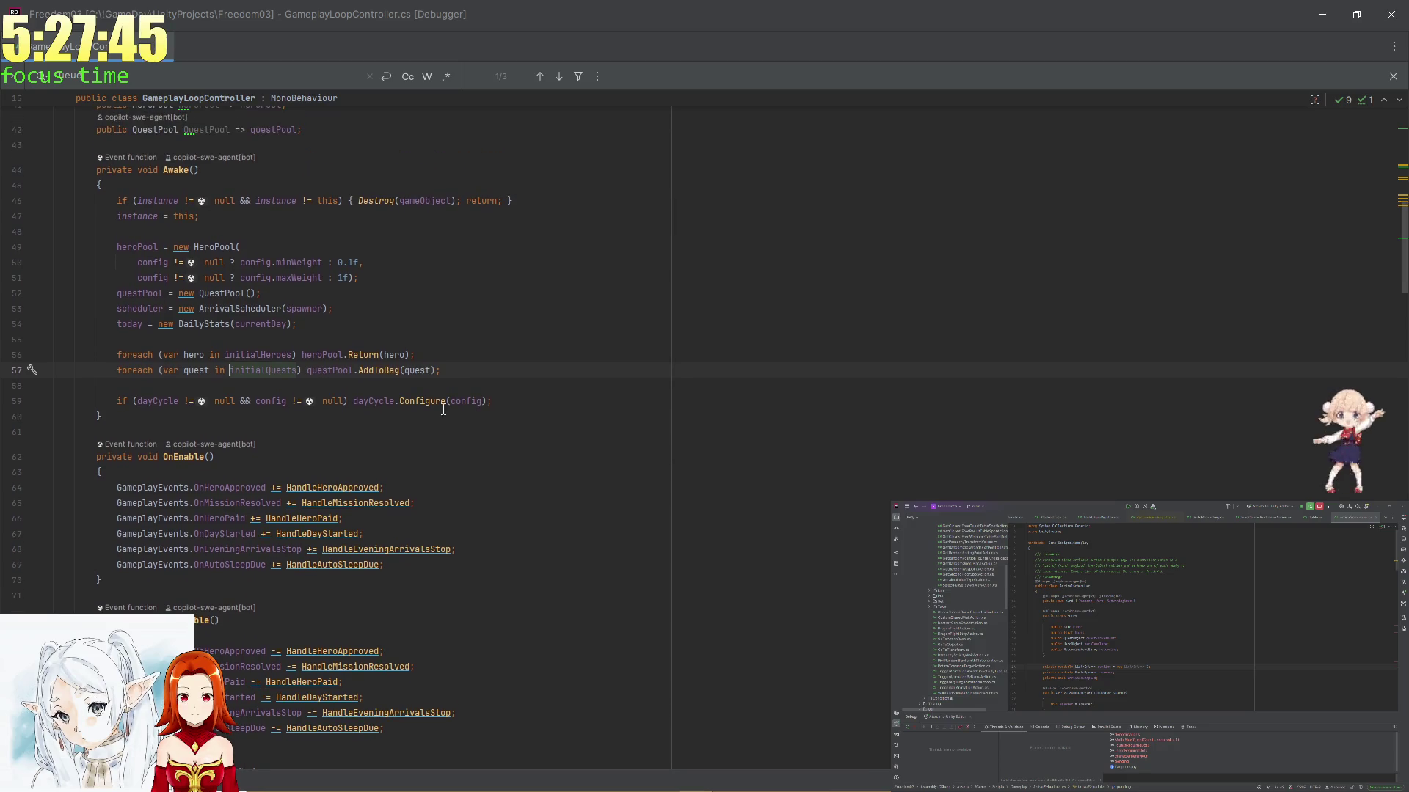
{"action": "left_click", "coordinate": [386, 371], "text": "ctrl"}
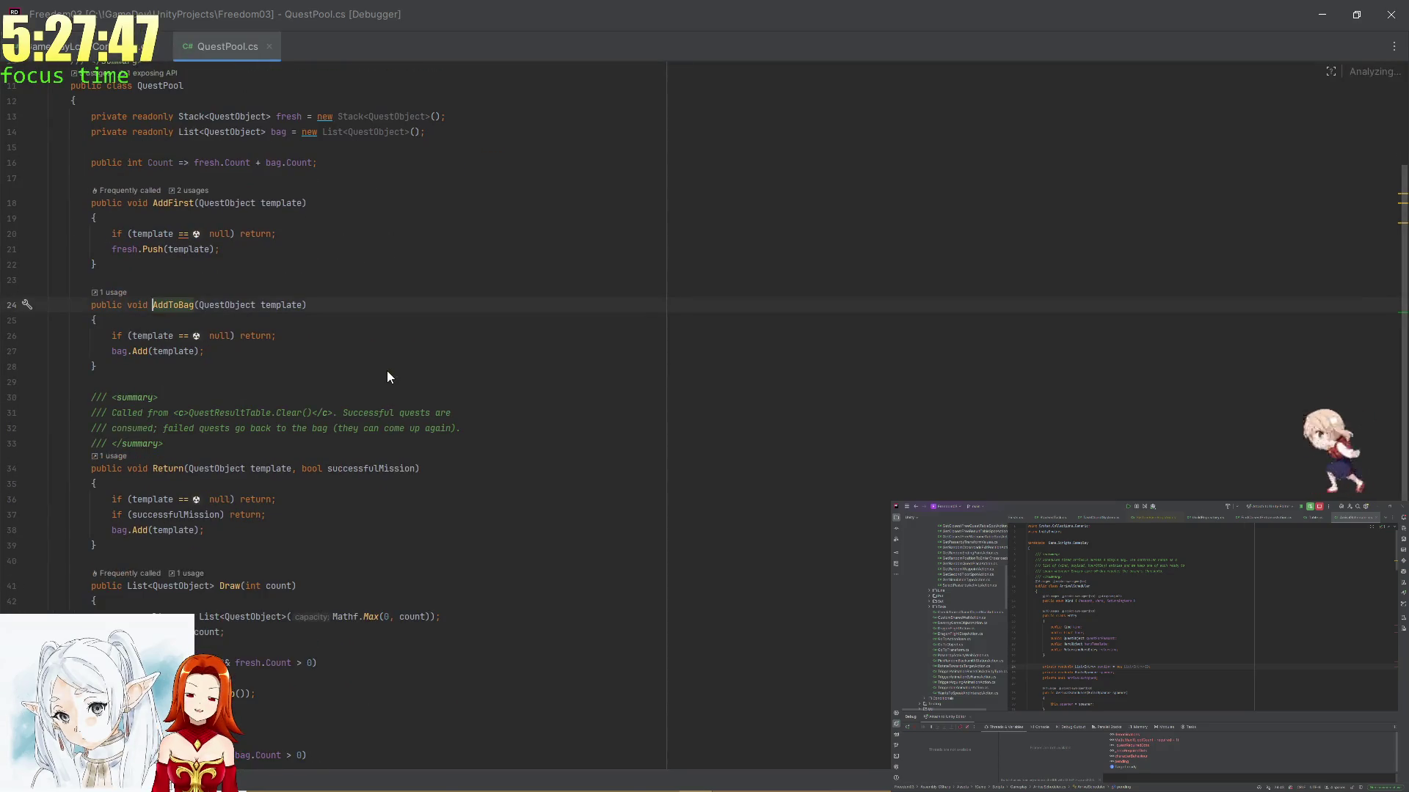
Highlight every use of the bag list in QuestPool.cs
{"action": "left_click", "coordinate": [123, 351]}
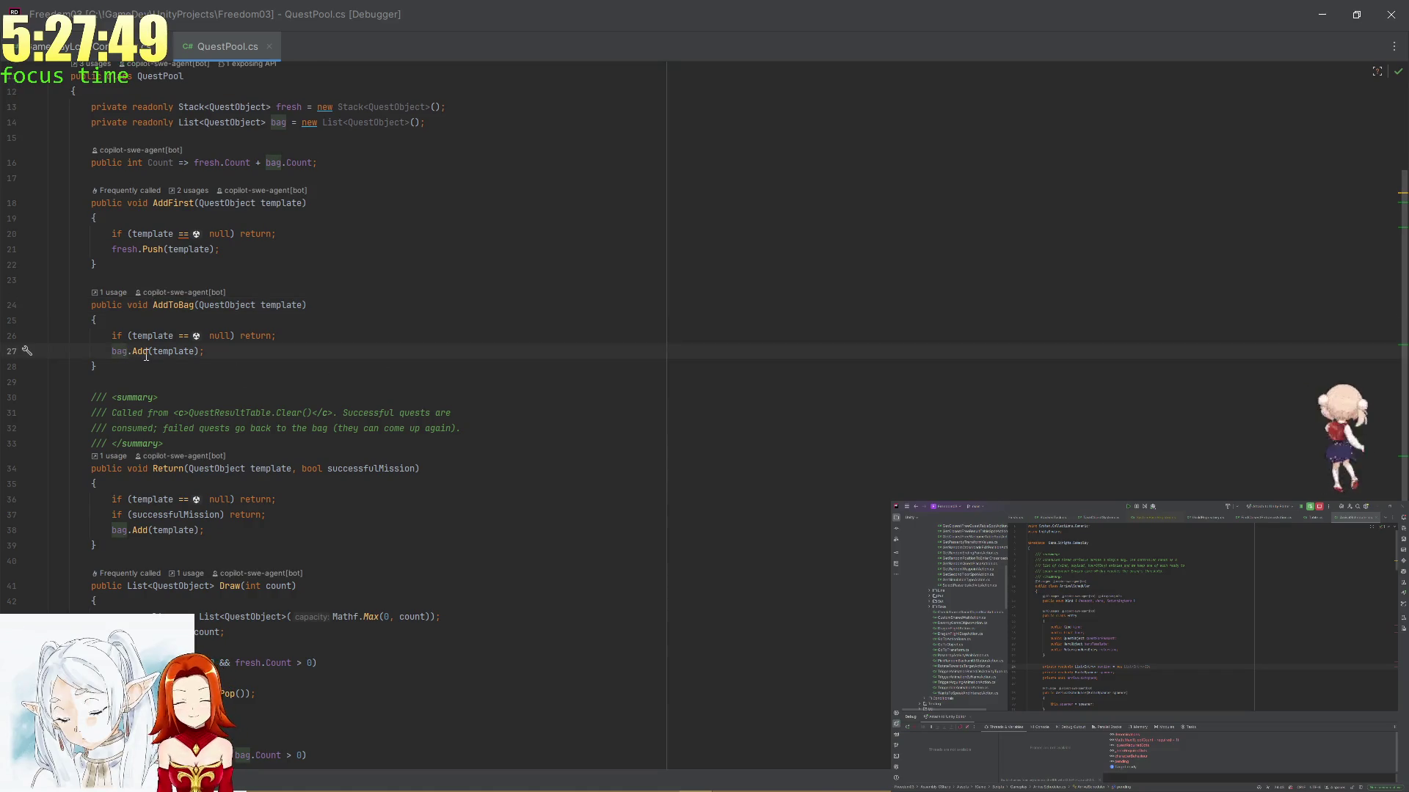
{"action": "left_click", "coordinate": [122, 351]}
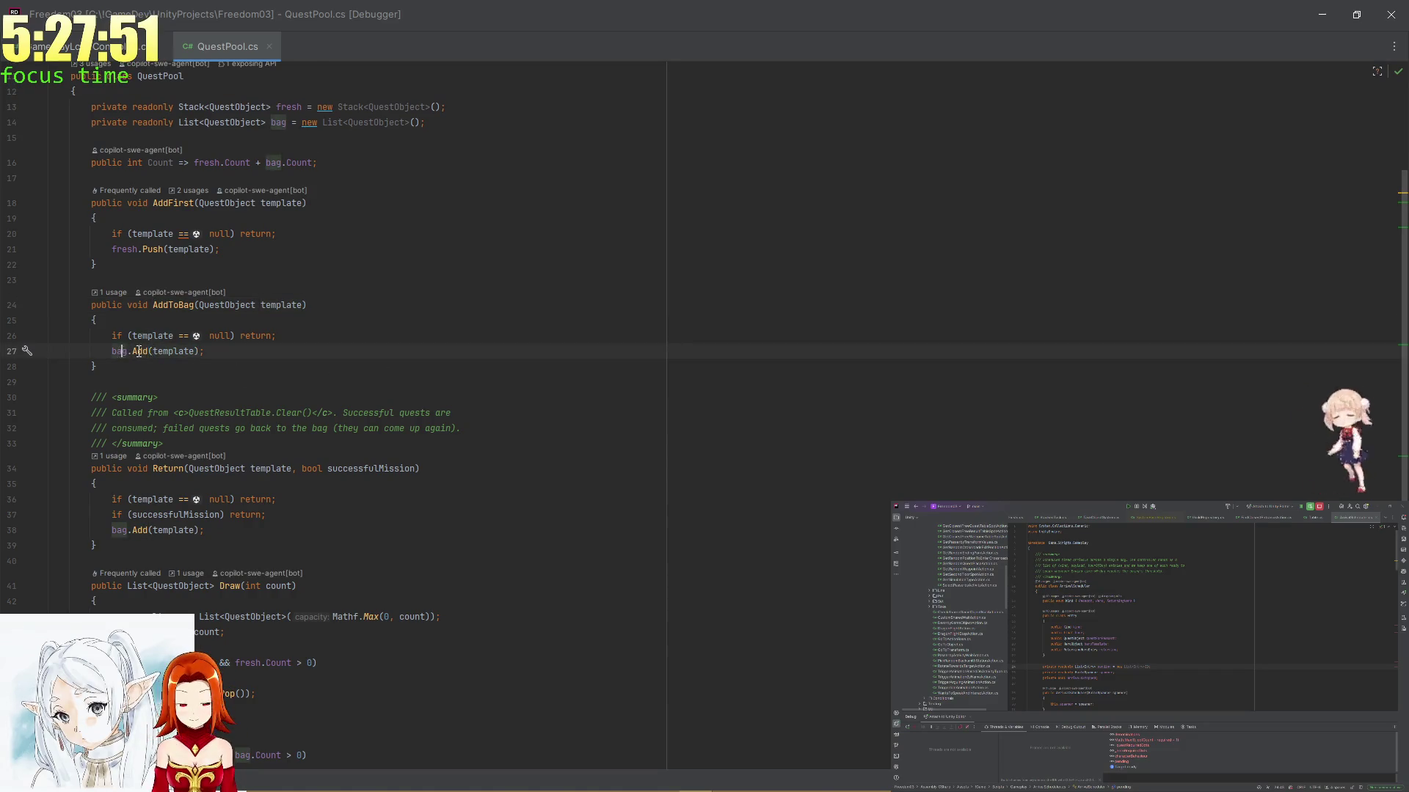
{"action": "scroll", "coordinate": [362, 393], "scroll_direction": "up", "scroll_amount": 2}
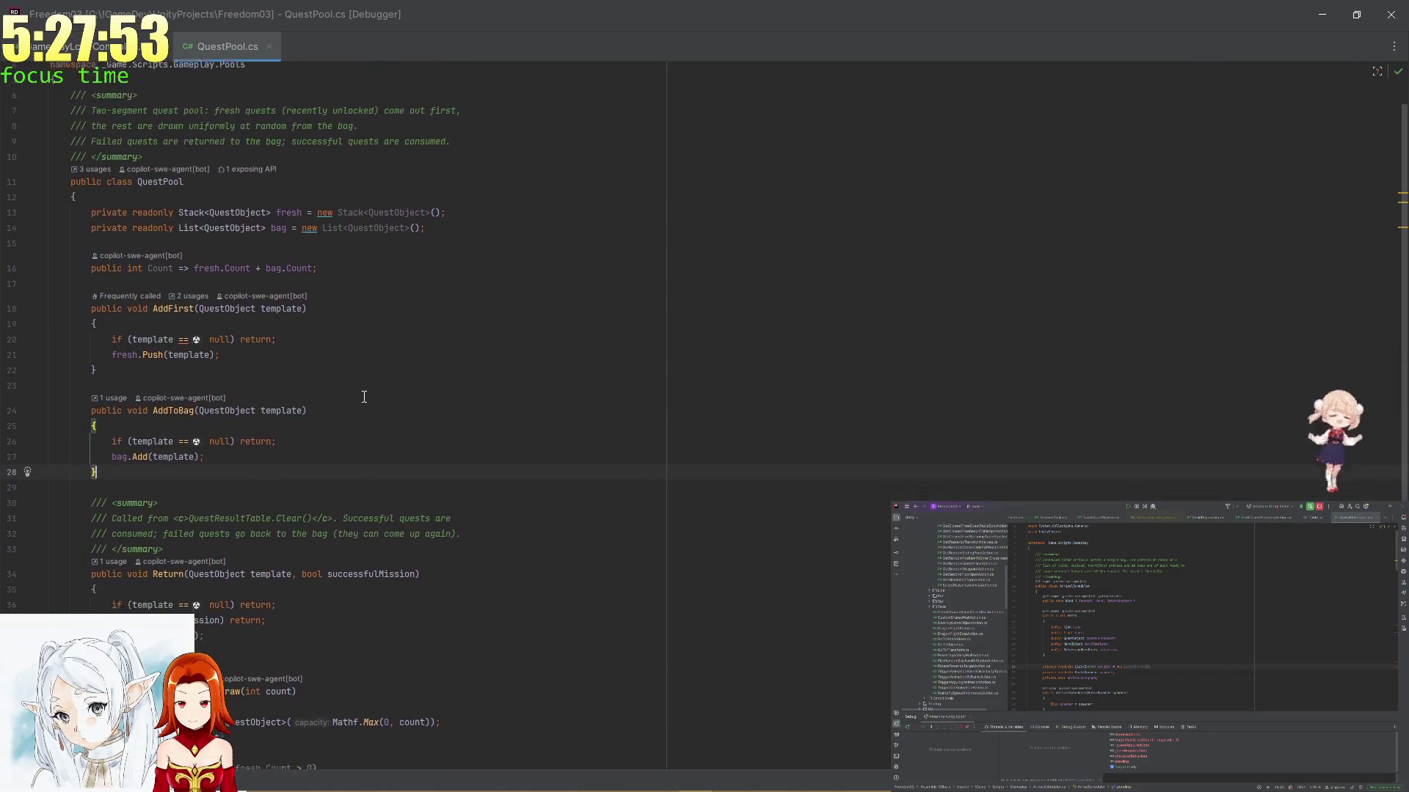
{"action": "scroll", "coordinate": [412, 409], "scroll_direction": "down", "scroll_amount": 3}
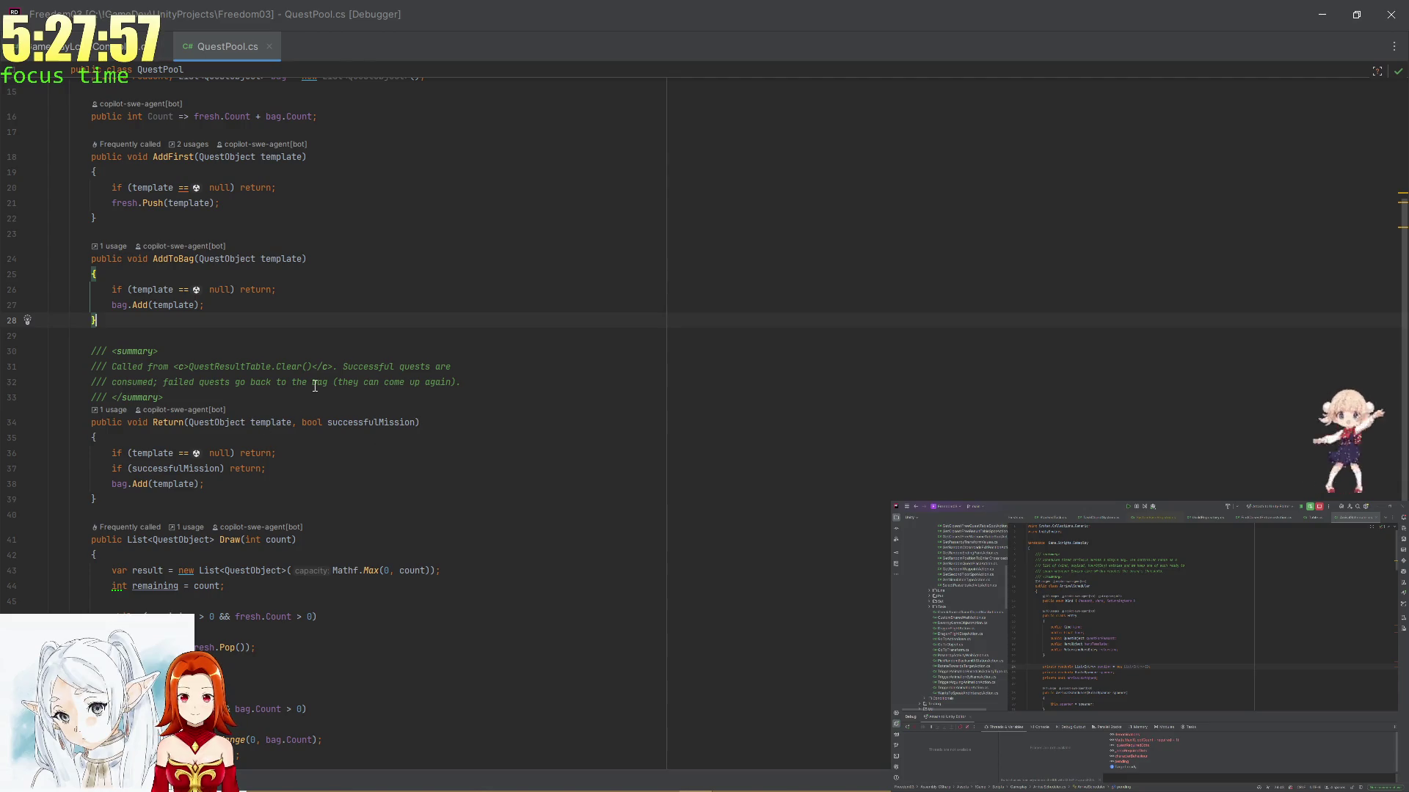
Set breakpoints inside the Draw method and on AddToBag's null check
{"action": "left_click", "coordinate": [25, 570]}
{"action": "left_click", "coordinate": [318, 499]}
{"action": "scroll", "coordinate": [379, 448], "scroll_direction": "up", "scroll_amount": 1}
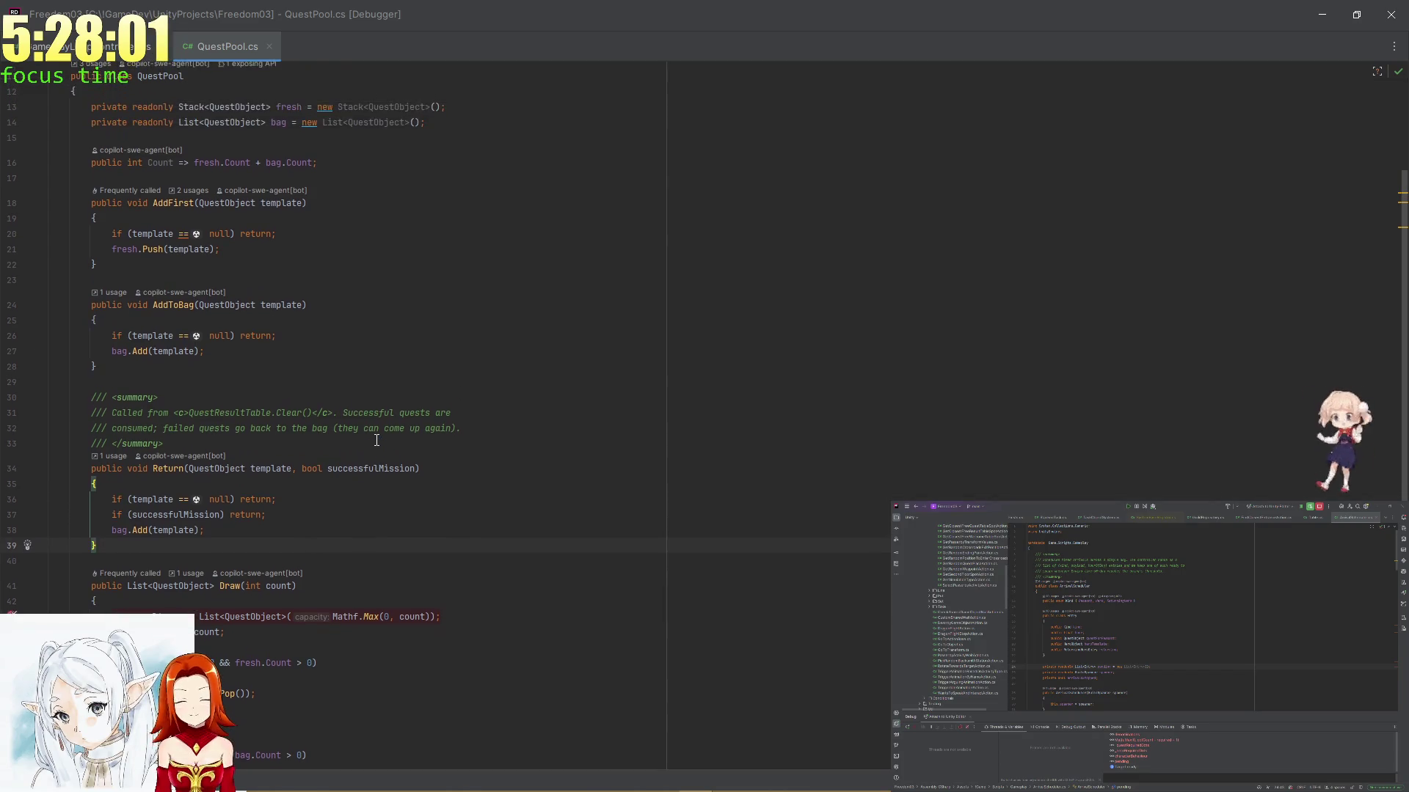
{"action": "left_click", "coordinate": [14, 335]}
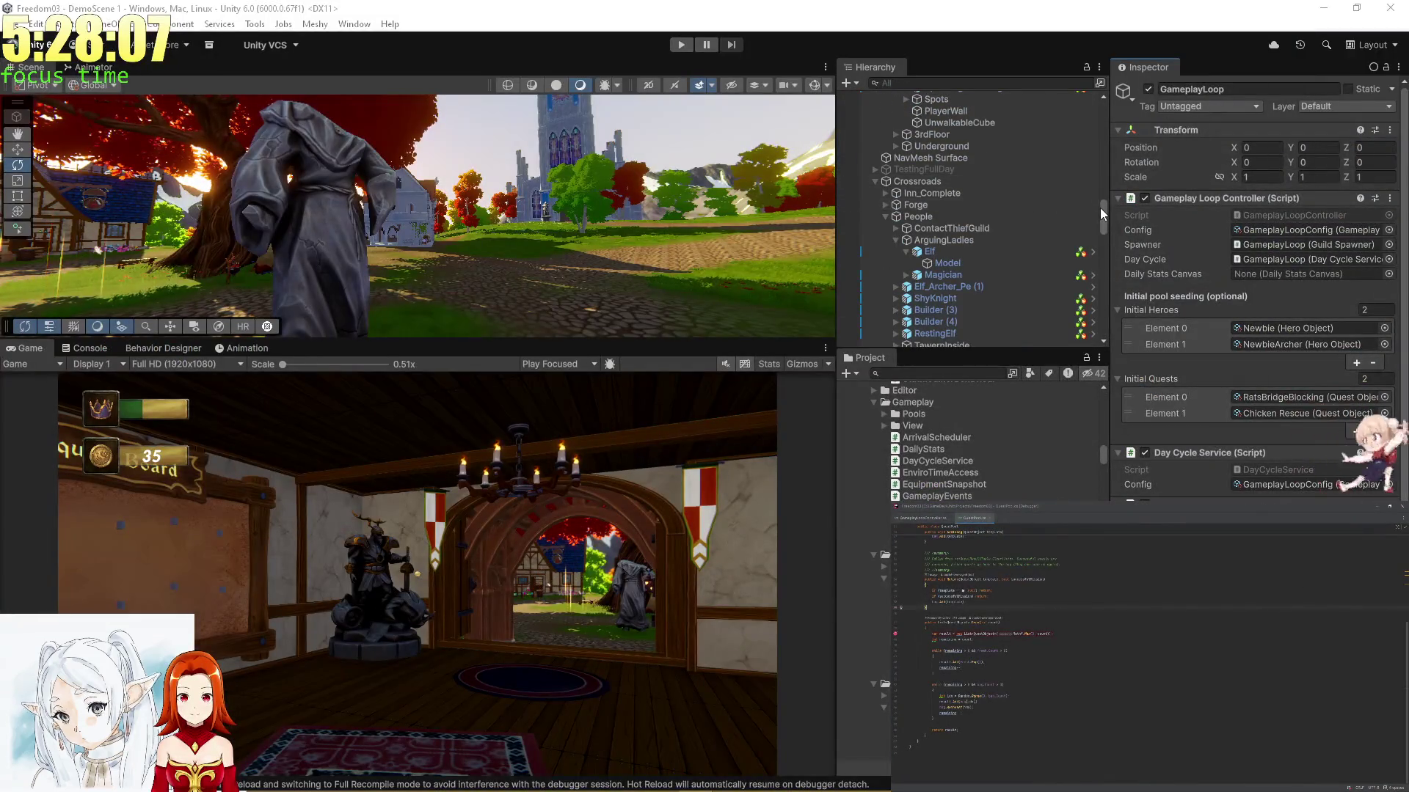
Select the Test Quest List asset in the Project window, then step up to GameplayLoopConfig
{"action": "left_click_drag", "start_coordinate": [1099, 208], "coordinate": [1102, 129]}
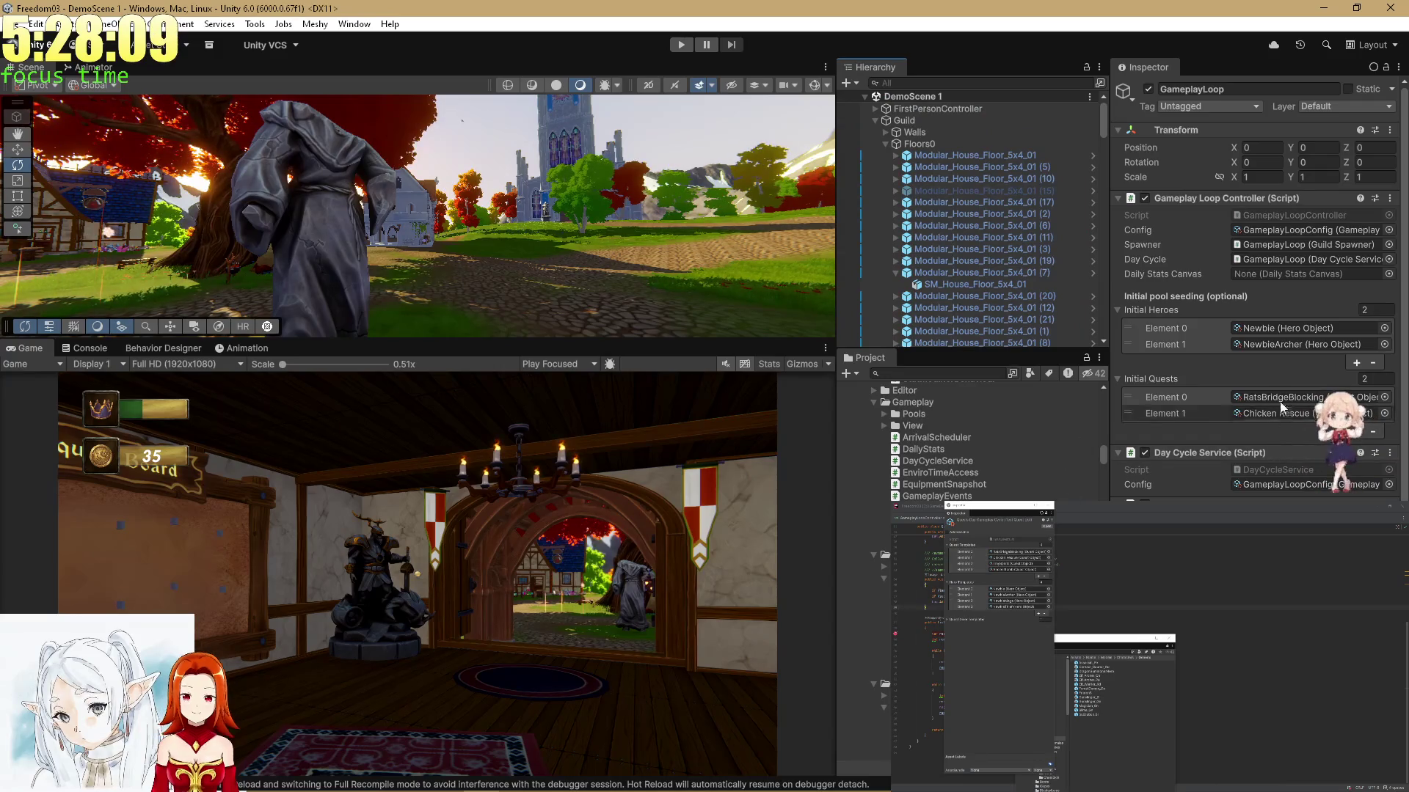
{"action": "scroll", "coordinate": [1269, 370], "scroll_direction": "down", "scroll_amount": 3}
{"action": "scroll", "coordinate": [883, 664], "scroll_direction": "down", "scroll_amount": 5}
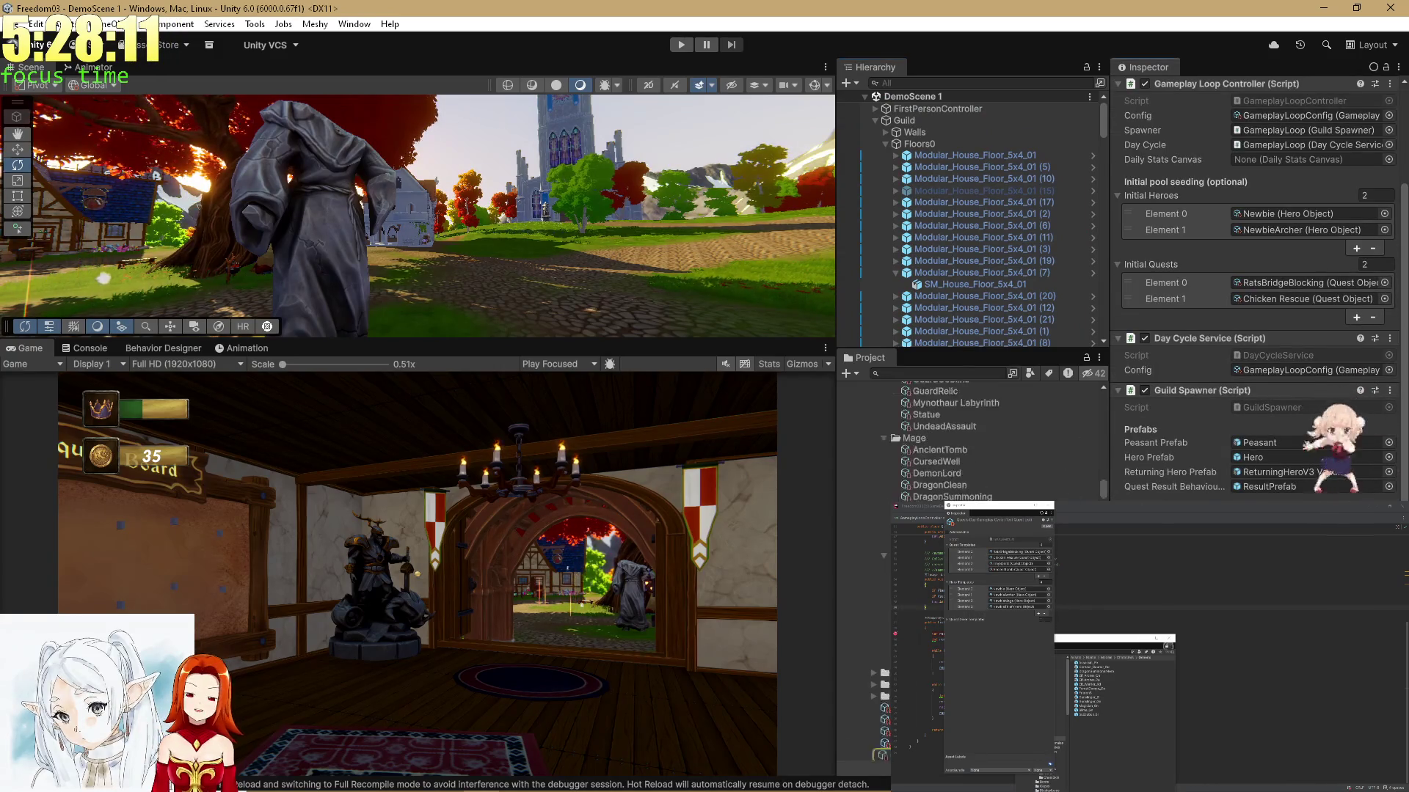
{"action": "left_click", "coordinate": [885, 755]}
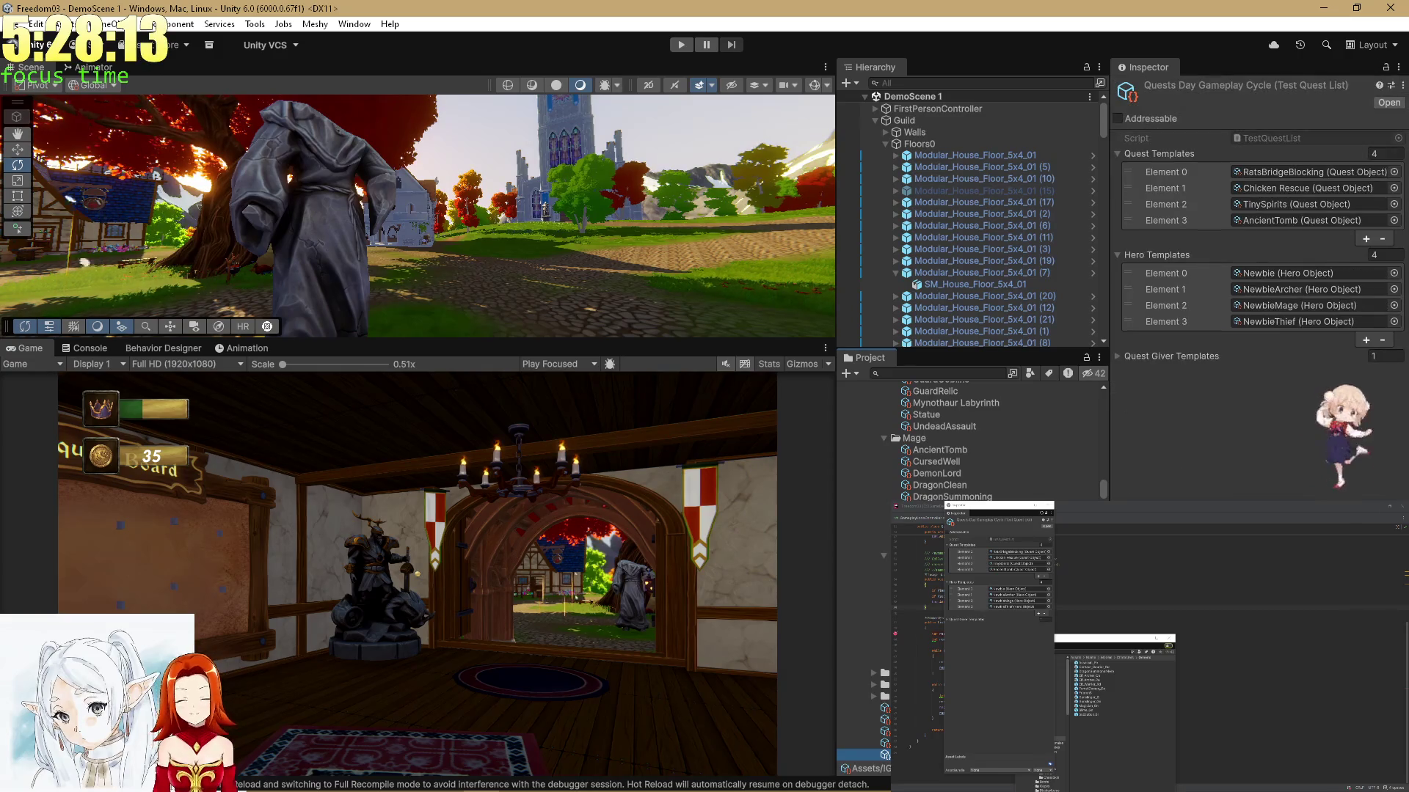
{"action": "scroll", "coordinate": [968, 441], "scroll_direction": "down", "scroll_amount": 3}
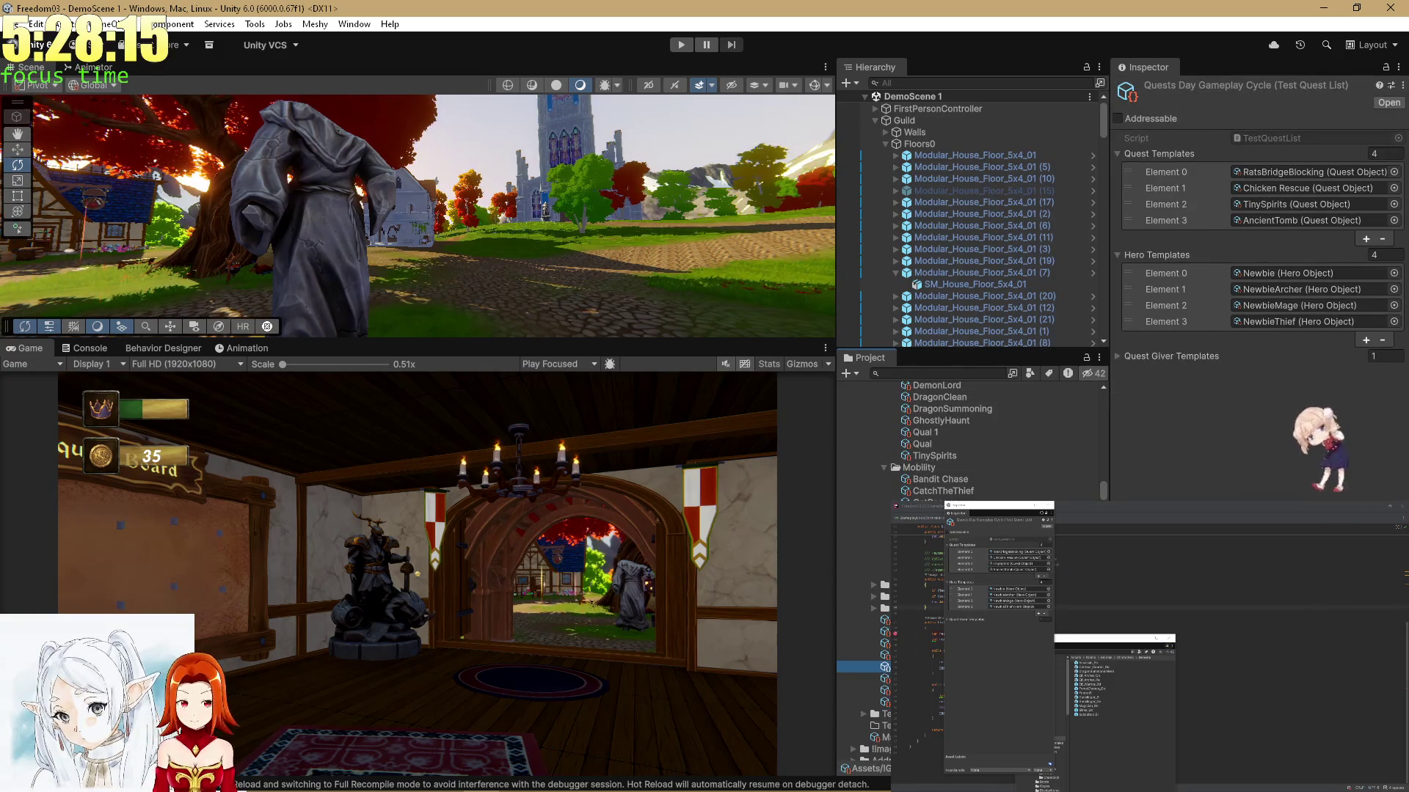
{"action": "key", "text": "Up"}
{"action": "key", "text": "Up"}
{"action": "key", "text": "Up"}
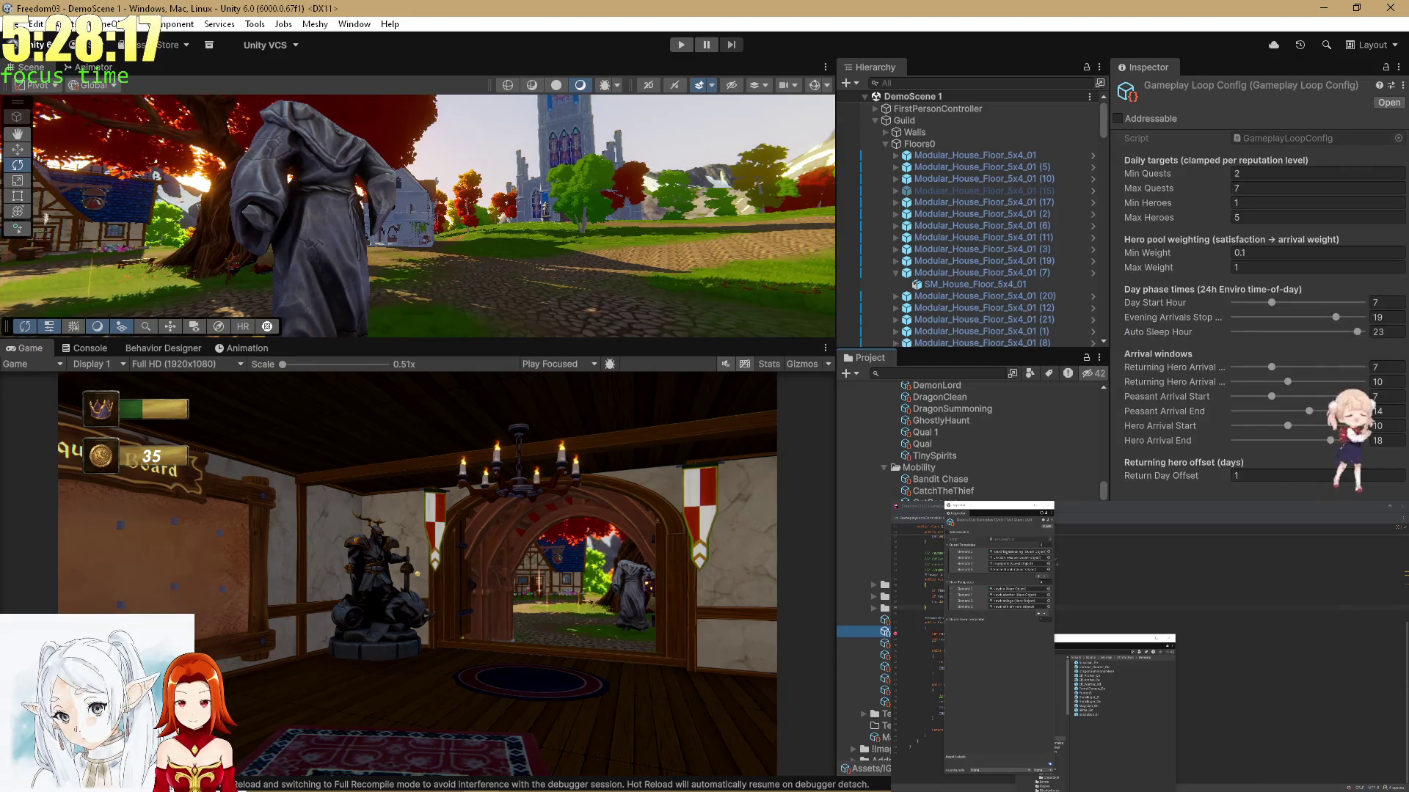
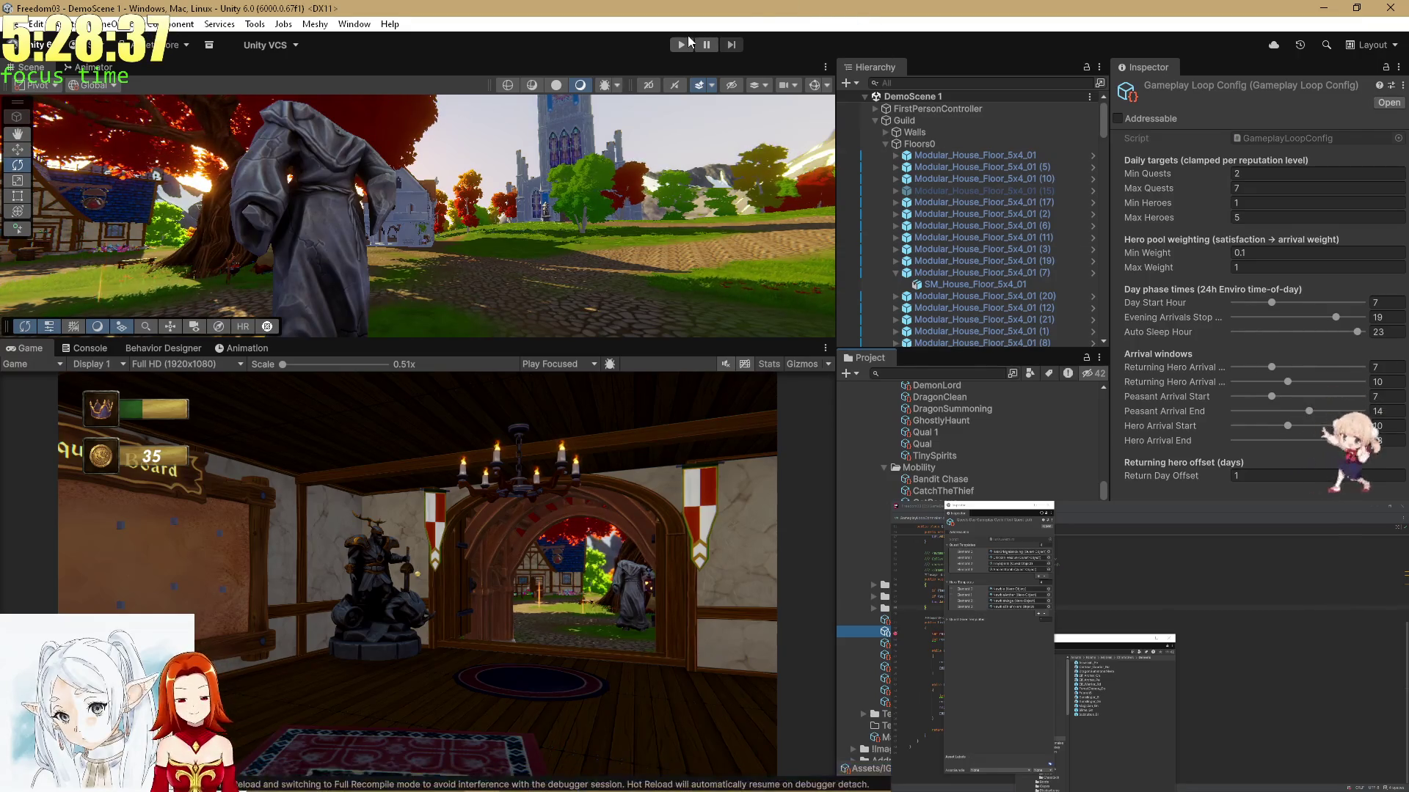
Start the demo scene in Play mode and wait through Unity's 'Hold on' dialog while the debugger is attached
{"action": "left_click", "coordinate": [682, 45]}
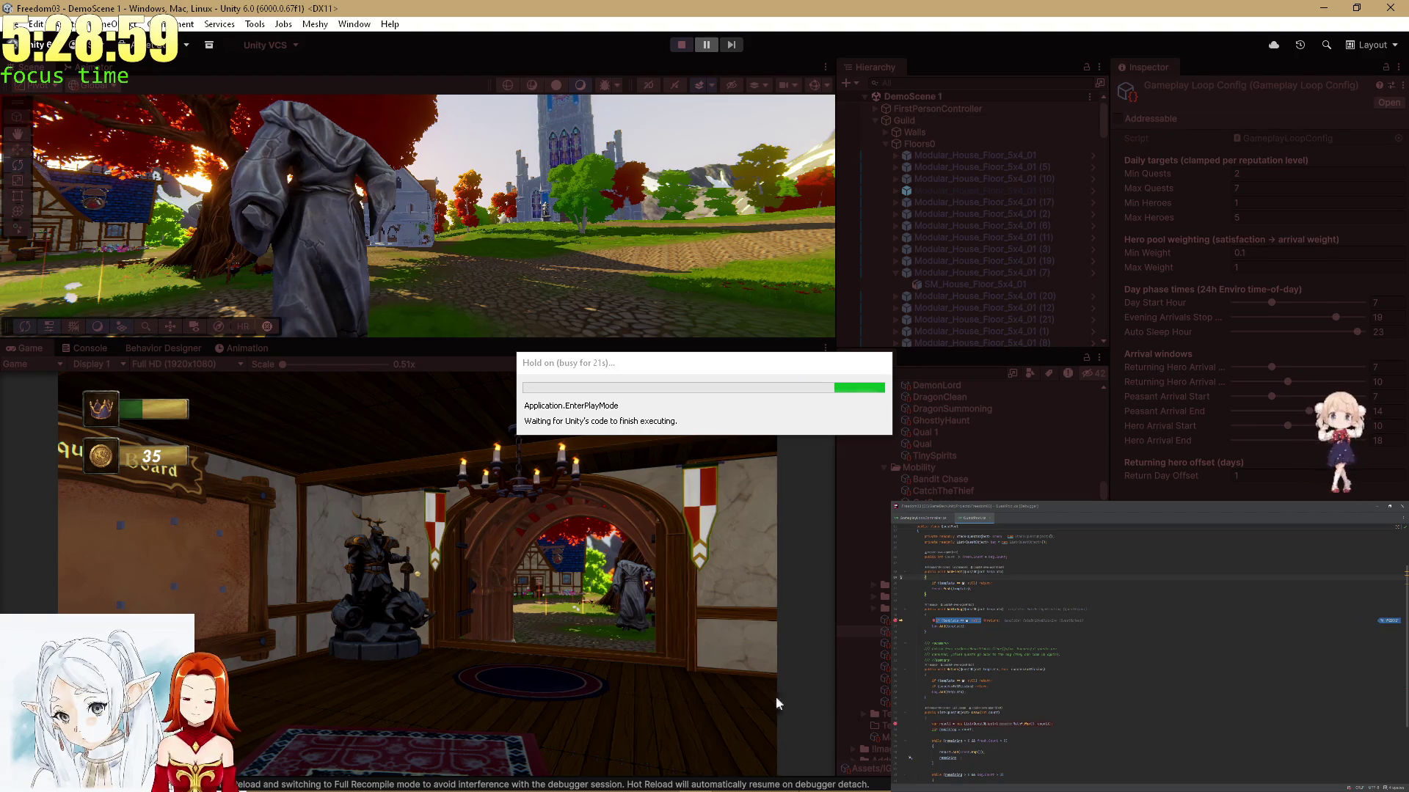
{"action": "mouse_move", "coordinate": [235, 789]}
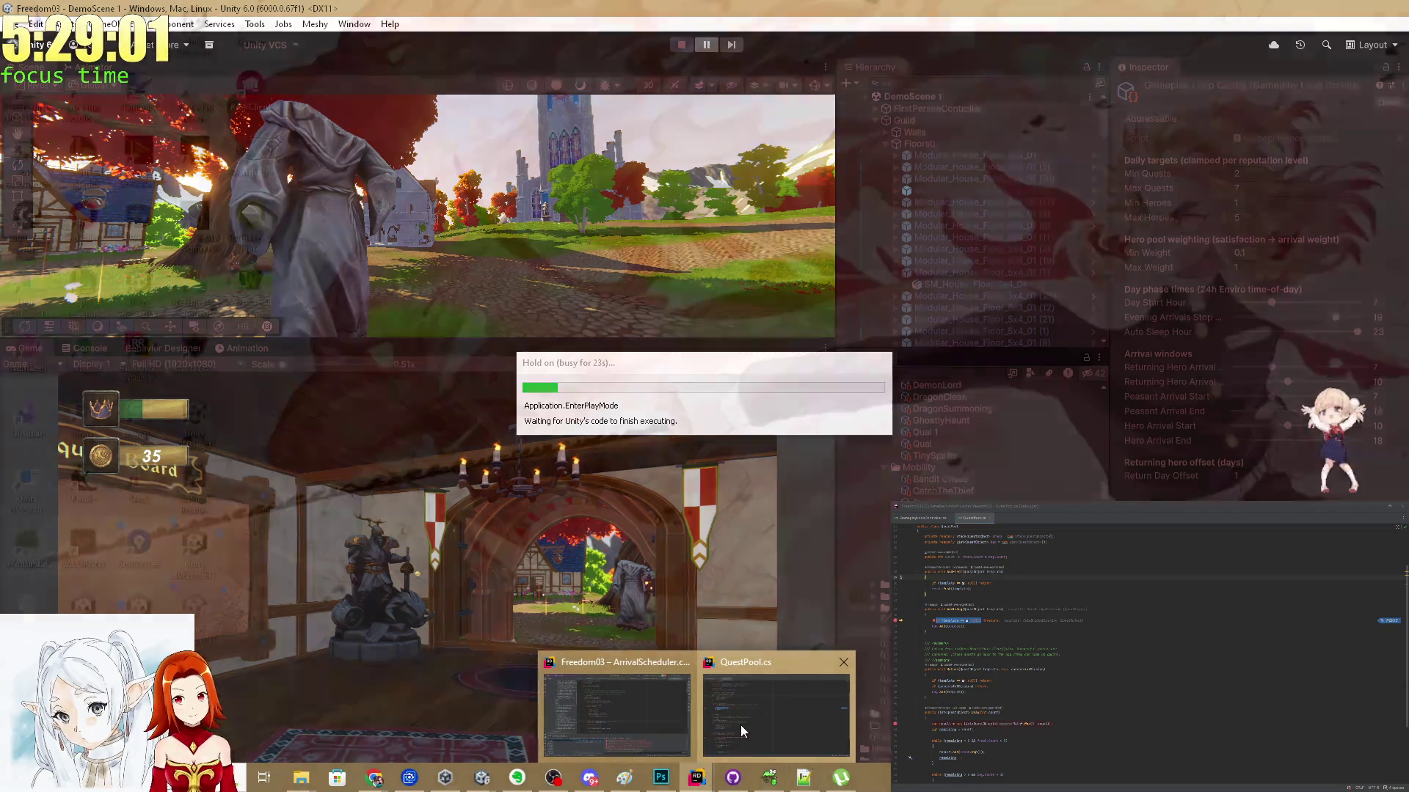
In Rider, move the AddToBag breakpoint from line 26 to line 27 (bag.Add(template)) and resume the game
{"action": "key", "text": "alt+Tab"}
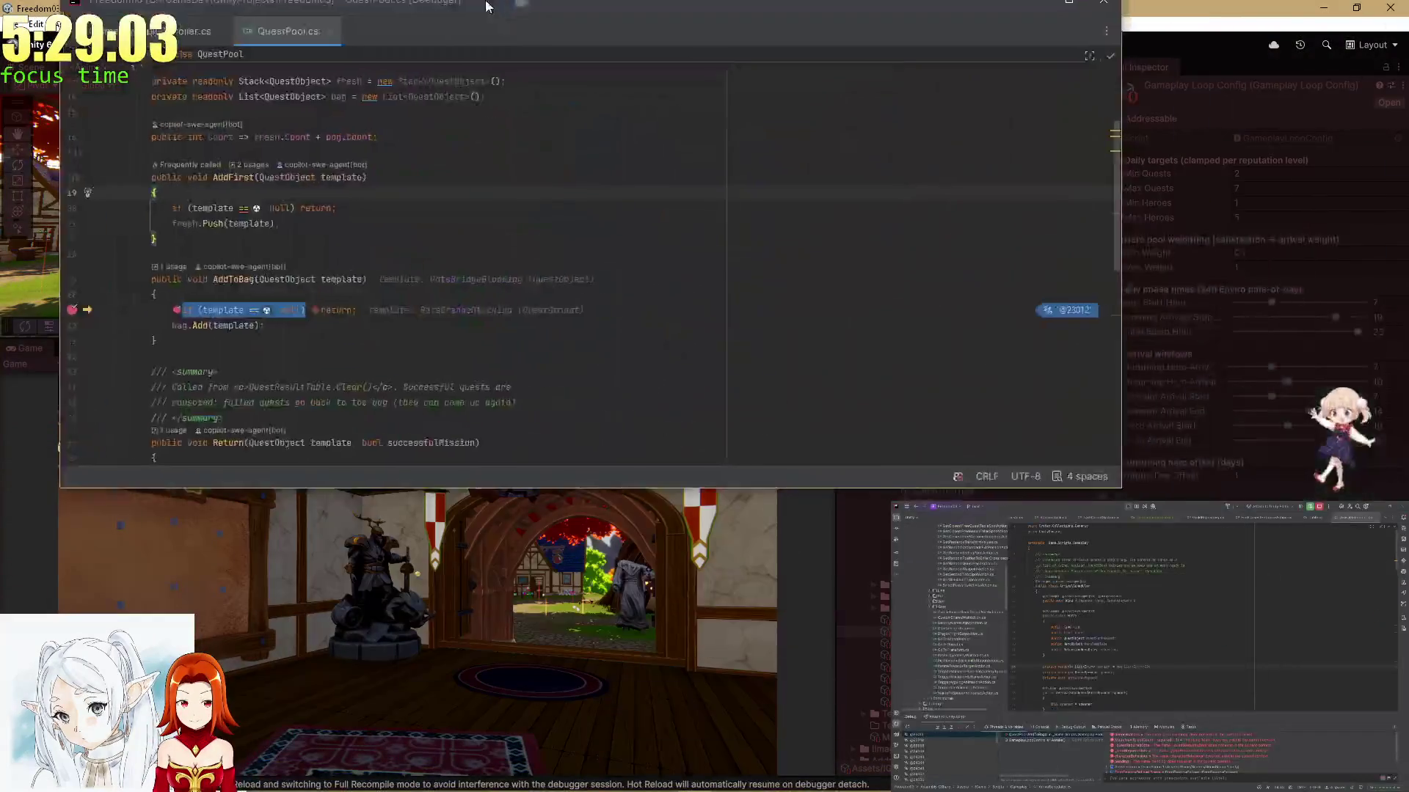
{"action": "left_click", "coordinate": [1142, 720]}
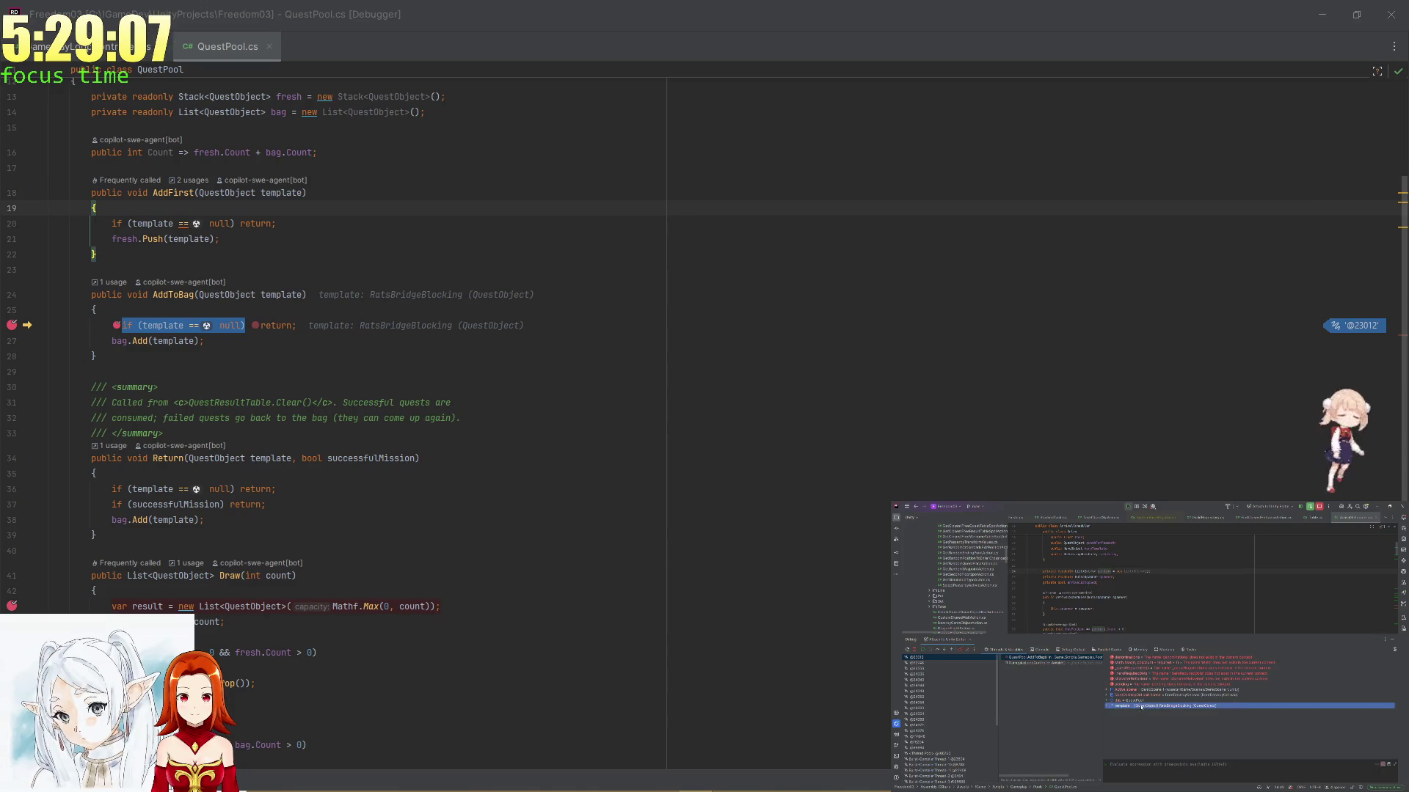
{"action": "left_click", "coordinate": [729, 401]}
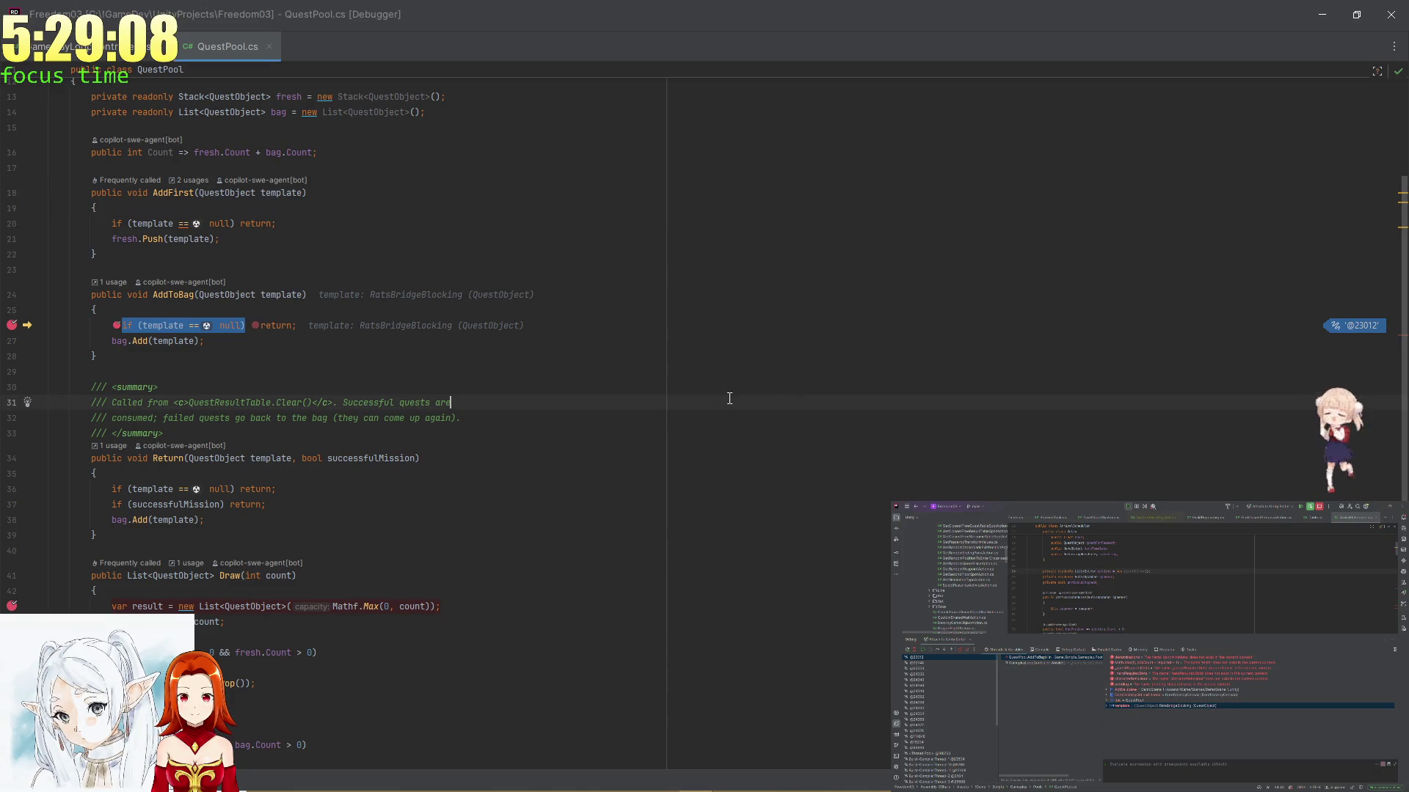
{"action": "left_click", "coordinate": [12, 342]}
{"action": "left_click", "coordinate": [12, 326]}
{"action": "key", "text": "F9"}
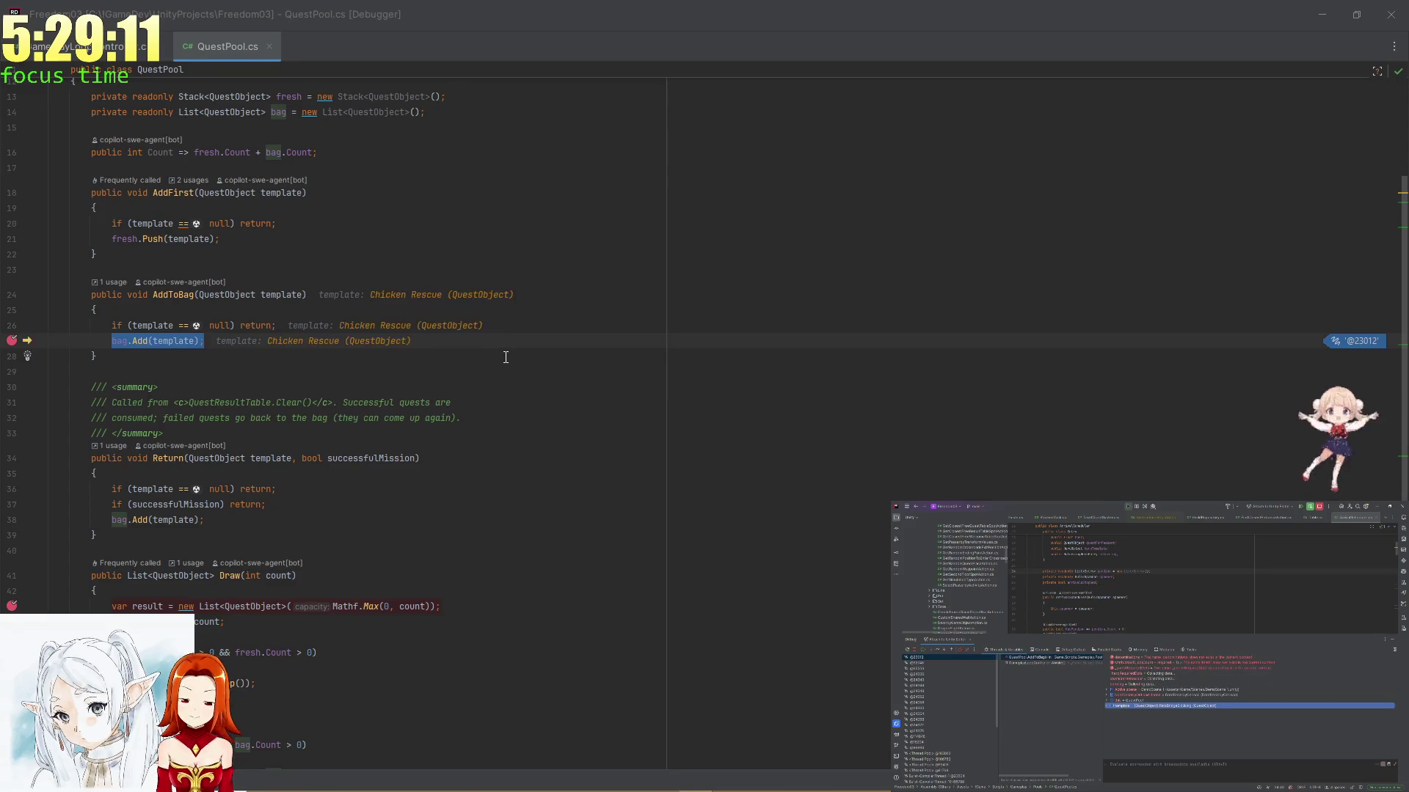
{"action": "key", "text": "F9"}
{"action": "scroll", "coordinate": [493, 396], "scroll_direction": "down", "scroll_amount": 1}
{"action": "left_click", "coordinate": [492, 408]}
Move the Rider window back to the second monitor
{"action": "left_click_drag", "start_coordinate": [535, 14], "coordinate": [1408, 24]}
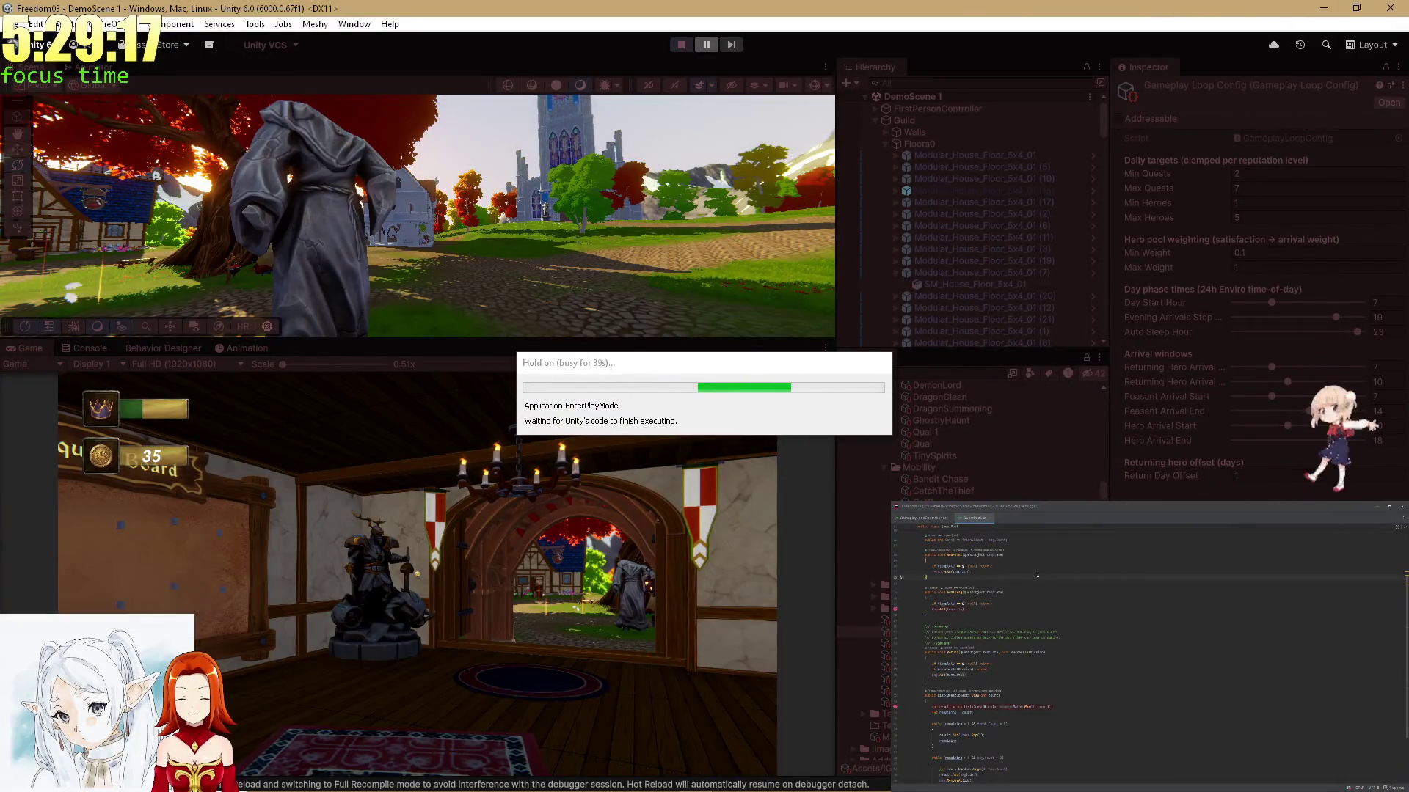
{"action": "left_click_drag", "start_coordinate": [1408, 25], "coordinate": [459, 1]}
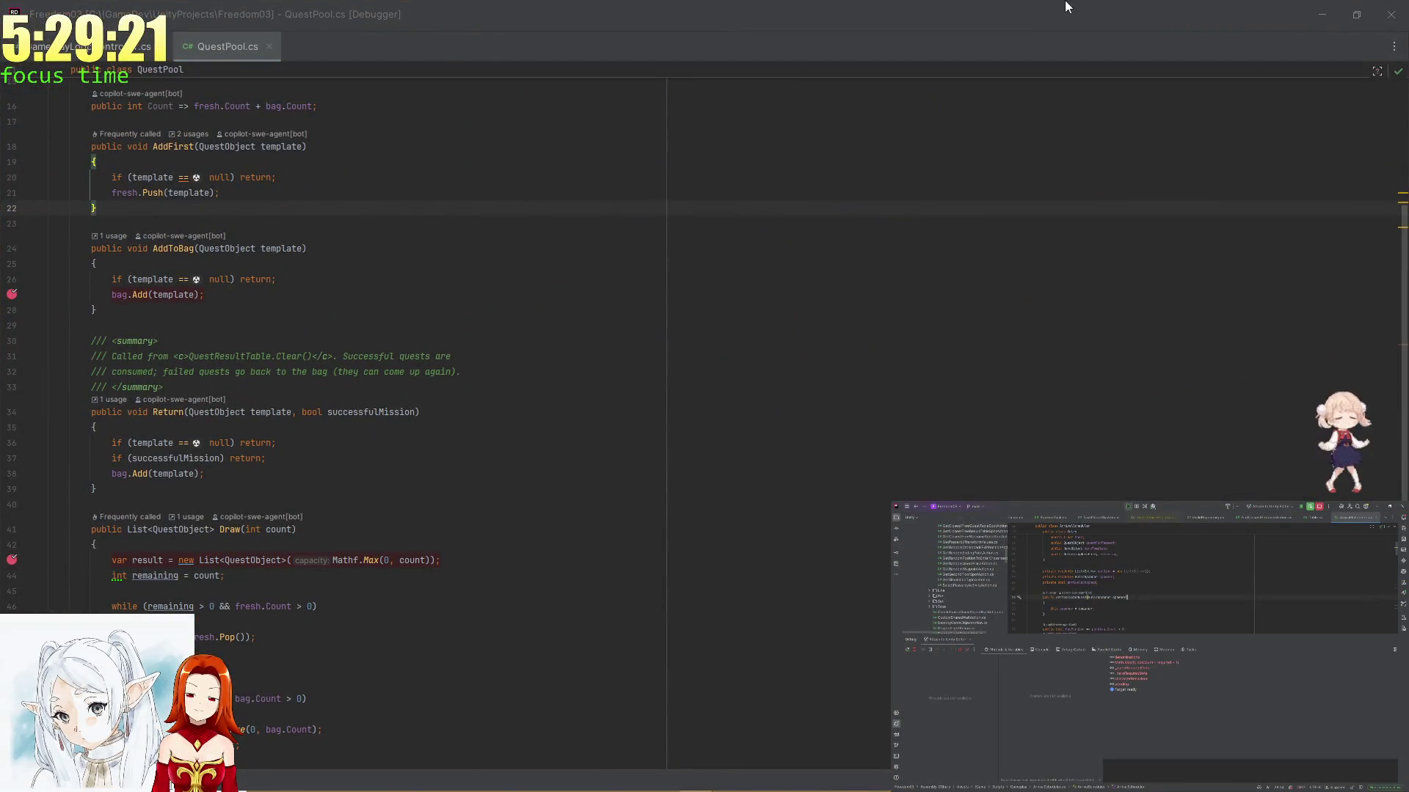
{"action": "left_click_drag", "start_coordinate": [1066, 7], "coordinate": [1408, 15]}
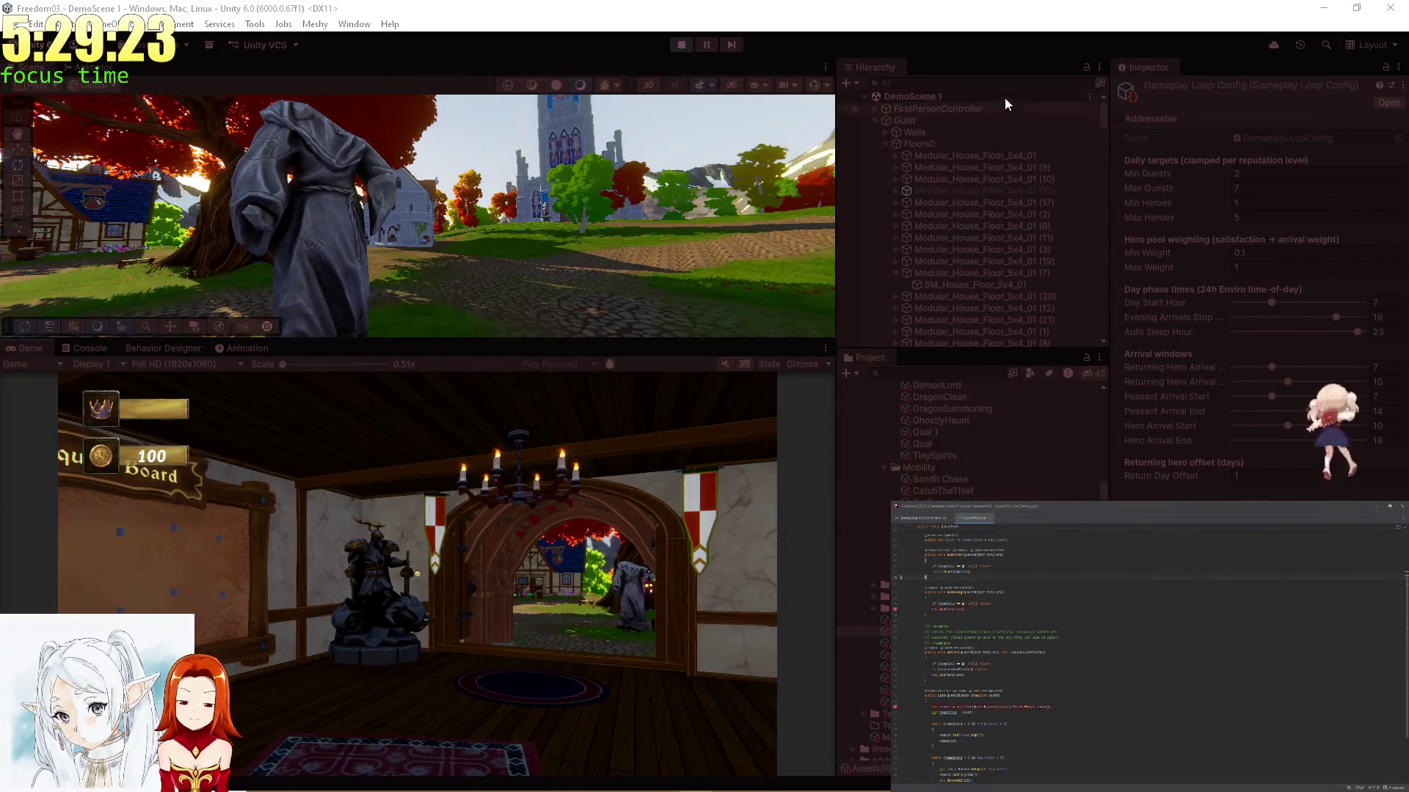
Filter the Hierarchy for 'viro' to show Enviro 3, then open GameplayLoopController.cs via Find Usages and set a breakpoint
{"action": "left_click", "coordinate": [955, 84]}
{"action": "type", "text": "viro"}
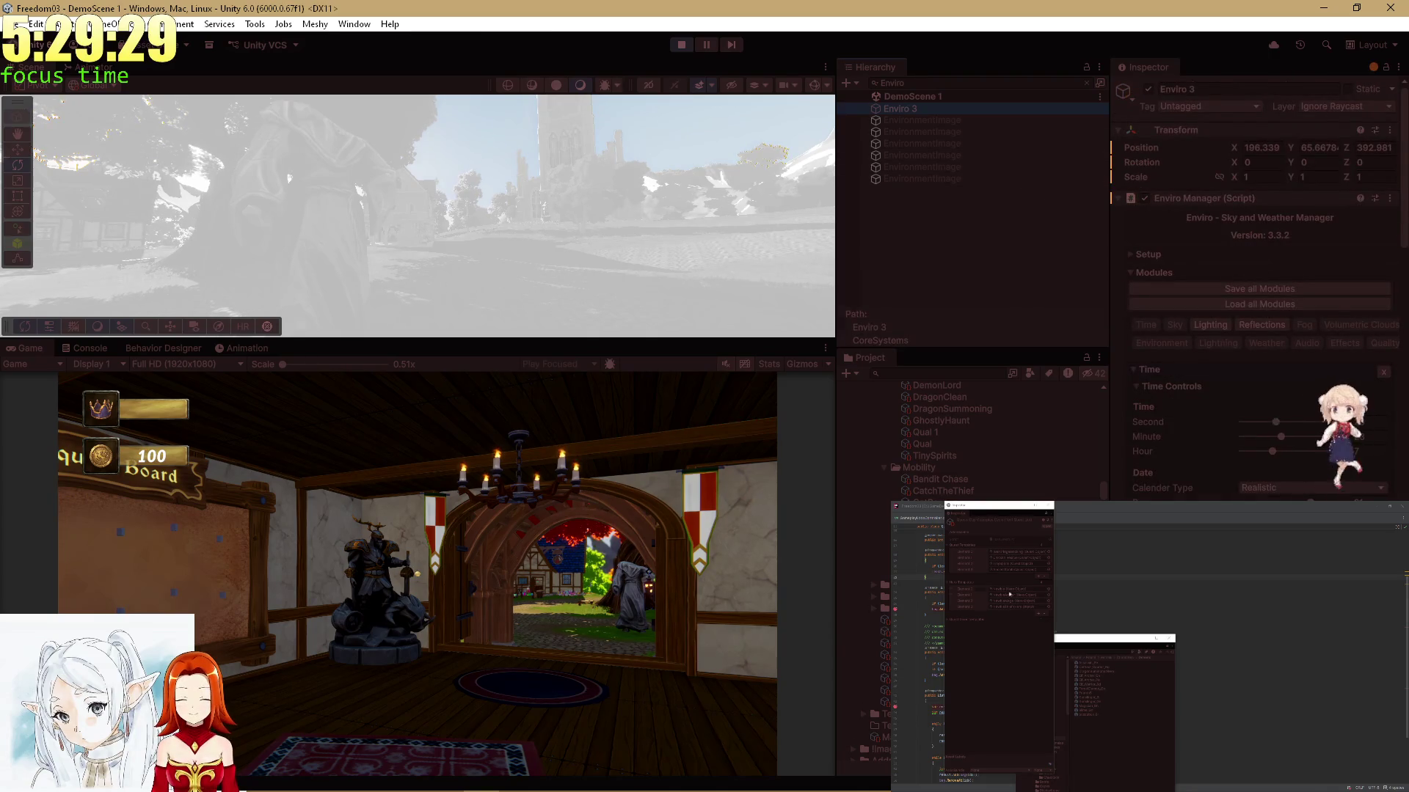
{"action": "left_click", "coordinate": [1120, 579]}
{"action": "scroll", "coordinate": [1121, 579], "scroll_direction": "down", "scroll_amount": 5}
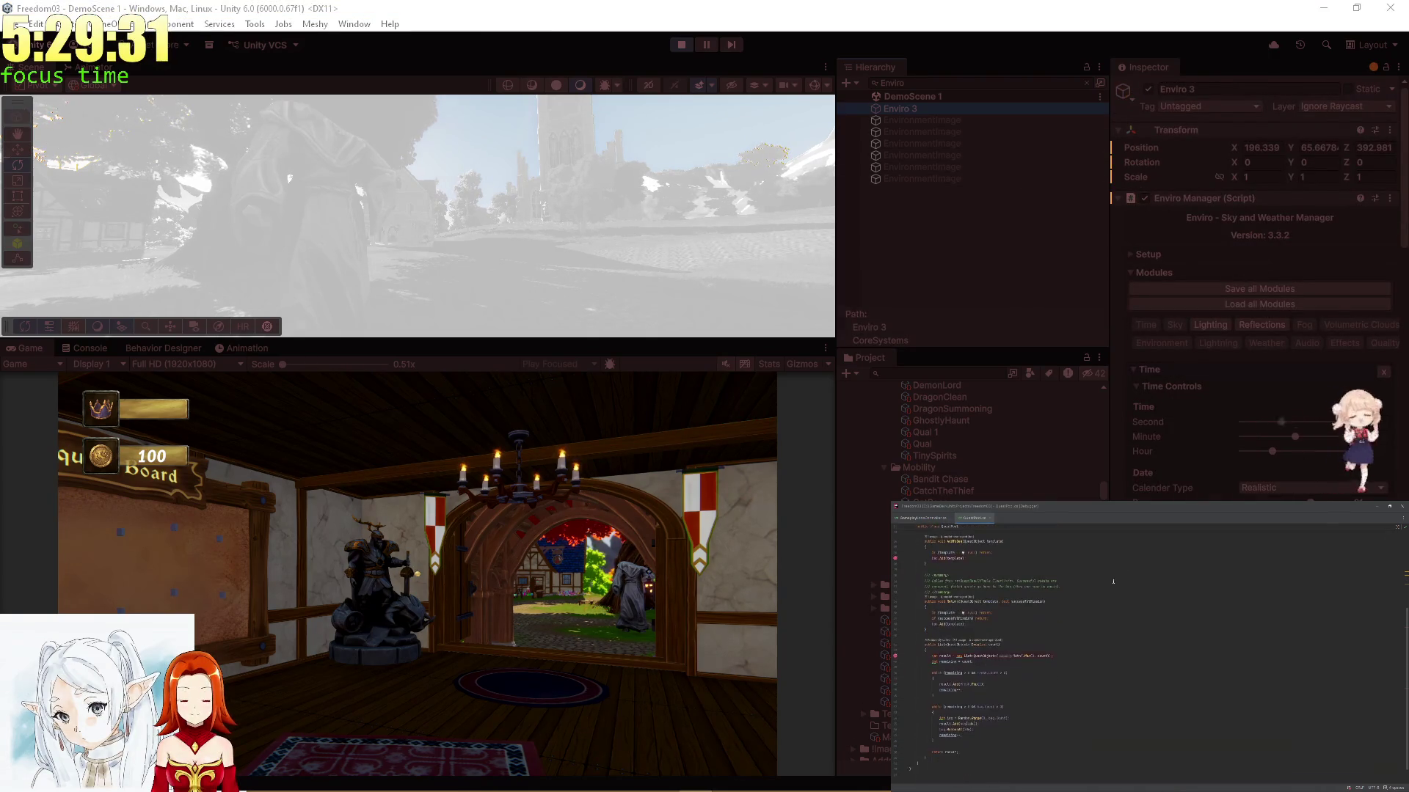
{"action": "left_click", "coordinate": [977, 664], "text": "ctrl"}
{"action": "left_click", "coordinate": [977, 664]}
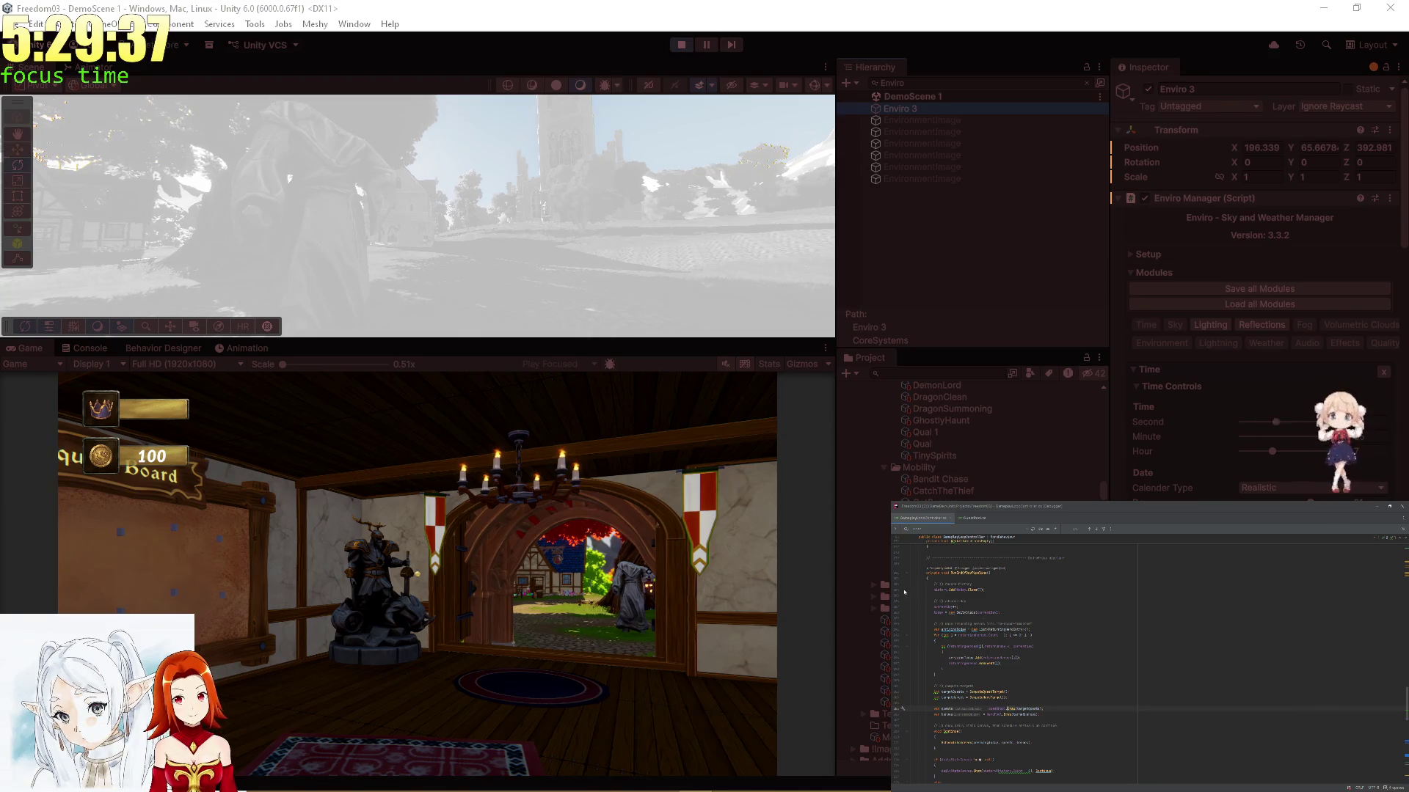
{"action": "left_click", "coordinate": [897, 590]}
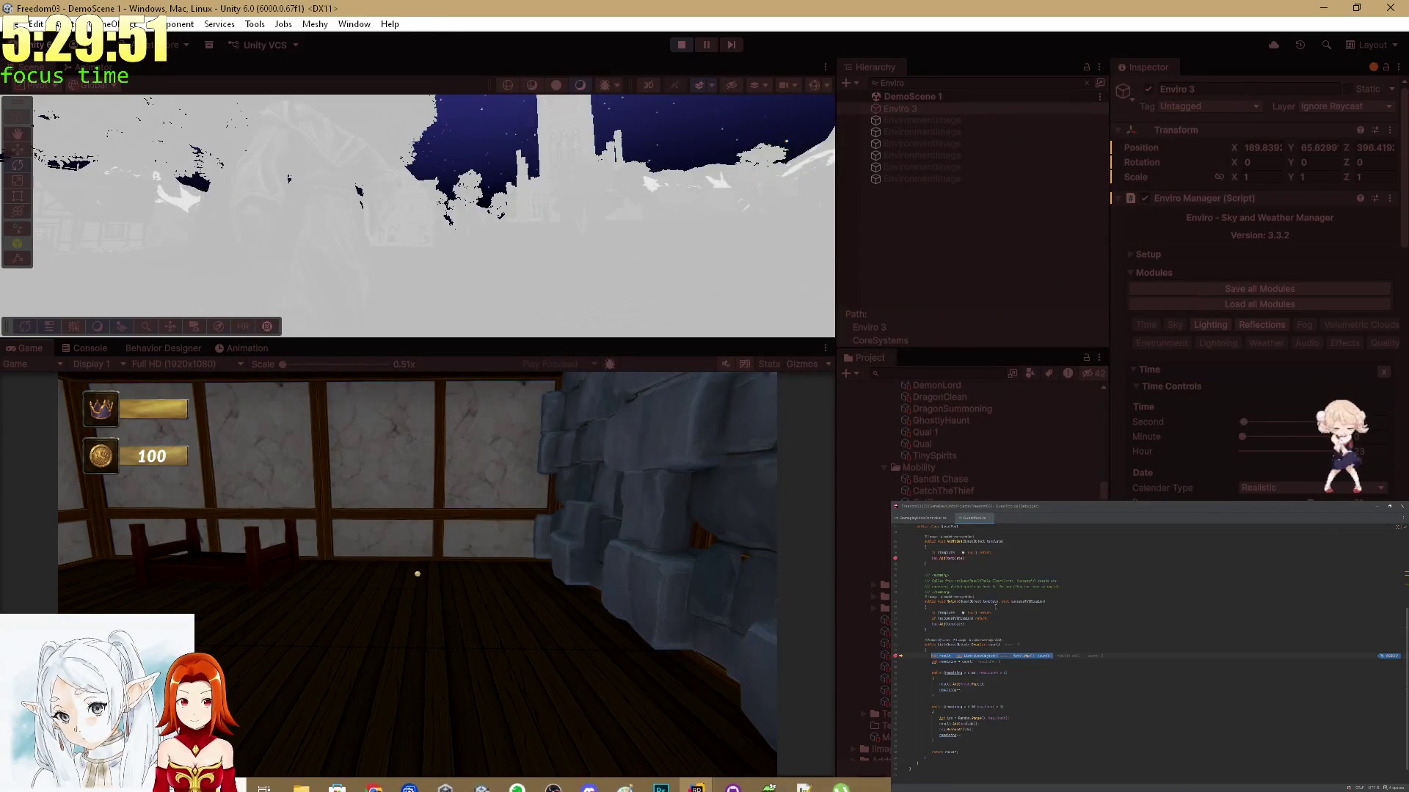
Step GameplayLoopController on to SpawnEntry, add a breakpoint in the spawn code, then resume into night
{"action": "key", "text": "F10"}
{"action": "key", "text": "F5"}
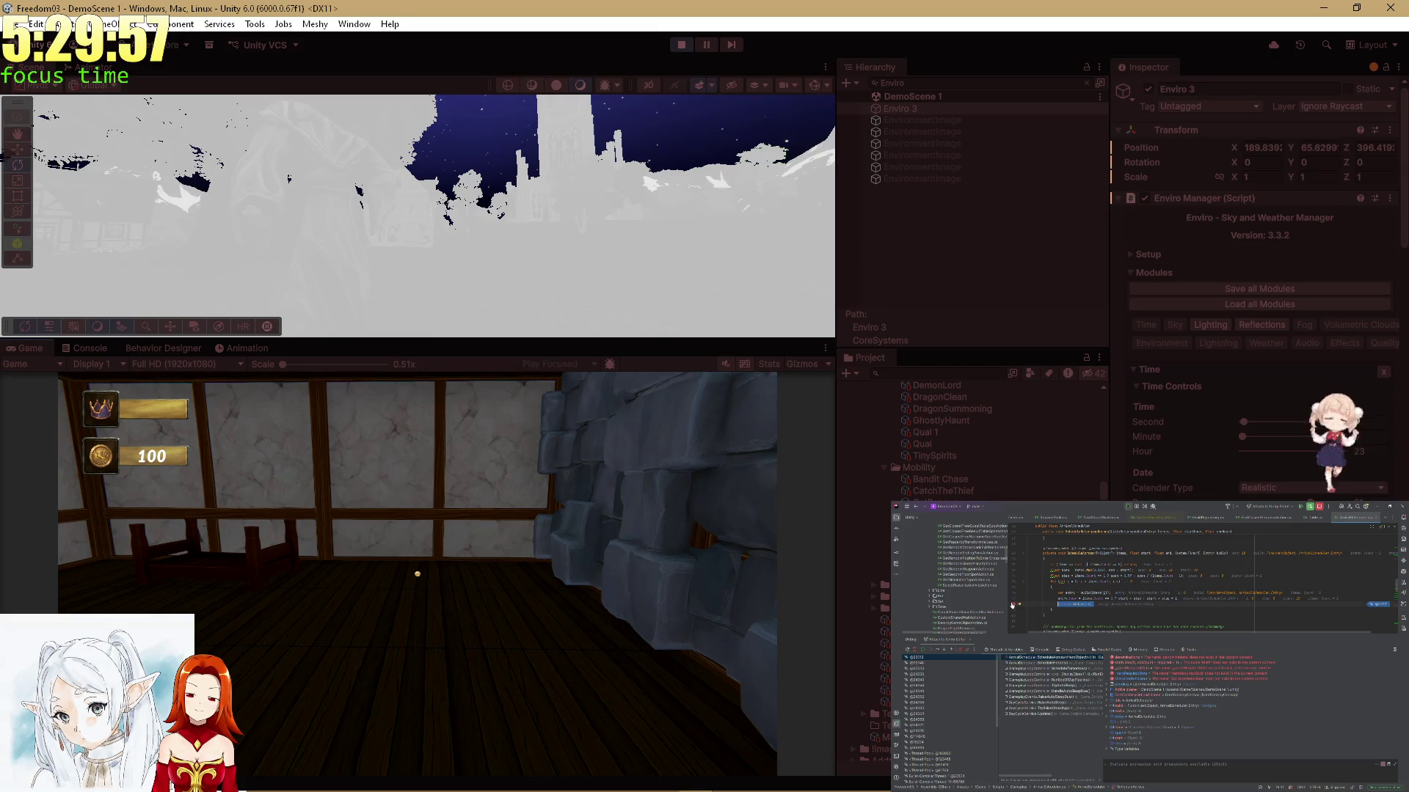
{"action": "key", "text": "F5"}
{"action": "left_click", "coordinate": [1015, 592]}
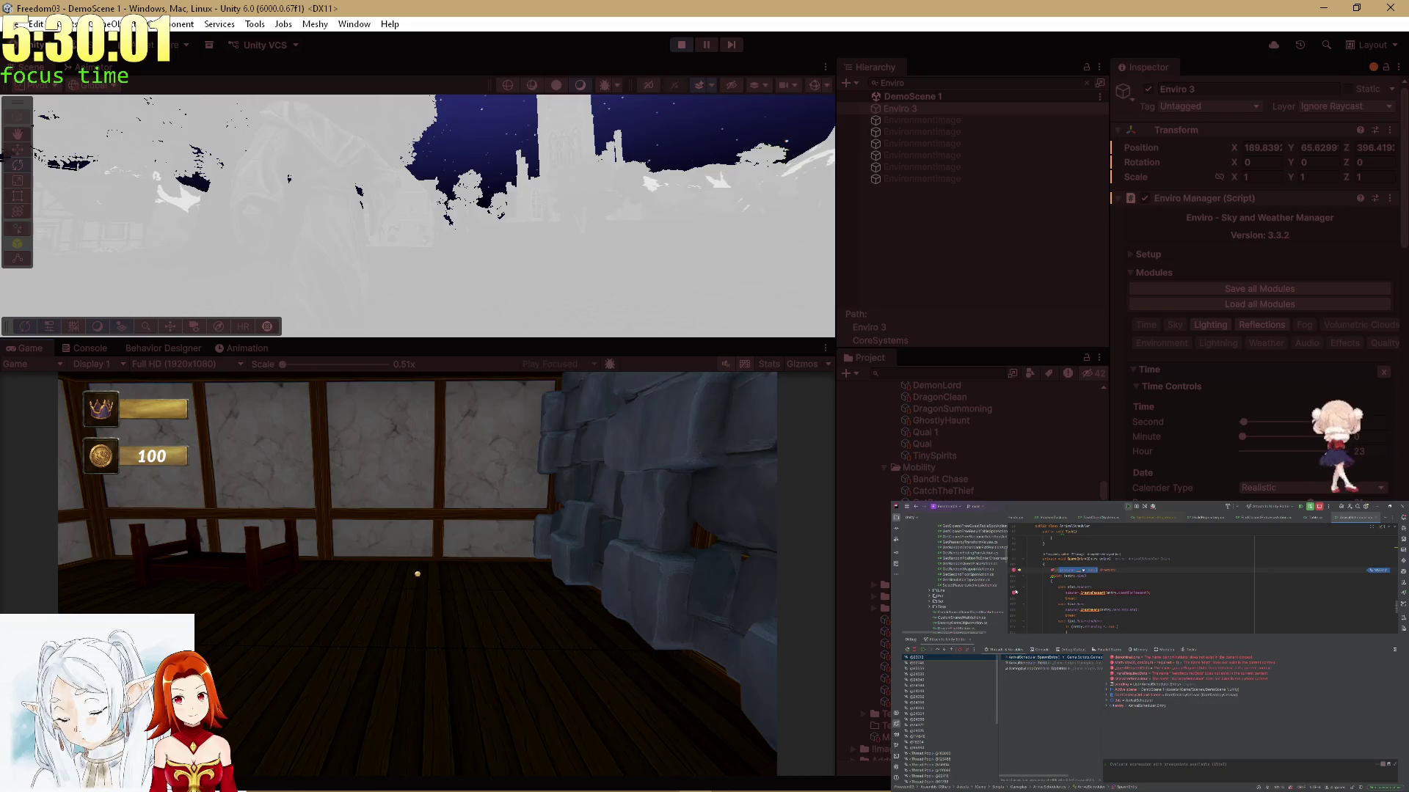
{"action": "type", "text": "s"}
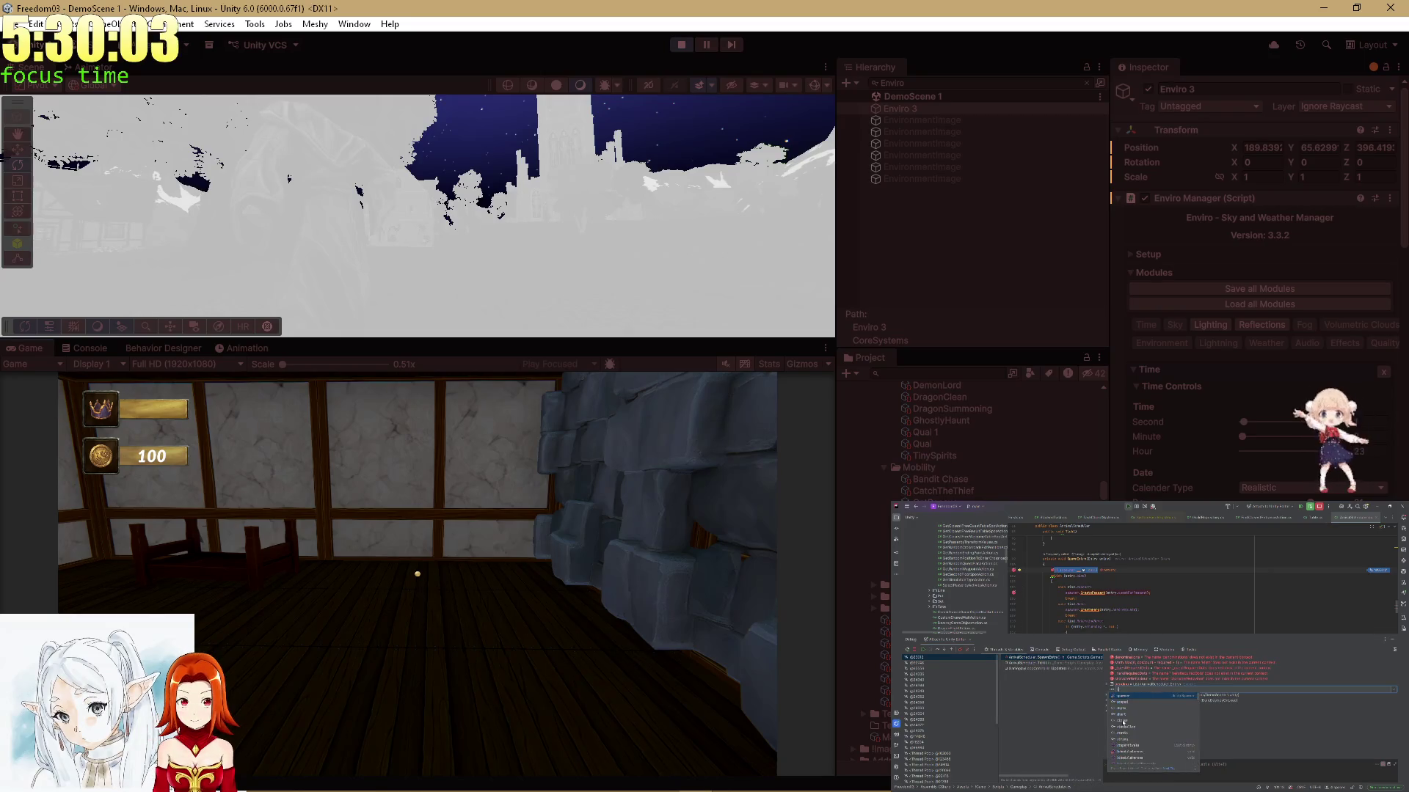
{"action": "key", "text": "Escape"}
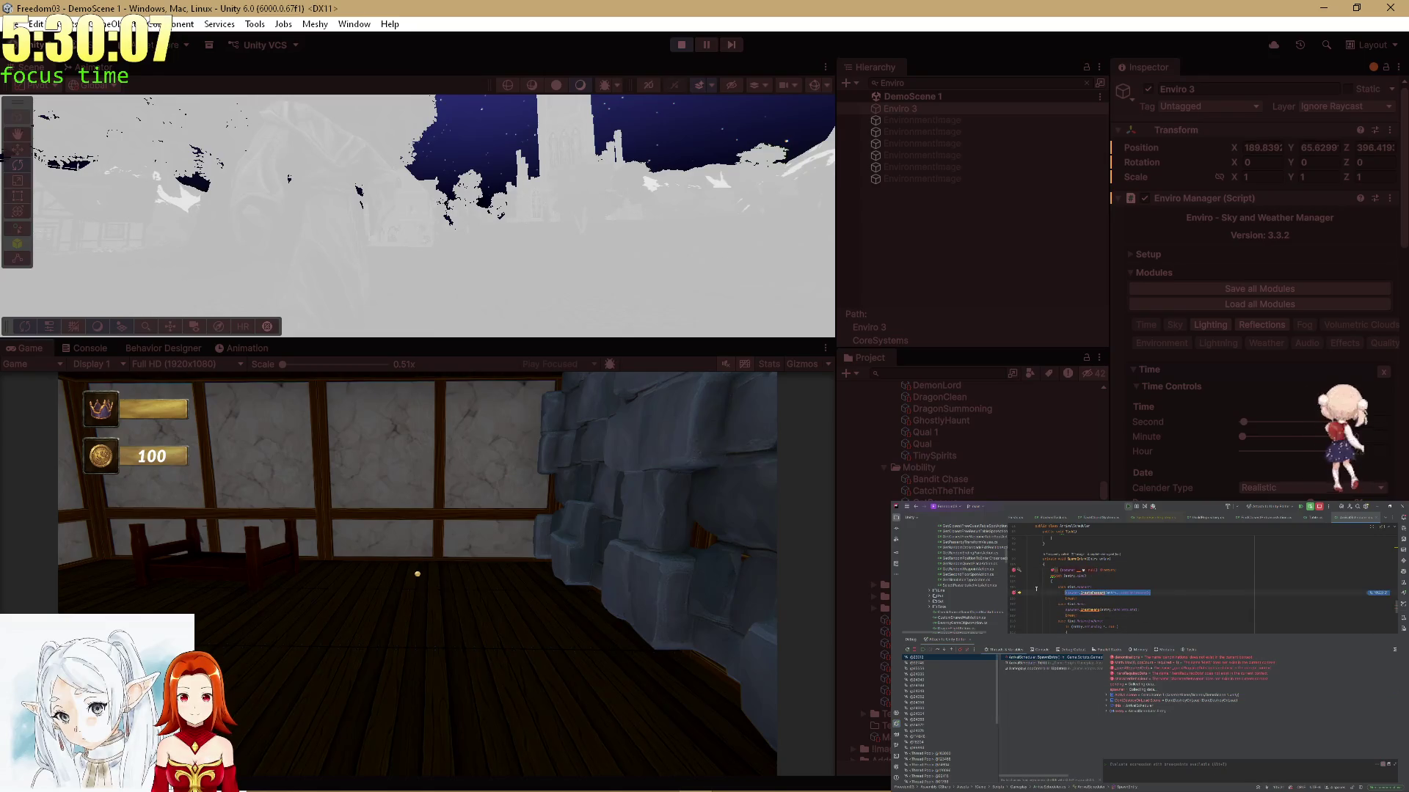
{"action": "key", "text": "F9"}
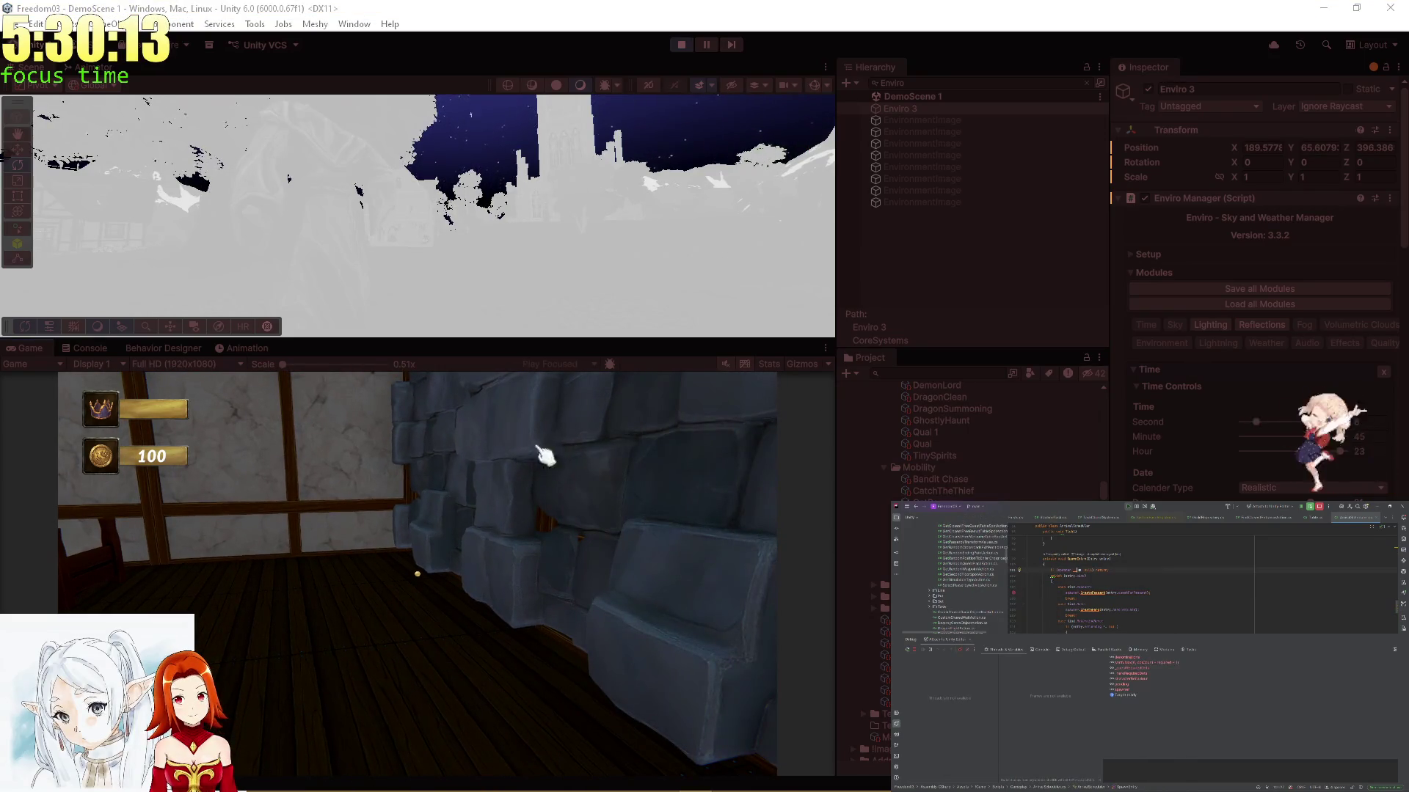
{"action": "key", "text": "F9"}
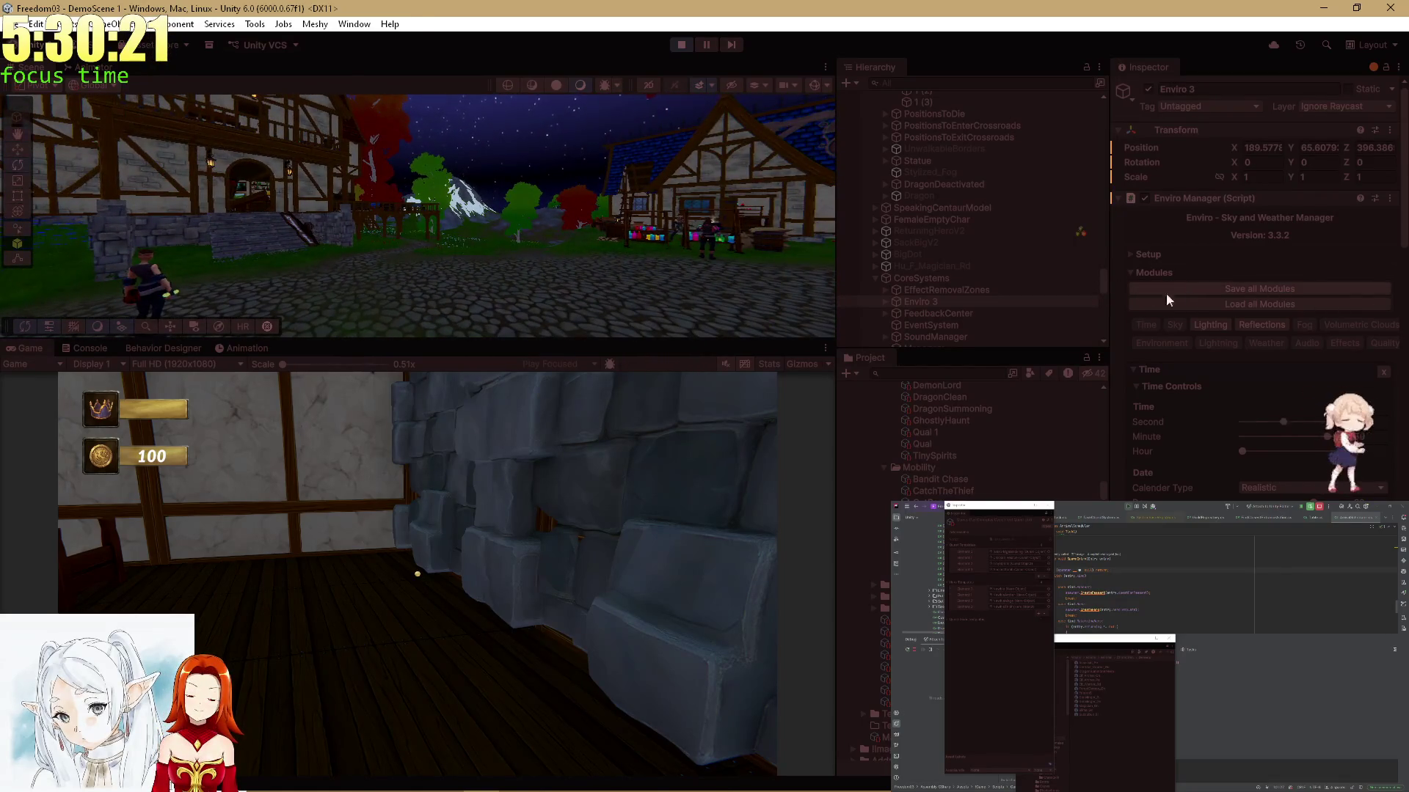
Maximize the Game view and accept the Chicken Rescue quest at the quest table
{"action": "double_click", "coordinate": [38, 350]}
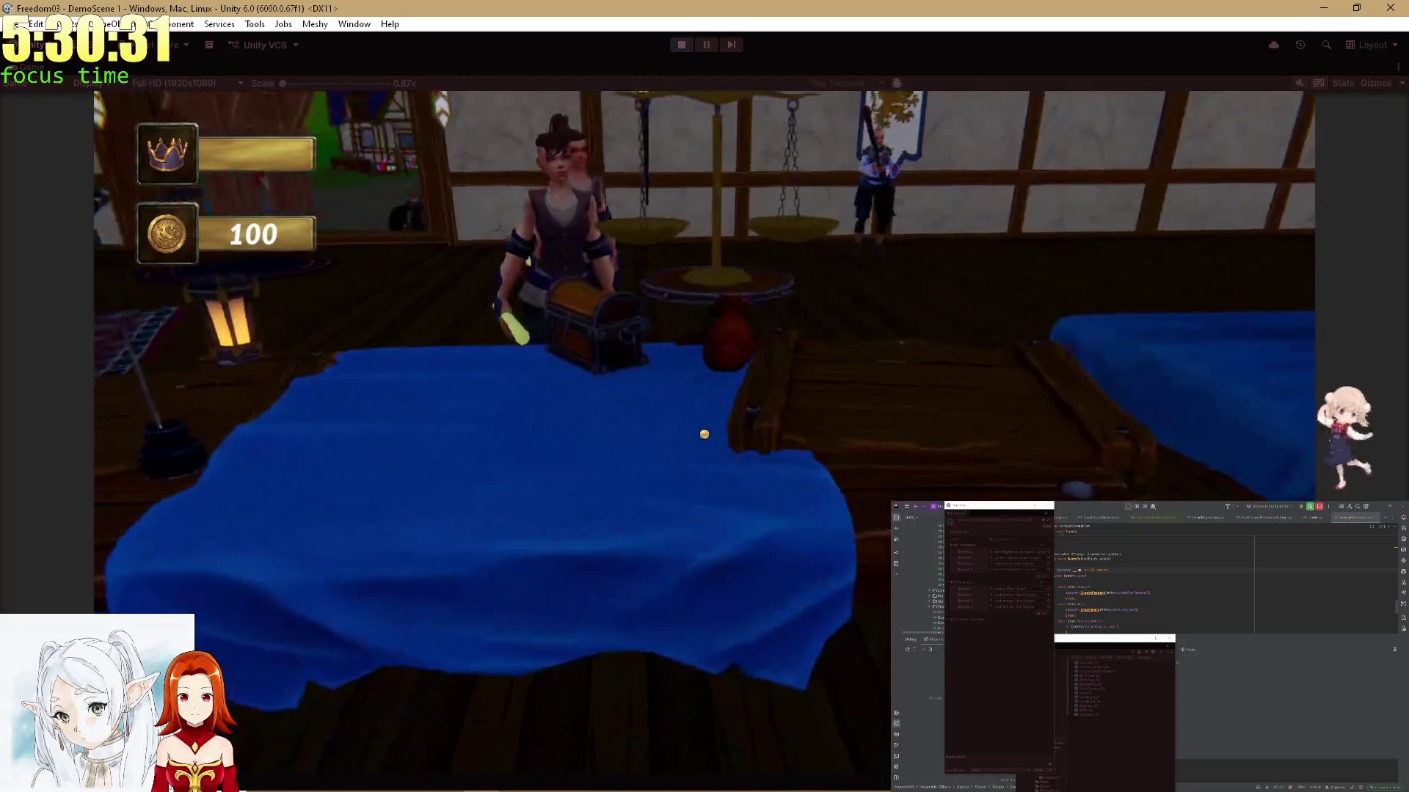
{"action": "left_click", "coordinate": [711, 441]}
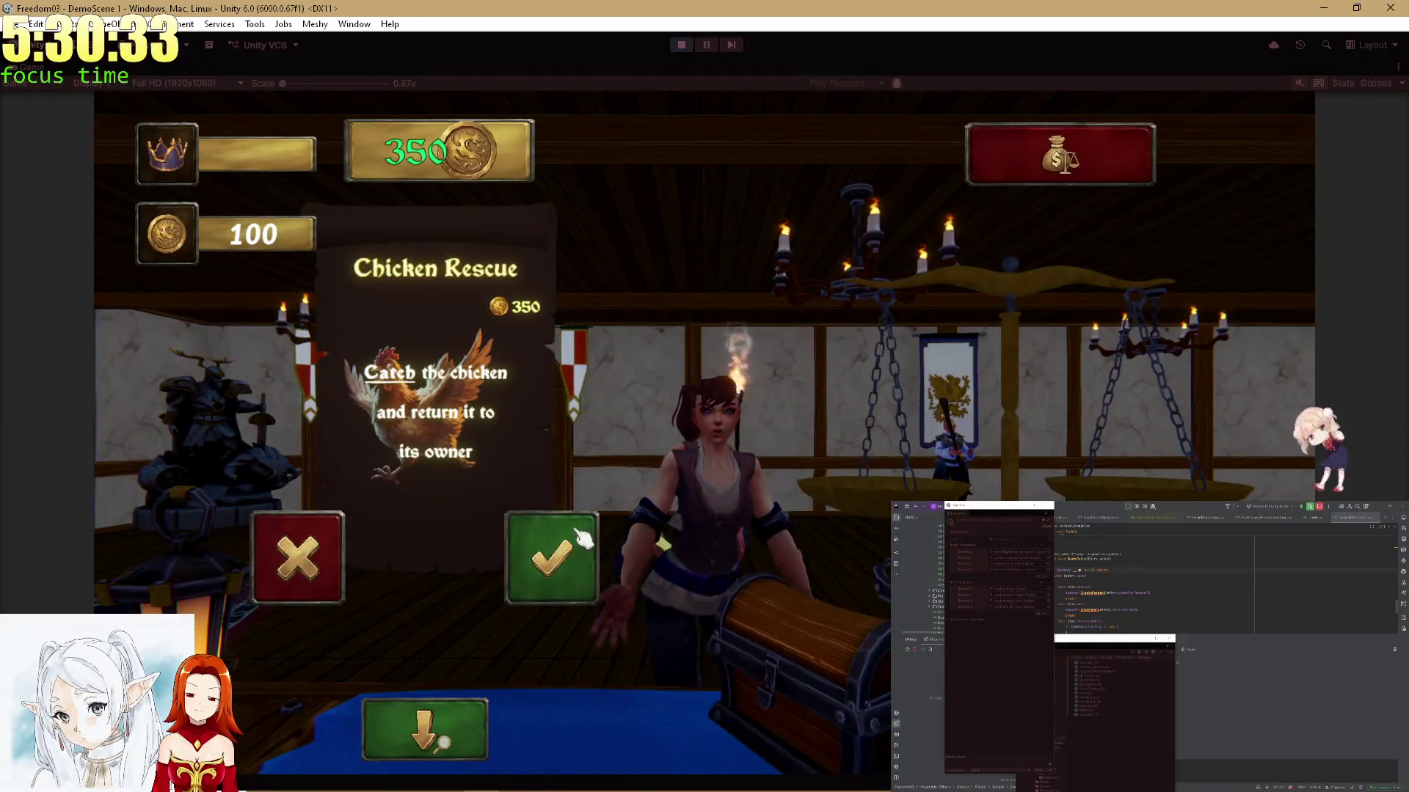
{"action": "left_click", "coordinate": [580, 541]}
{"action": "left_click", "coordinate": [550, 560]}
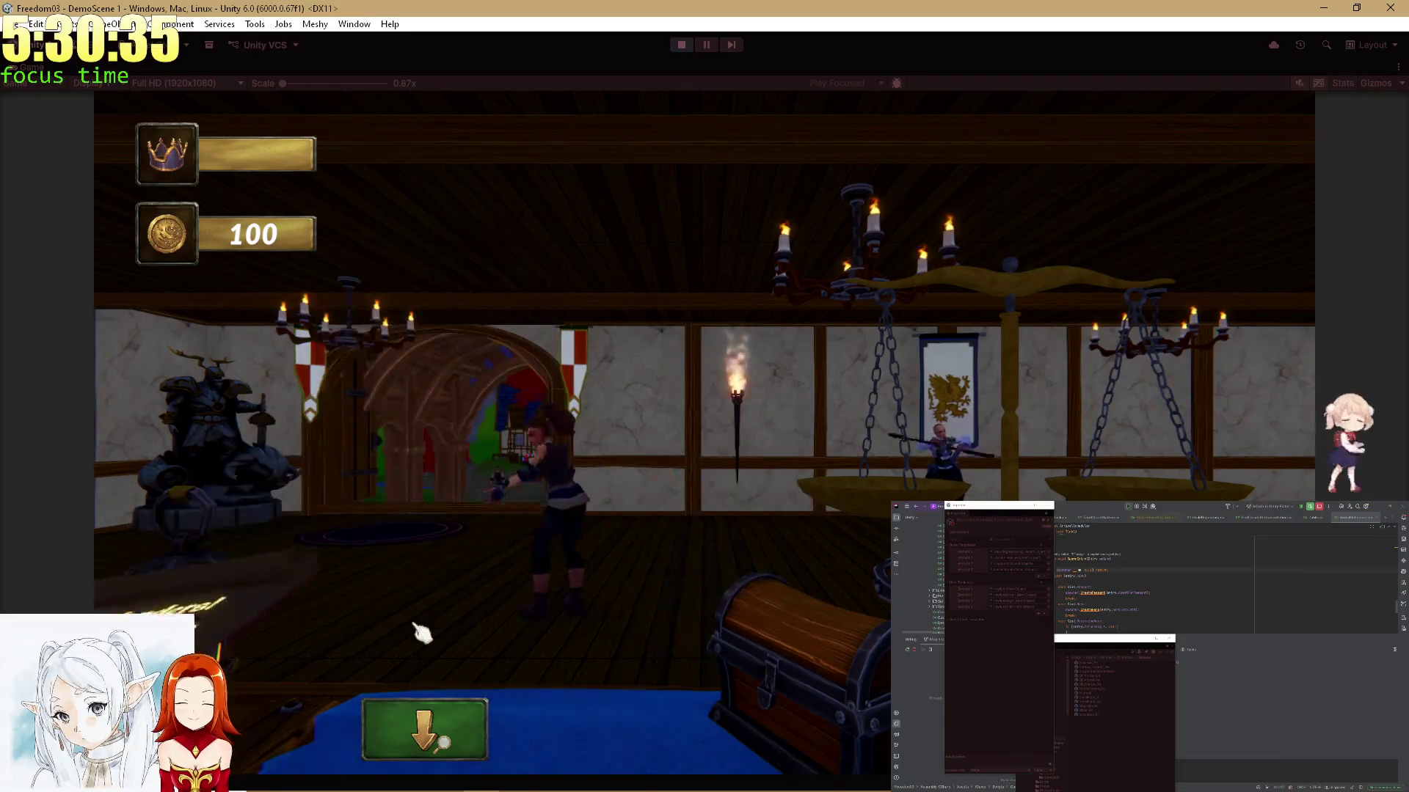
{"action": "left_click", "coordinate": [232, 444]}
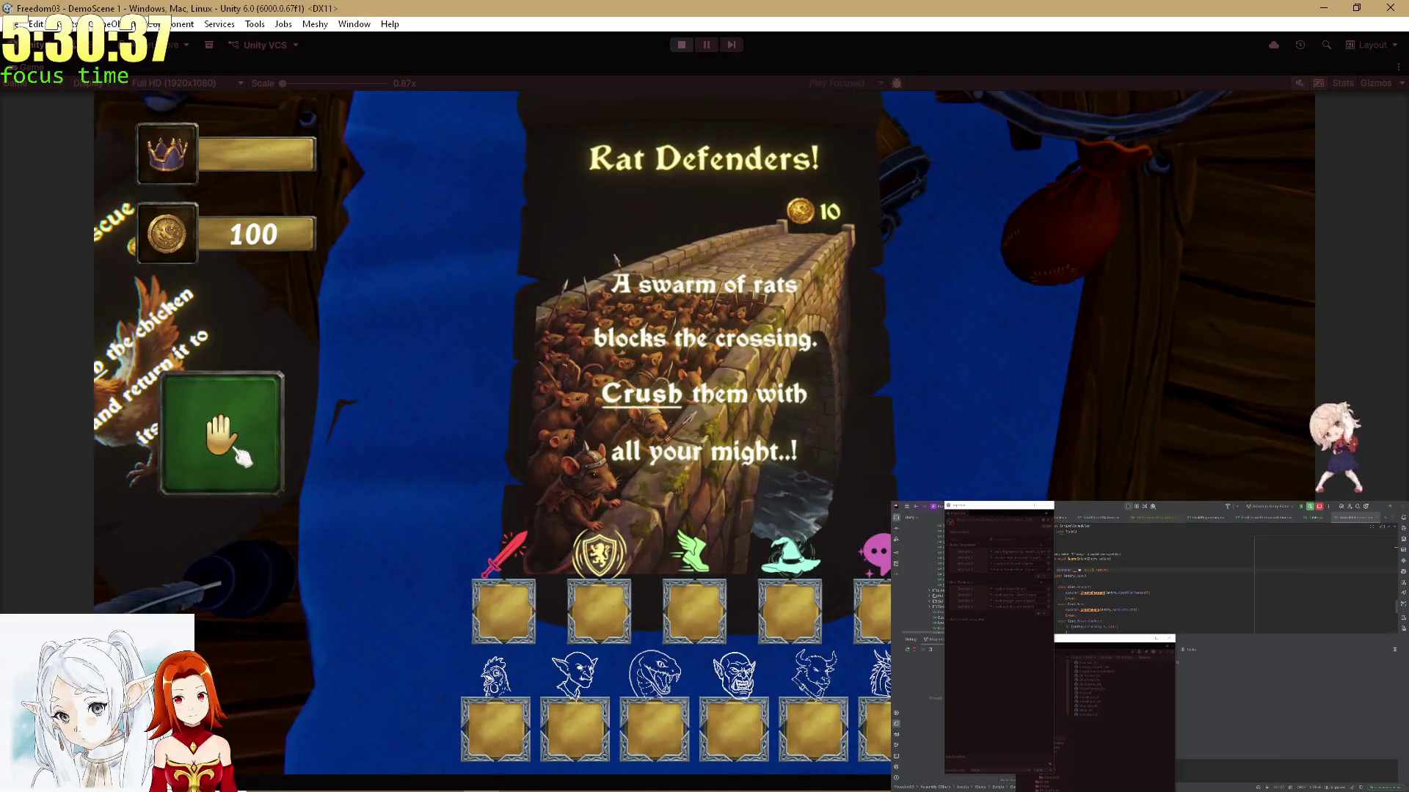
{"action": "left_click", "coordinate": [233, 444]}
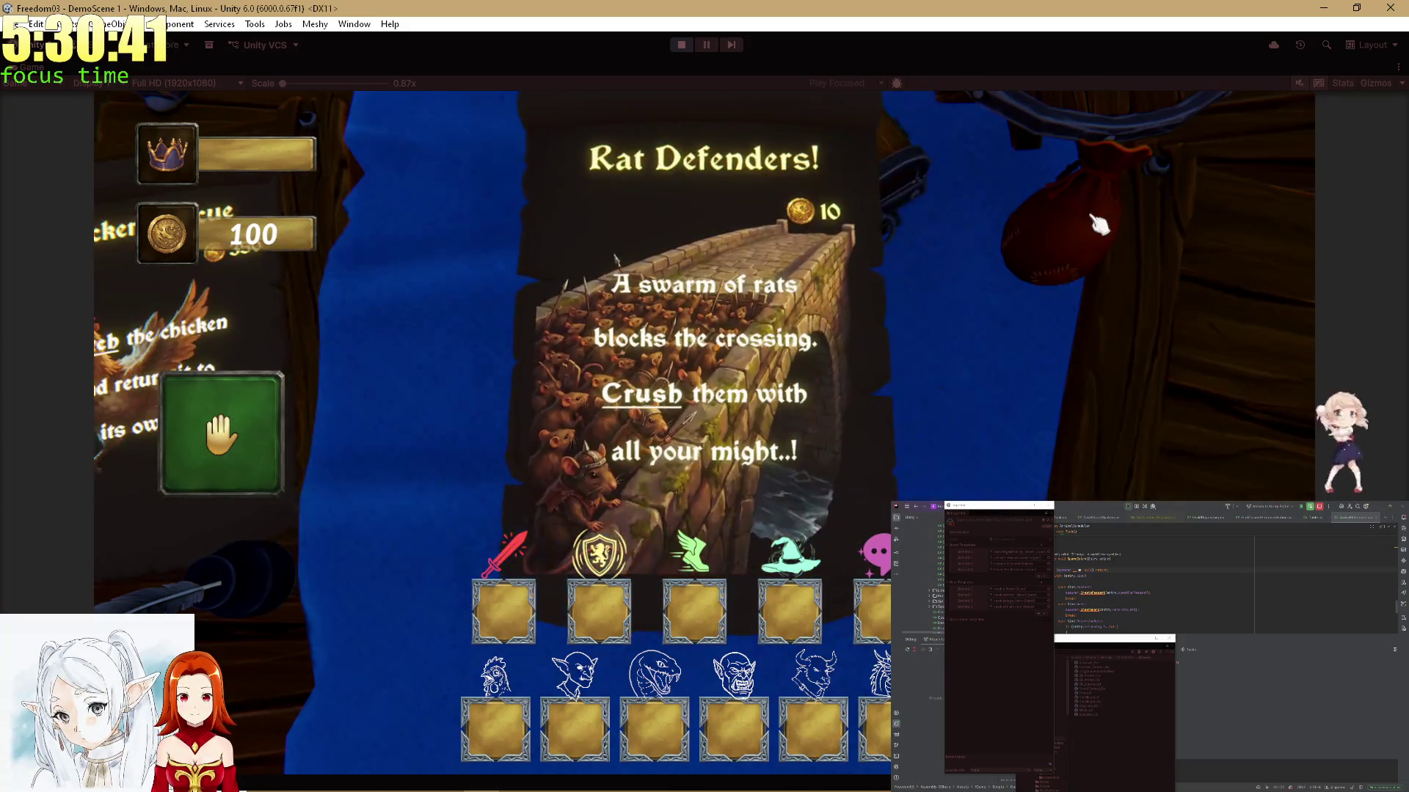
Try dropping the Rat Defenders card onto the hand card, then push the Chicken Rescue card aside
{"action": "mouse_move", "coordinate": [763, 337]}
{"action": "left_mouse_down"}
{"action": "mouse_move", "coordinate": [242, 433]}
{"action": "mouse_move", "coordinate": [266, 446]}
{"action": "left_mouse_up"}
{"action": "mouse_move", "coordinate": [811, 368]}
{"action": "left_mouse_down"}
{"action": "mouse_move", "coordinate": [236, 465]}
{"action": "mouse_move", "coordinate": [205, 449]}
{"action": "left_mouse_up"}
{"action": "mouse_move", "coordinate": [682, 385]}
{"action": "left_mouse_down"}
{"action": "mouse_move", "coordinate": [220, 444]}
{"action": "mouse_move", "coordinate": [252, 429]}
{"action": "left_mouse_up"}
{"action": "left_click_drag", "start_coordinate": [512, 383], "coordinate": [230, 439]}
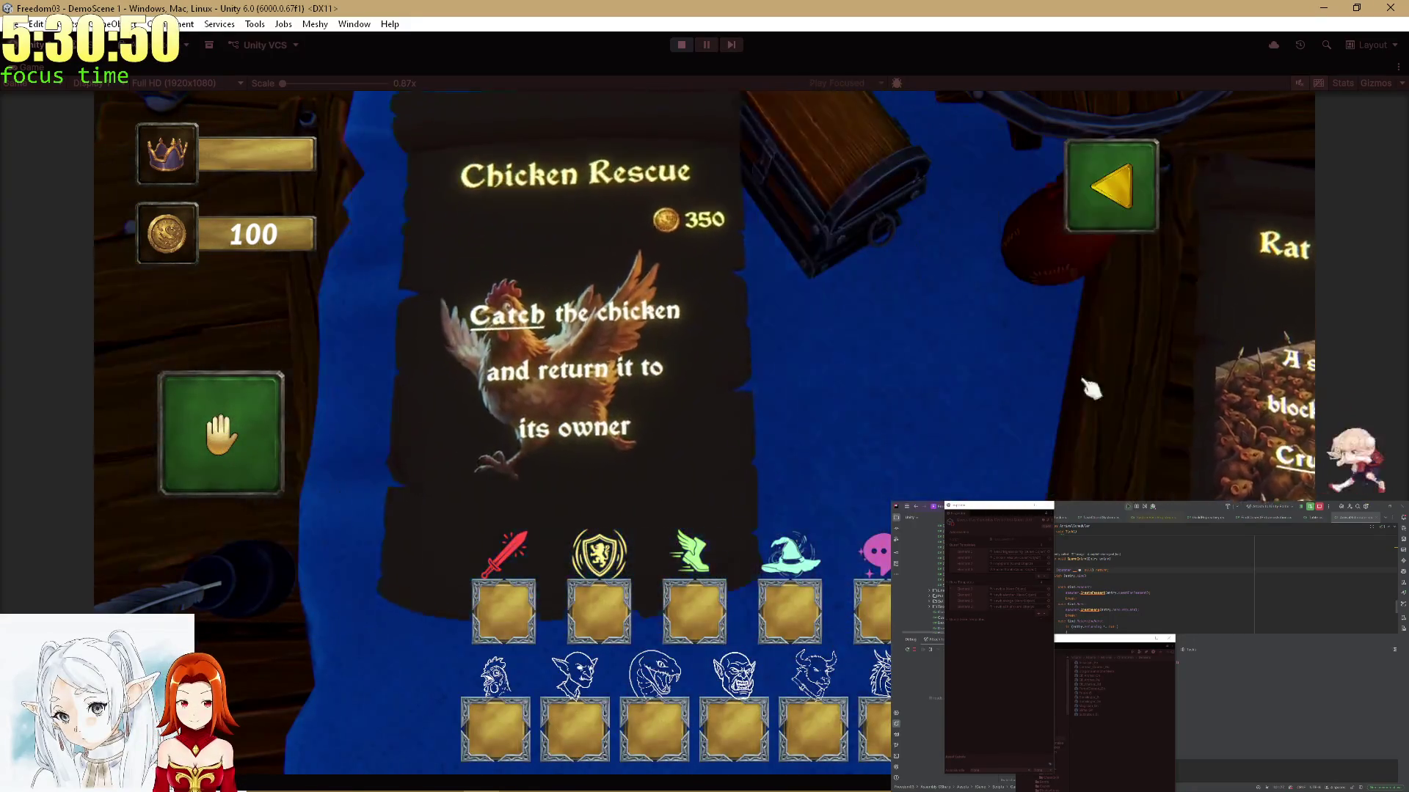
{"action": "left_click_drag", "start_coordinate": [1091, 390], "coordinate": [1269, 407]}
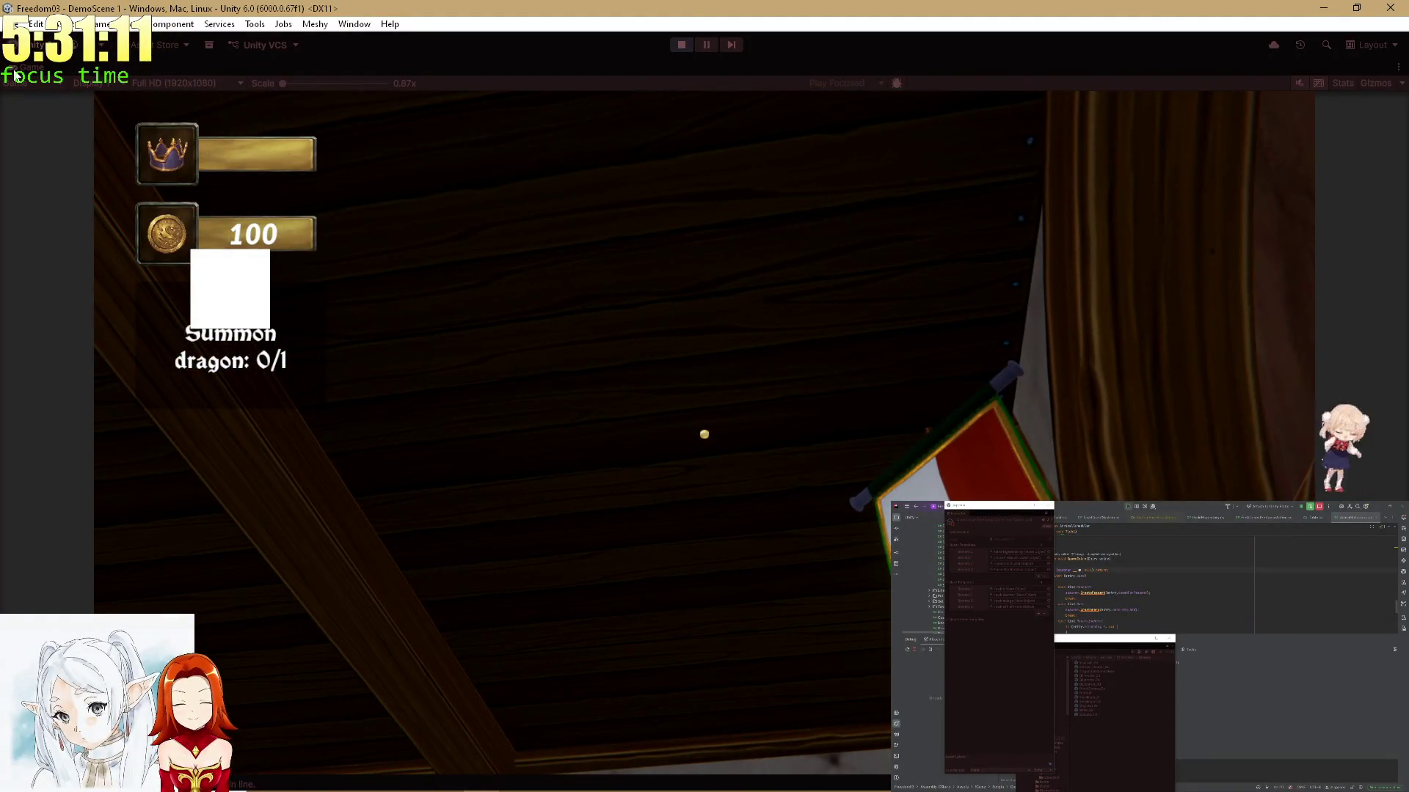
Resume the debugger, then walk the player through the arched doorway into the night town square
{"action": "double_click", "coordinate": [14, 73]}
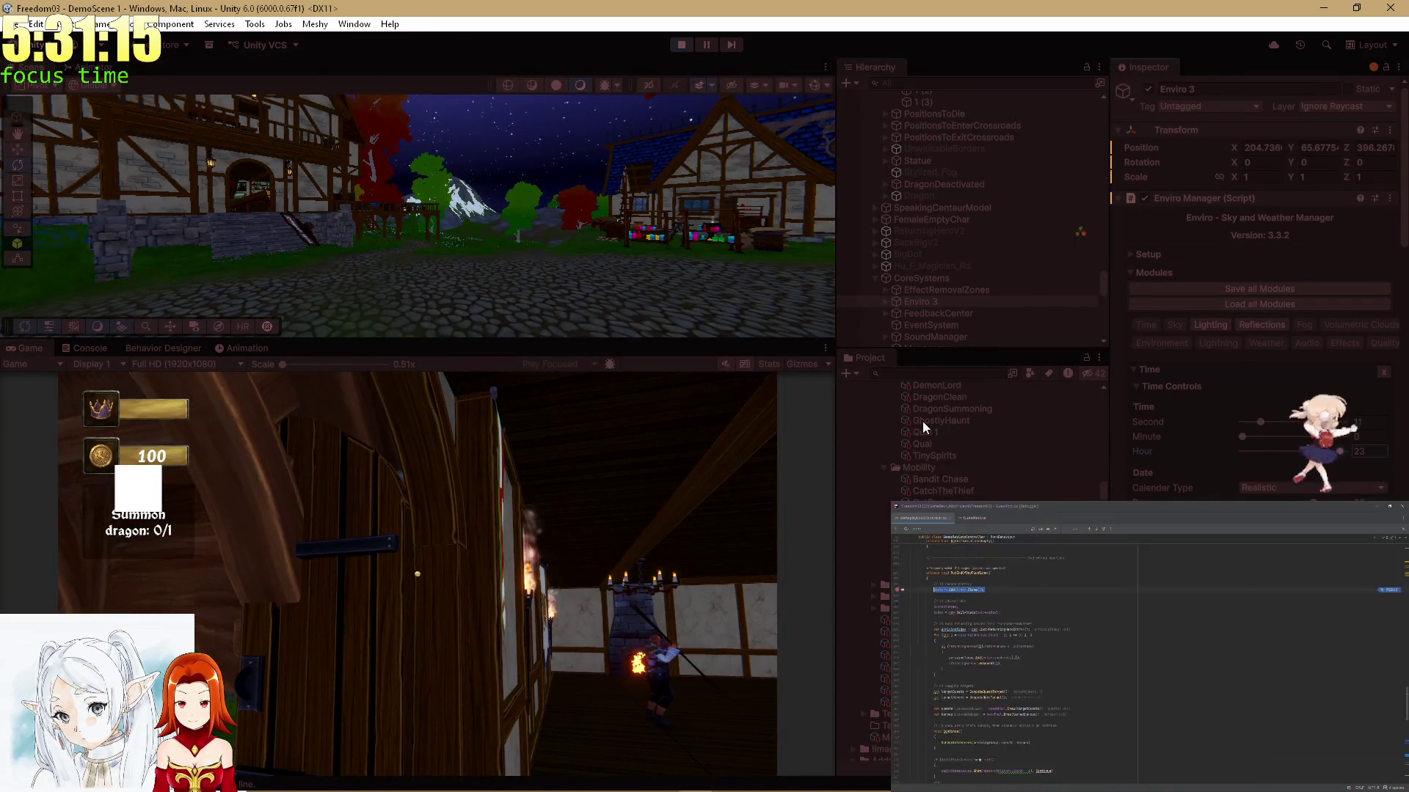
{"action": "key", "text": "F5"}
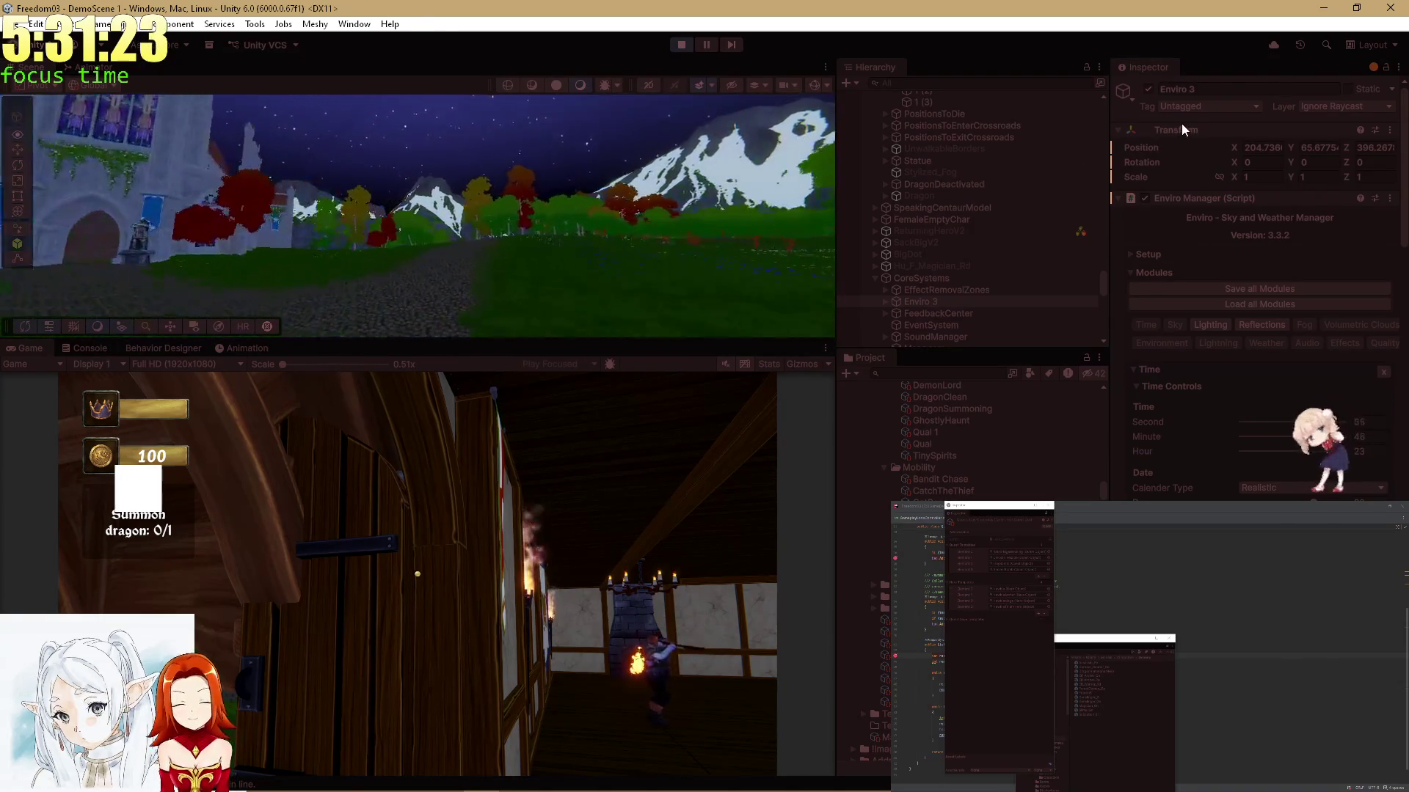
{"action": "left_click_drag", "start_coordinate": [660, 146], "coordinate": [624, 133]}
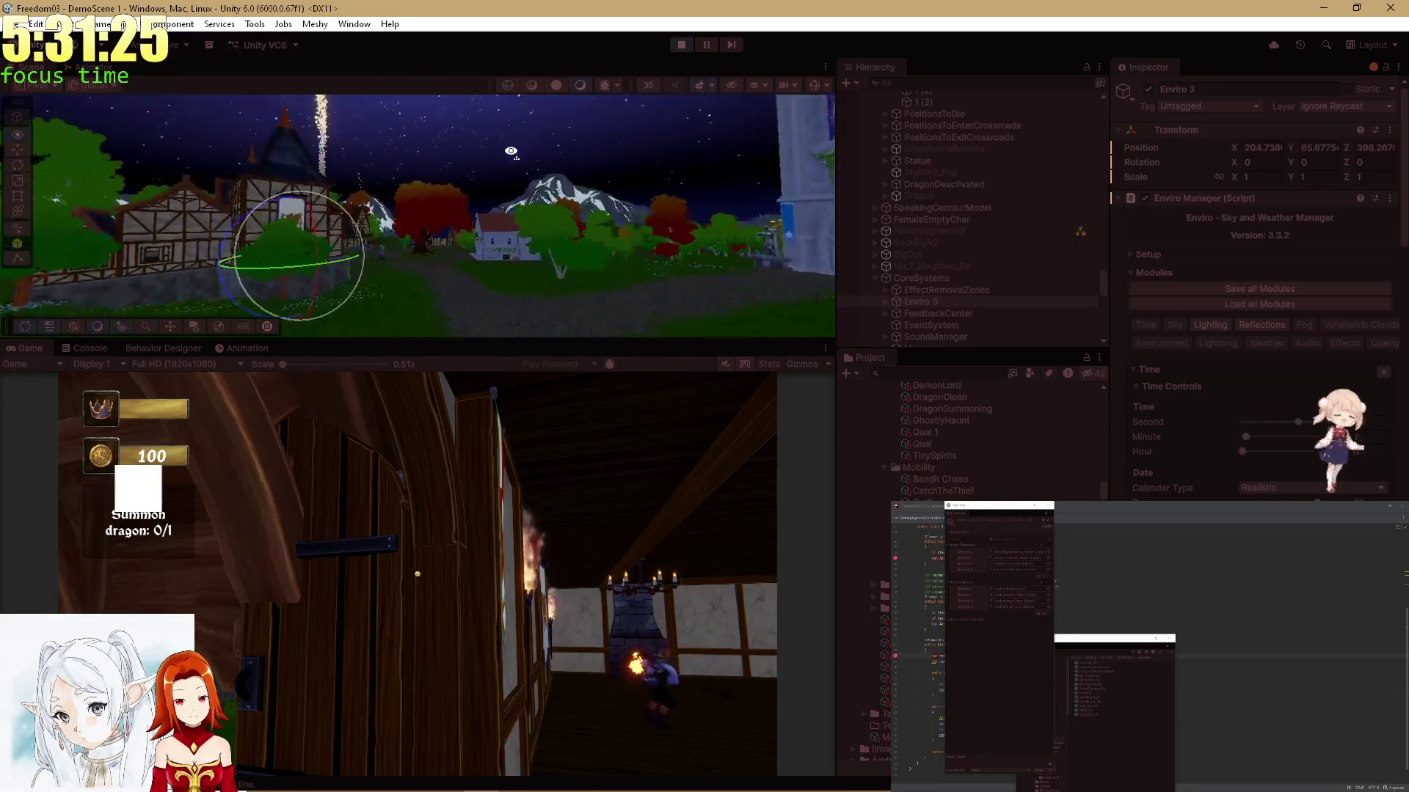
{"action": "double_click", "coordinate": [33, 349]}
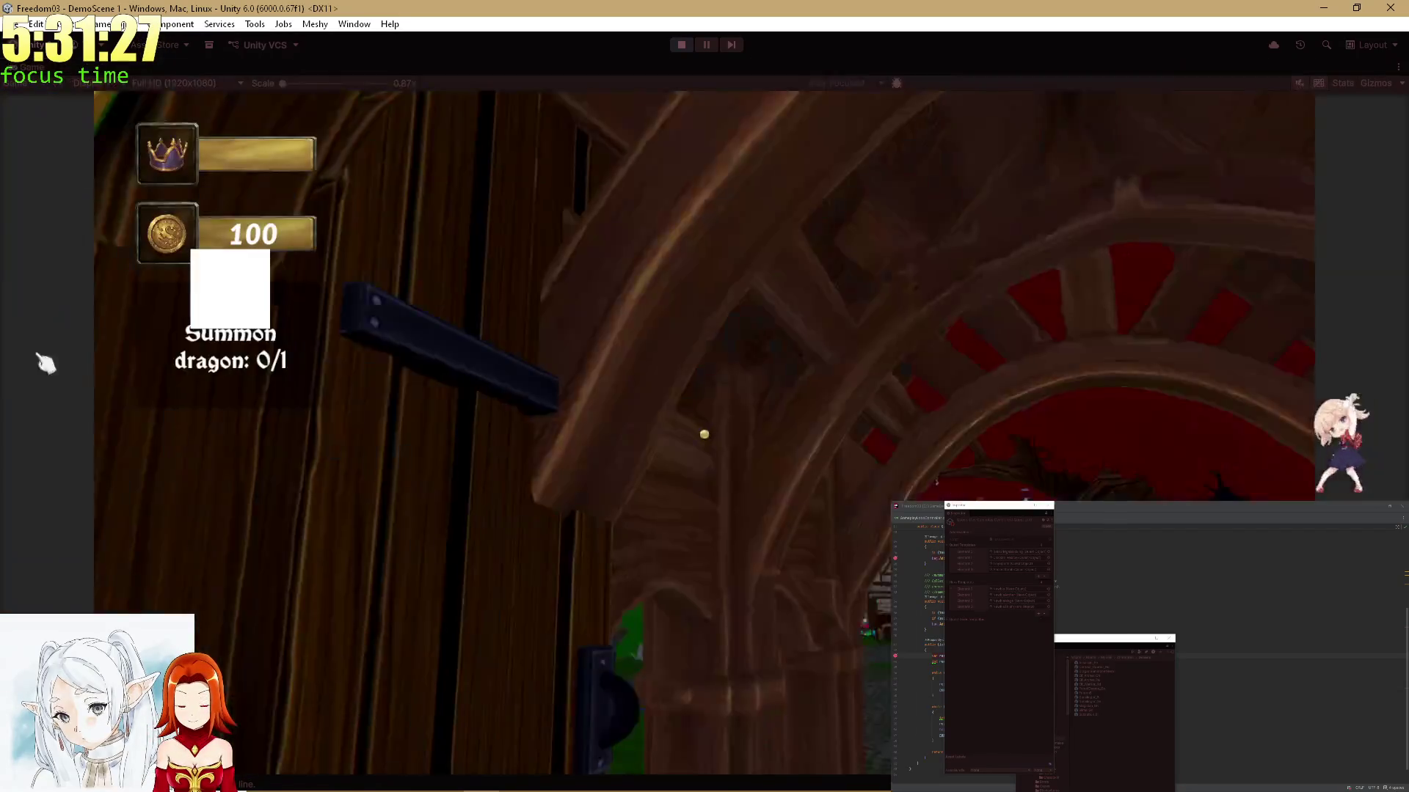
{"action": "key", "text": "w"}
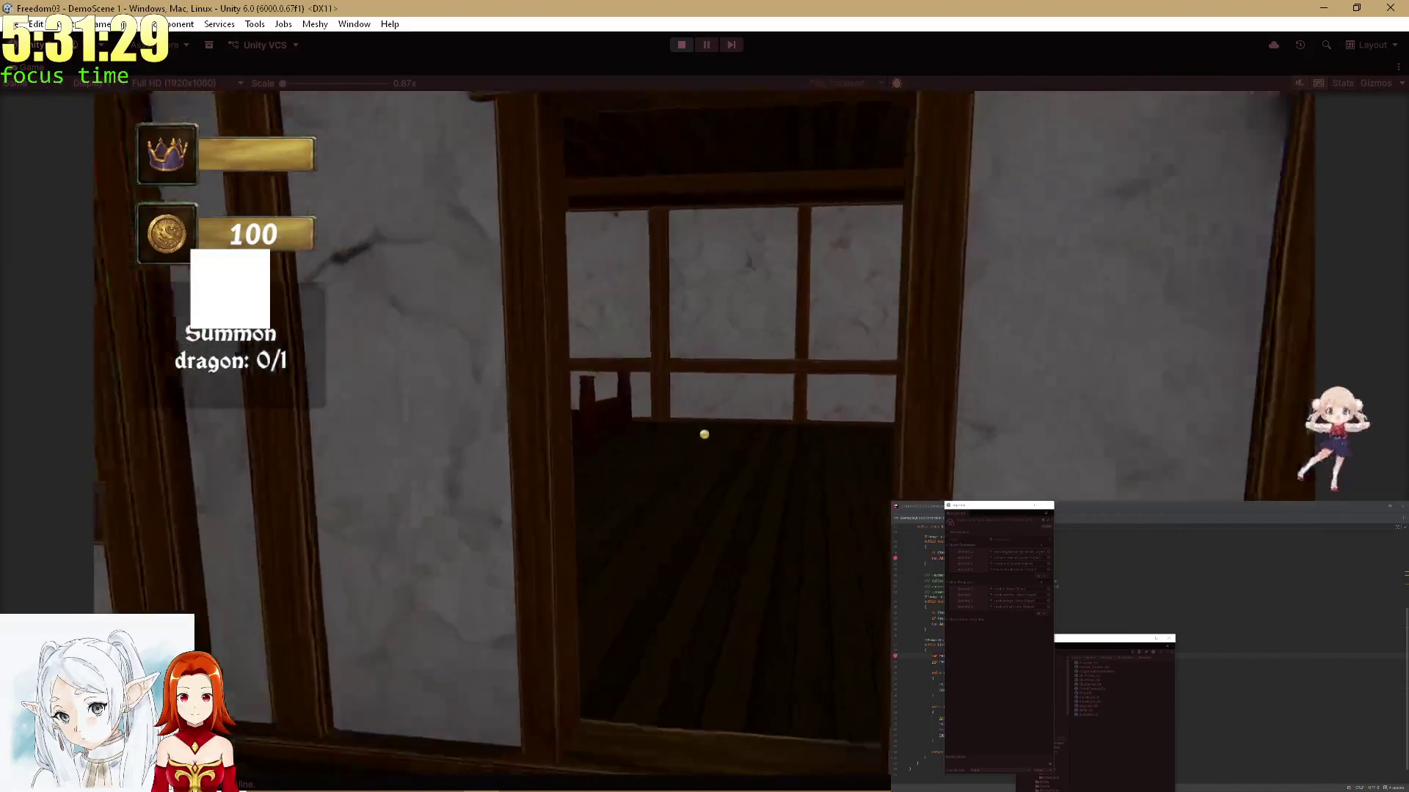
{"action": "key", "text": "w"}
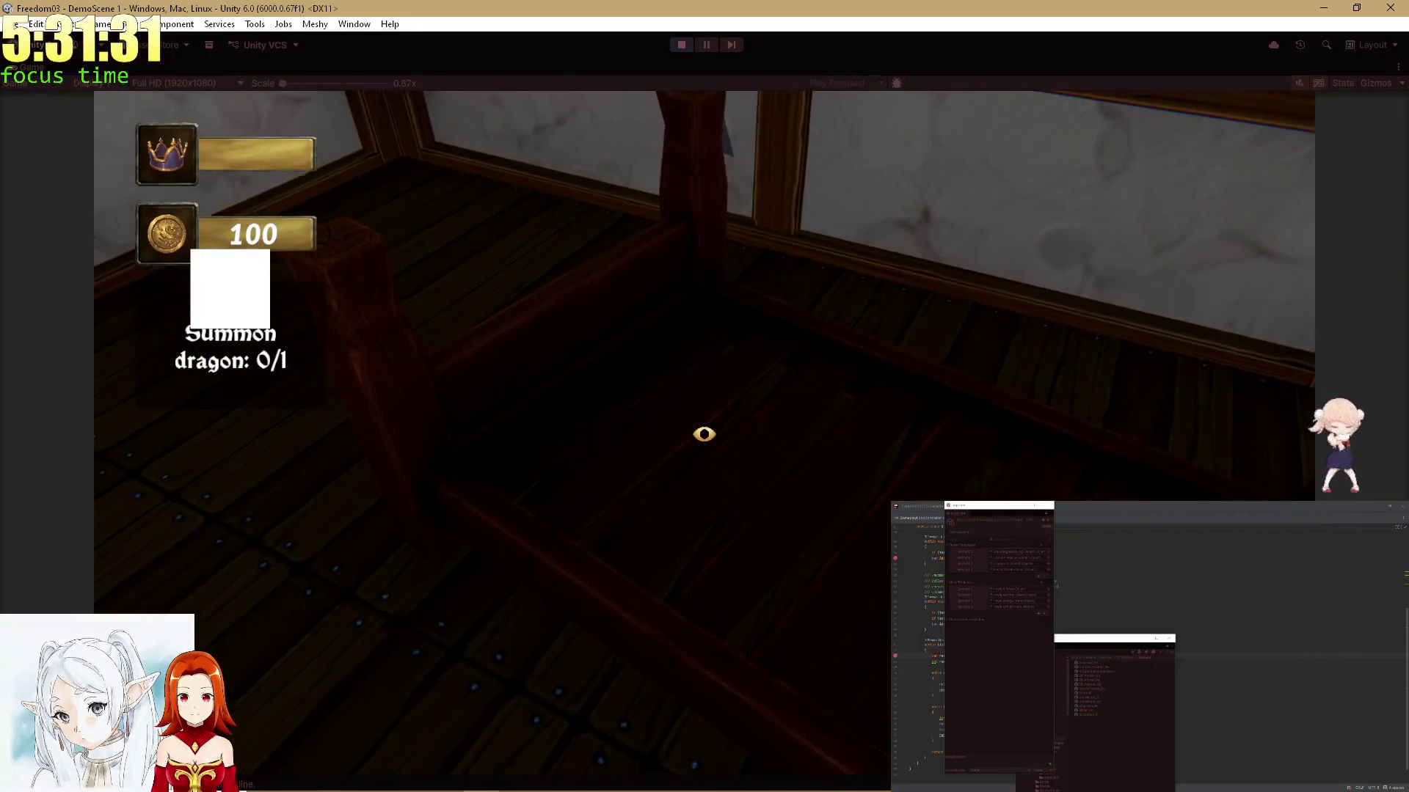
{"action": "key", "text": "w"}
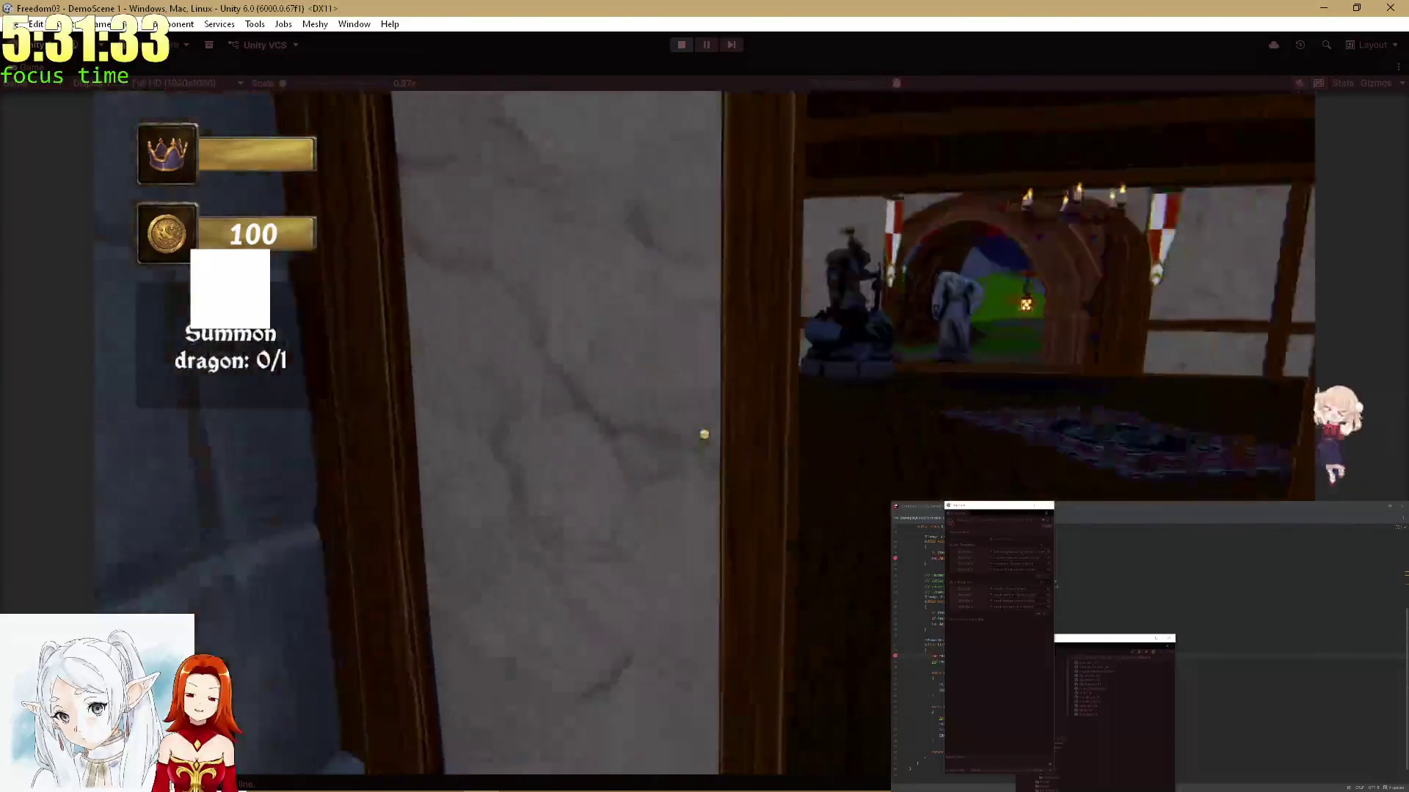
{"action": "key", "text": "w"}
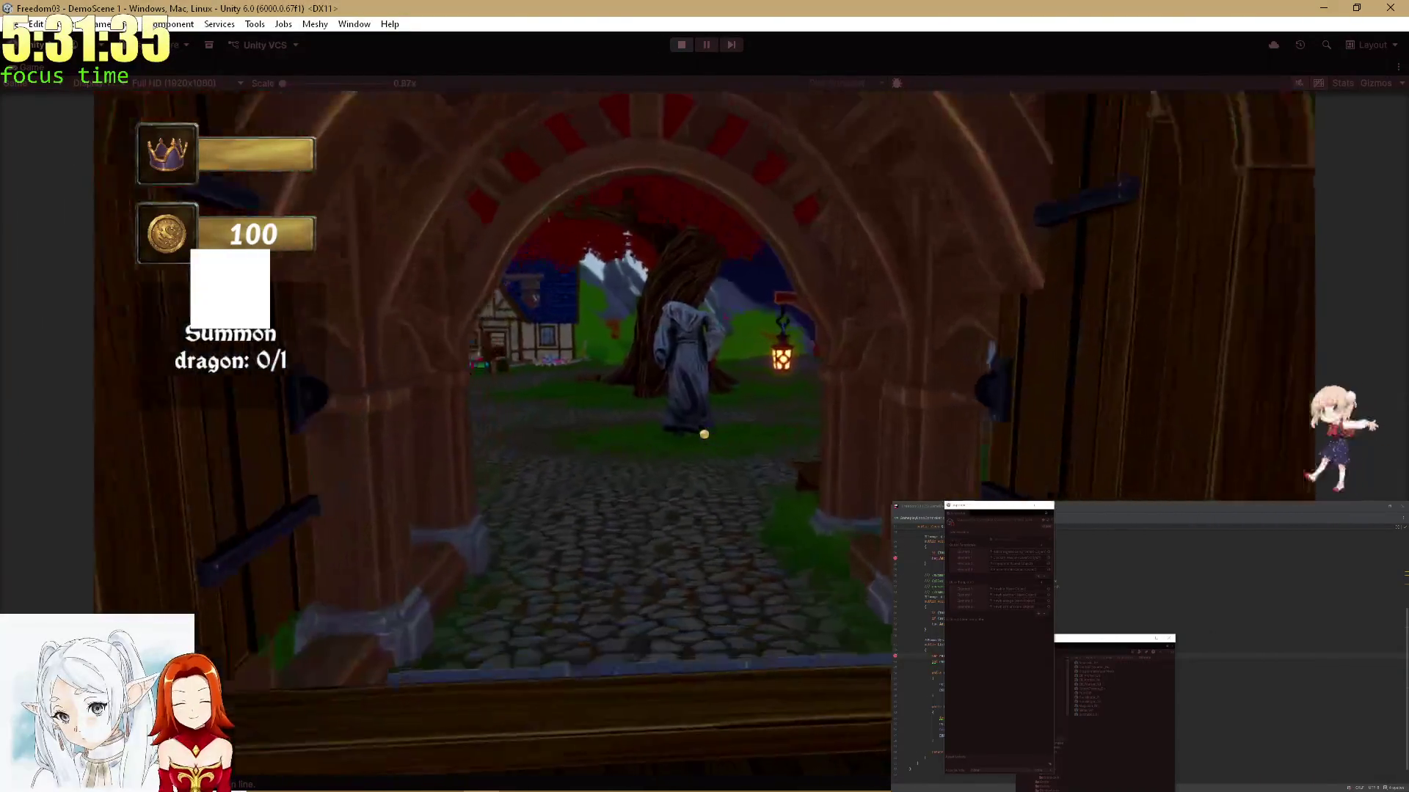
{"action": "key", "text": "w"}
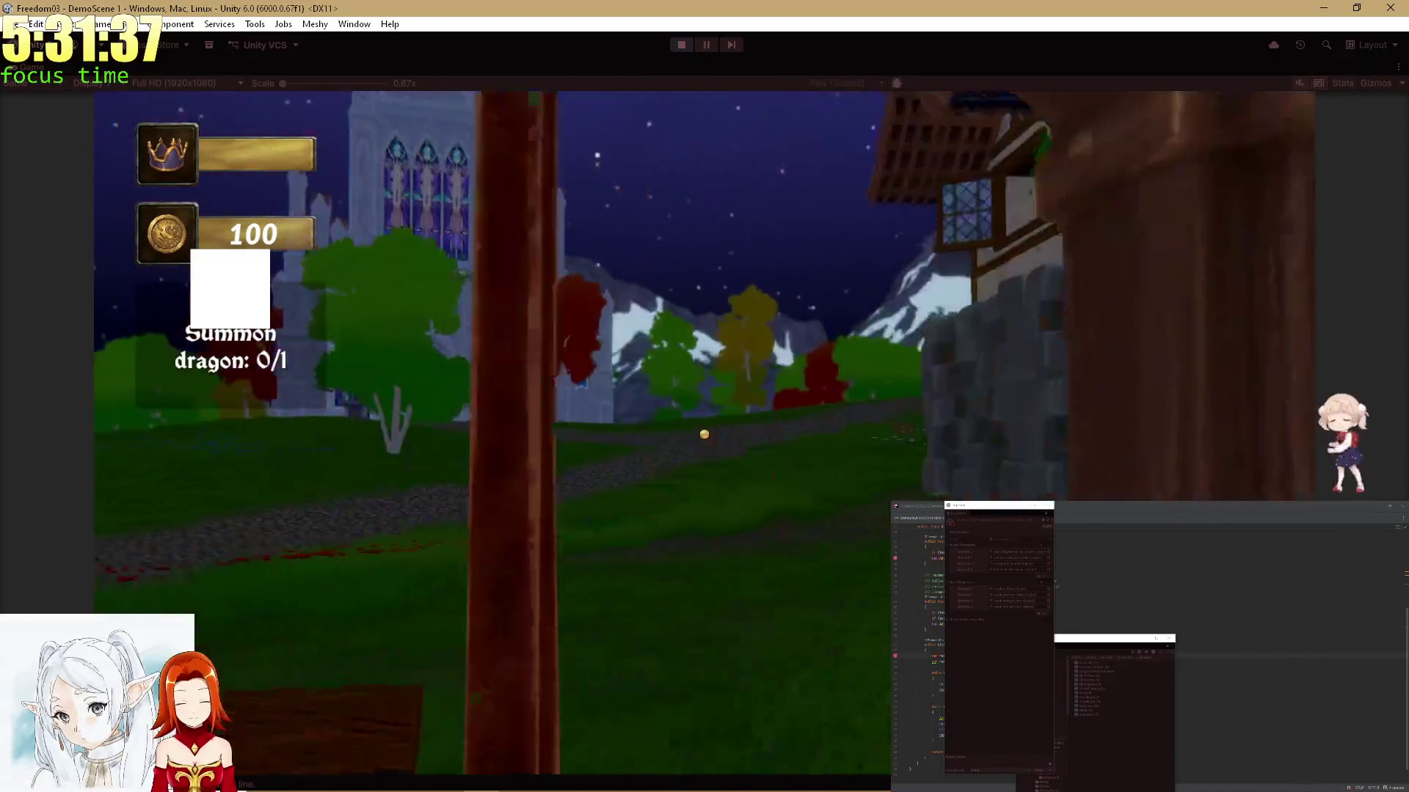
{"action": "key", "text": "w"}
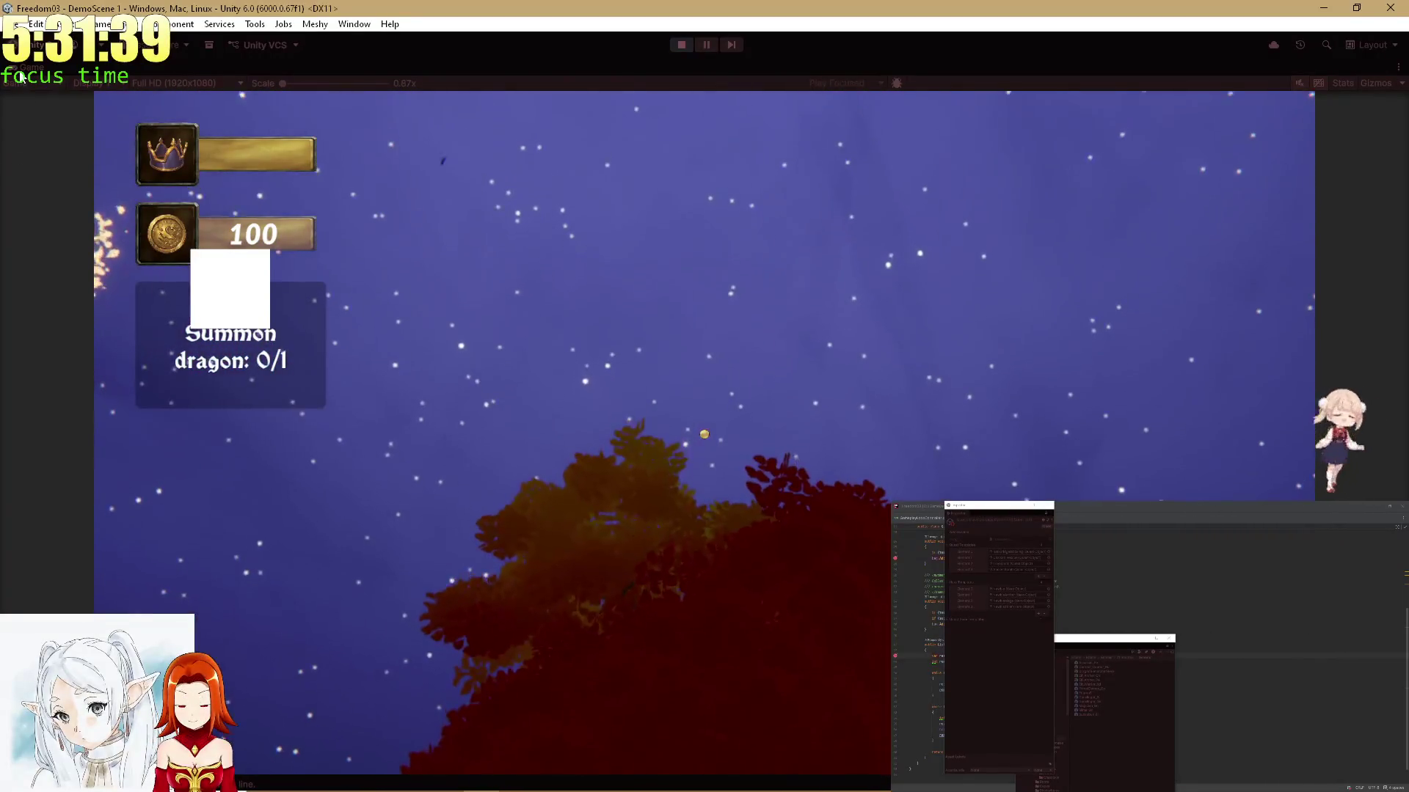
Drag the Enviro Hour slider from sunset toward daylight and continue the debugger to the QuestPool breakpoint
{"action": "key", "text": "shift+space"}
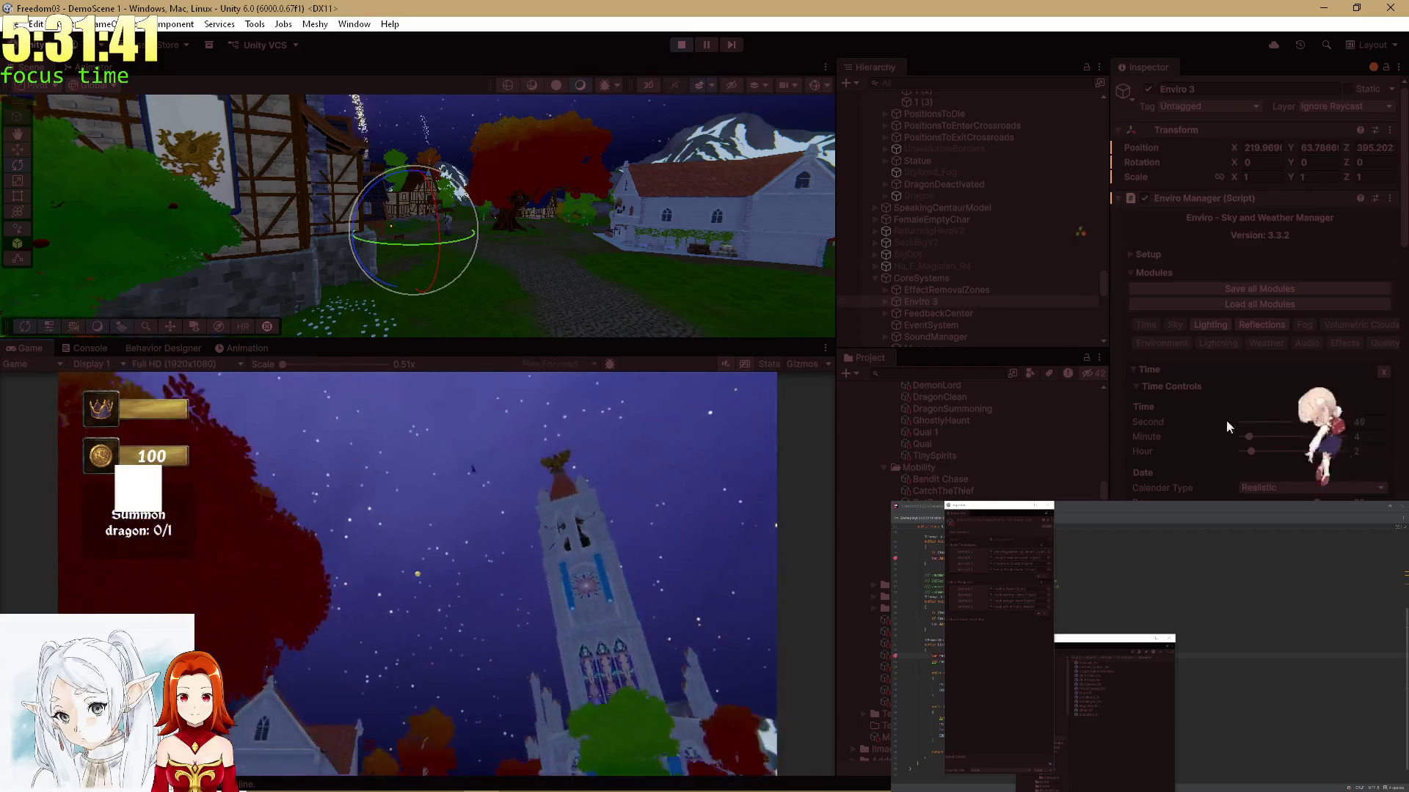
{"action": "mouse_move", "coordinate": [1266, 452]}
{"action": "left_mouse_down"}
{"action": "mouse_move", "coordinate": [1285, 450]}
{"action": "mouse_move", "coordinate": [1267, 452]}
{"action": "left_mouse_up"}
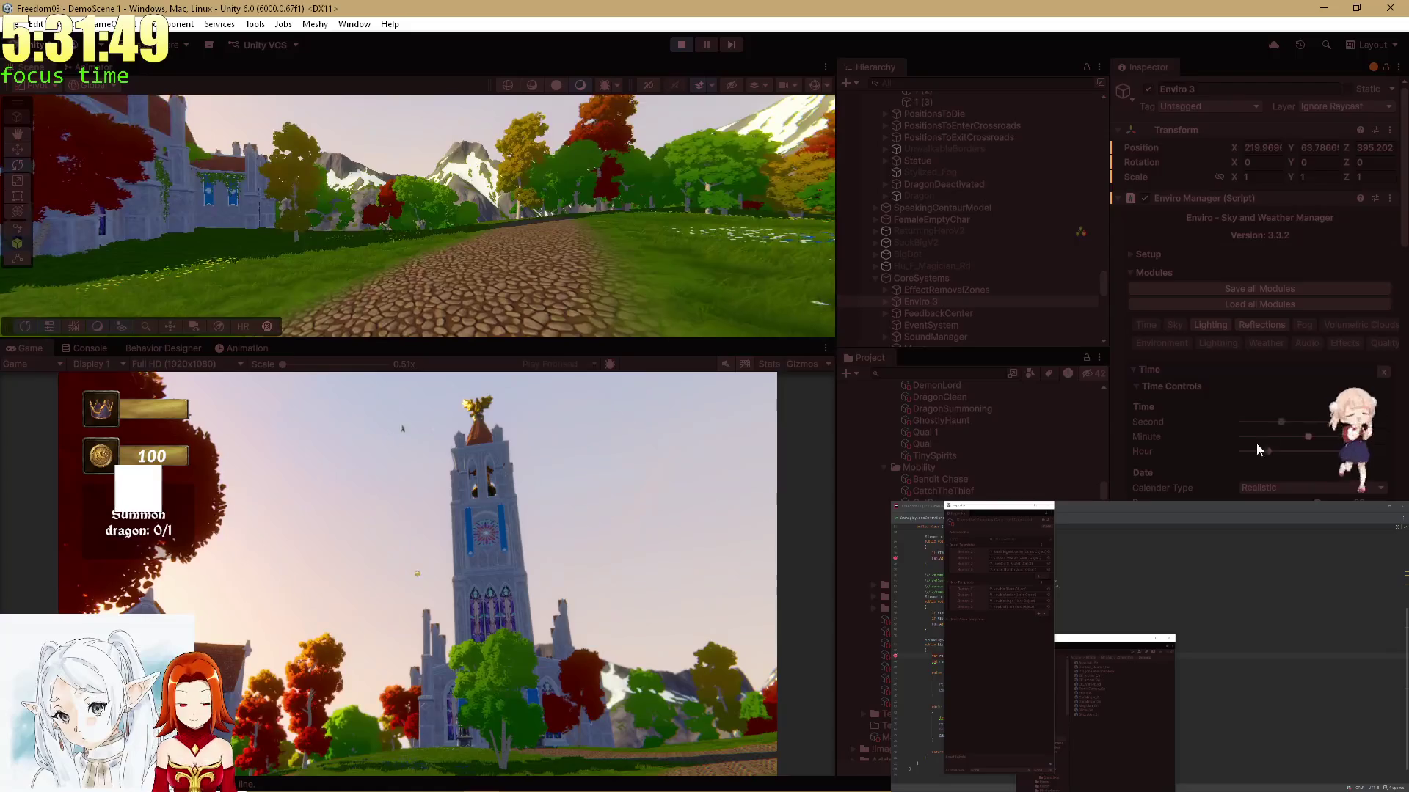
{"action": "left_click_drag", "start_coordinate": [1275, 451], "coordinate": [1339, 452]}
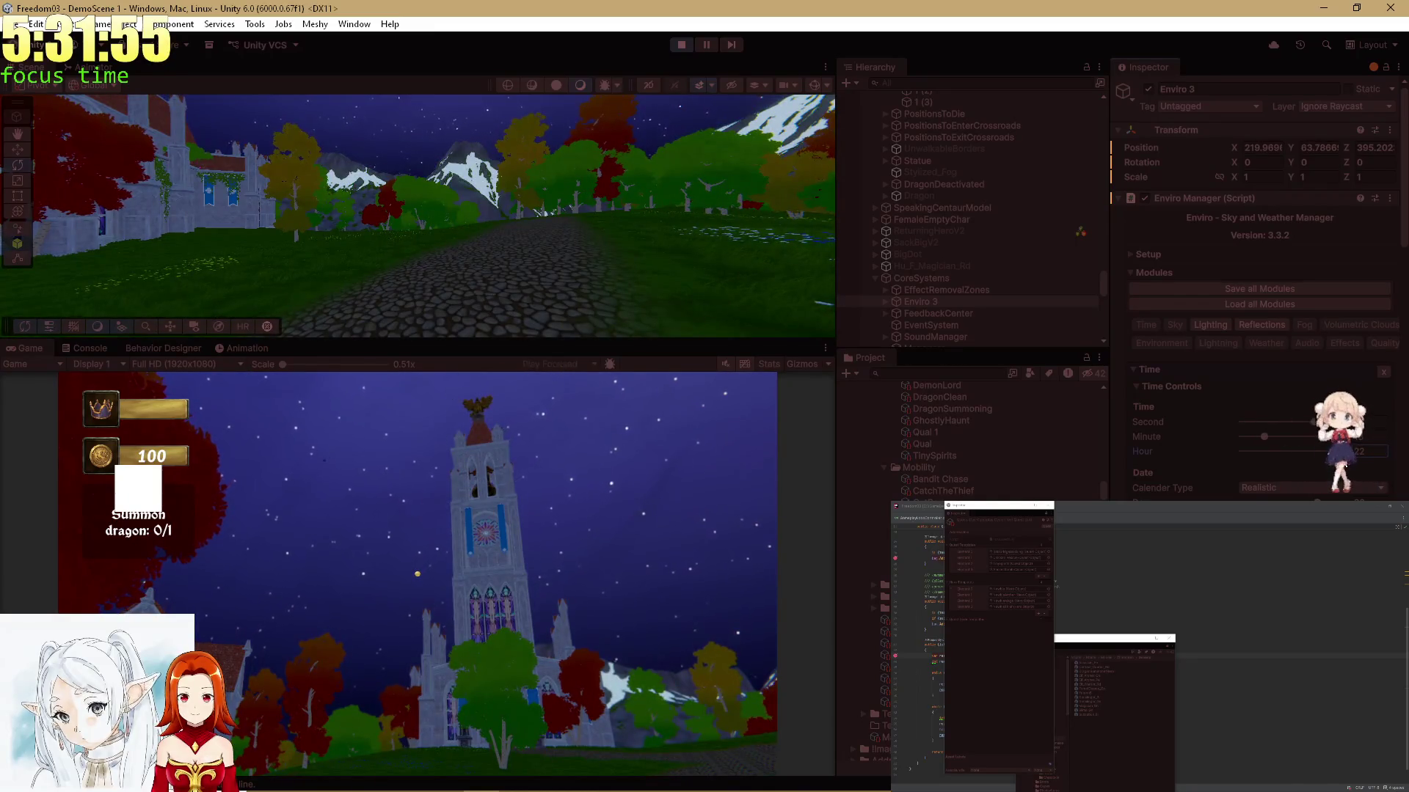
{"action": "key", "text": "F5"}
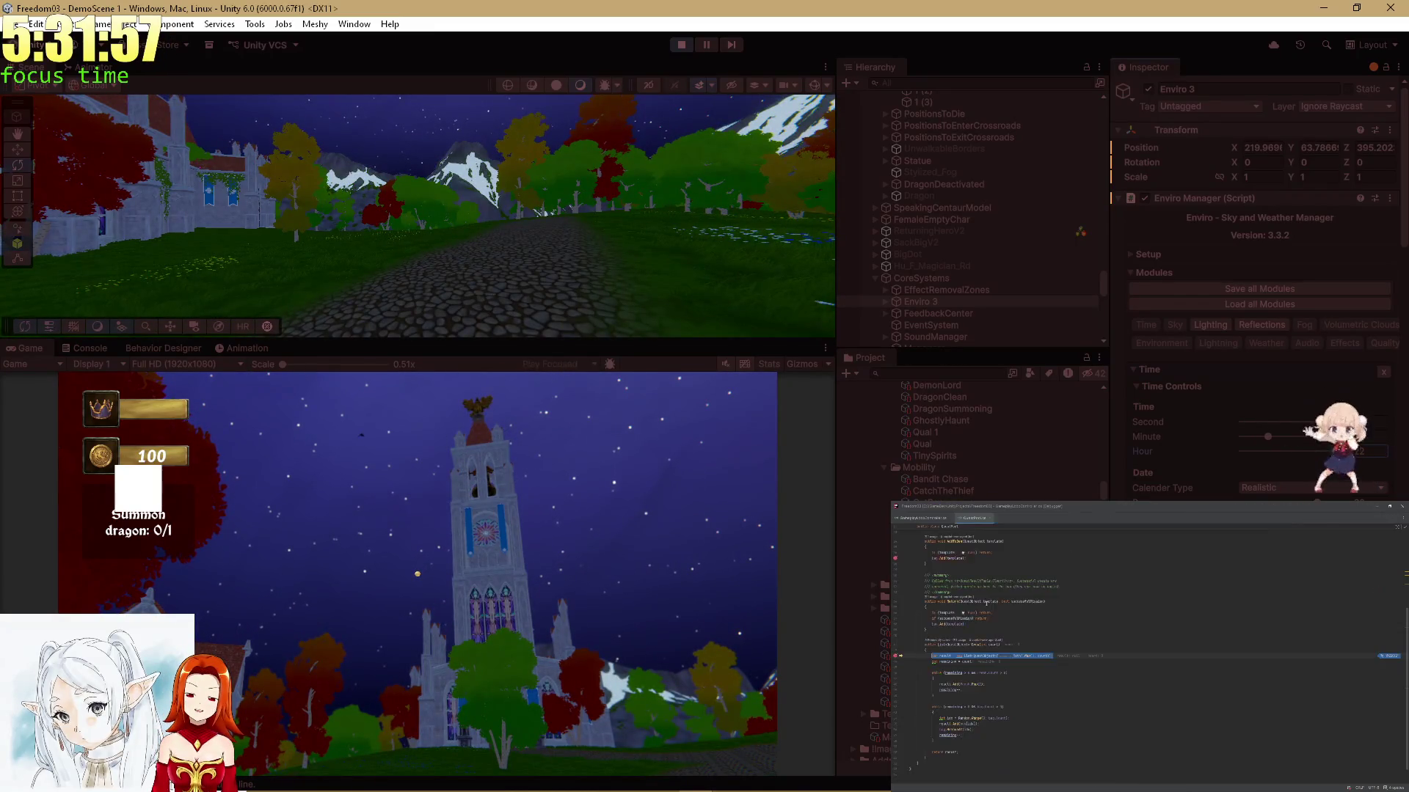
{"action": "left_click", "coordinate": [1263, 406]}
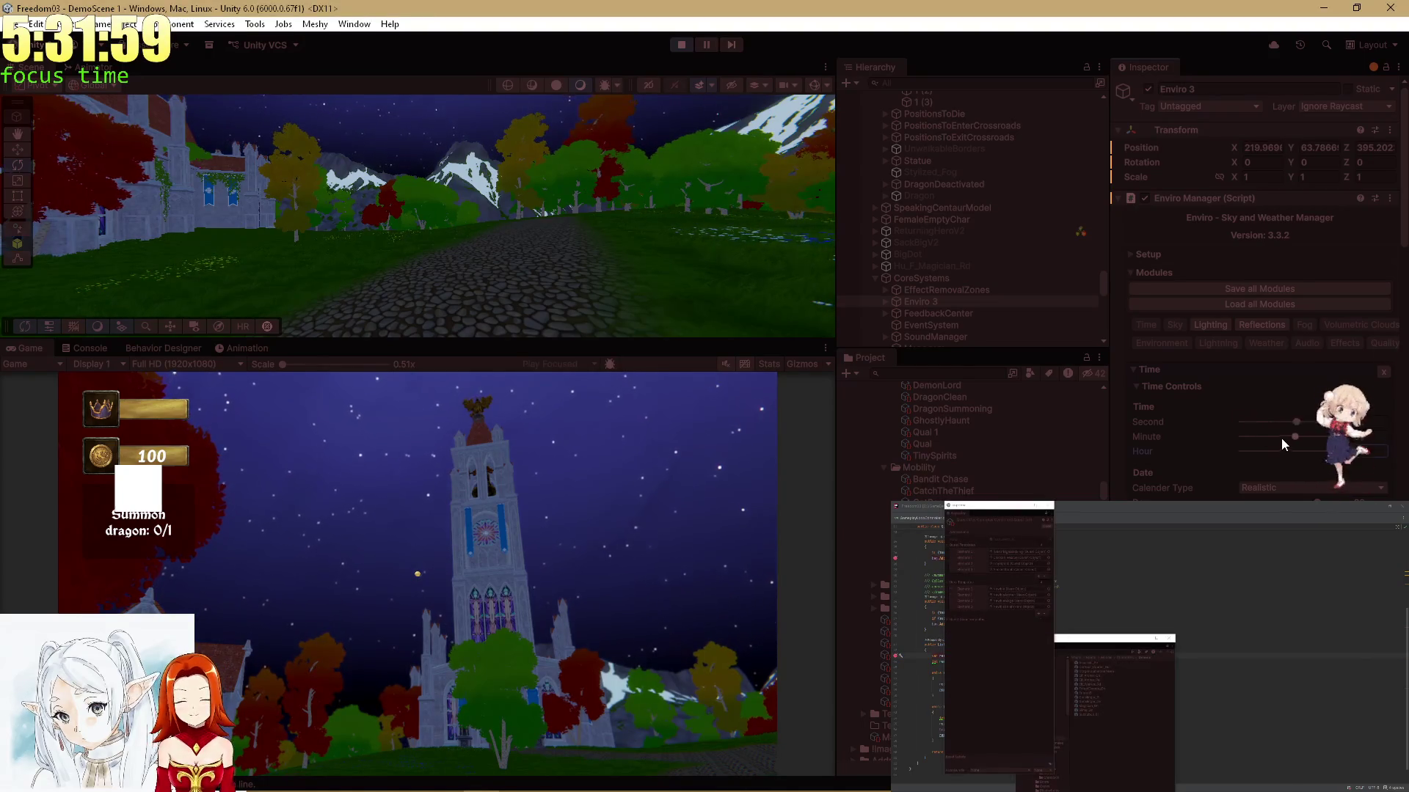
{"action": "double_click", "coordinate": [29, 346]}
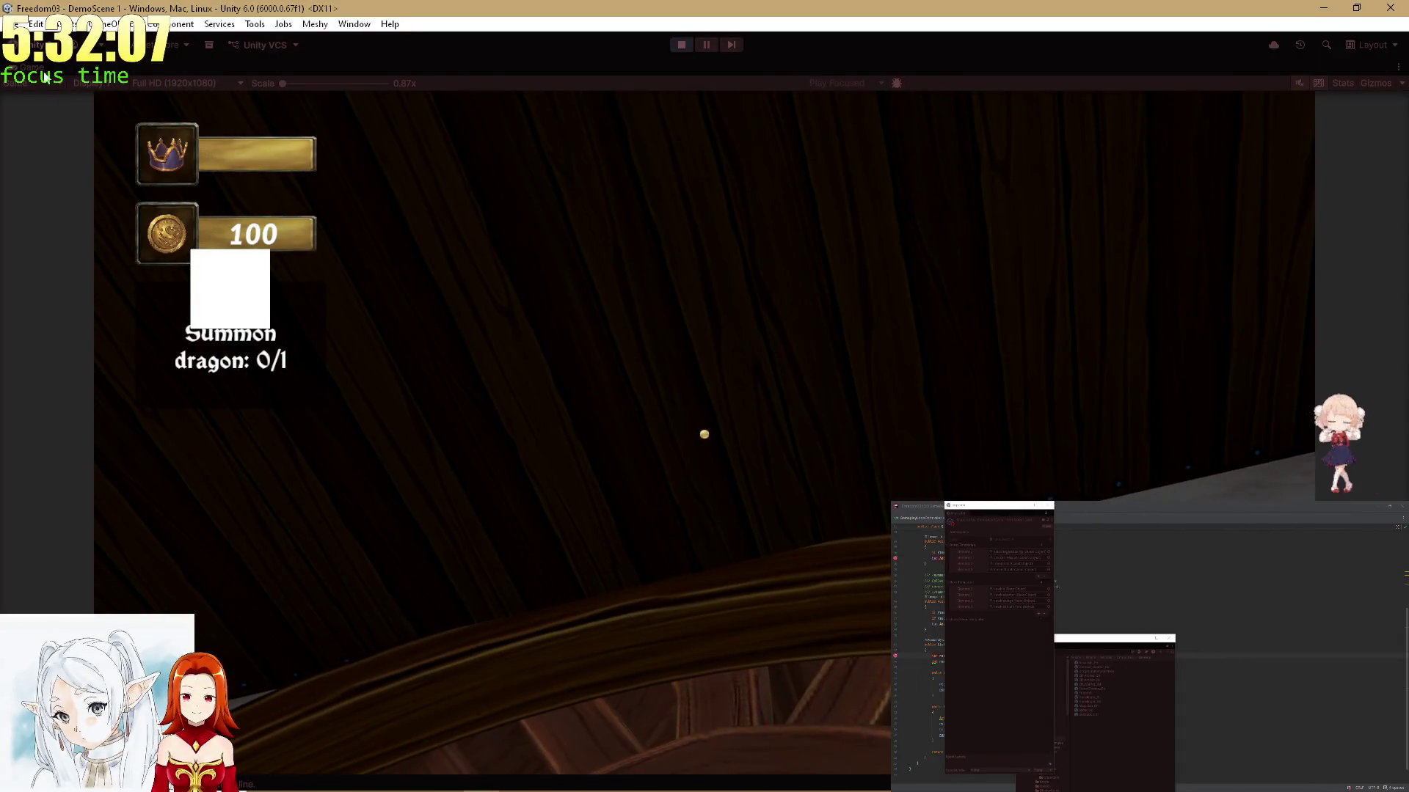
Drag the Enviro Hour slider to 10 for daylight and hand control back to the game
{"action": "double_click", "coordinate": [37, 70]}
{"action": "left_click_drag", "start_coordinate": [1262, 450], "coordinate": [1334, 457]}
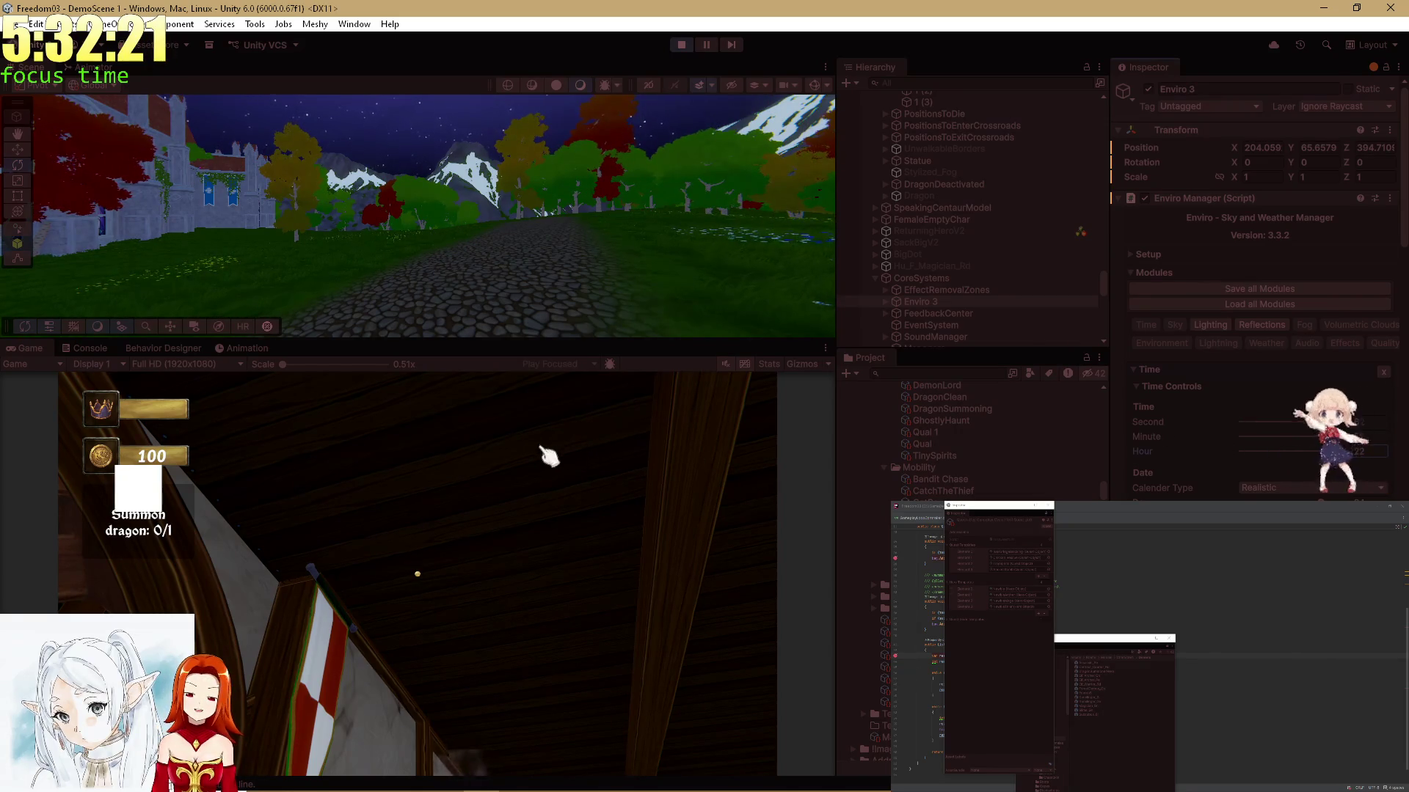
{"action": "left_click", "coordinate": [548, 456]}
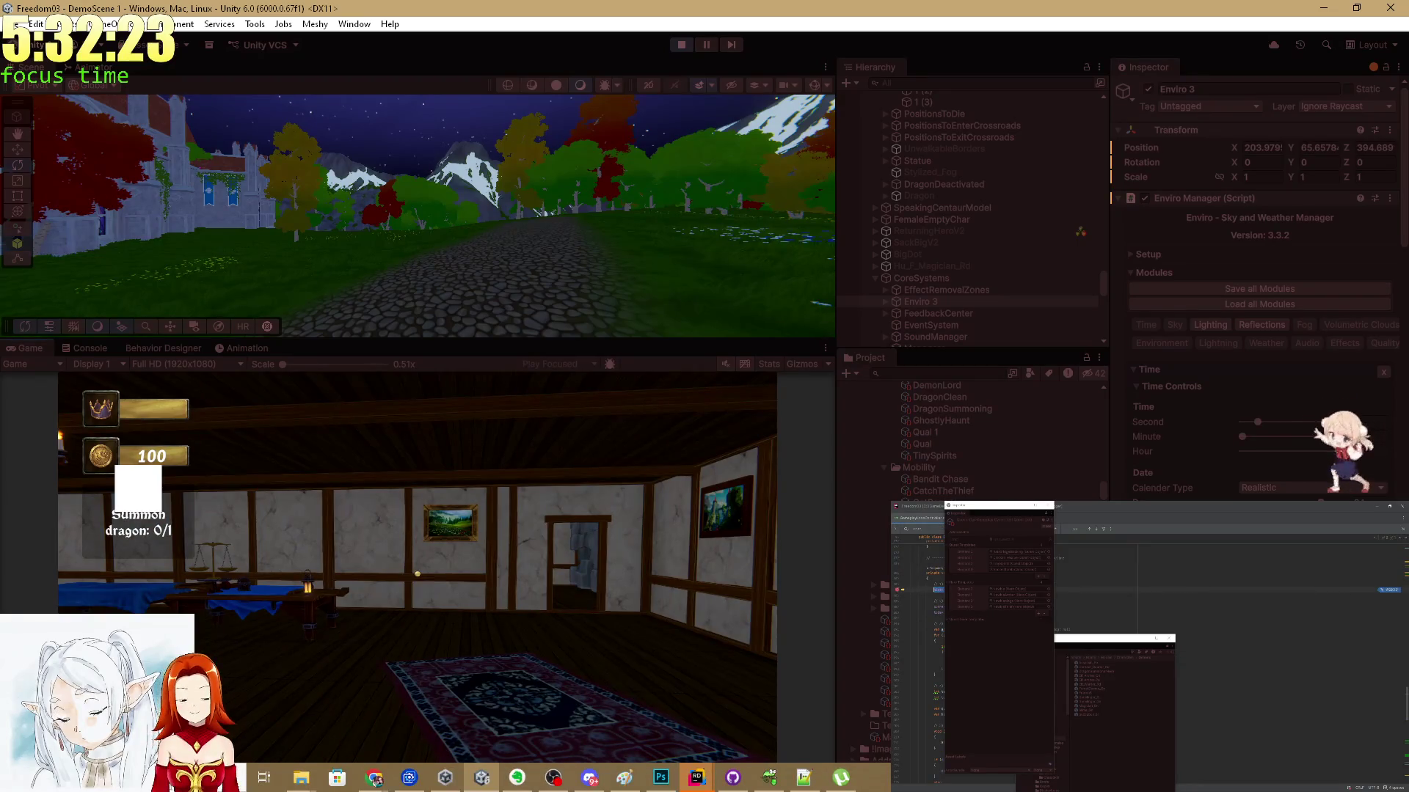
Resume past the QuestPool breakpoint, then walk the player to the bed and sleep with E
{"action": "key", "text": "alt+Tab"}
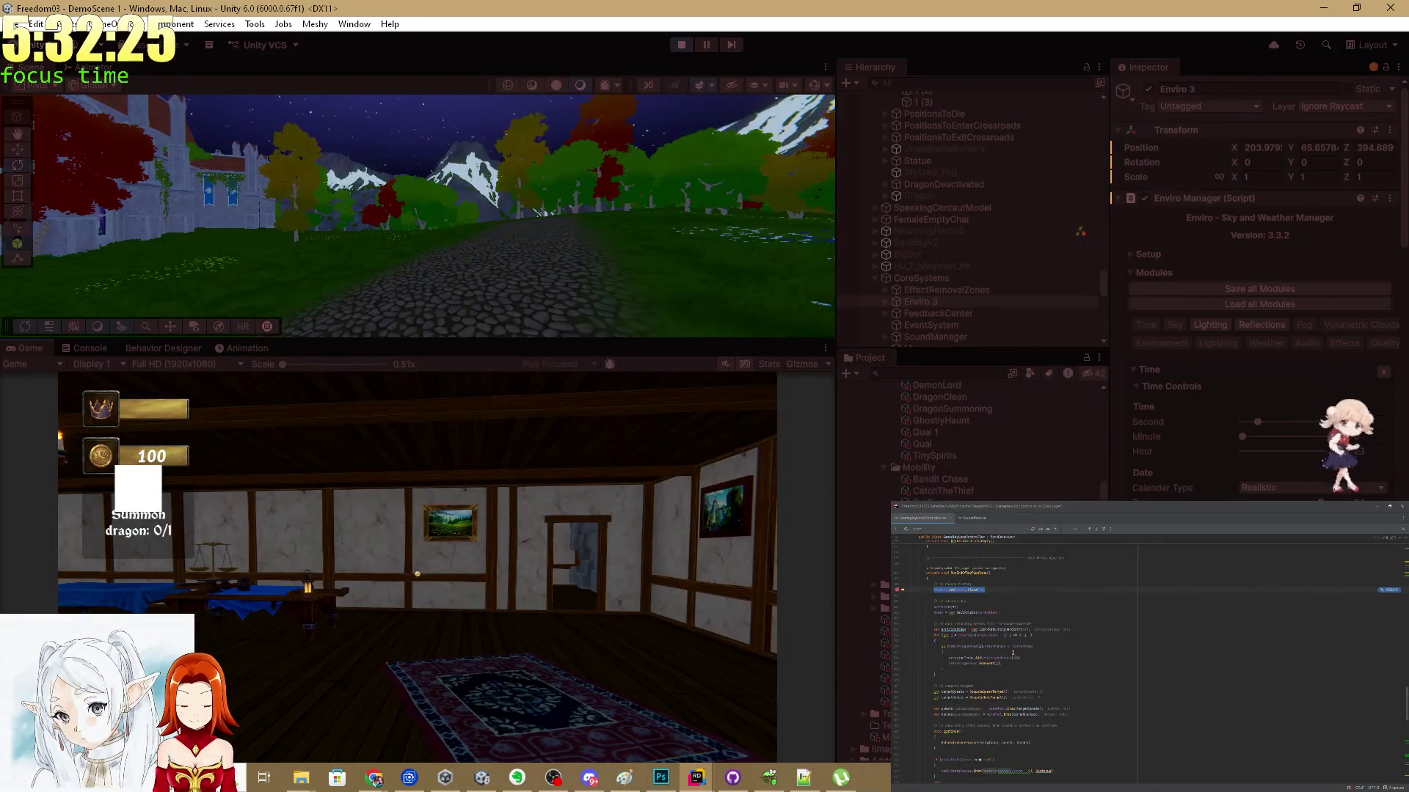
{"action": "key", "text": "F5"}
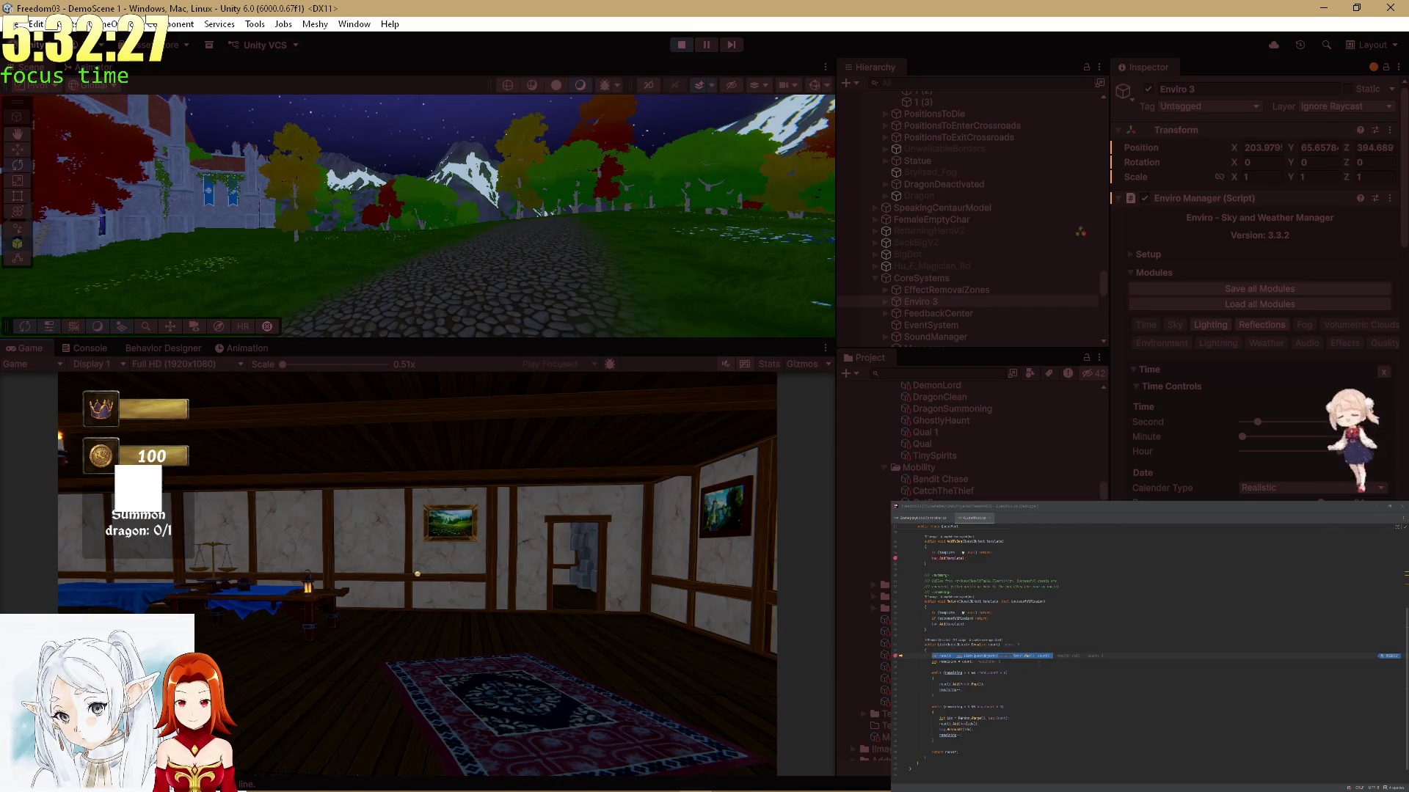
{"action": "key", "text": "w"}
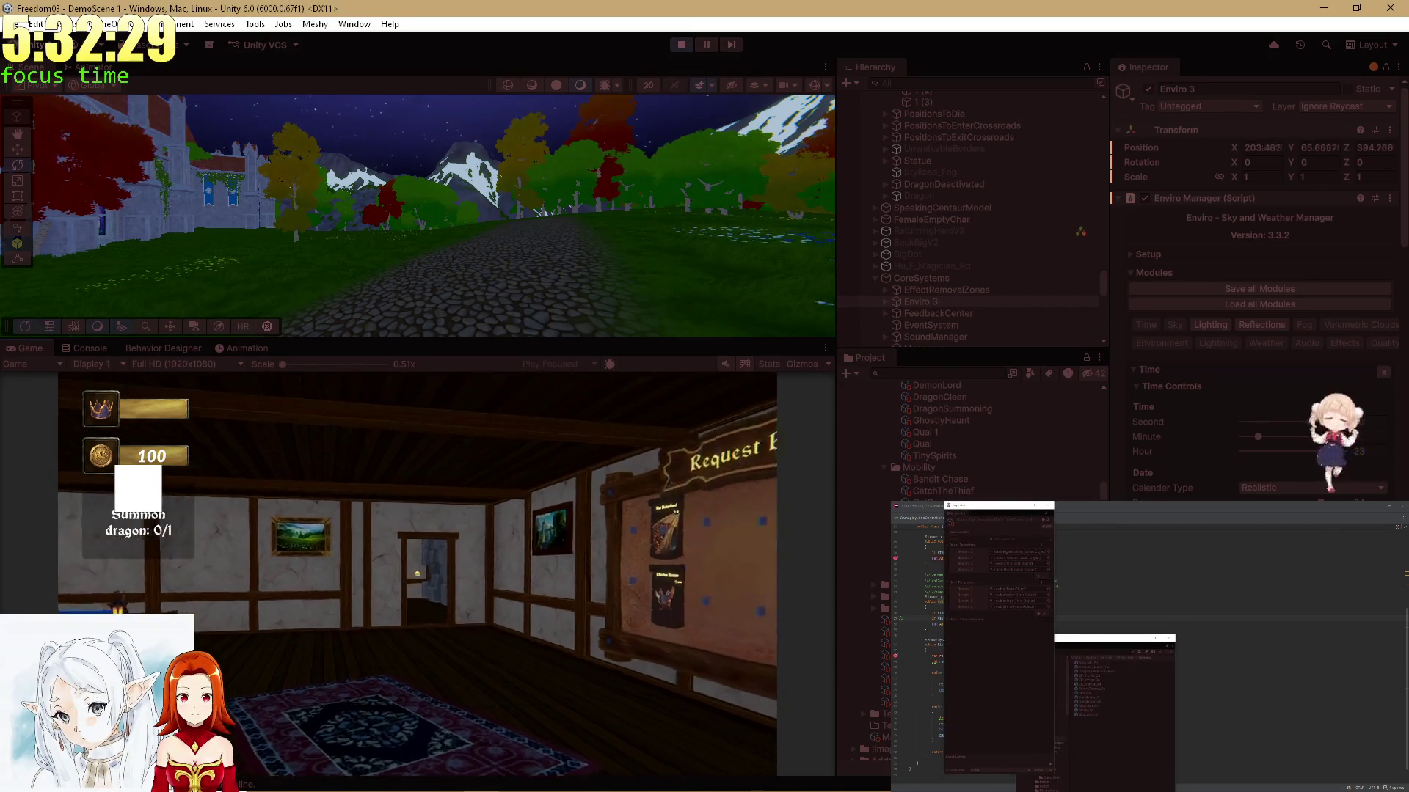
{"action": "key", "text": "w"}
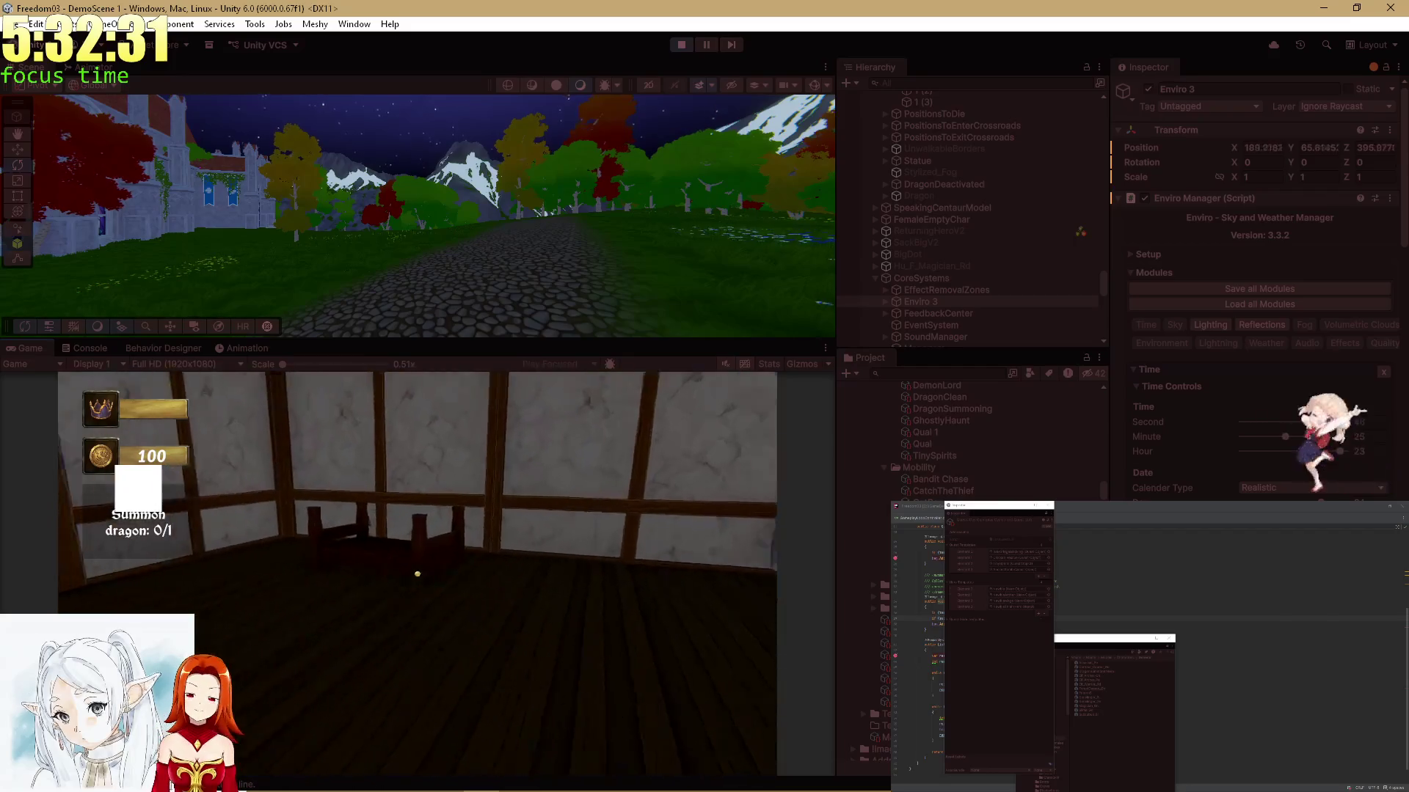
{"action": "key", "text": "e"}
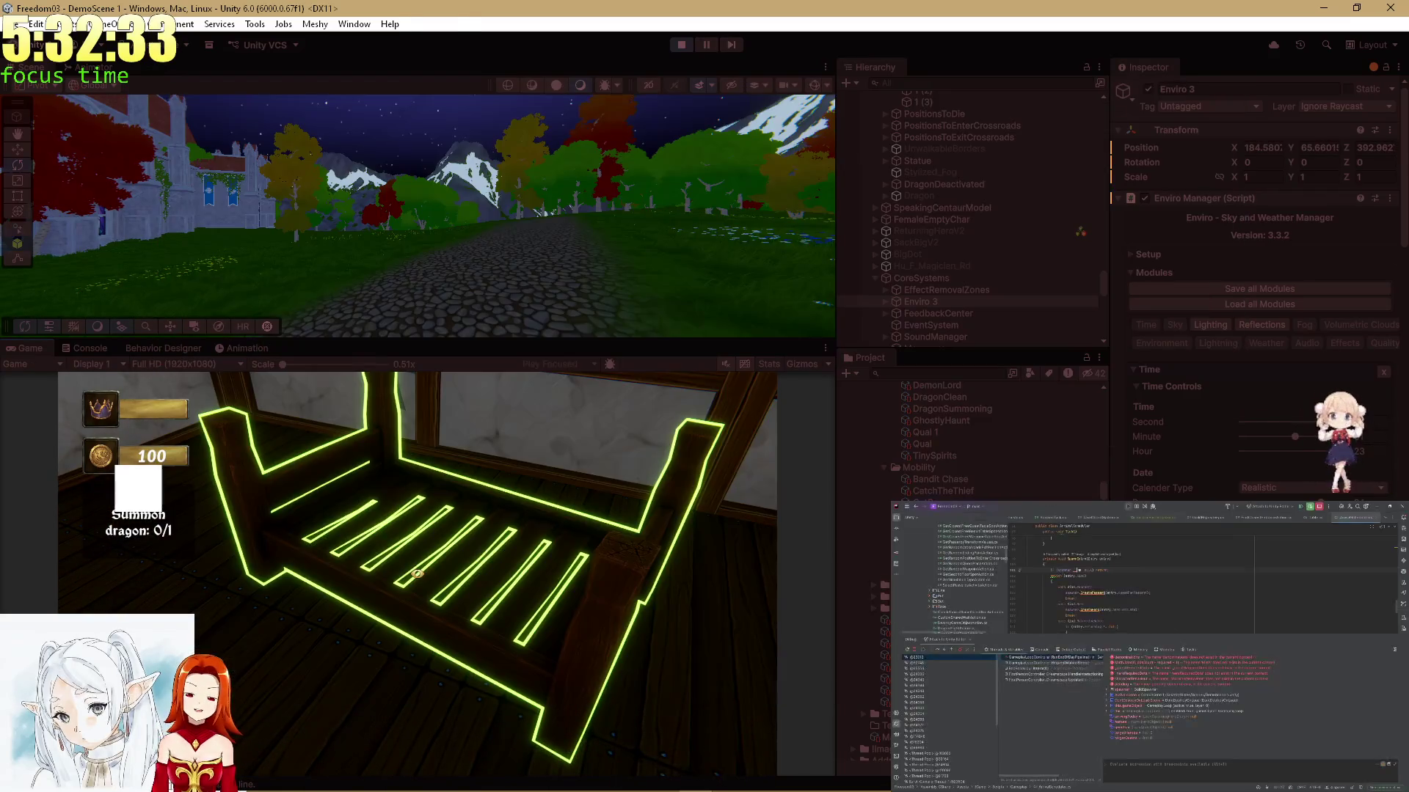
Step through the GameplayLoopController breakpoints in the debugger and let the game run on
{"action": "key", "text": "alt+Tab"}
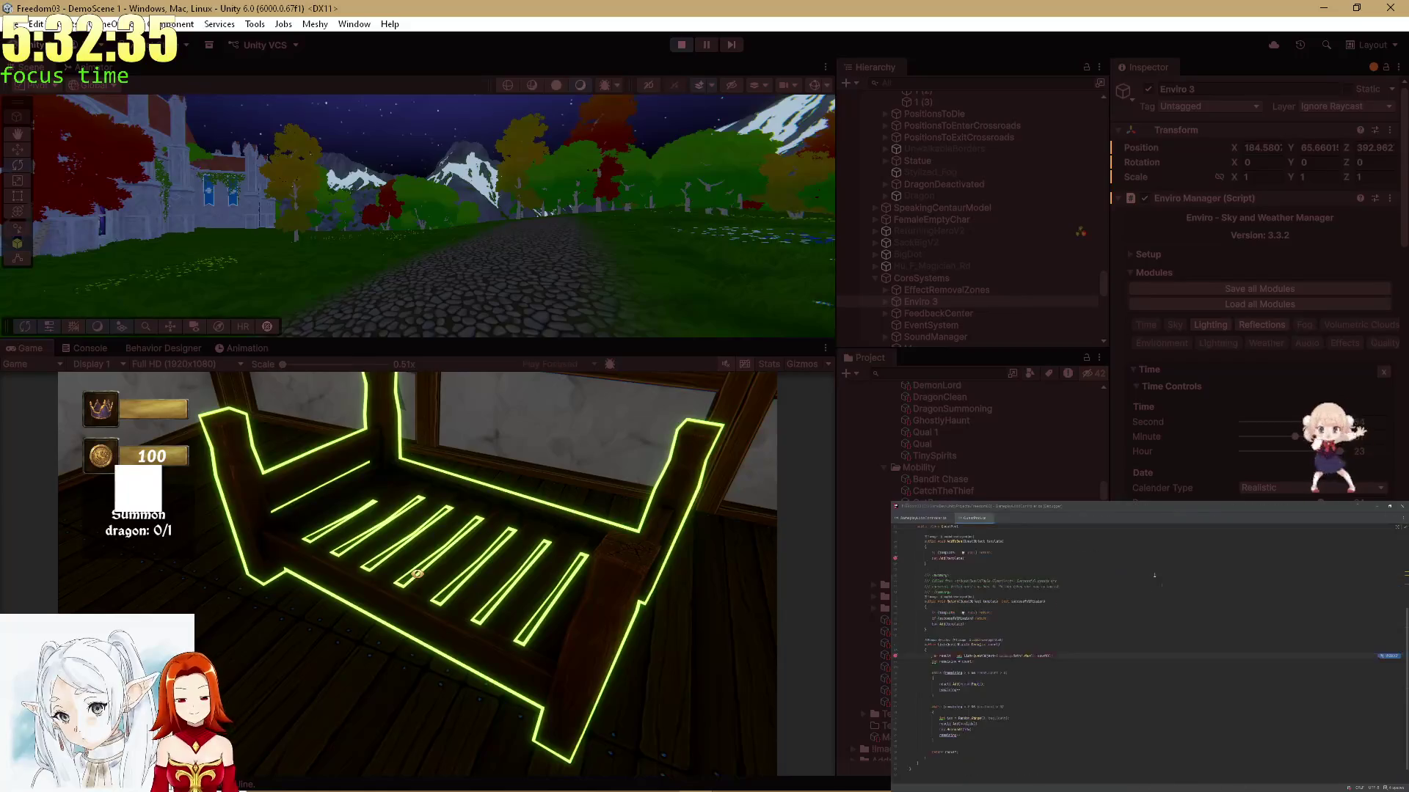
{"action": "key", "text": "F5"}
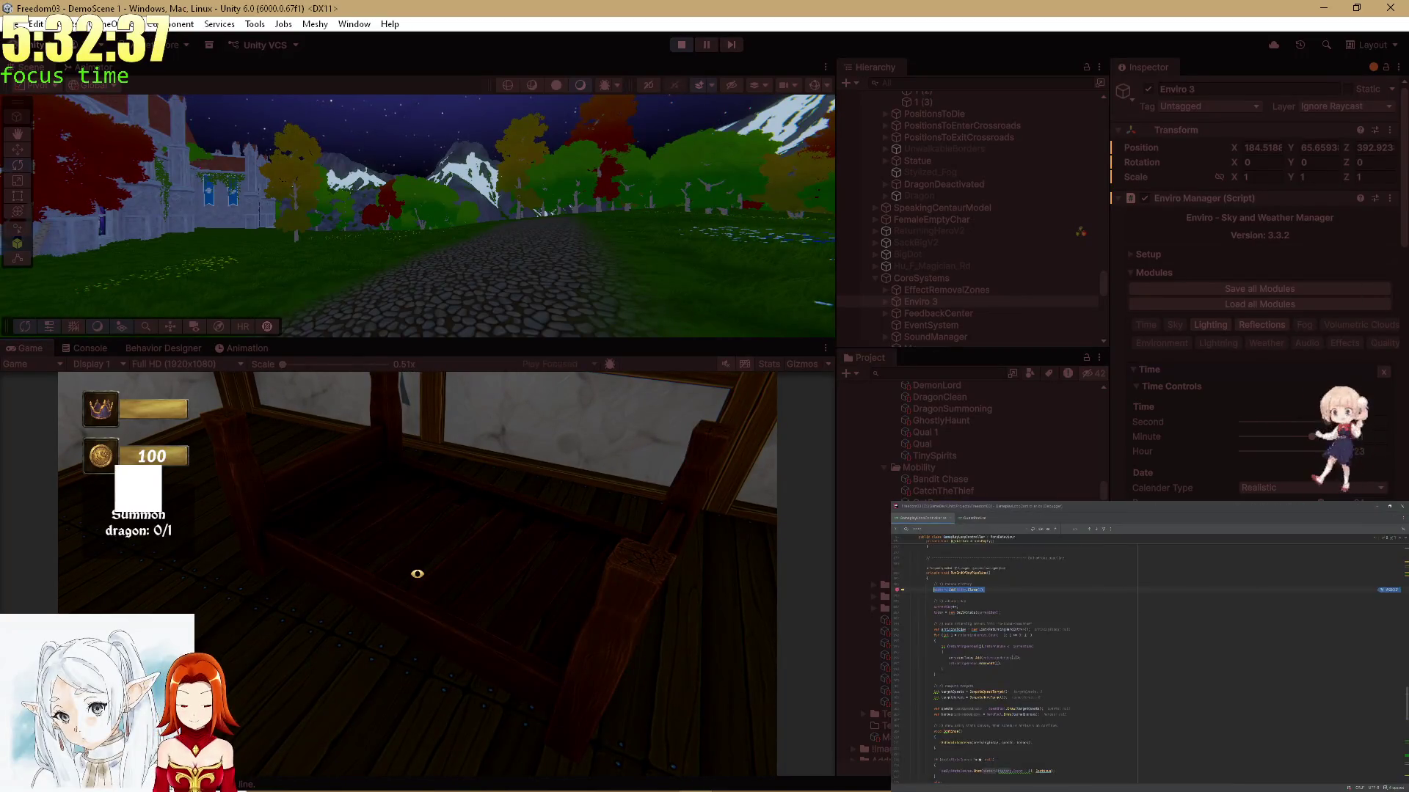
{"action": "key", "text": "F11"}
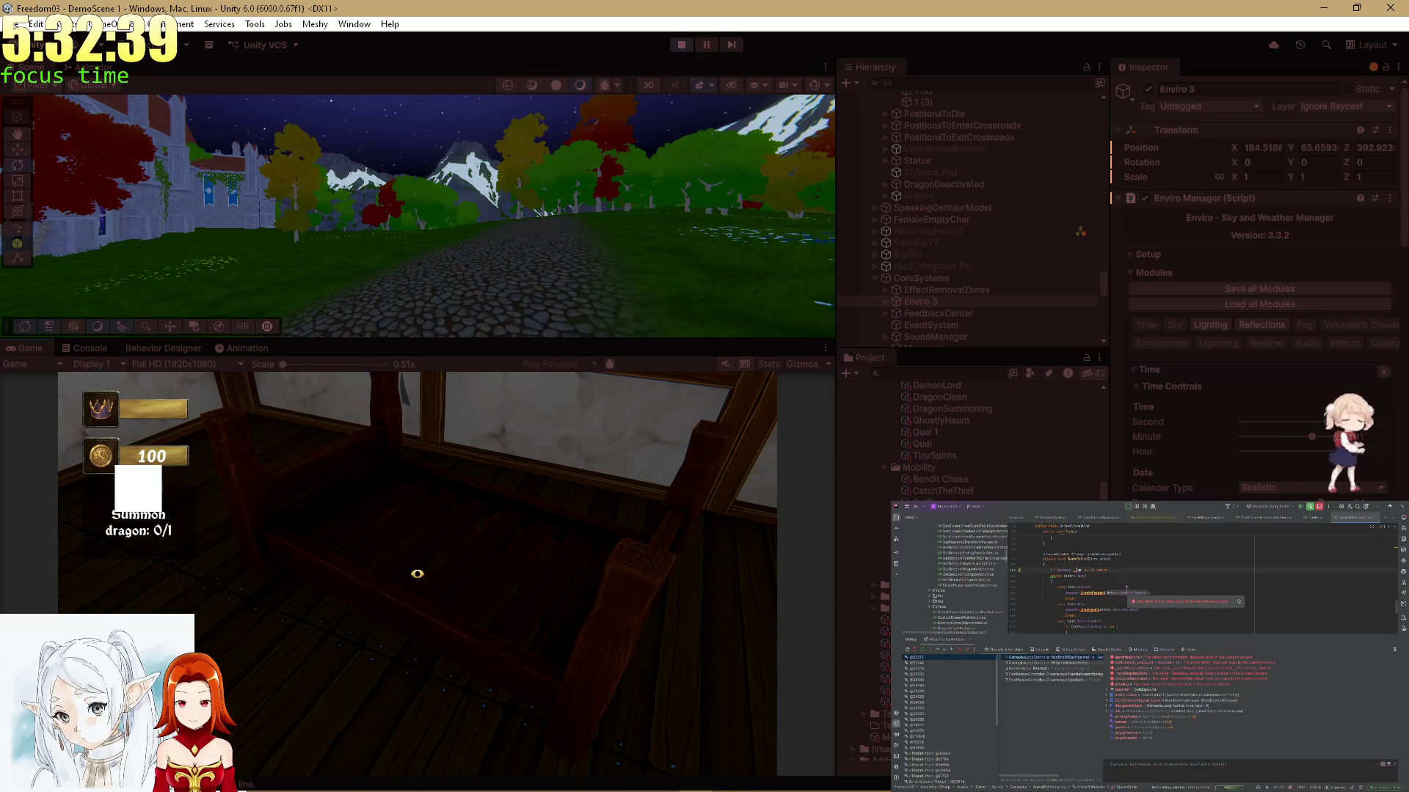
{"action": "key", "text": "F5"}
{"action": "key", "text": "F5"}
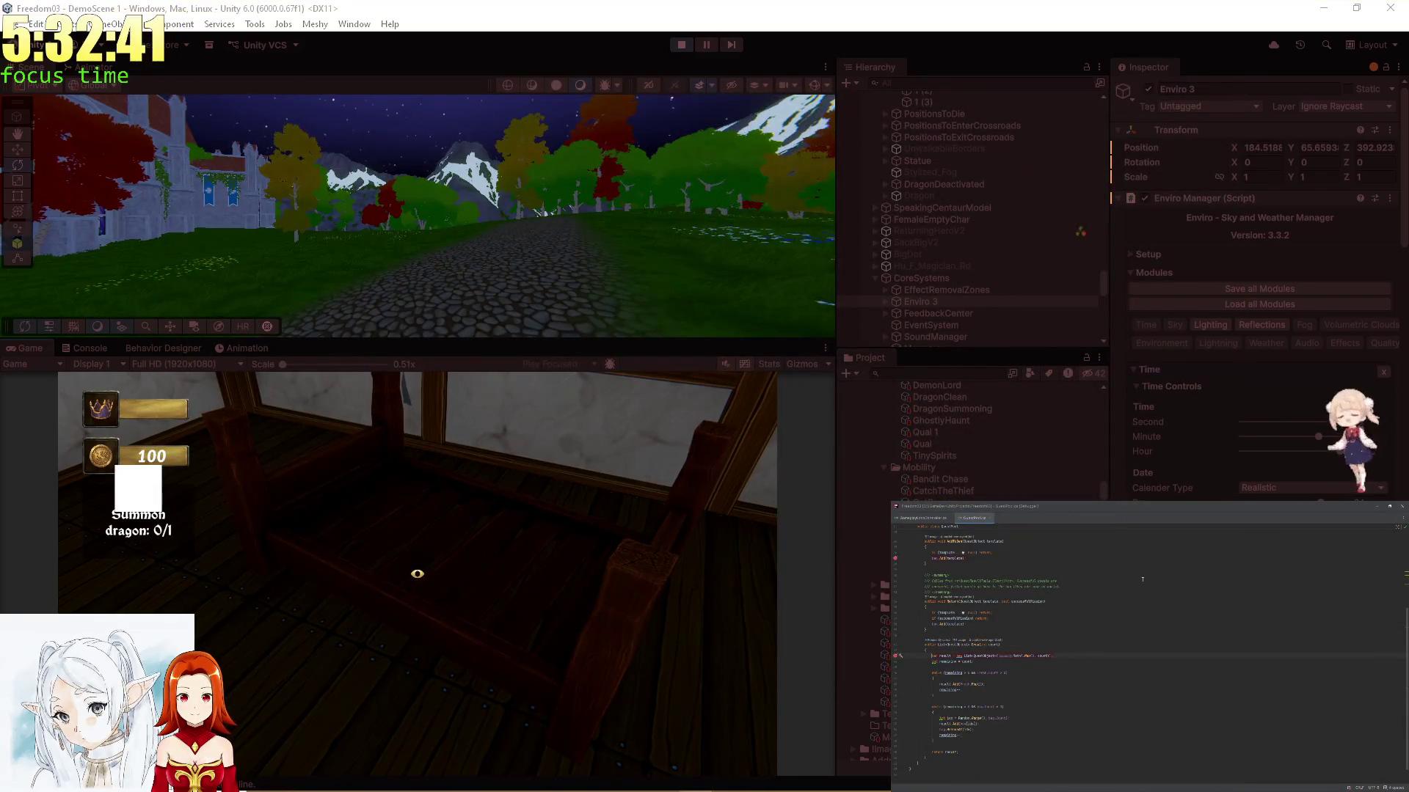
{"action": "key", "text": "F5"}
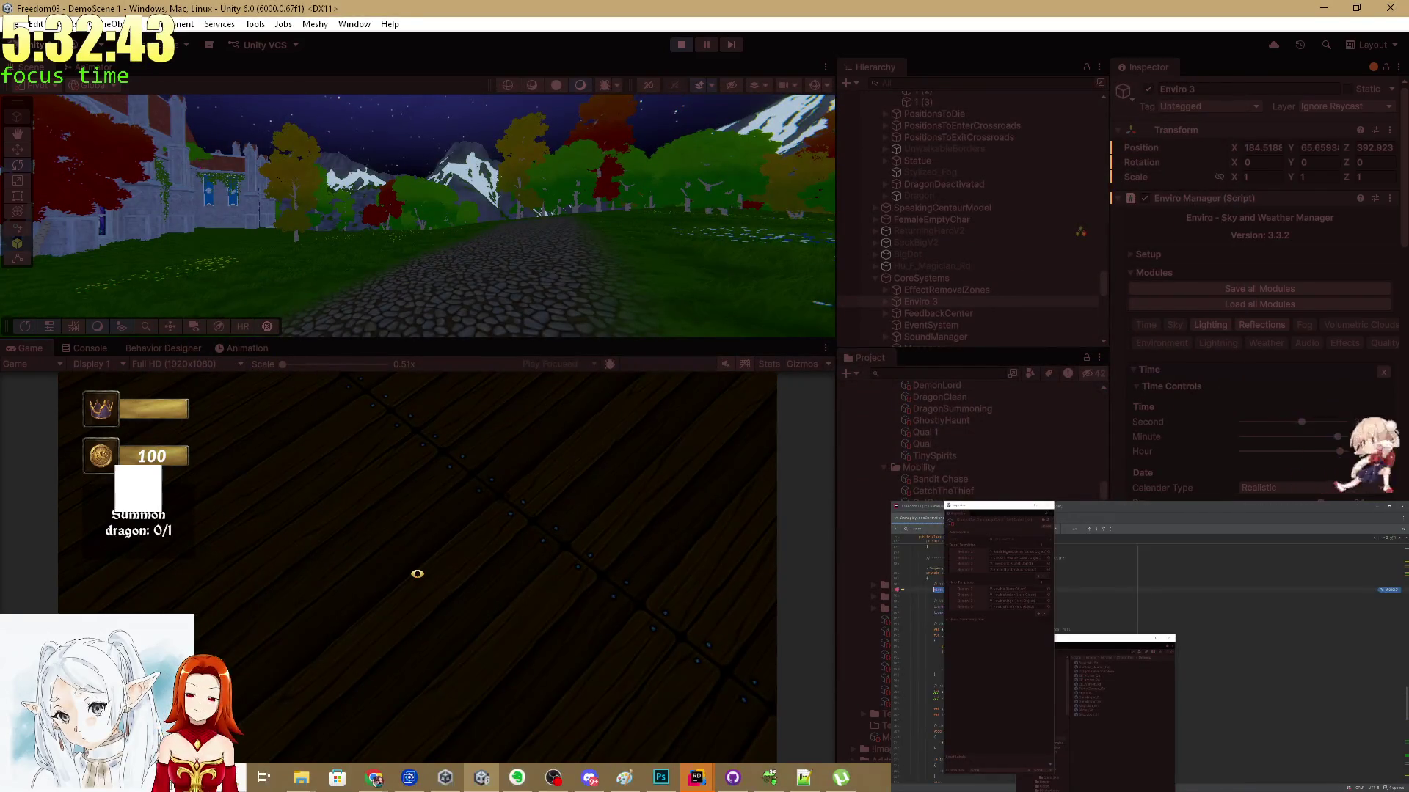
{"action": "key", "text": "F5"}
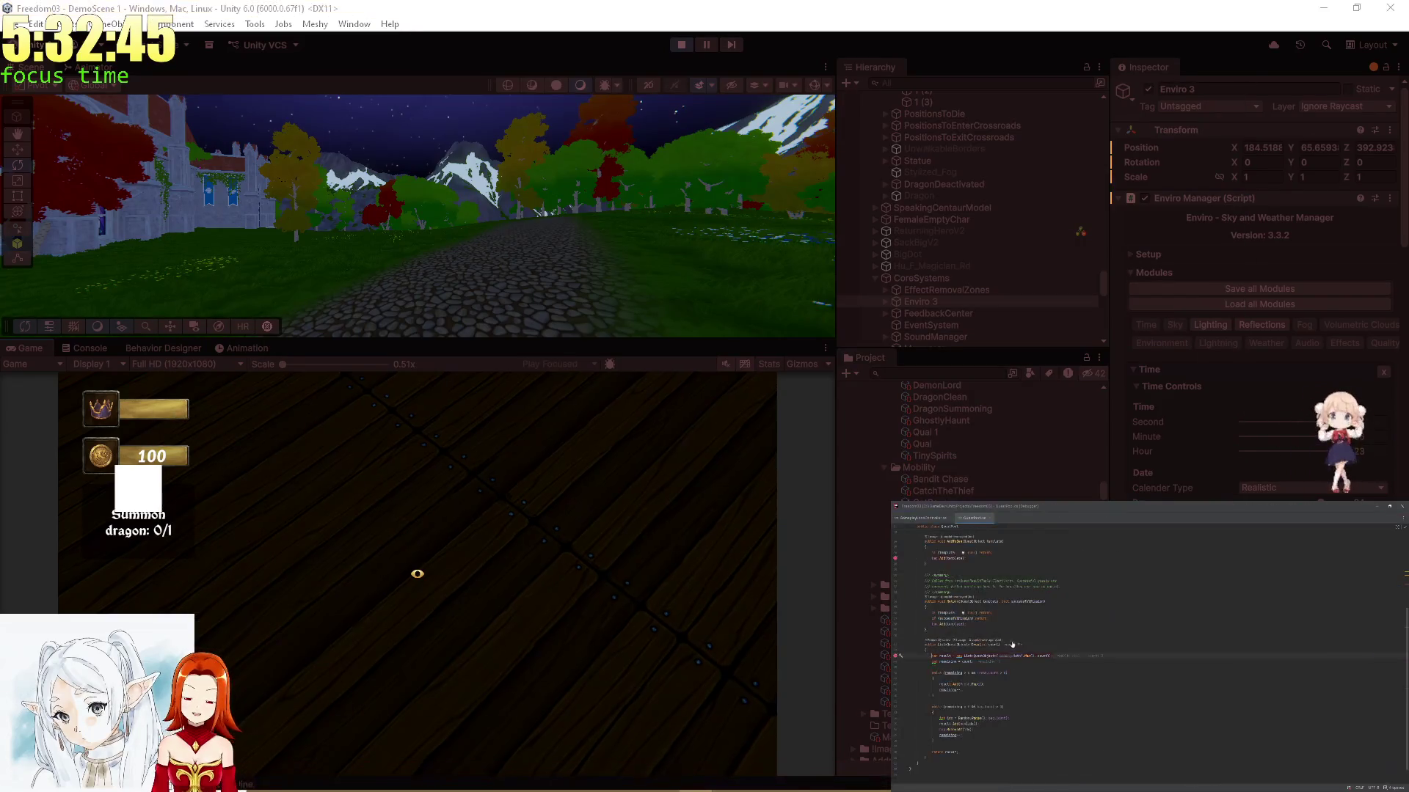
{"action": "key", "text": "F5"}
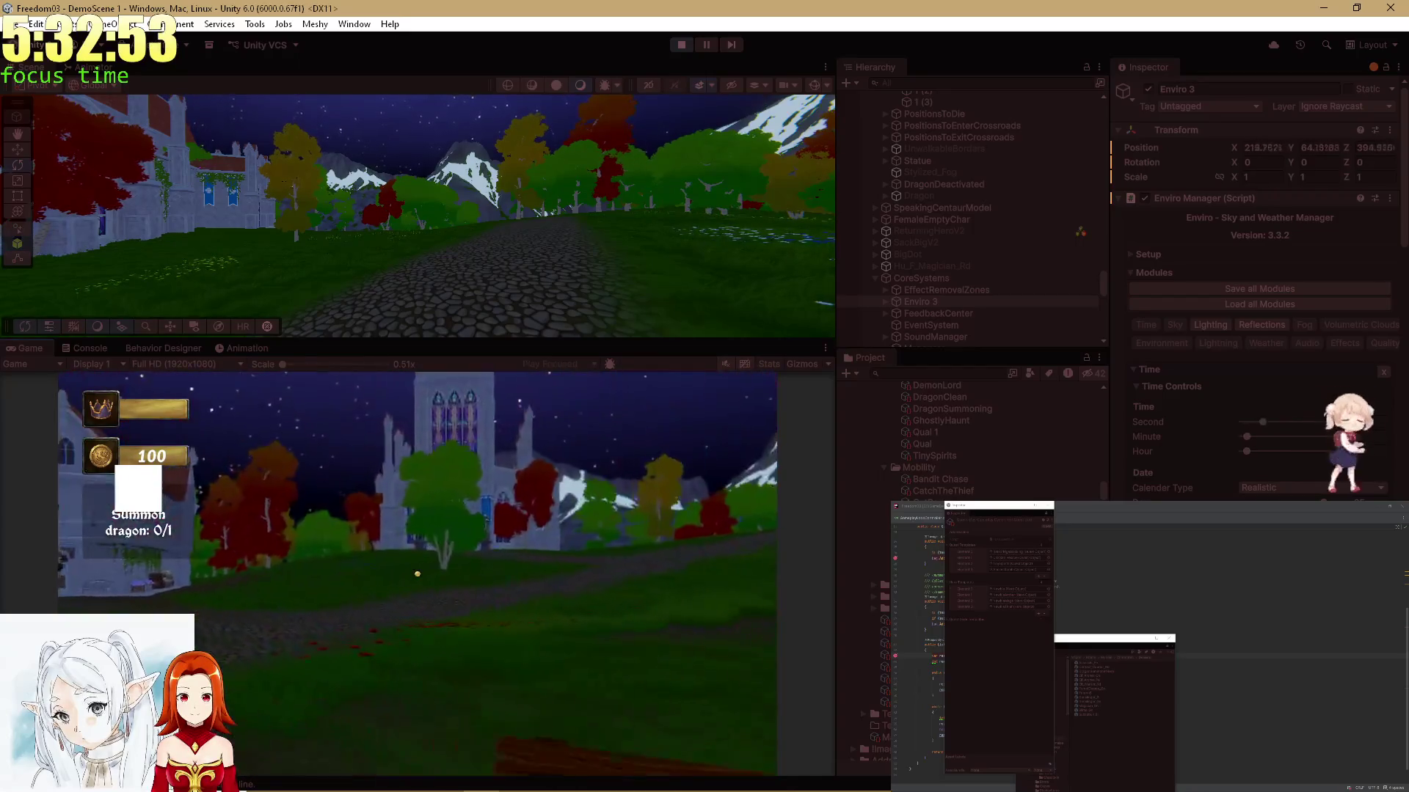
Sweep the Enviro hour from daytime back toward dusk
{"action": "key", "text": "alt+Tab"}
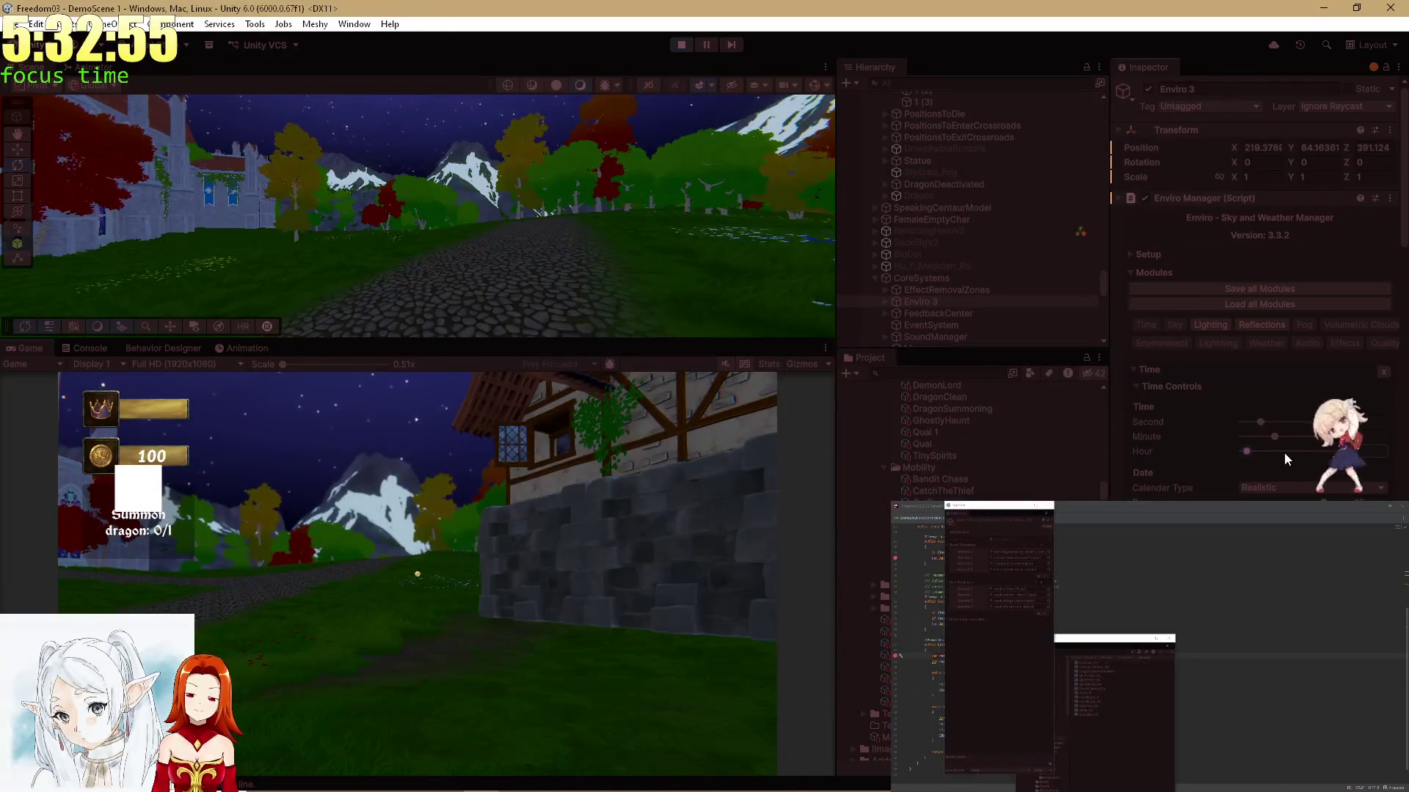
{"action": "left_click", "coordinate": [1284, 452]}
{"action": "mouse_move", "coordinate": [1284, 452]}
{"action": "left_mouse_down"}
{"action": "mouse_move", "coordinate": [1261, 451]}
{"action": "mouse_move", "coordinate": [1314, 451]}
{"action": "mouse_move", "coordinate": [1073, 429]}
{"action": "left_mouse_up"}
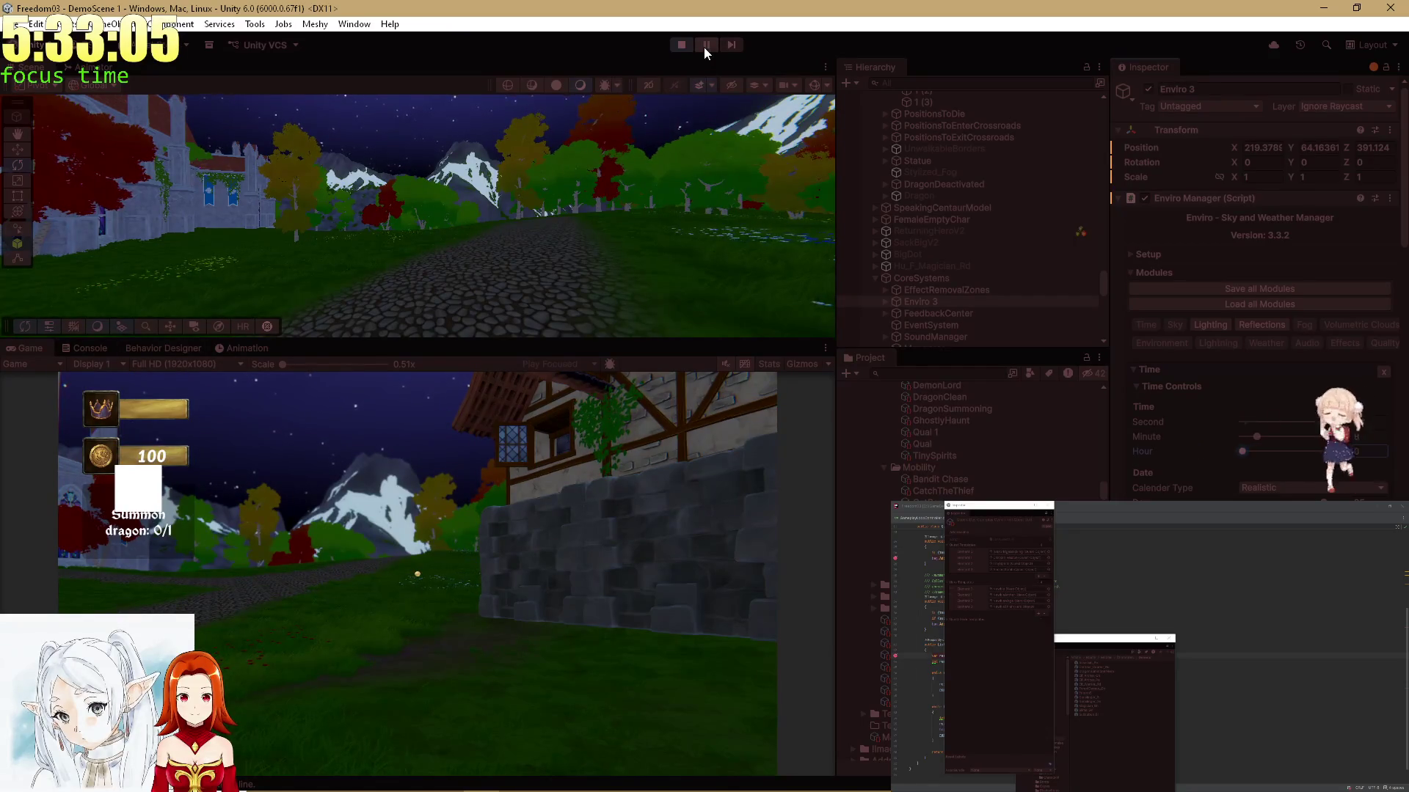
{"action": "key", "text": "alt+Tab"}
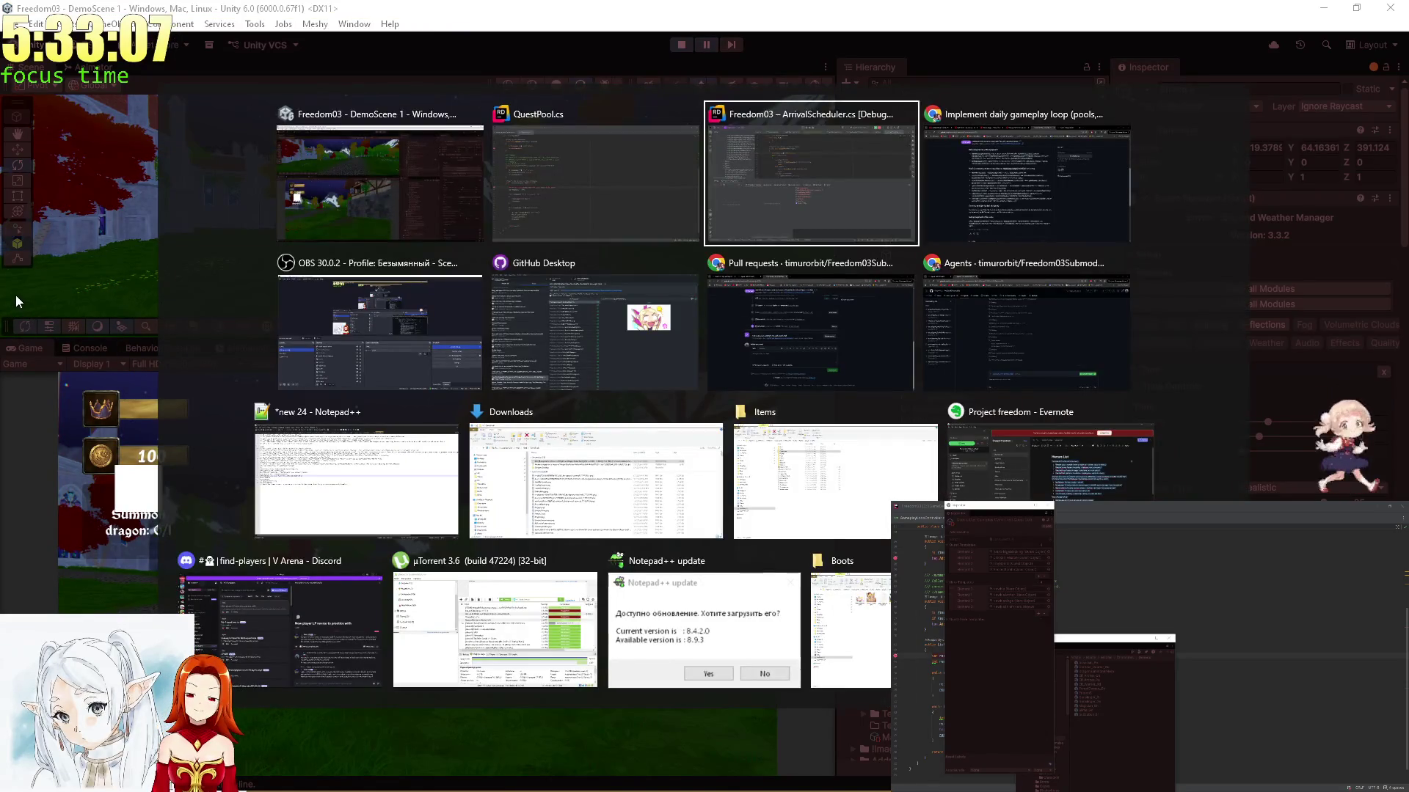
Show the Gif BRB and BRB text sources on stream and move OBS to the bottom right
{"action": "left_click", "coordinate": [353, 333]}
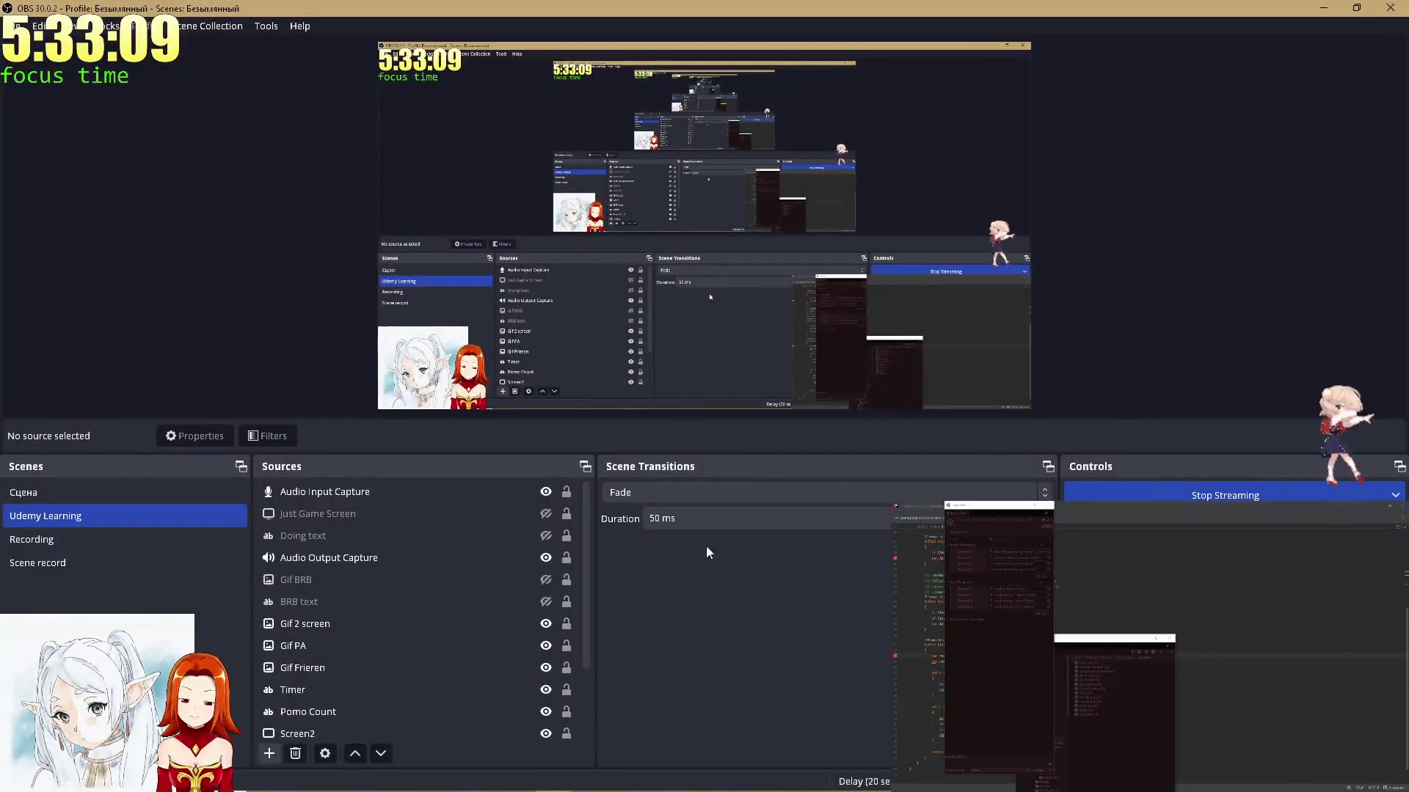
{"action": "left_click", "coordinate": [539, 582]}
{"action": "left_click", "coordinate": [545, 580]}
{"action": "left_click", "coordinate": [546, 602]}
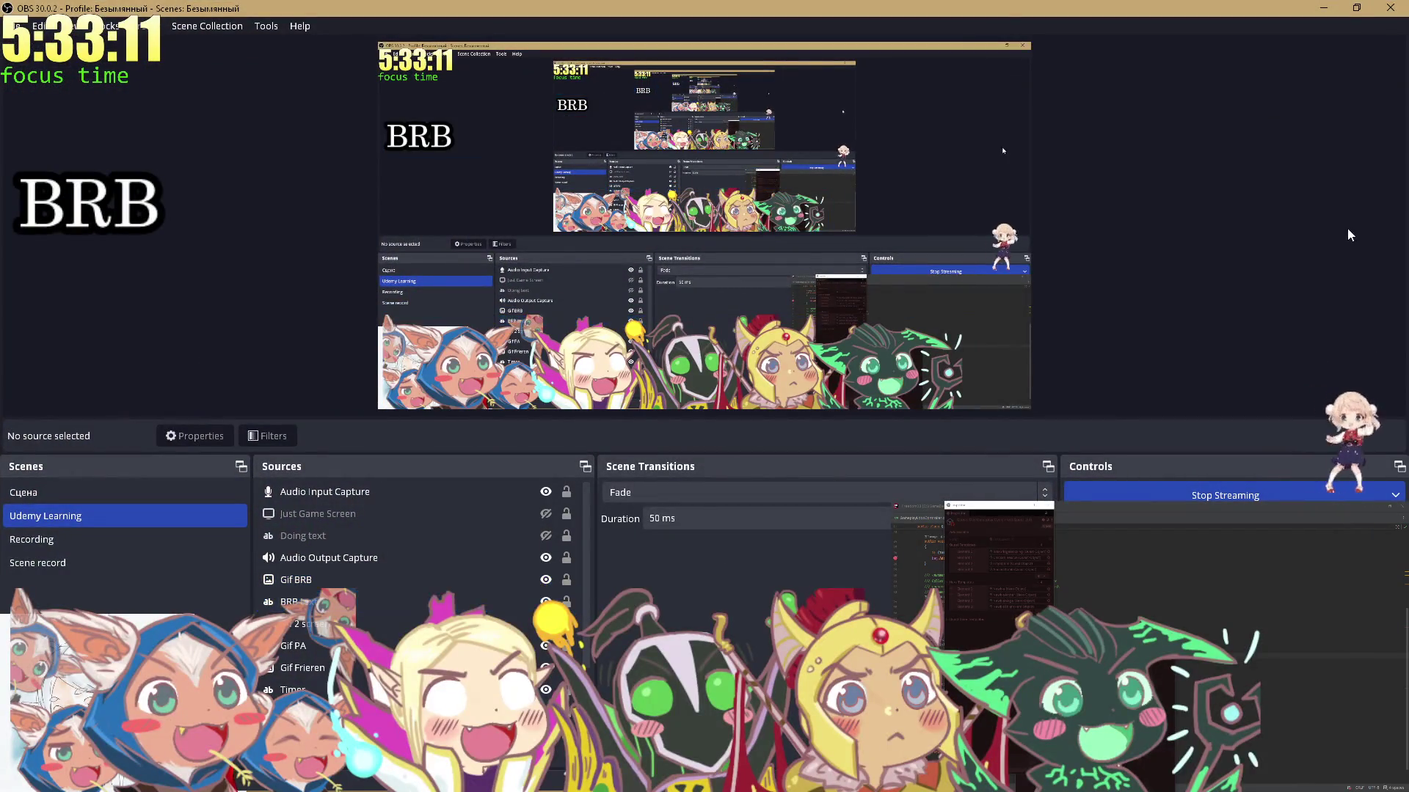
{"action": "left_click_drag", "start_coordinate": [943, 19], "coordinate": [1237, 509]}
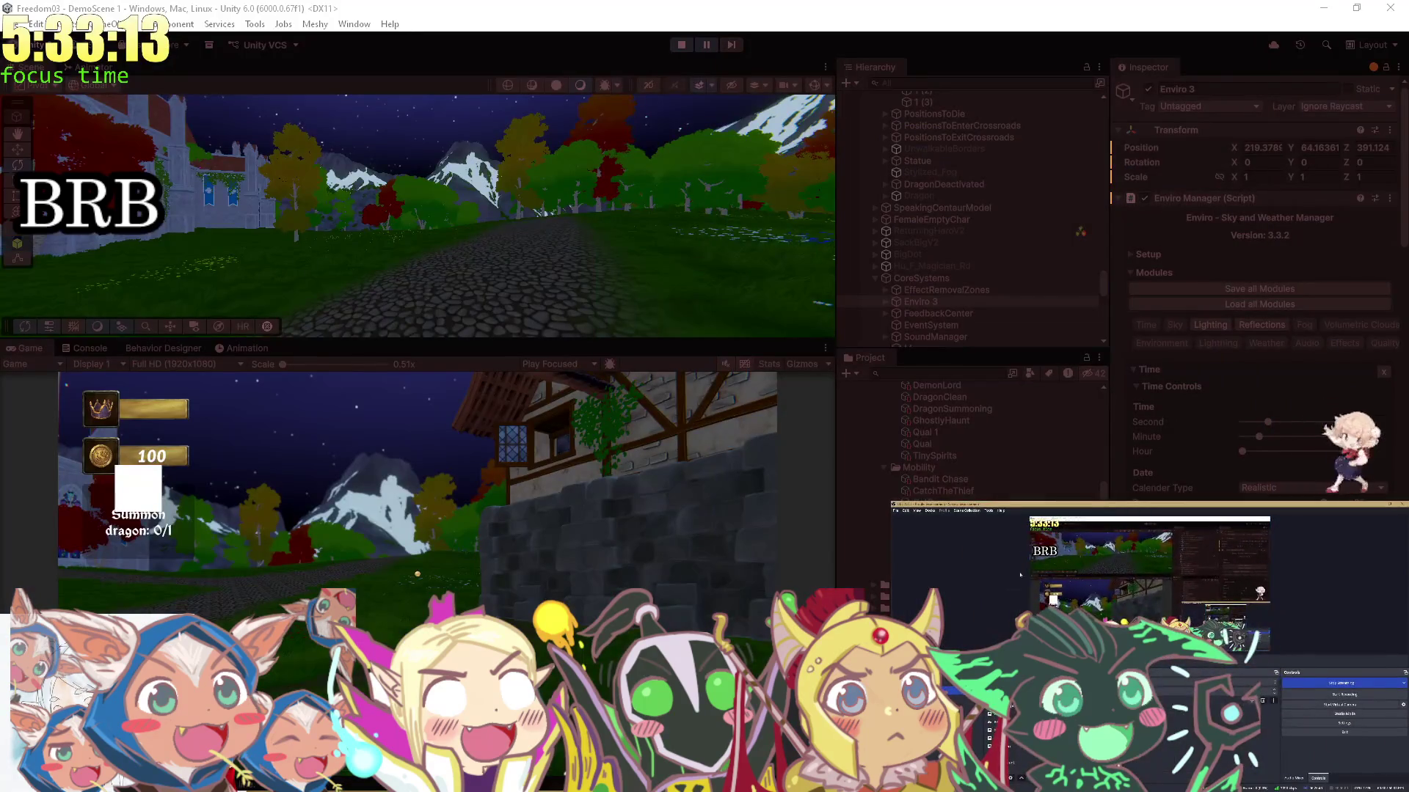
Bring the browser with the music video forward and maximize it
{"action": "key", "text": "alt+Tab"}
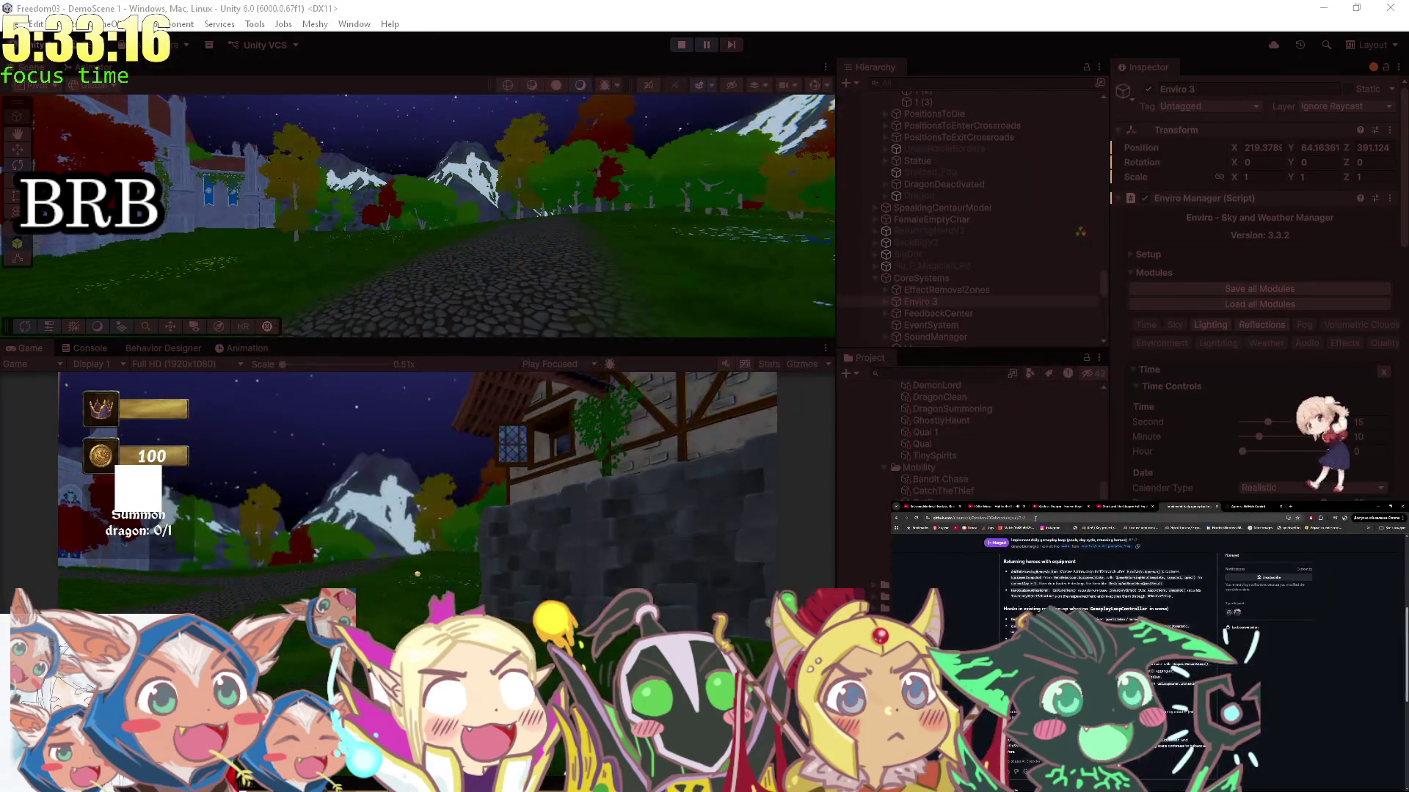
{"action": "left_click", "coordinate": [976, 510]}
{"action": "left_click_drag", "start_coordinate": [1247, 510], "coordinate": [1314, 15]}
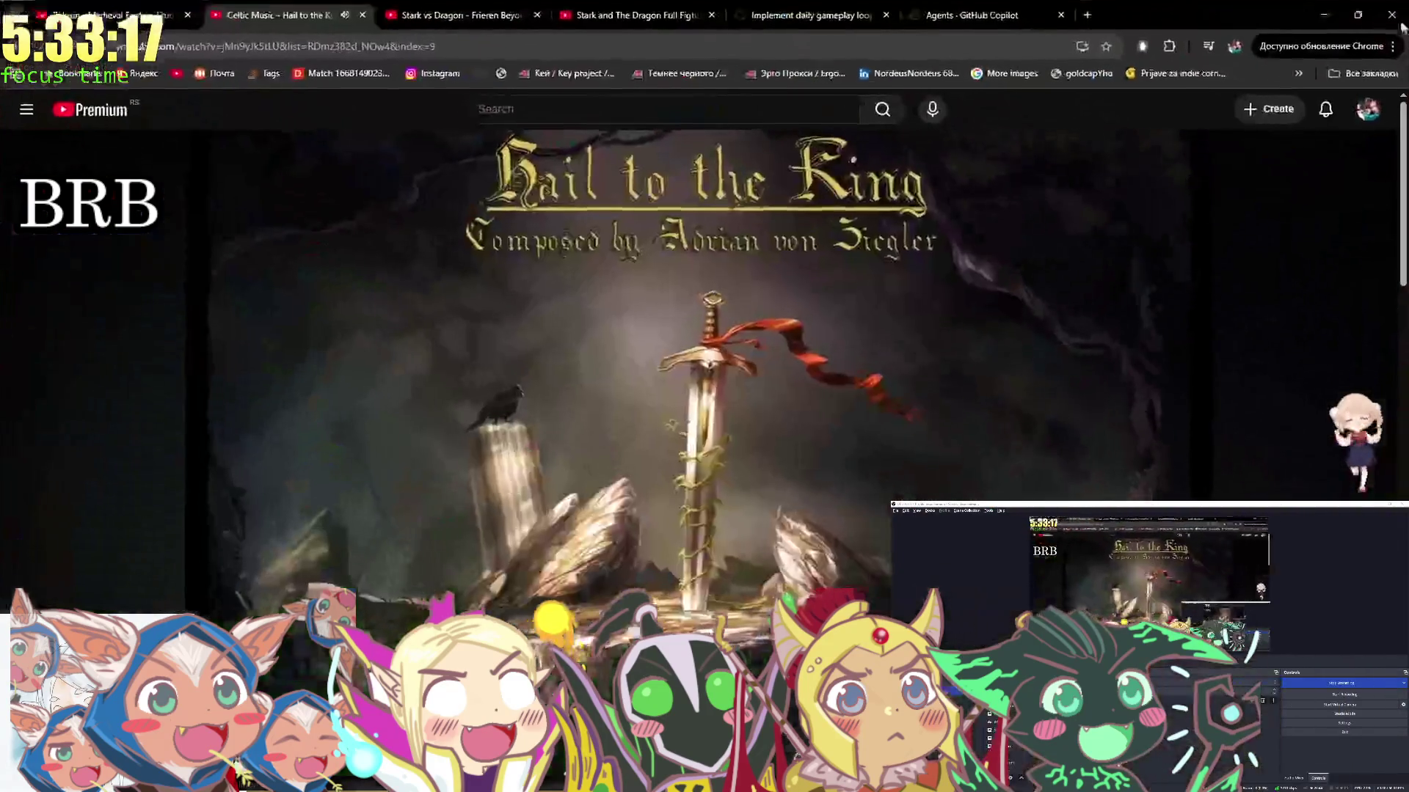
Play the Baldur's Gate 3 - Peaceful Music & Ambience recommendation, seek into it, and make it fullscreen
{"action": "left_click", "coordinate": [999, 555]}
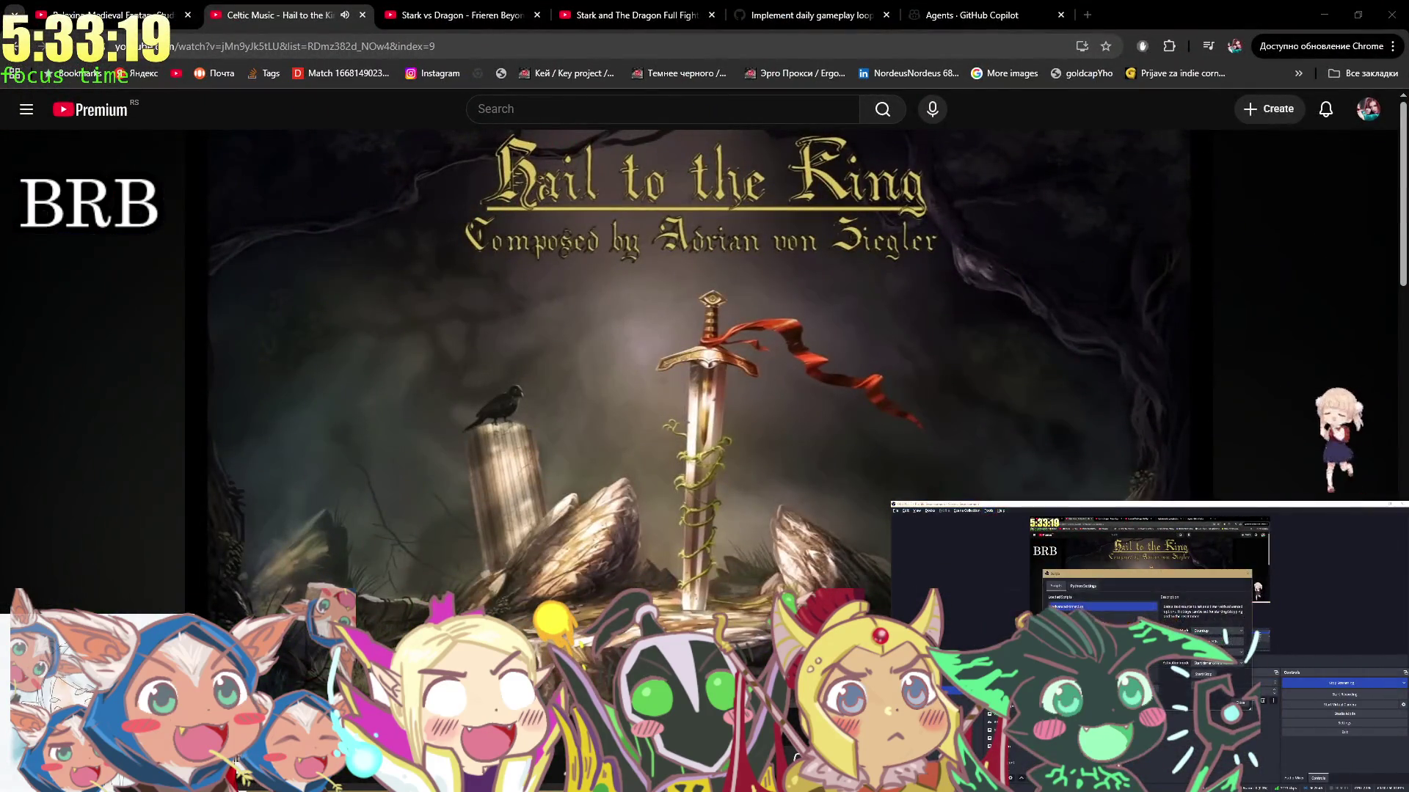
{"action": "scroll", "coordinate": [830, 479], "scroll_direction": "down", "scroll_amount": 6}
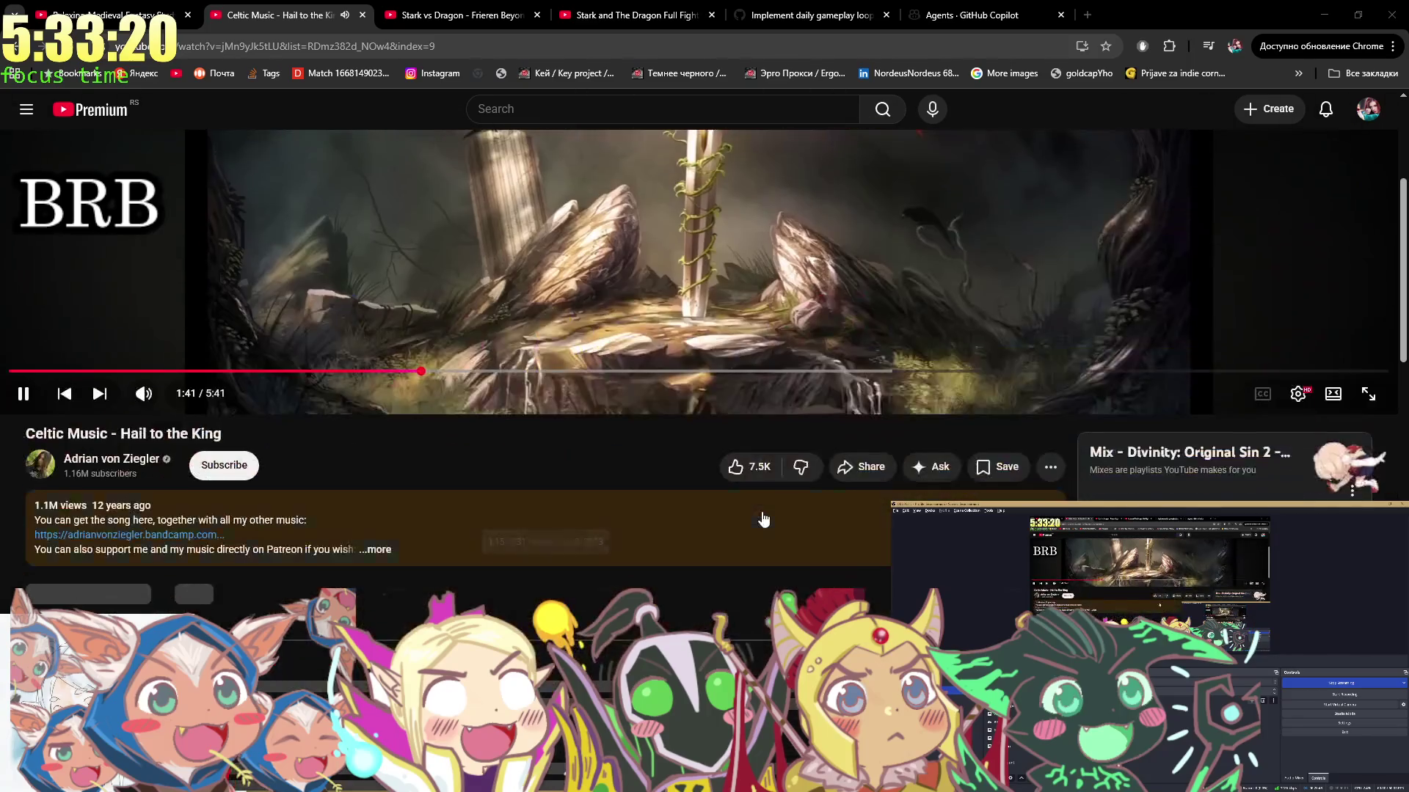
{"action": "scroll", "coordinate": [830, 479], "scroll_direction": "down", "scroll_amount": 3}
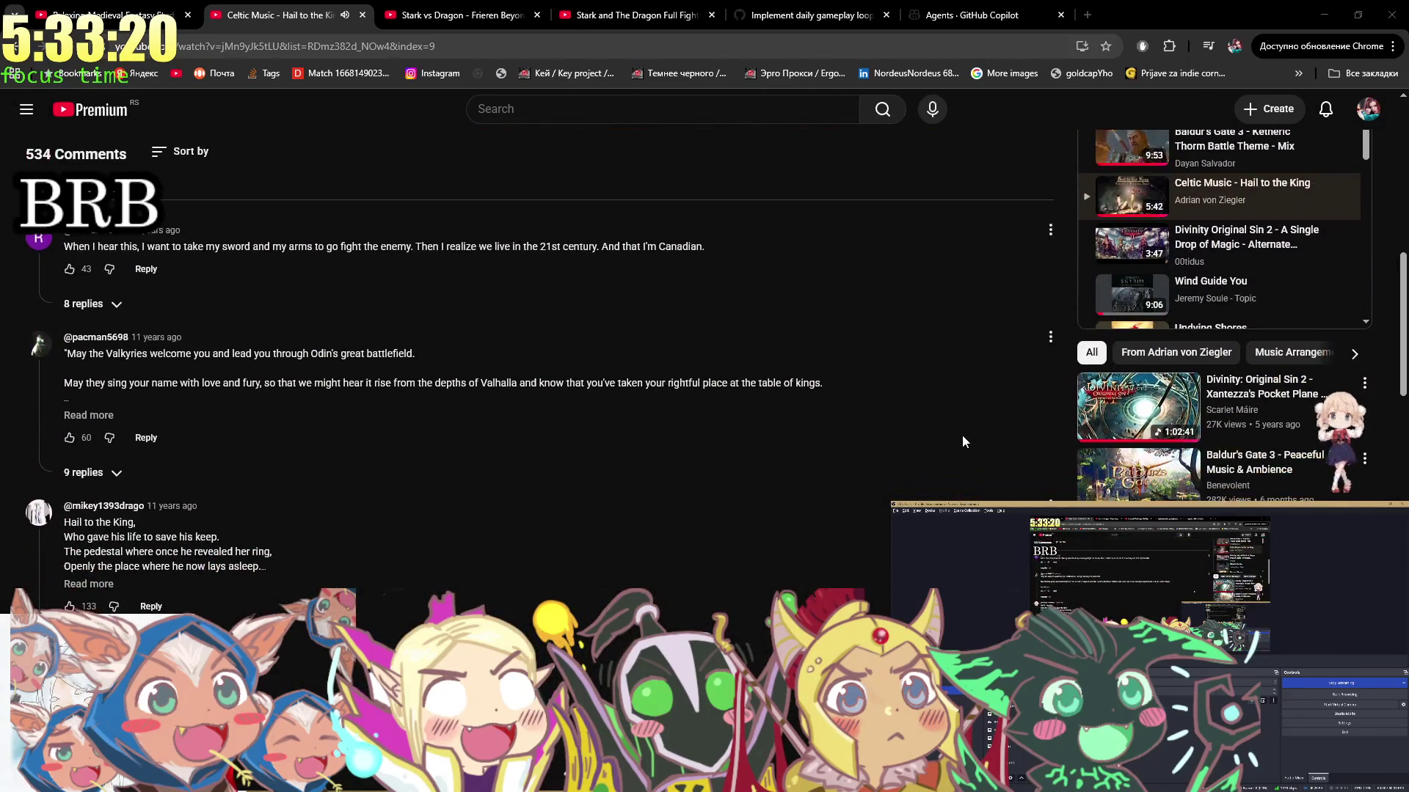
{"action": "left_click", "coordinate": [1111, 474]}
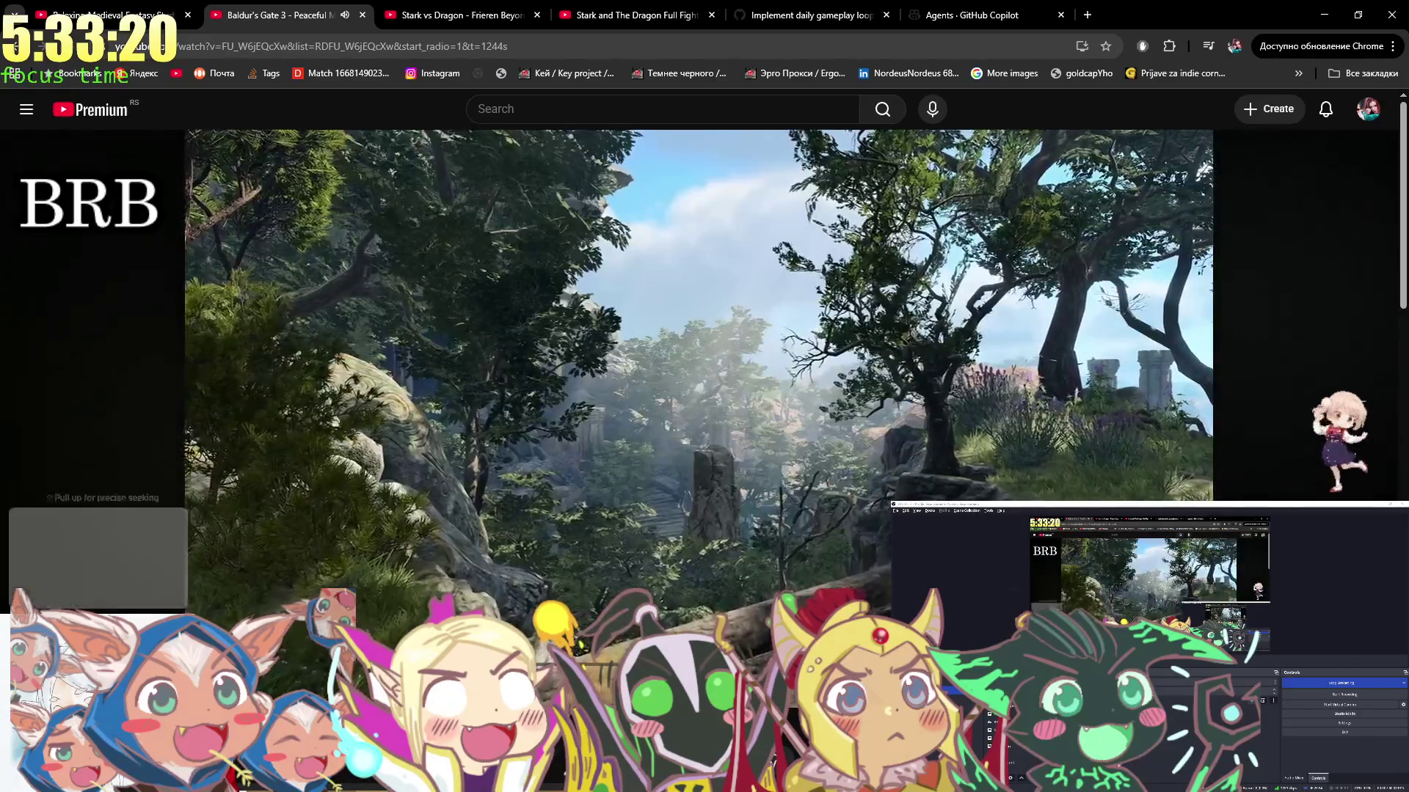
{"action": "left_click_drag", "start_coordinate": [117, 633], "coordinate": [98, 632]}
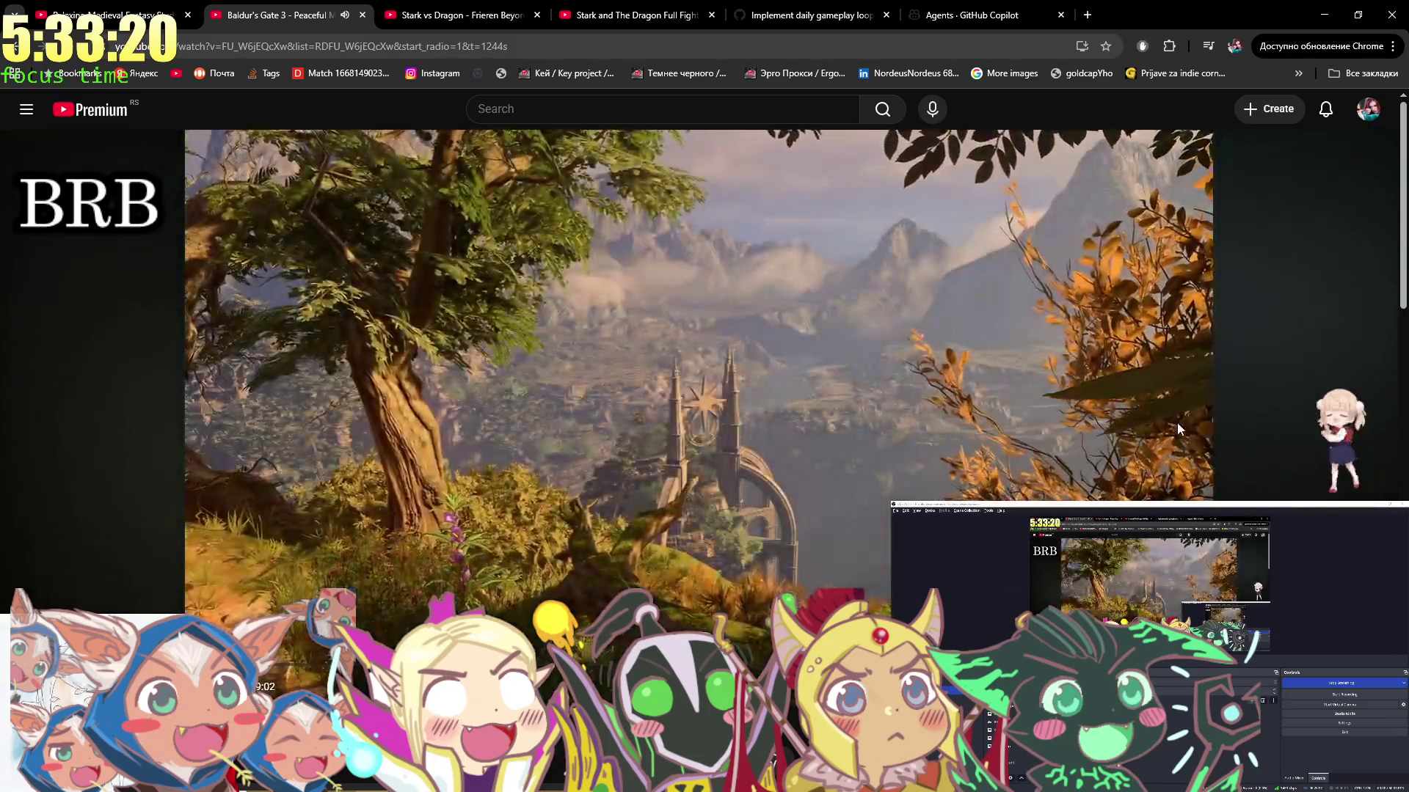
{"action": "double_click", "coordinate": [1179, 429]}
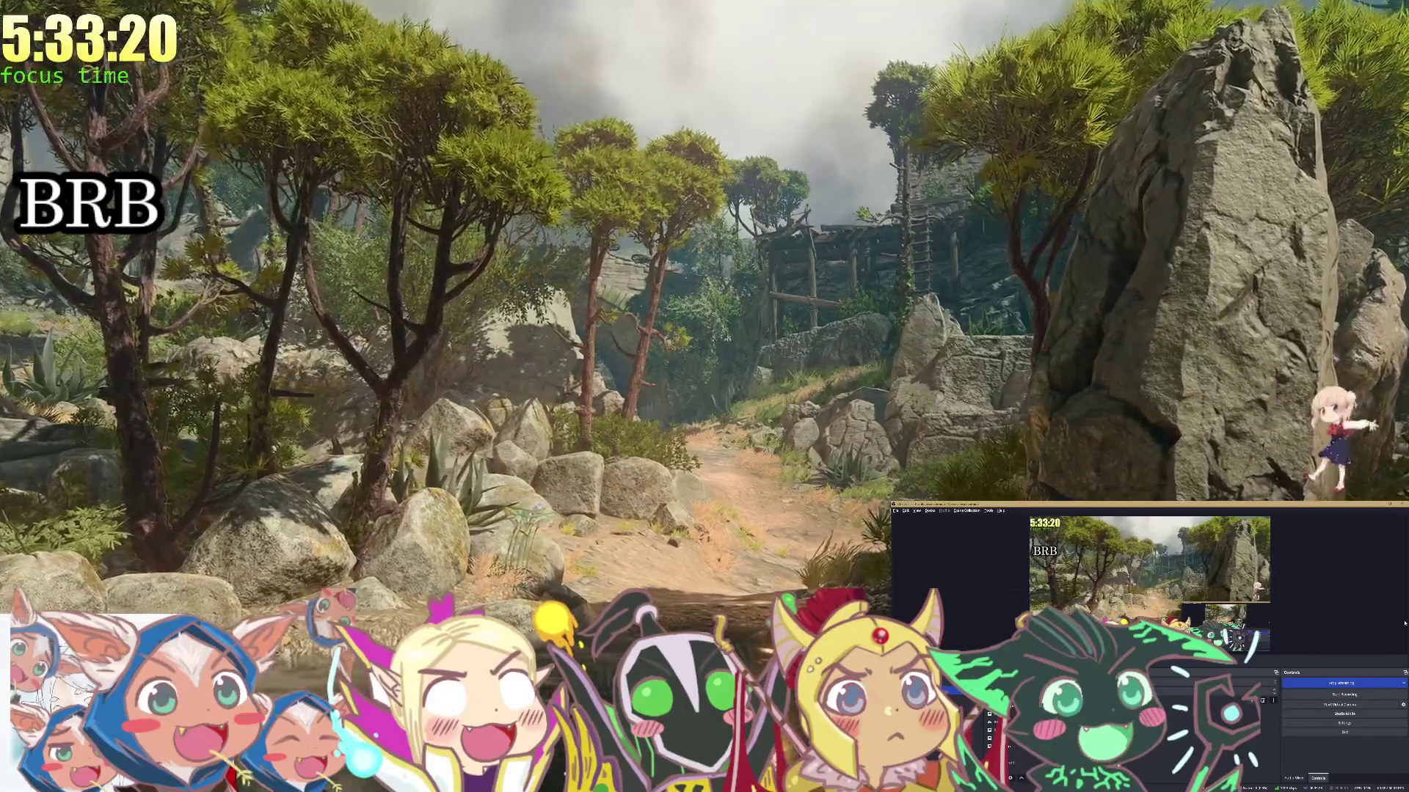
Leave fullscreen and open the HASHIRA music video recommendation
{"action": "key", "text": "Escape"}
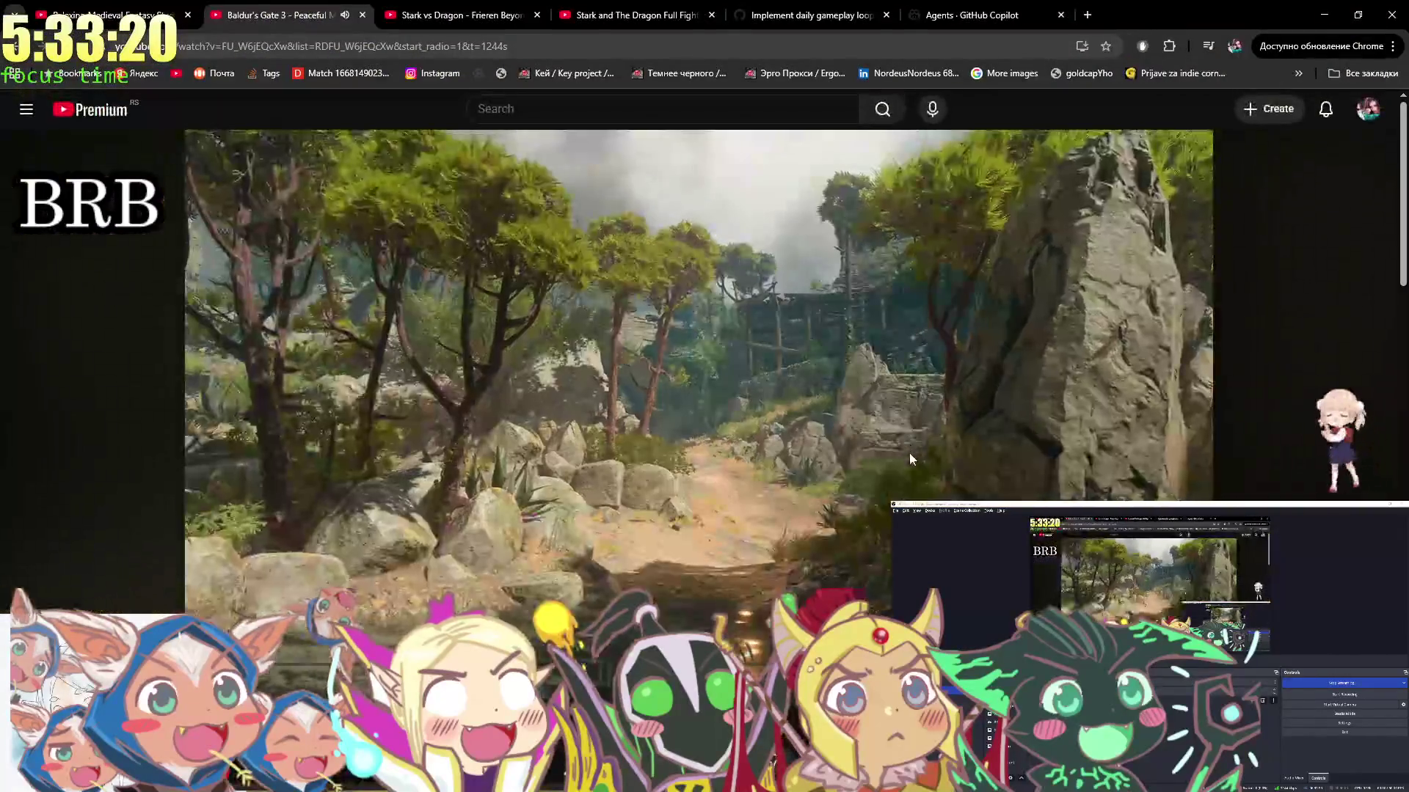
{"action": "scroll", "coordinate": [910, 445], "scroll_direction": "down", "scroll_amount": 20}
{"action": "scroll", "coordinate": [932, 433], "scroll_direction": "down", "scroll_amount": 1}
{"action": "left_click", "coordinate": [1108, 364]}
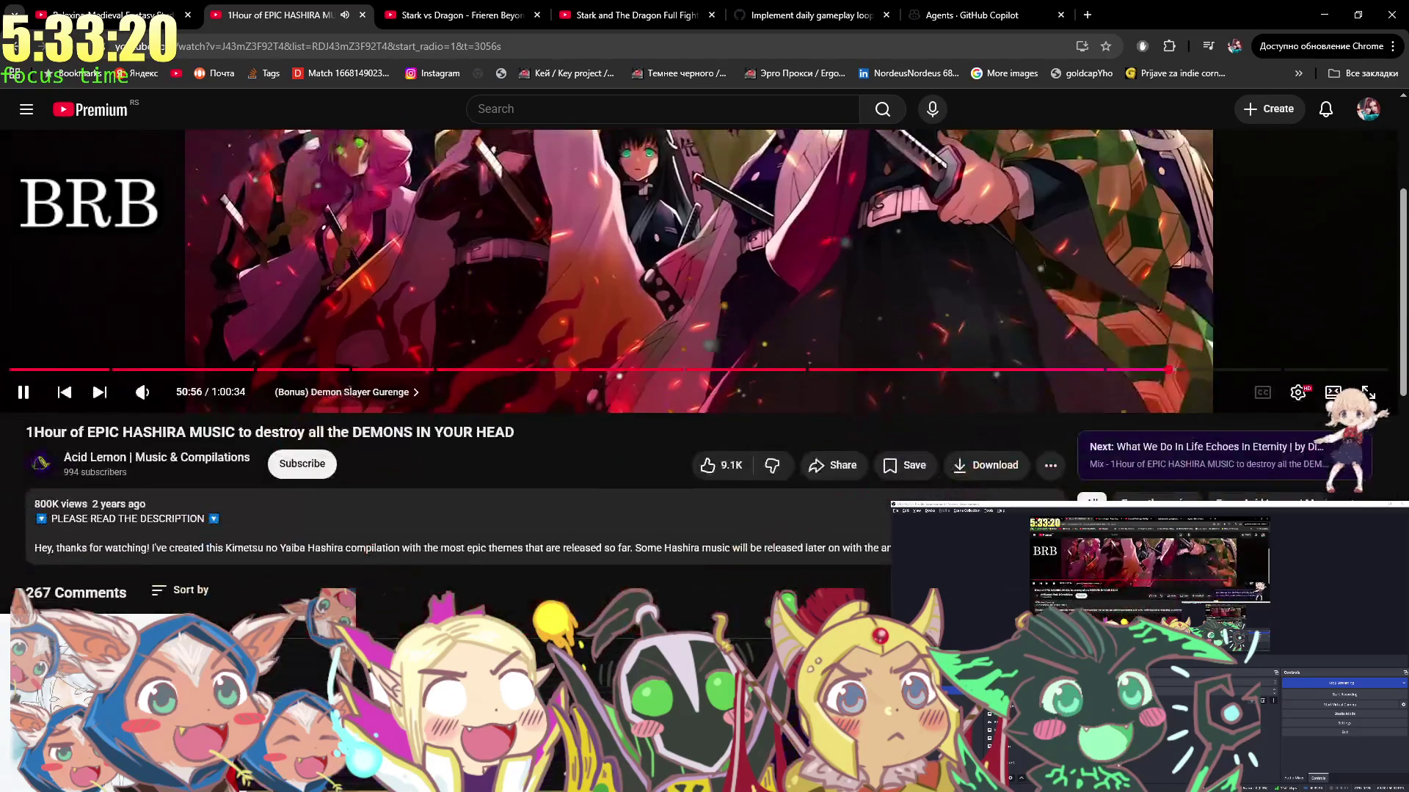
Skip to the Zen Samurai shakuhachi track 'What Her Mother Never Asked of Her', seek it, and return to Unity
{"action": "scroll", "coordinate": [528, 367], "scroll_direction": "down", "scroll_amount": 6}
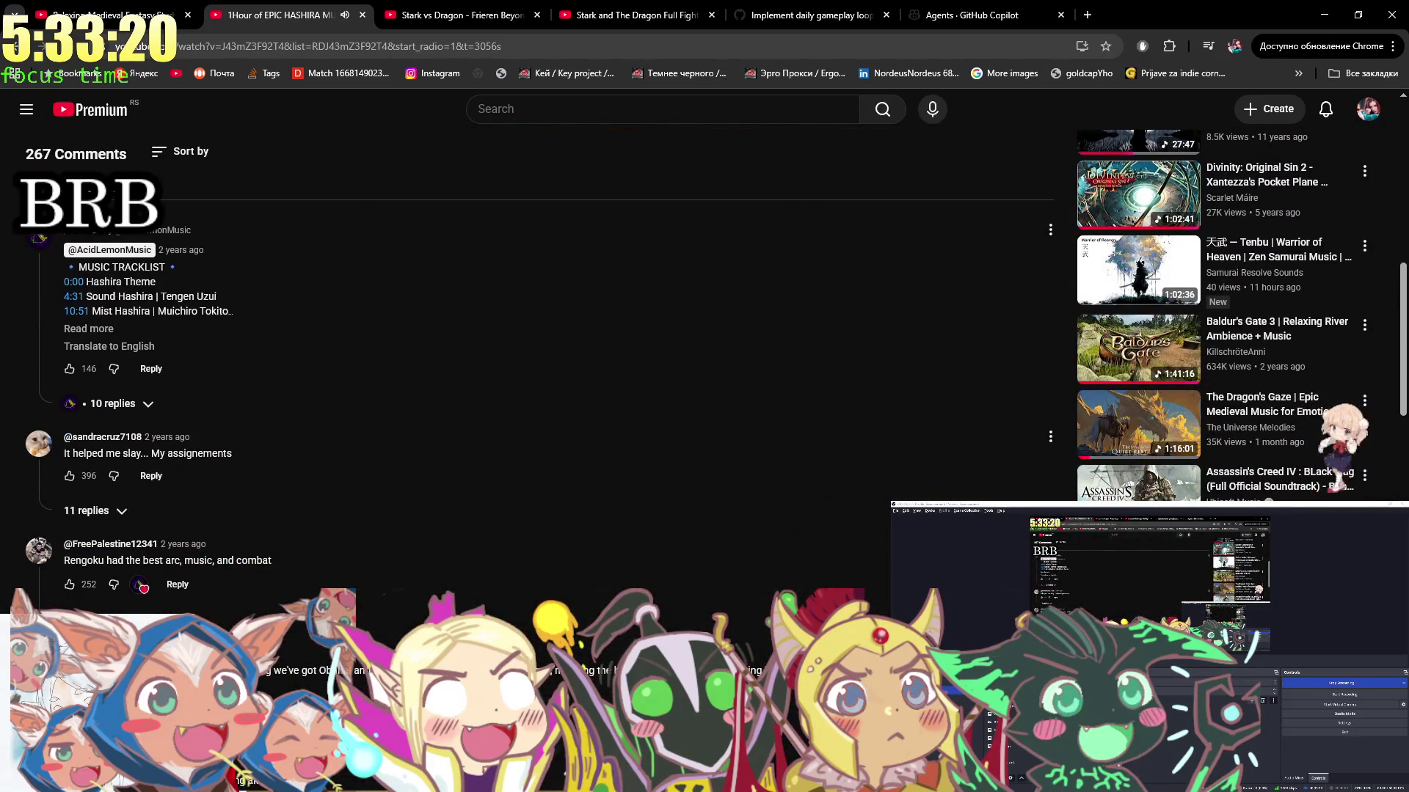
{"action": "key", "text": "shift+n"}
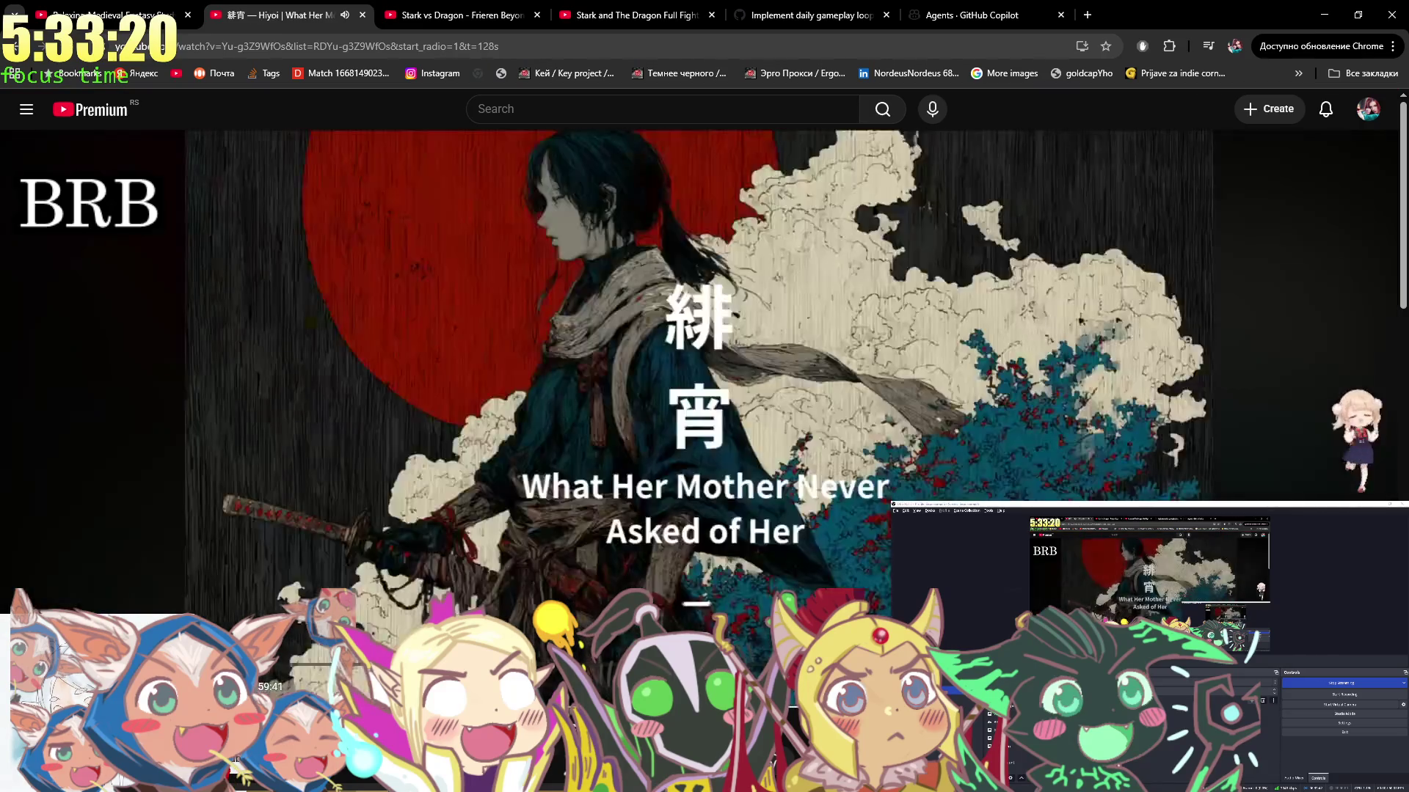
{"action": "left_click_drag", "start_coordinate": [212, 760], "coordinate": [212, 760]}
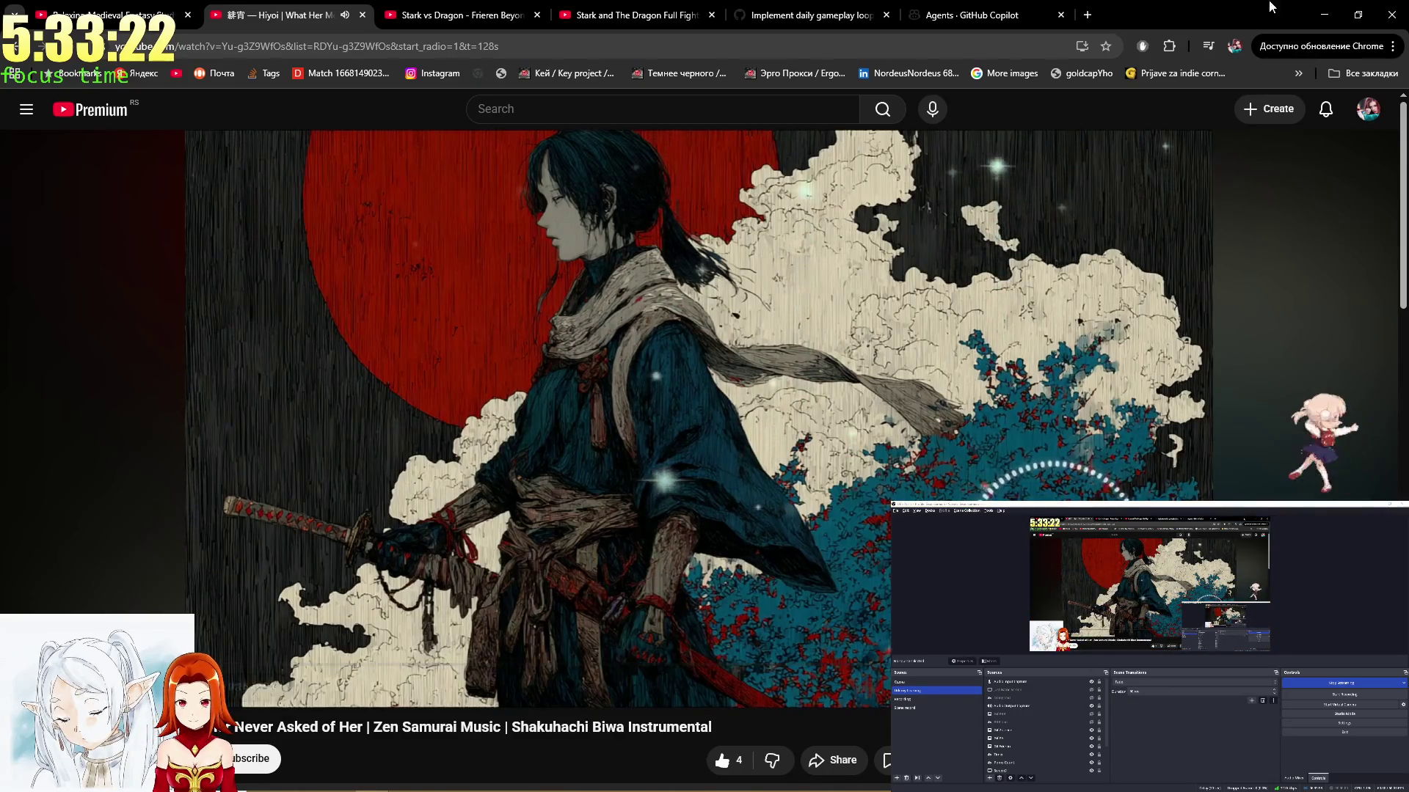
{"action": "key", "text": "ctrl+super+Left"}
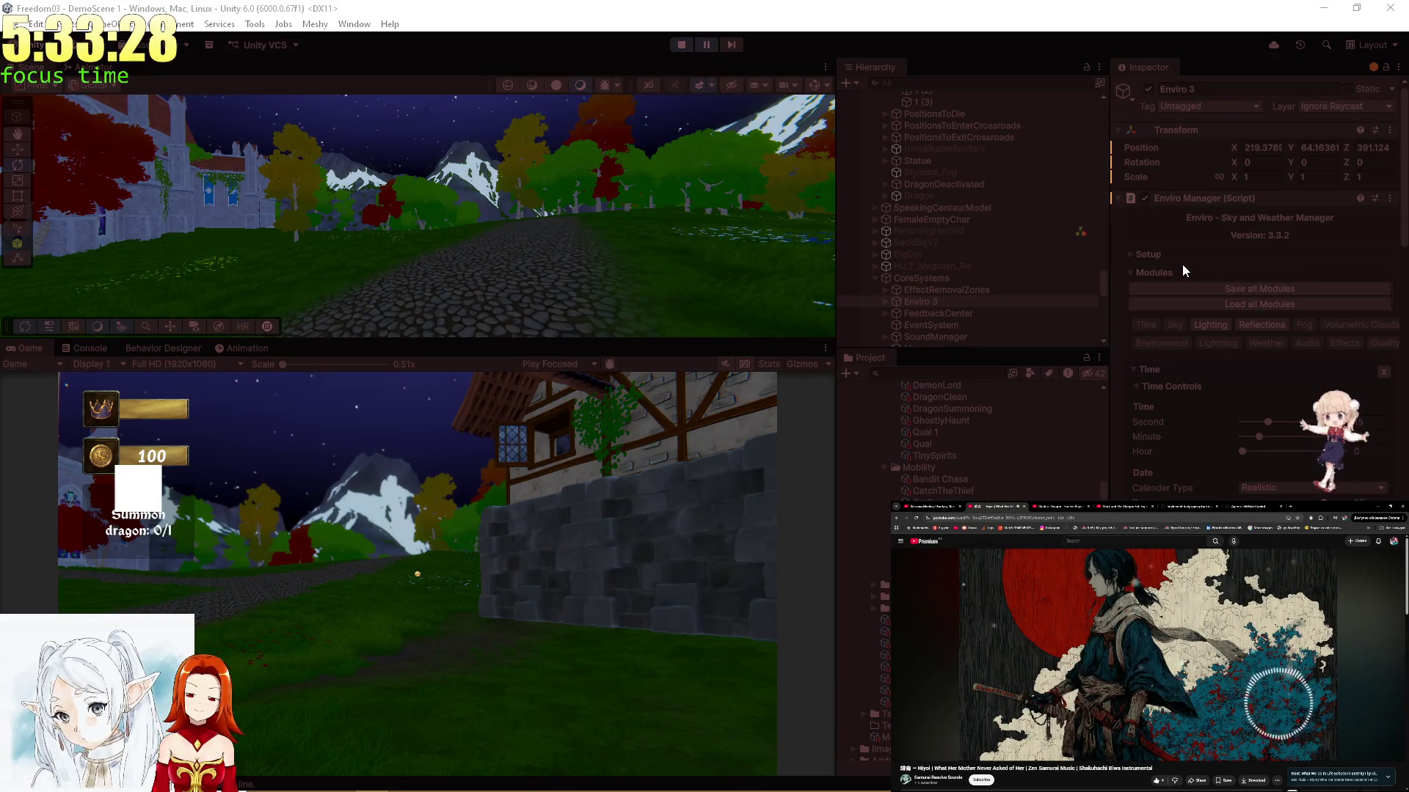
Switch to Rider's ArrivalScheduler window, enlarge the code area, and open the Enviro time-access script
{"action": "key", "text": "alt+Tab"}
{"action": "key", "text": "alt+Tab"}
{"action": "key", "text": "alt+Tab"}
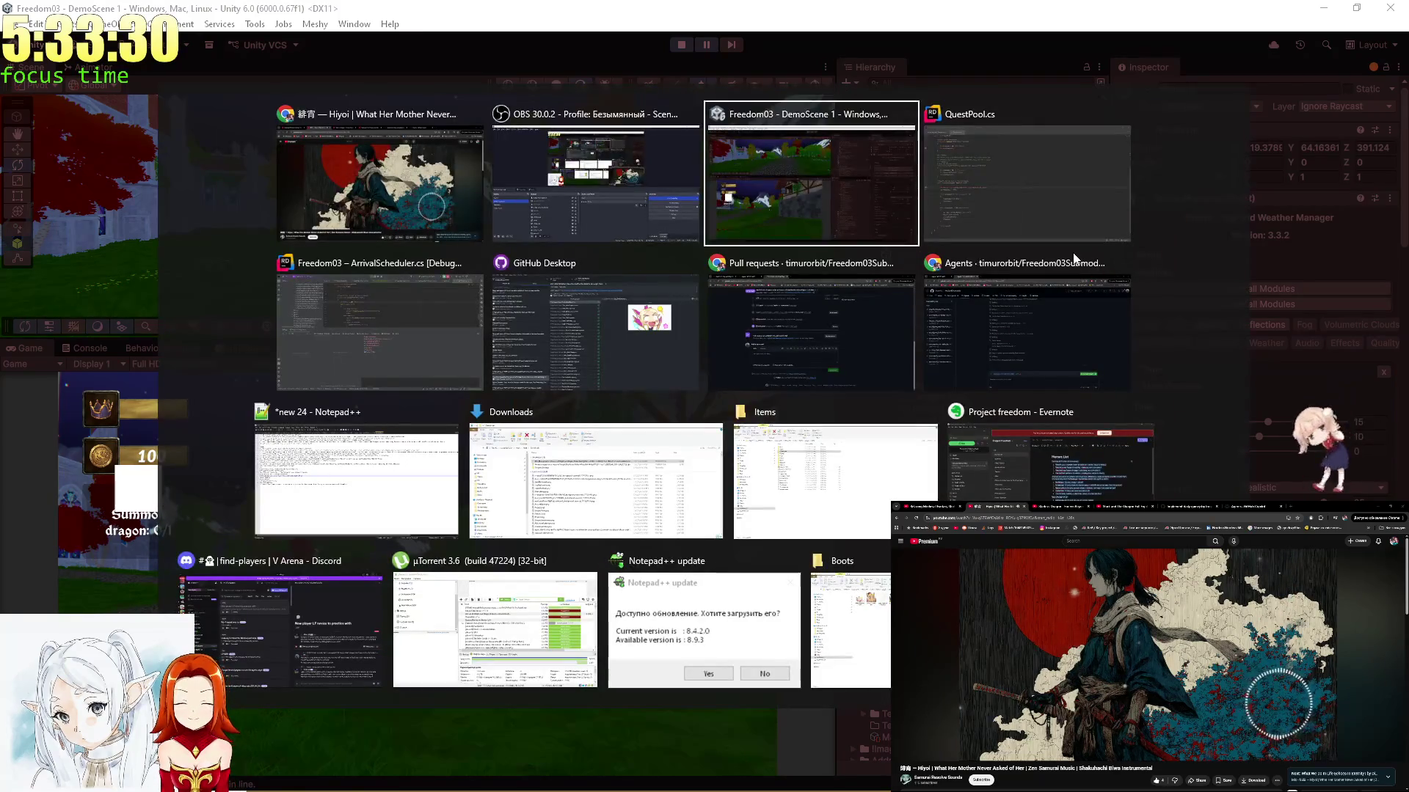
{"action": "key", "text": "alt+shift+Tab"}
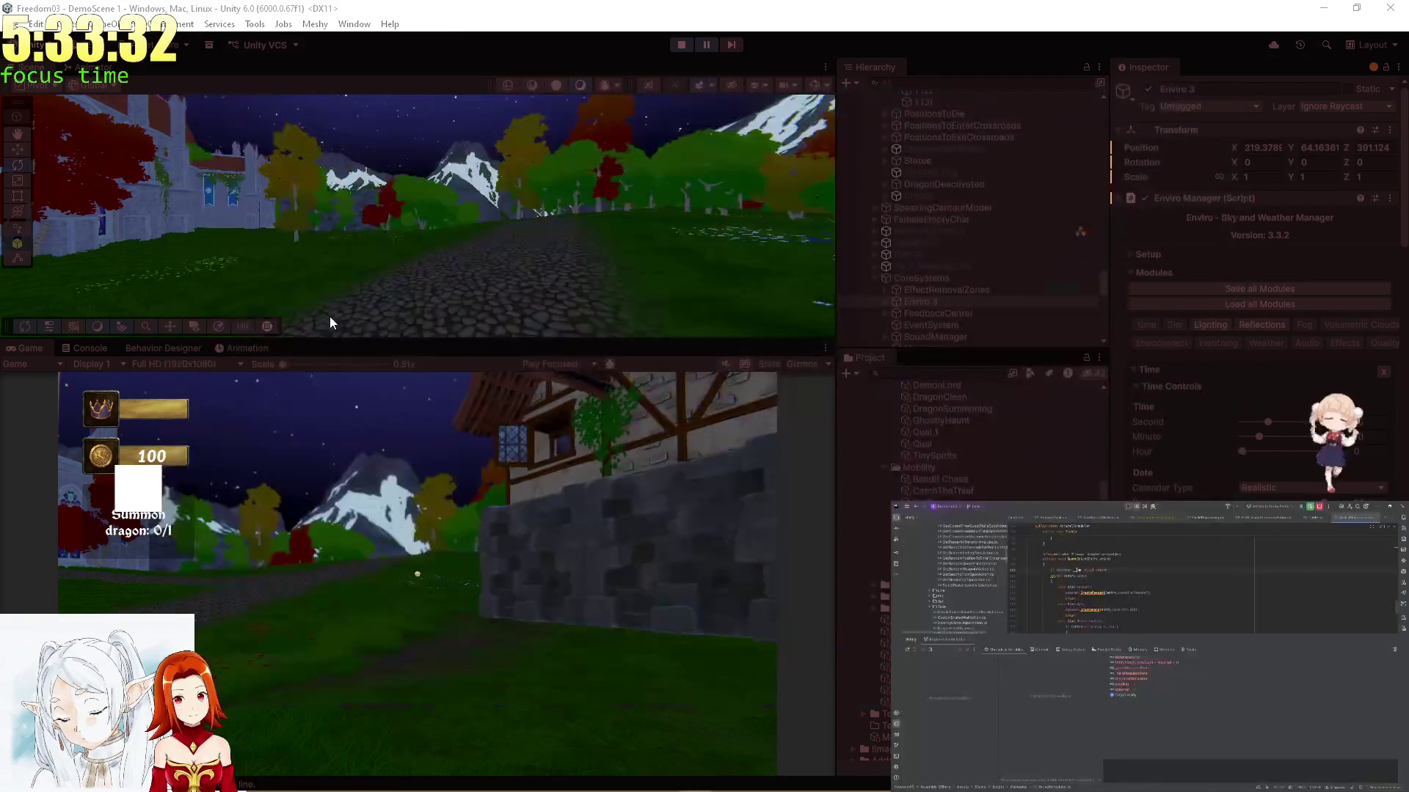
{"action": "left_click_drag", "start_coordinate": [1110, 634], "coordinate": [1110, 676]}
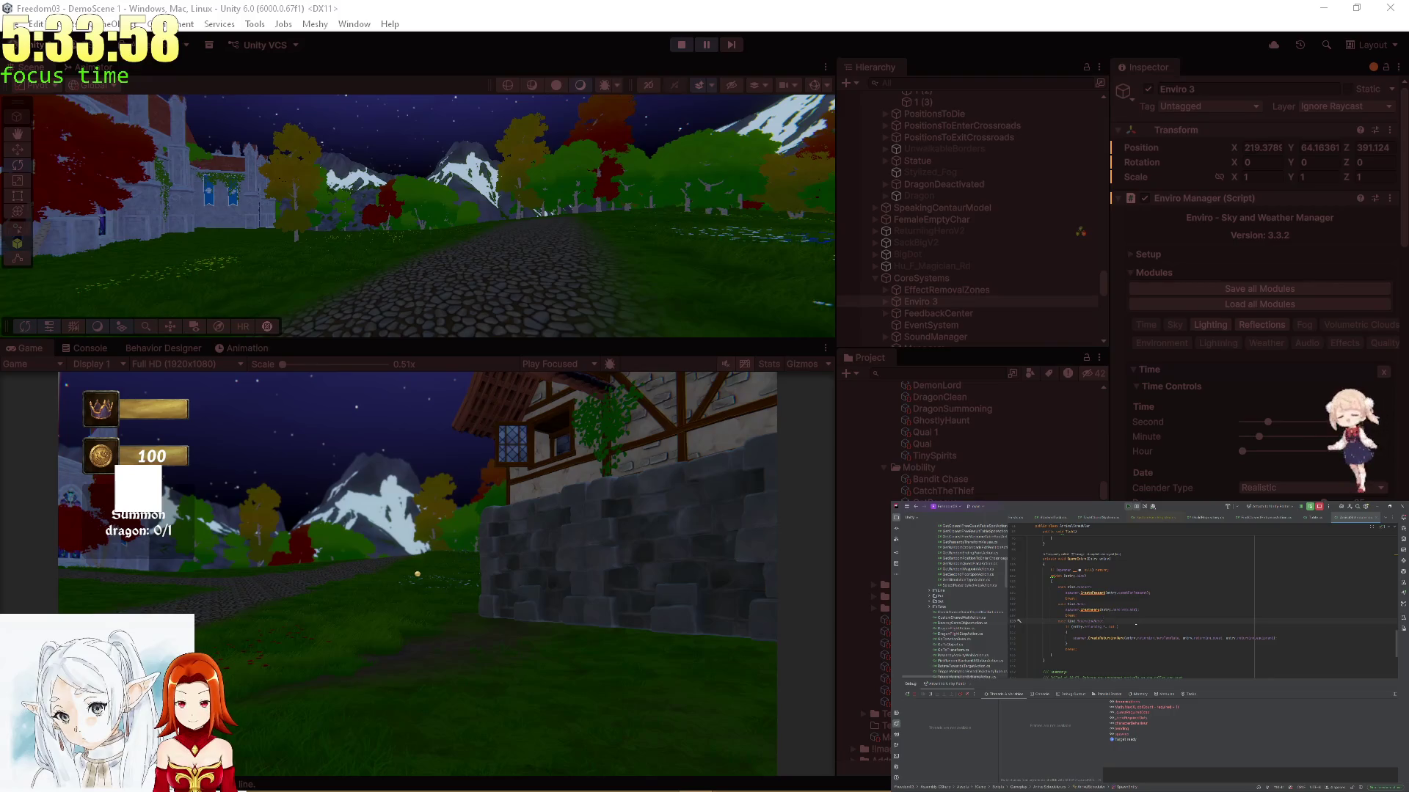
{"action": "left_click", "coordinate": [1394, 517]}
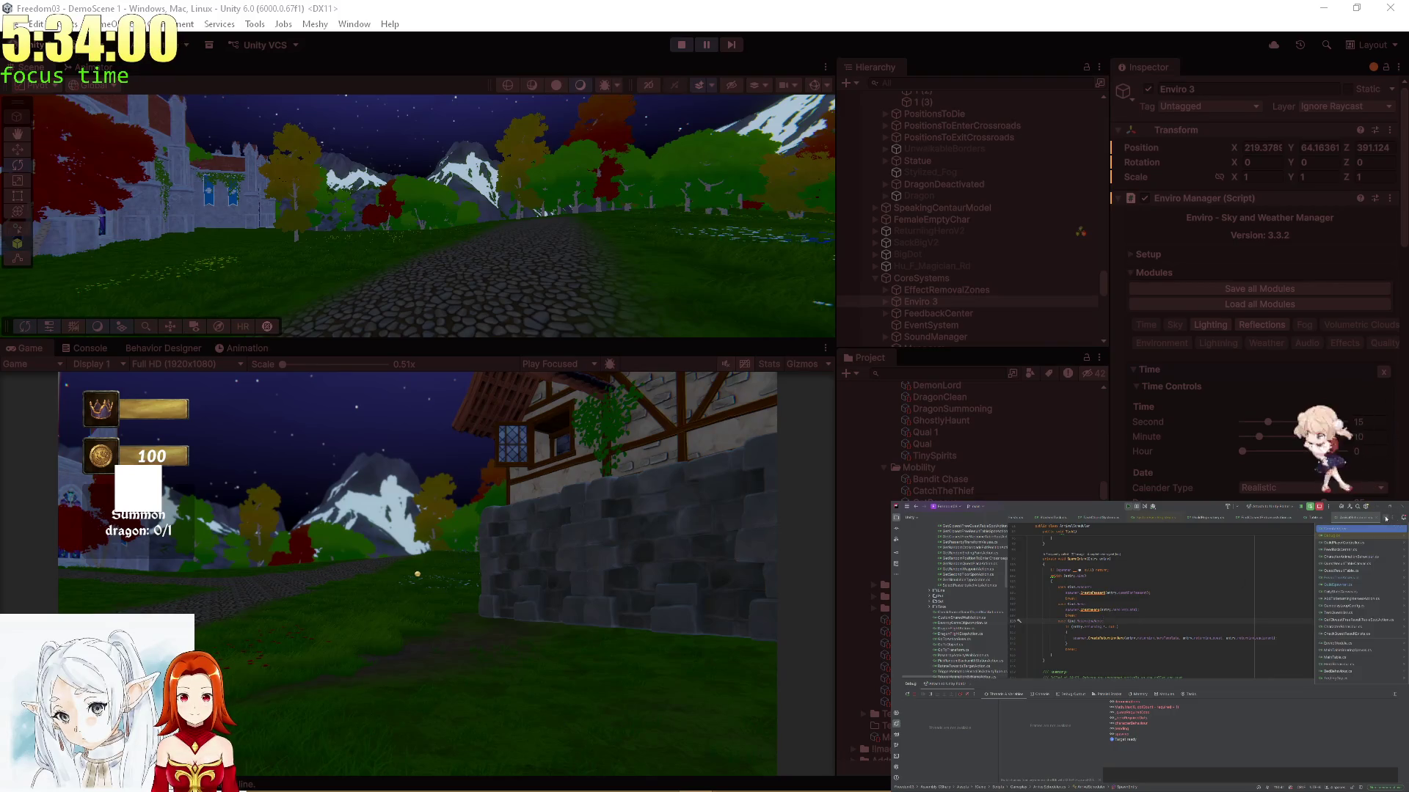
{"action": "left_click", "coordinate": [1355, 579]}
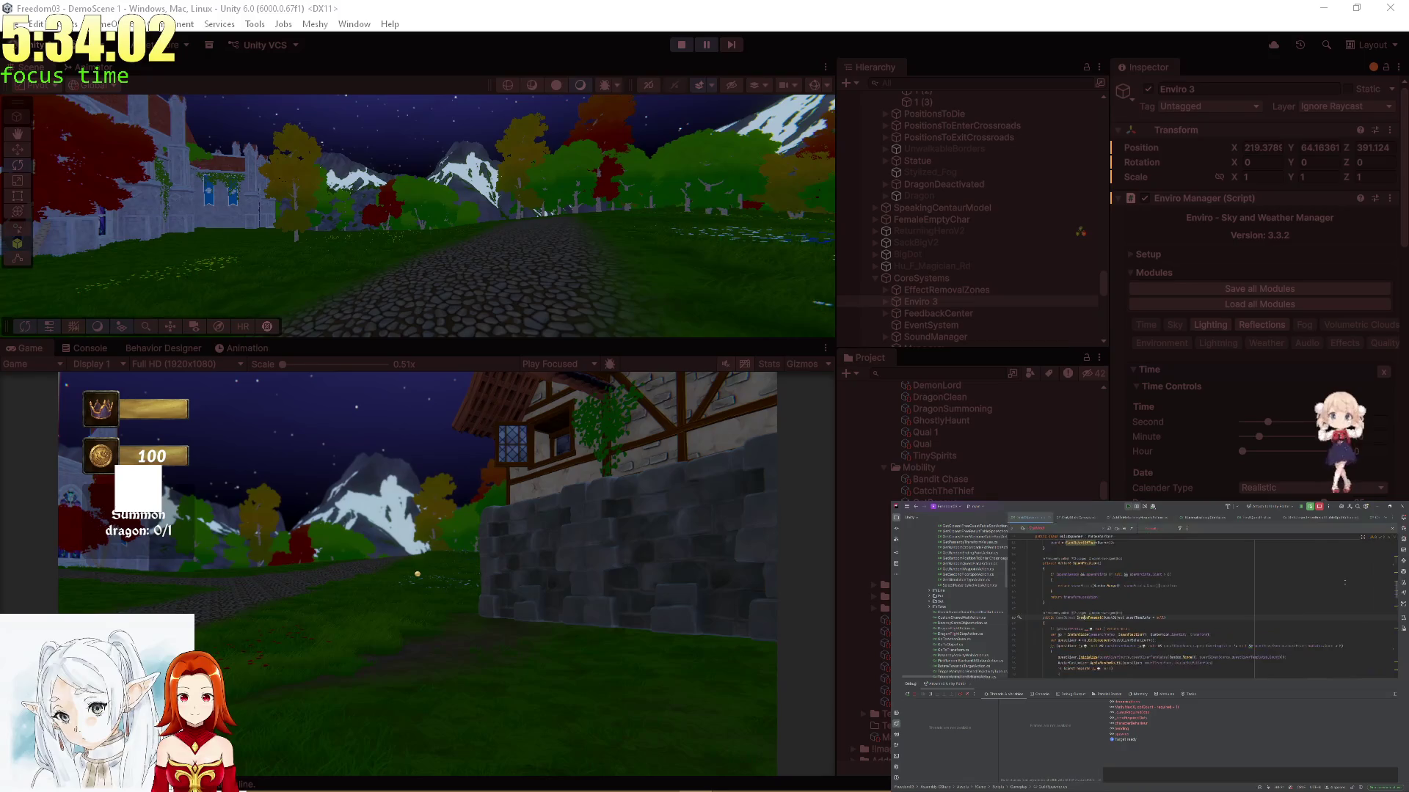
{"action": "scroll", "coordinate": [1286, 602], "scroll_direction": "down", "scroll_amount": 3}
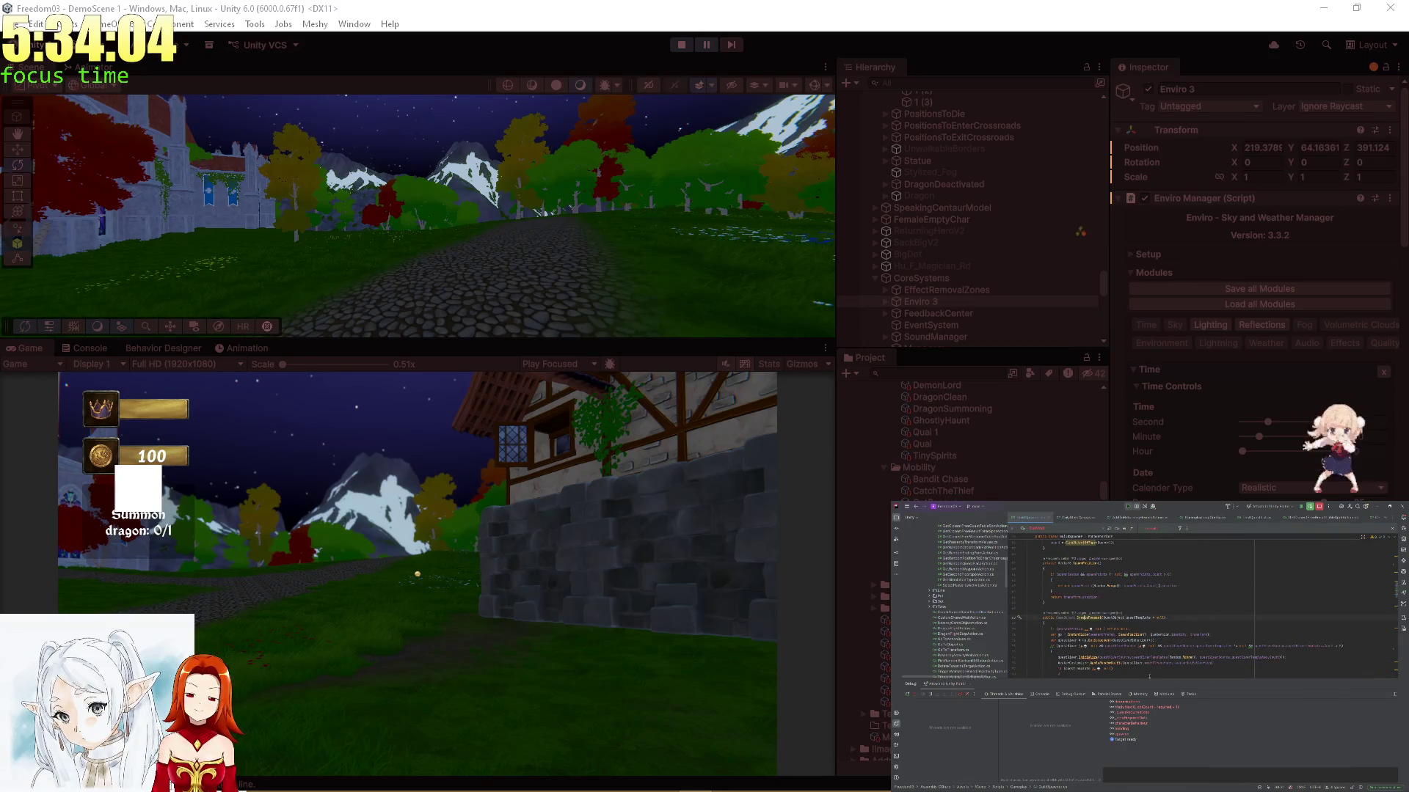
{"action": "scroll", "coordinate": [1175, 685], "scroll_direction": "up", "scroll_amount": 10}
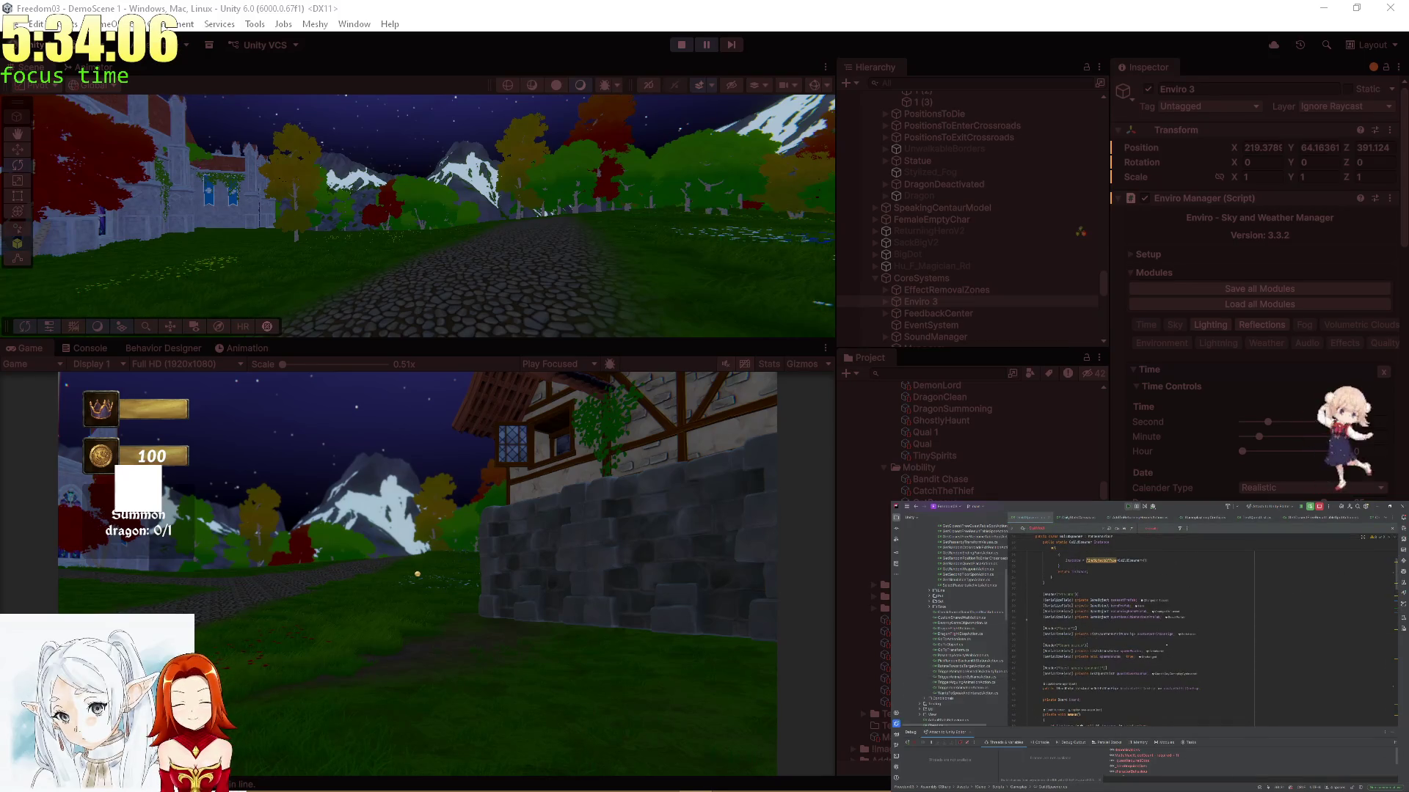
{"action": "left_click", "coordinate": [1385, 520]}
{"action": "left_click", "coordinate": [1365, 579]}
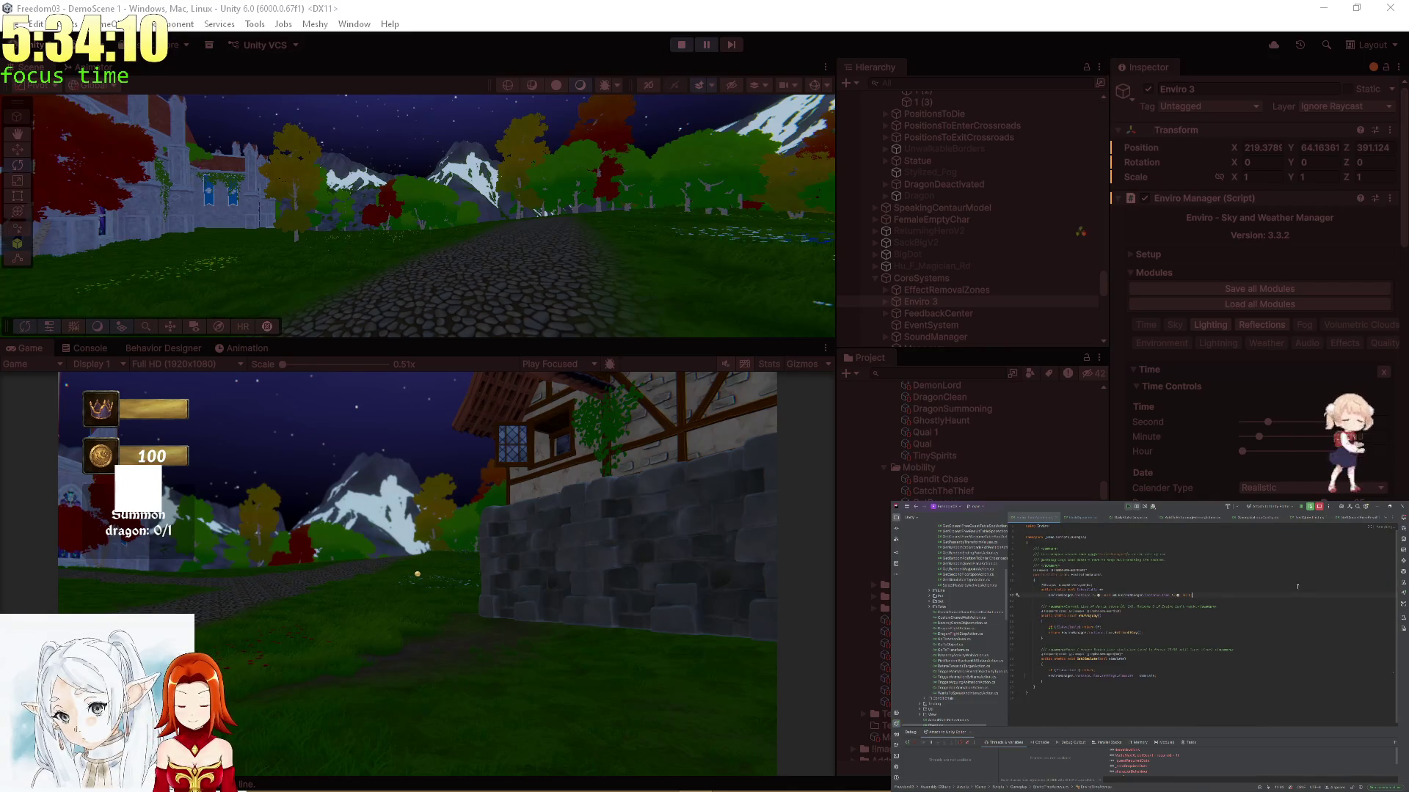
Go to the spawner class and jump to the spawner.SpawnObject(questTemplate) call
{"action": "key", "text": "ctrl+Tab"}
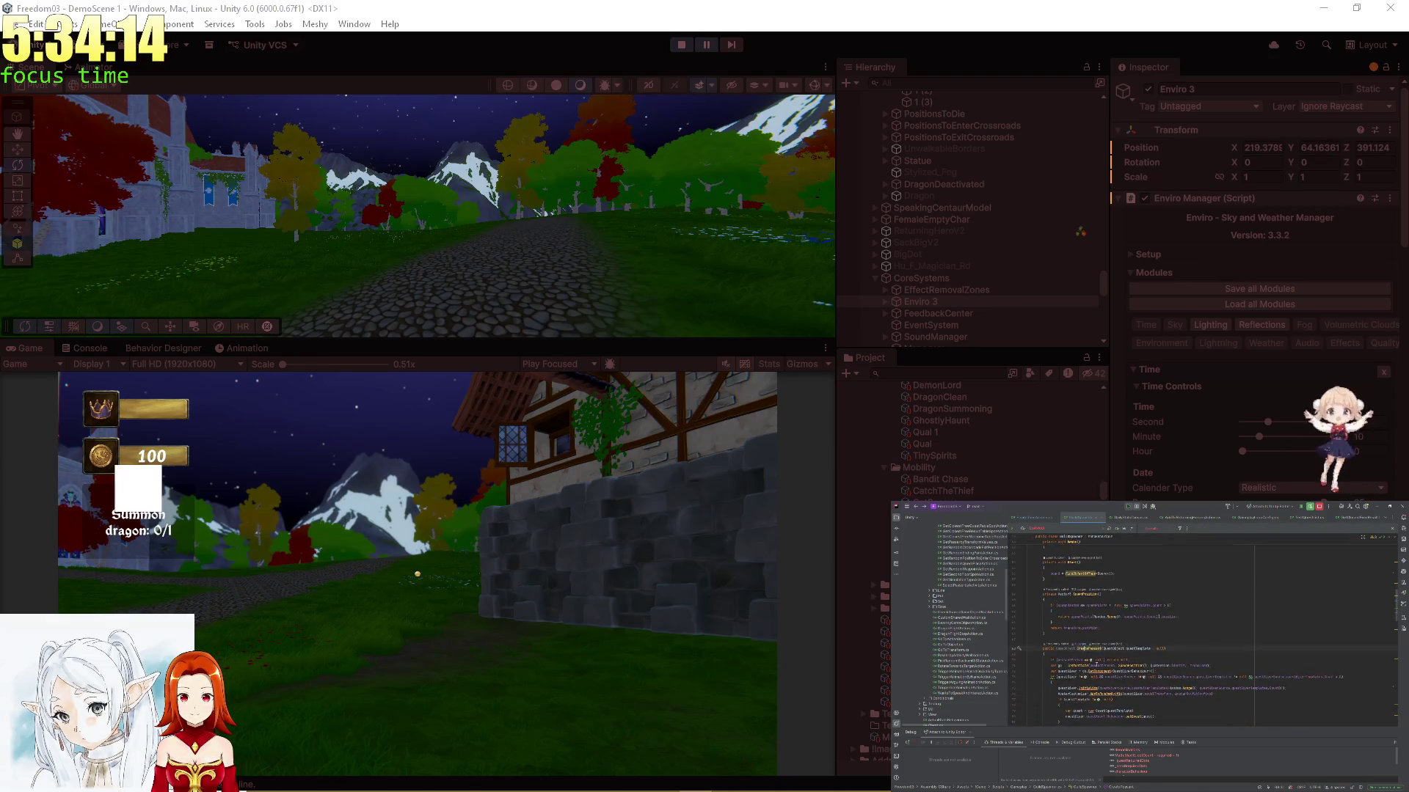
{"action": "scroll", "coordinate": [1080, 582], "scroll_direction": "down", "scroll_amount": 4}
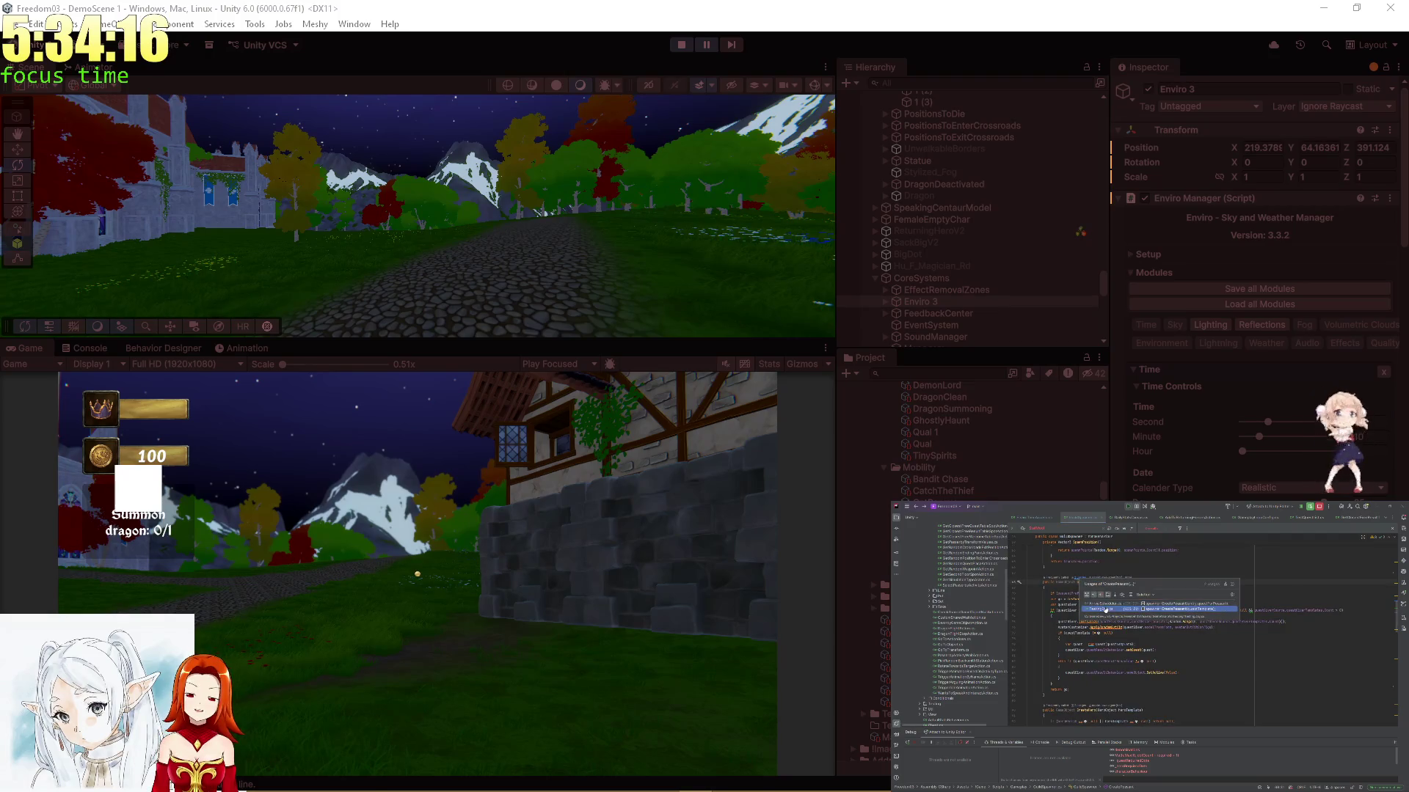
{"action": "left_click", "coordinate": [1080, 582], "text": "ctrl"}
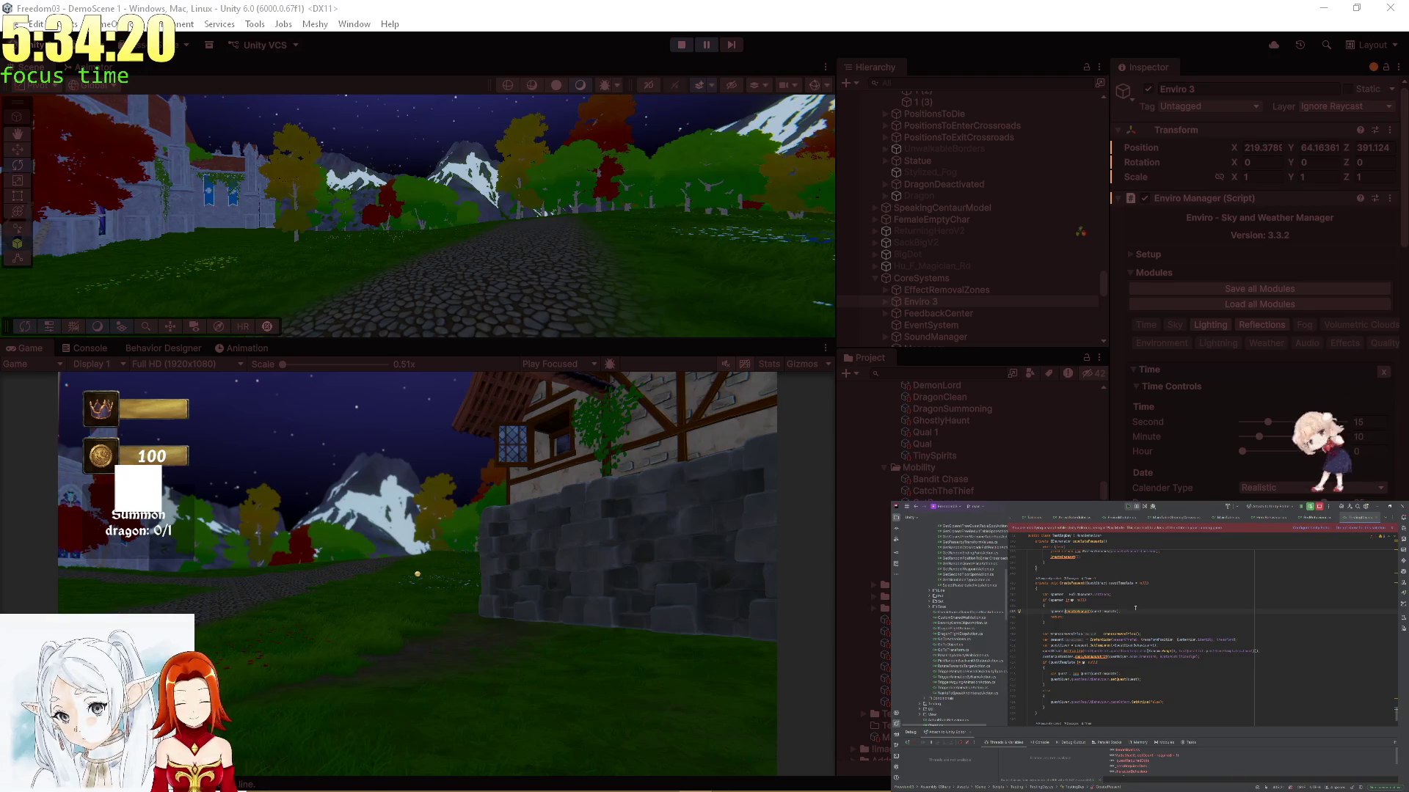
{"action": "scroll", "coordinate": [1145, 631], "scroll_direction": "down", "scroll_amount": 3}
{"action": "scroll", "coordinate": [1135, 605], "scroll_direction": "up", "scroll_amount": 5}
{"action": "scroll", "coordinate": [1135, 605], "scroll_direction": "up", "scroll_amount": 5}
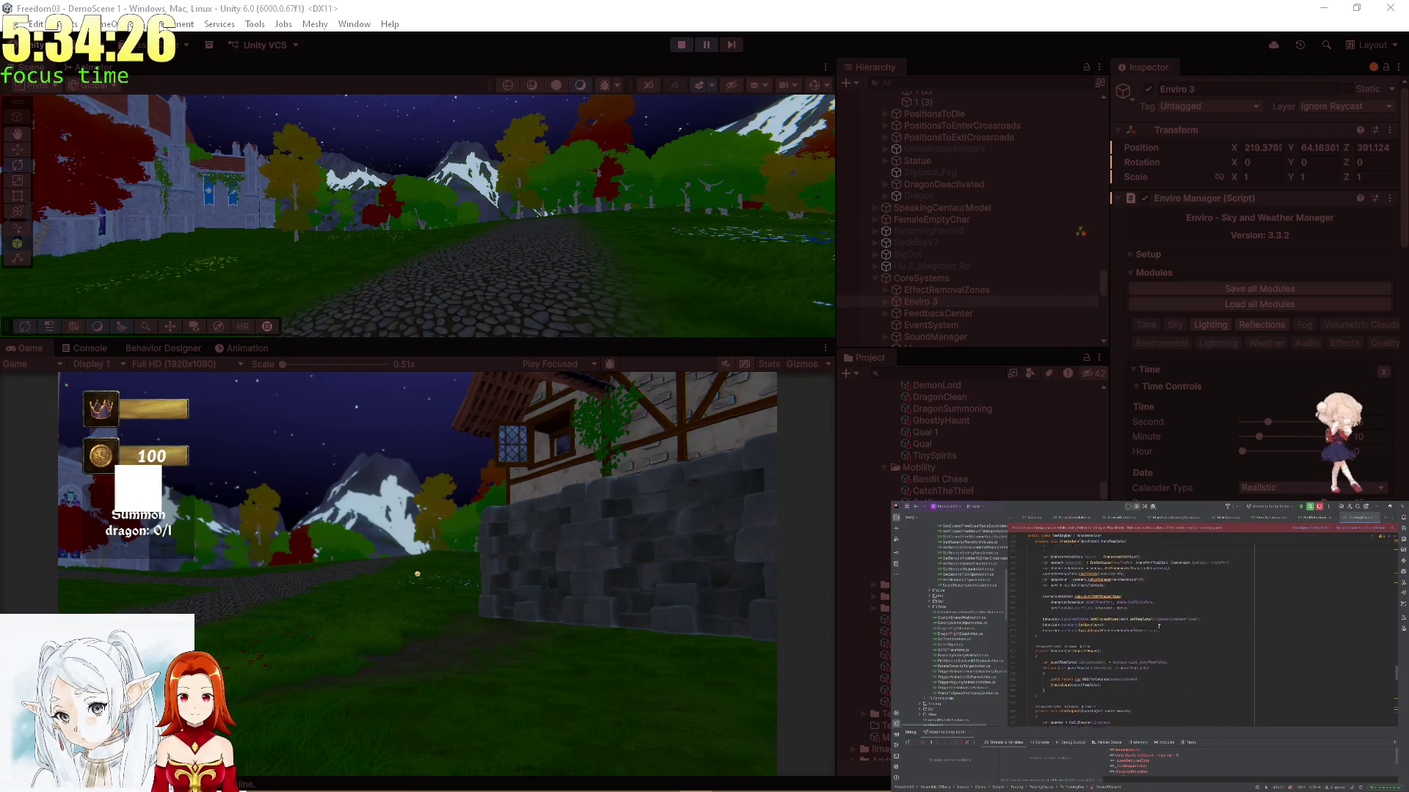
{"action": "scroll", "coordinate": [1158, 626], "scroll_direction": "down", "scroll_amount": 4}
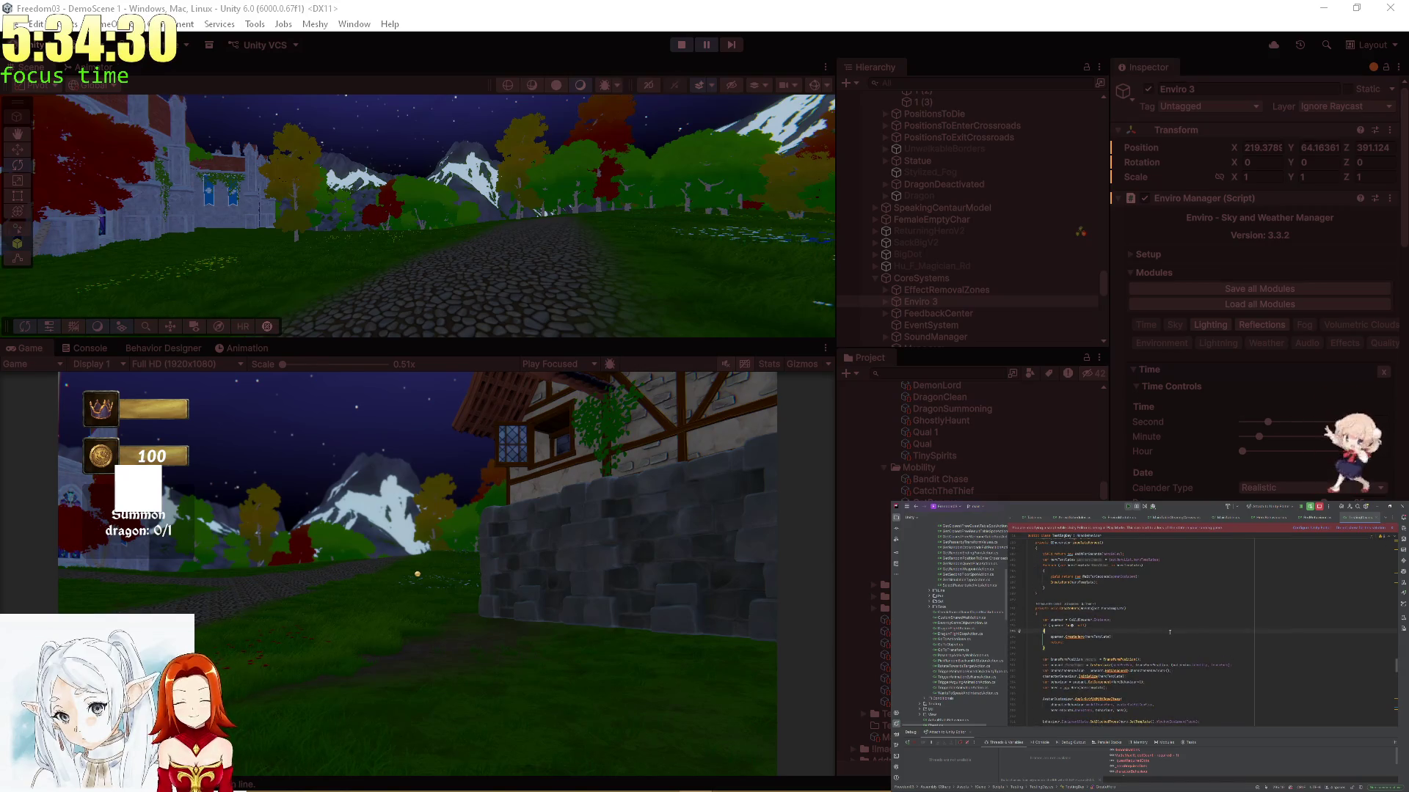
{"action": "scroll", "coordinate": [1173, 636], "scroll_direction": "down", "scroll_amount": 5}
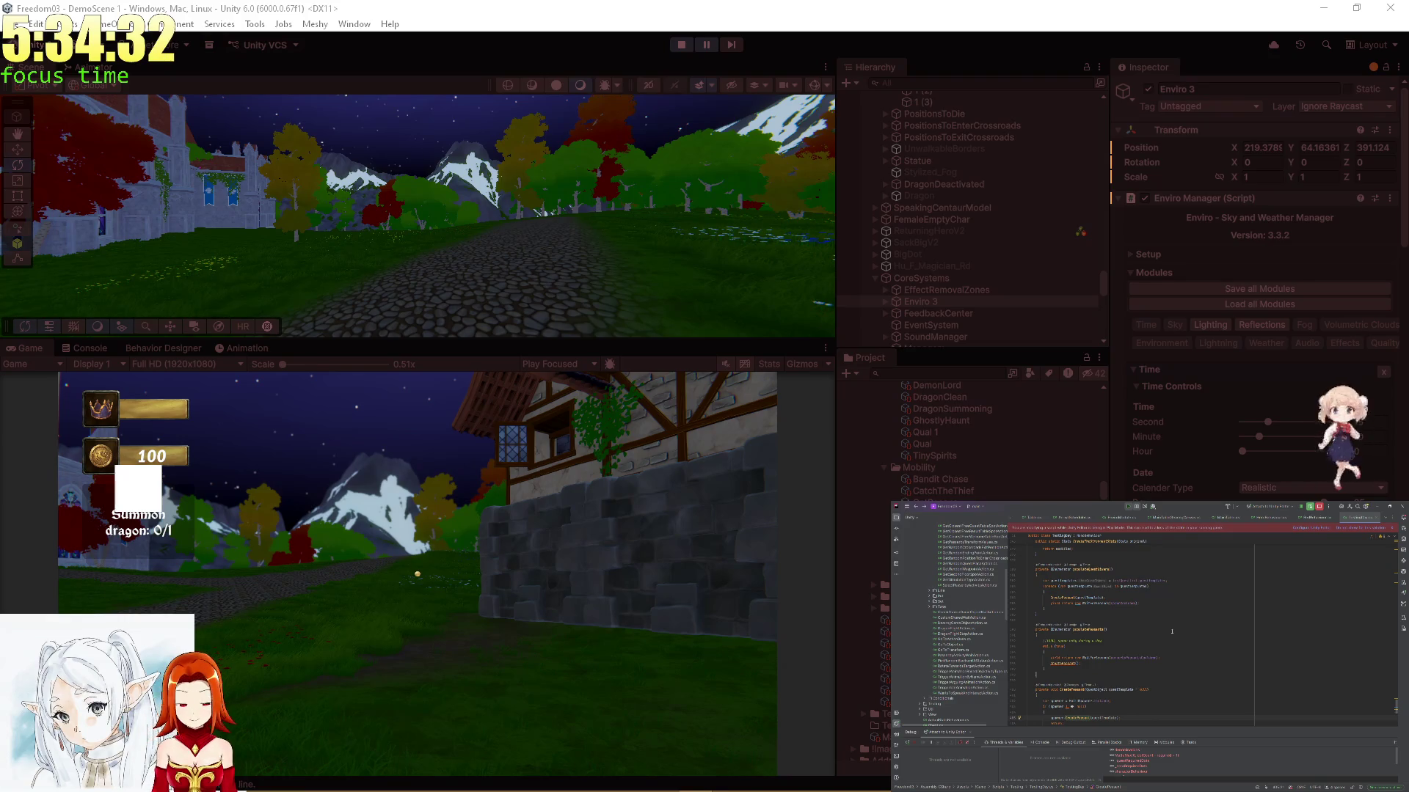
{"action": "scroll", "coordinate": [1172, 632], "scroll_direction": "down", "scroll_amount": 2}
{"action": "scroll", "coordinate": [949, 272], "scroll_direction": "down", "scroll_amount": 3}
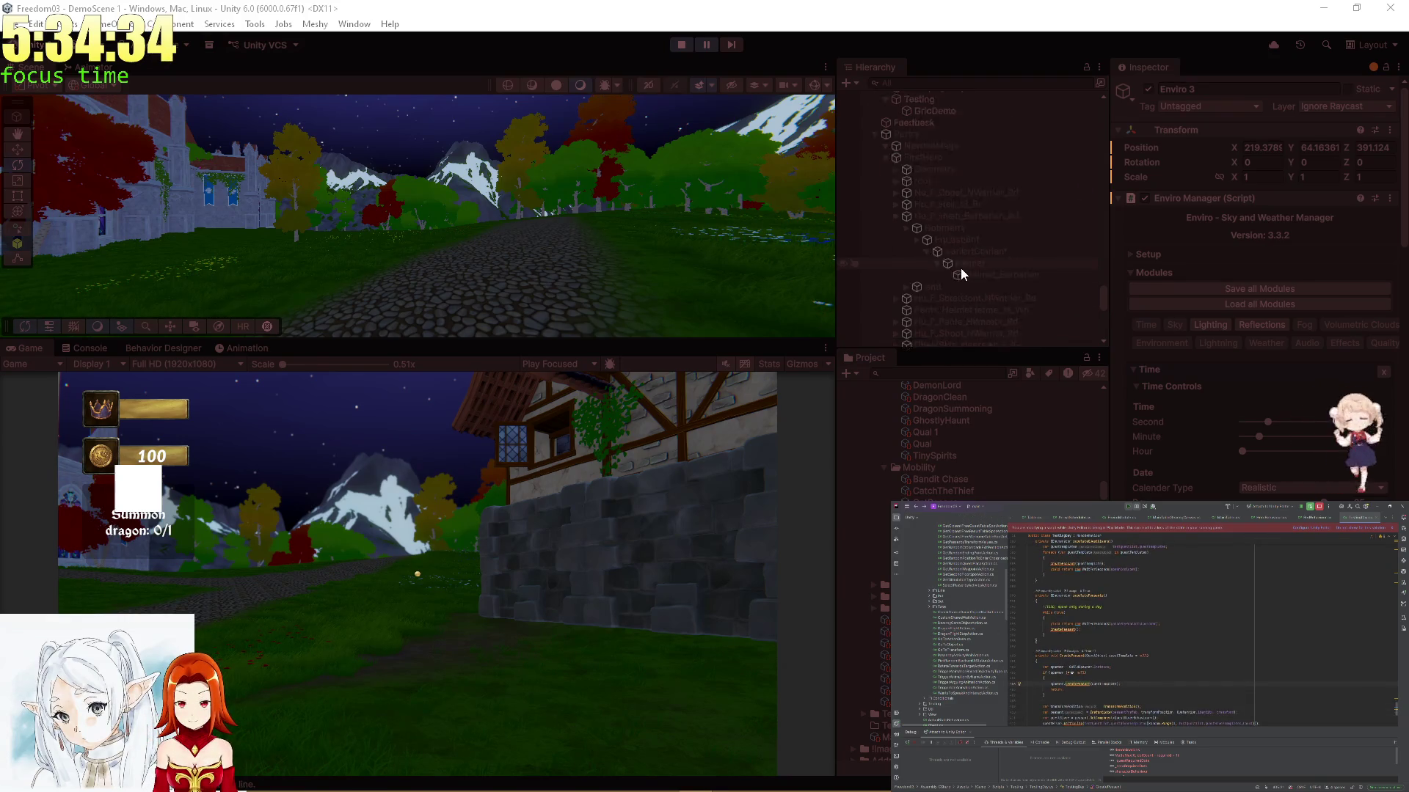
{"action": "scroll", "coordinate": [970, 267], "scroll_direction": "down", "scroll_amount": 10}
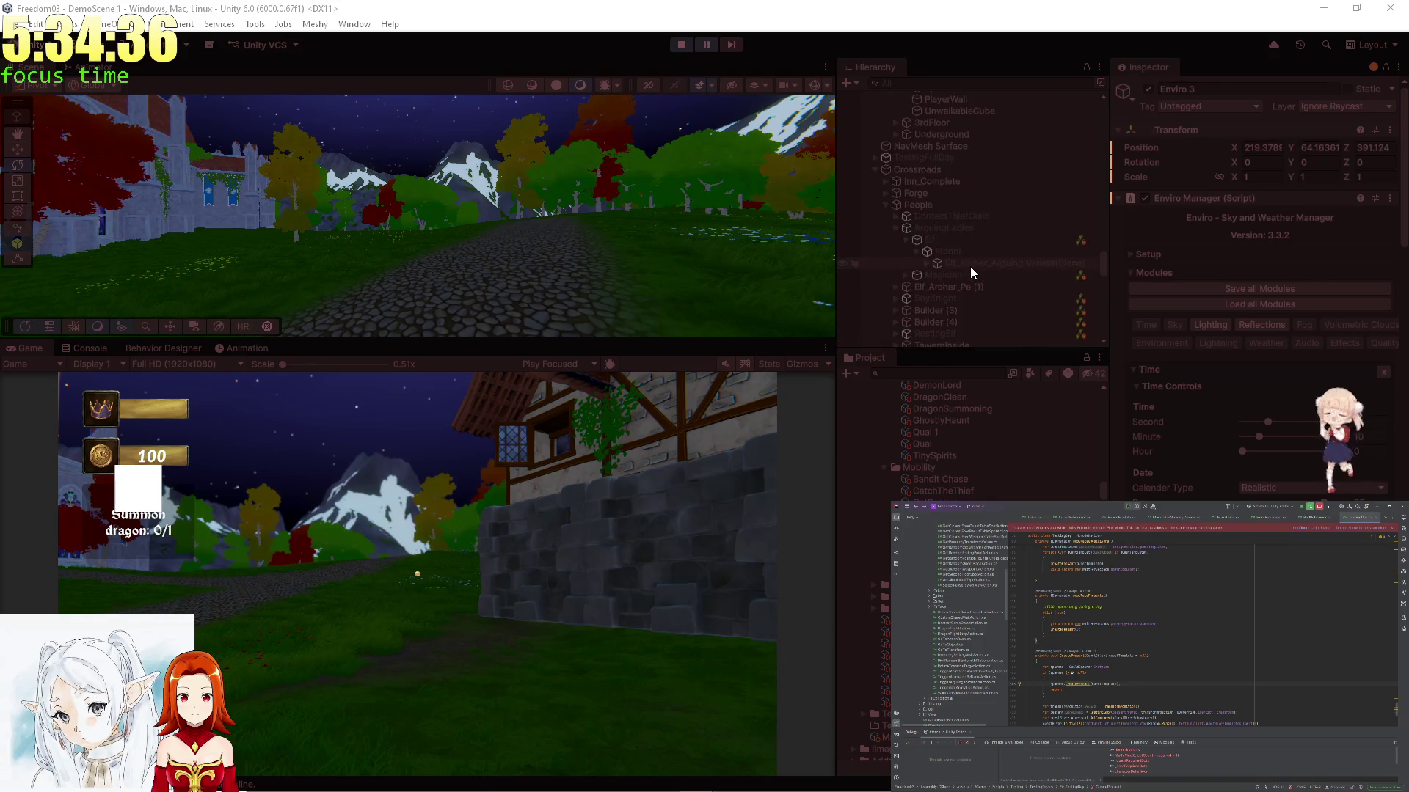
Filter the Hierarchy for 'testin' and select the Testing object to show its Testing Day settings
{"action": "left_click", "coordinate": [914, 82]}
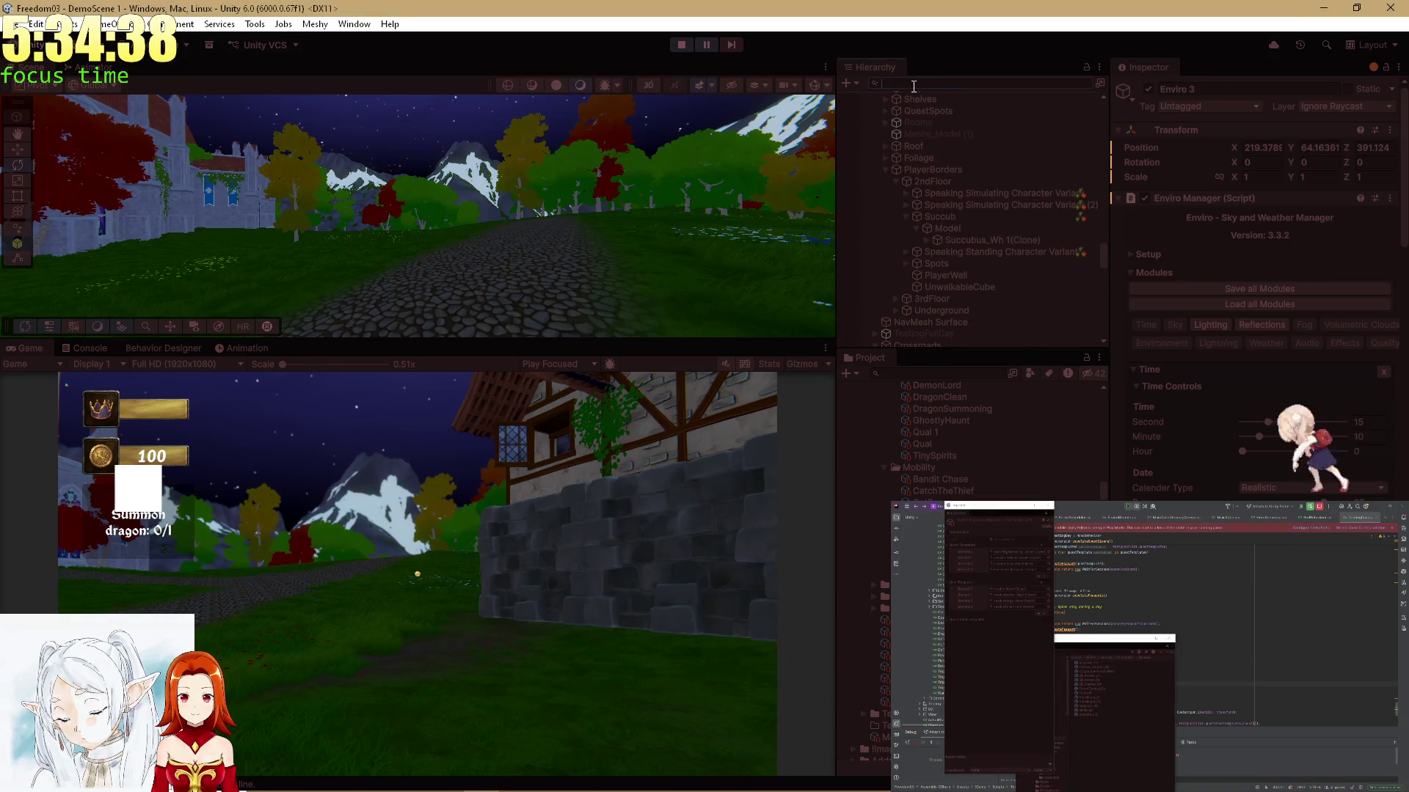
{"action": "type", "text": "testing"}
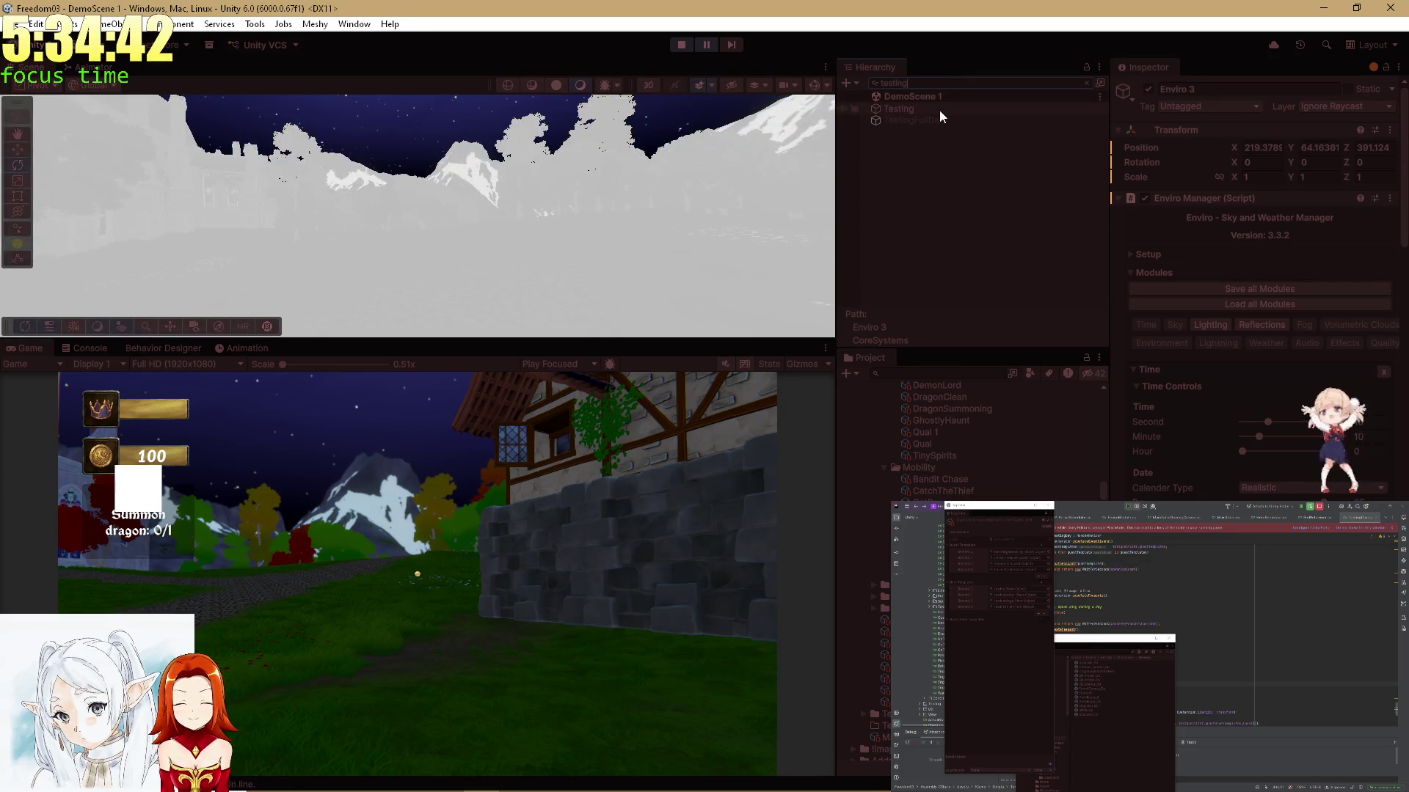
{"action": "left_click", "coordinate": [939, 109]}
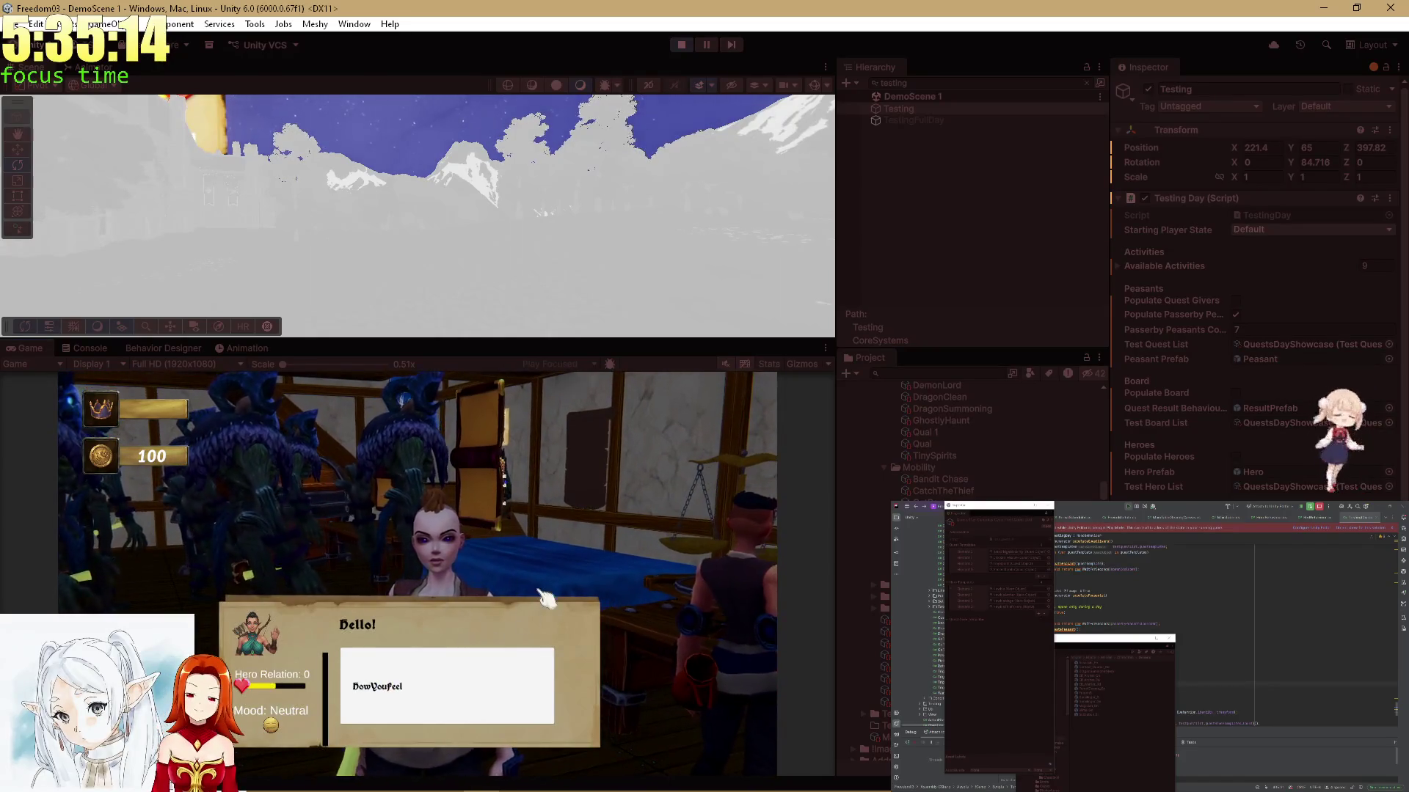
{"action": "key", "text": "alt+Tab"}
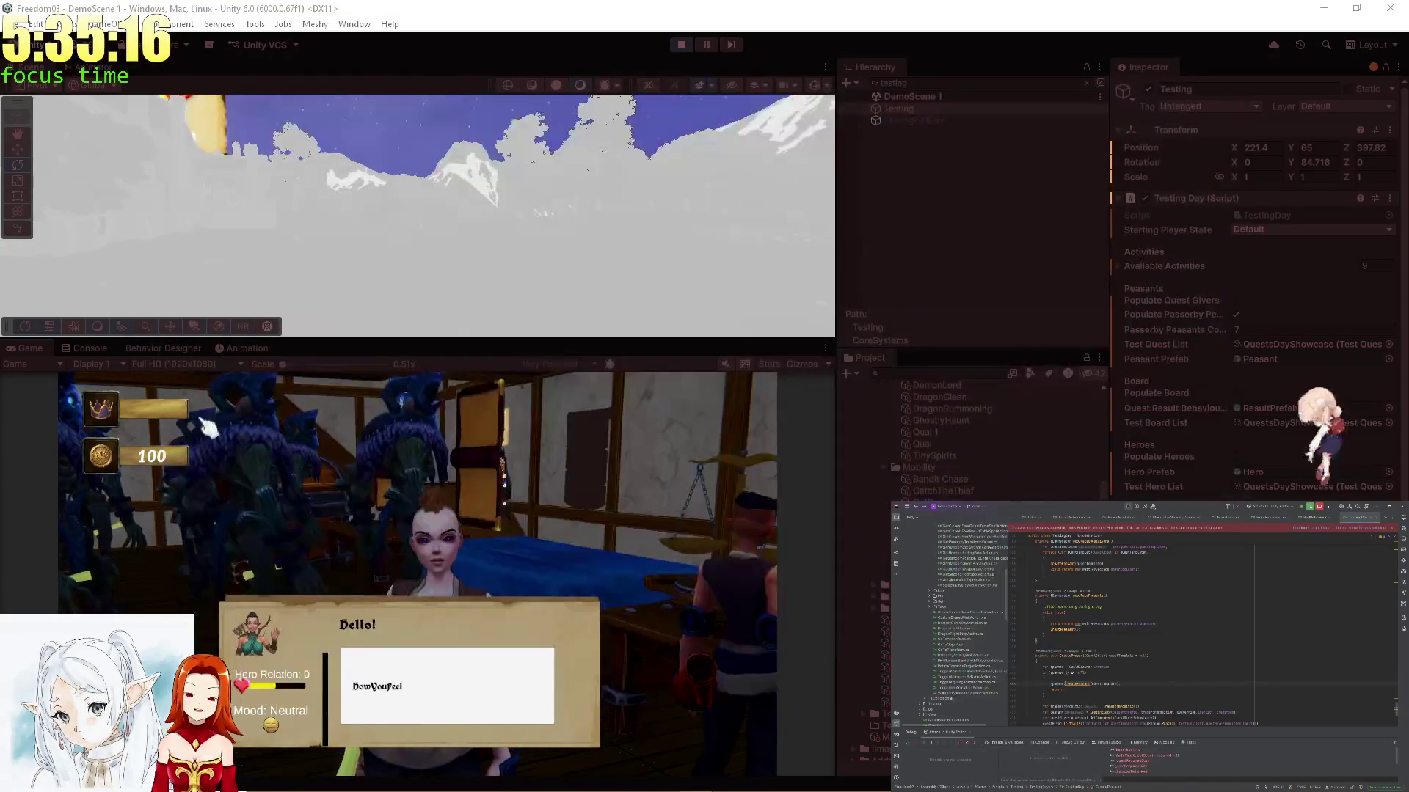
{"action": "double_click", "coordinate": [15, 350]}
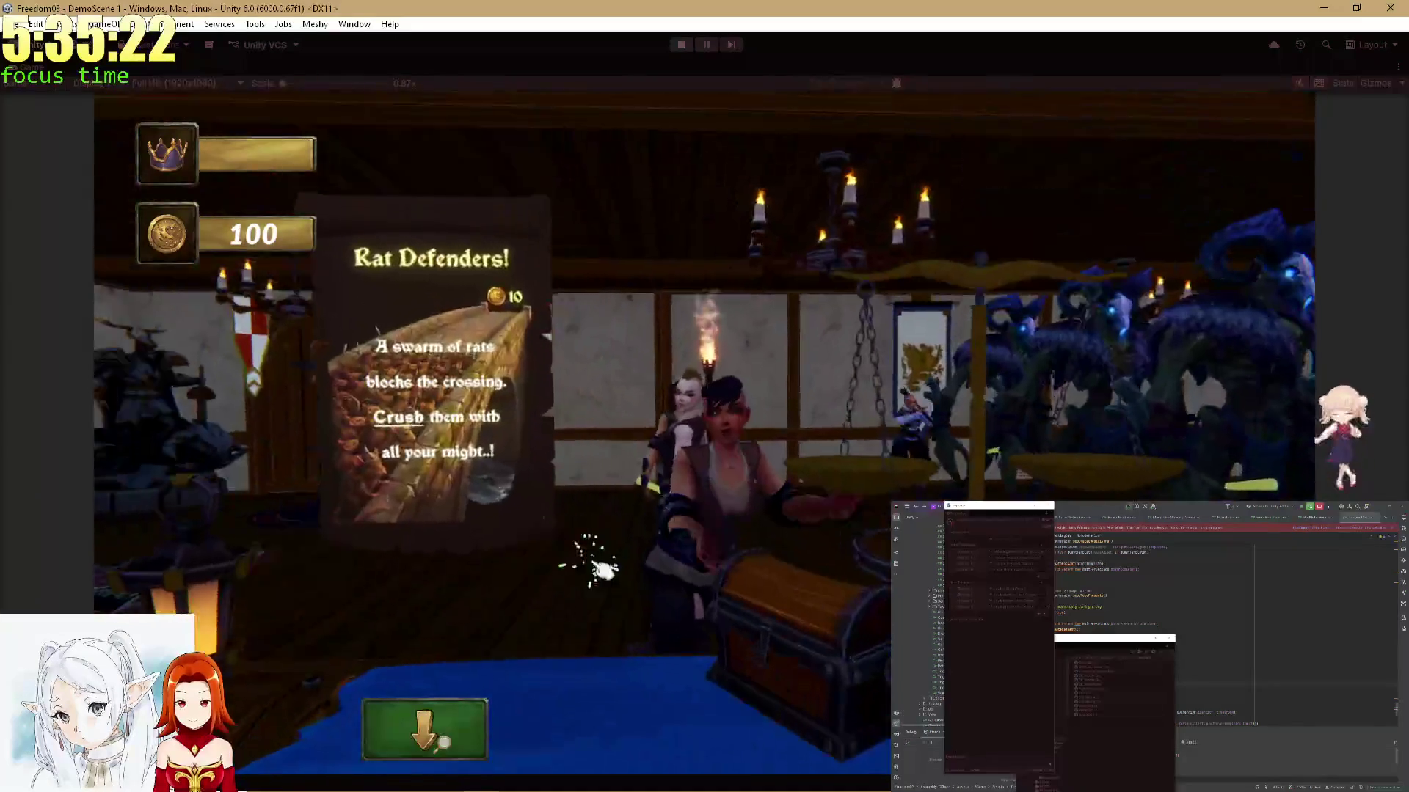
Accept the 10-coin Rat Defenders quest in the running game and return to the full editor
{"action": "left_click", "coordinate": [591, 564]}
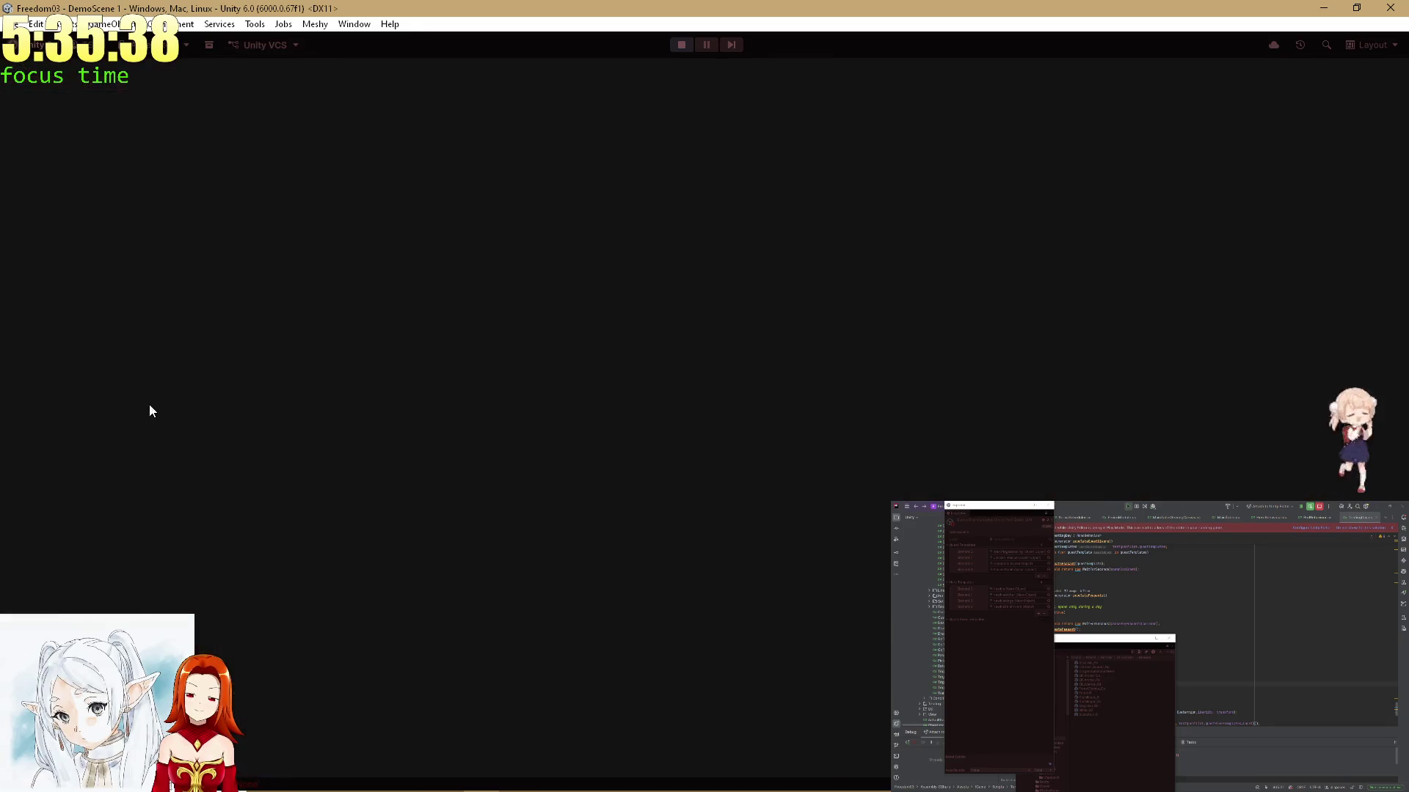
{"action": "left_click", "coordinate": [73, 350]}
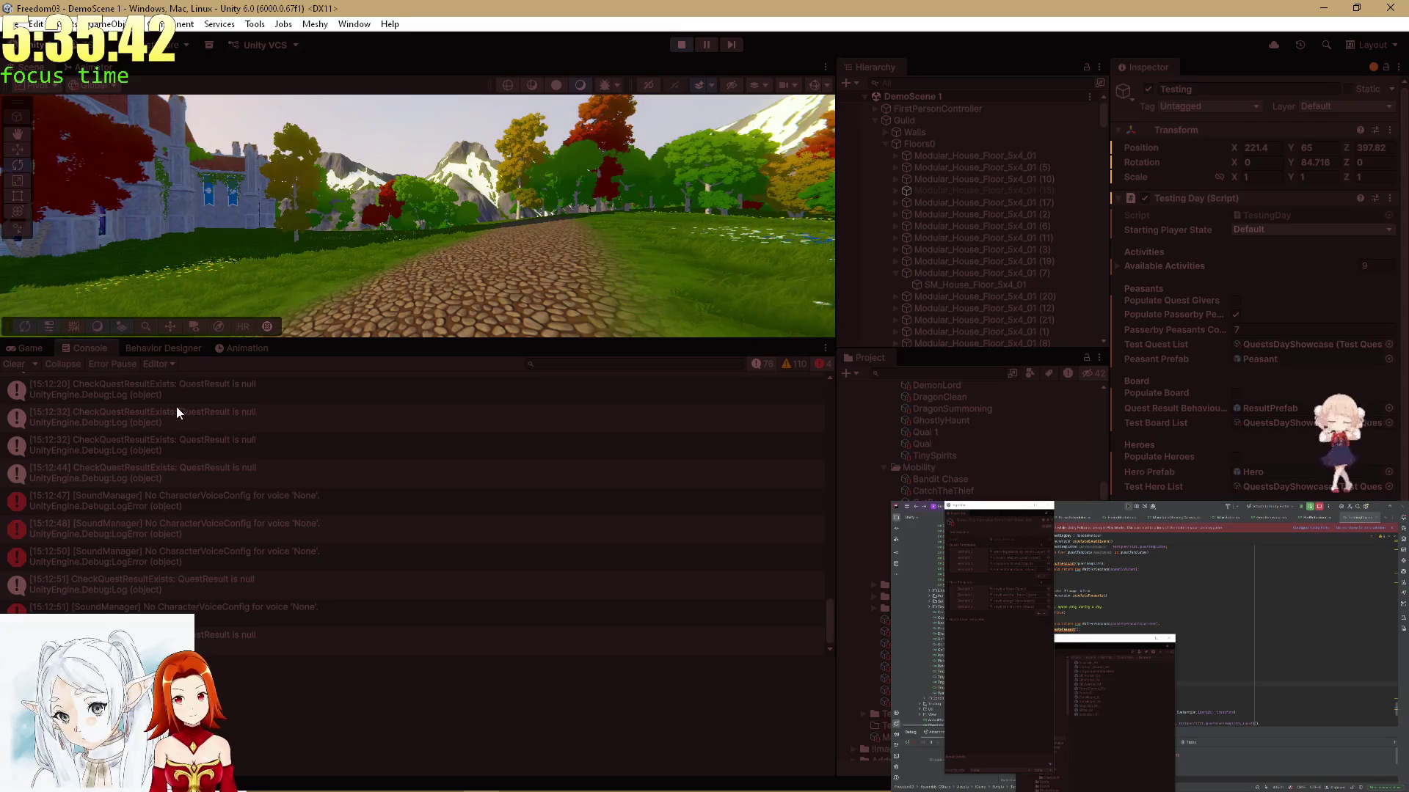
Inspect the demon hero's cape and the ForestDemon_Gn(Clone) object, then stop Play mode
{"action": "scroll", "coordinate": [1099, 440], "scroll_direction": "up", "scroll_amount": 10}
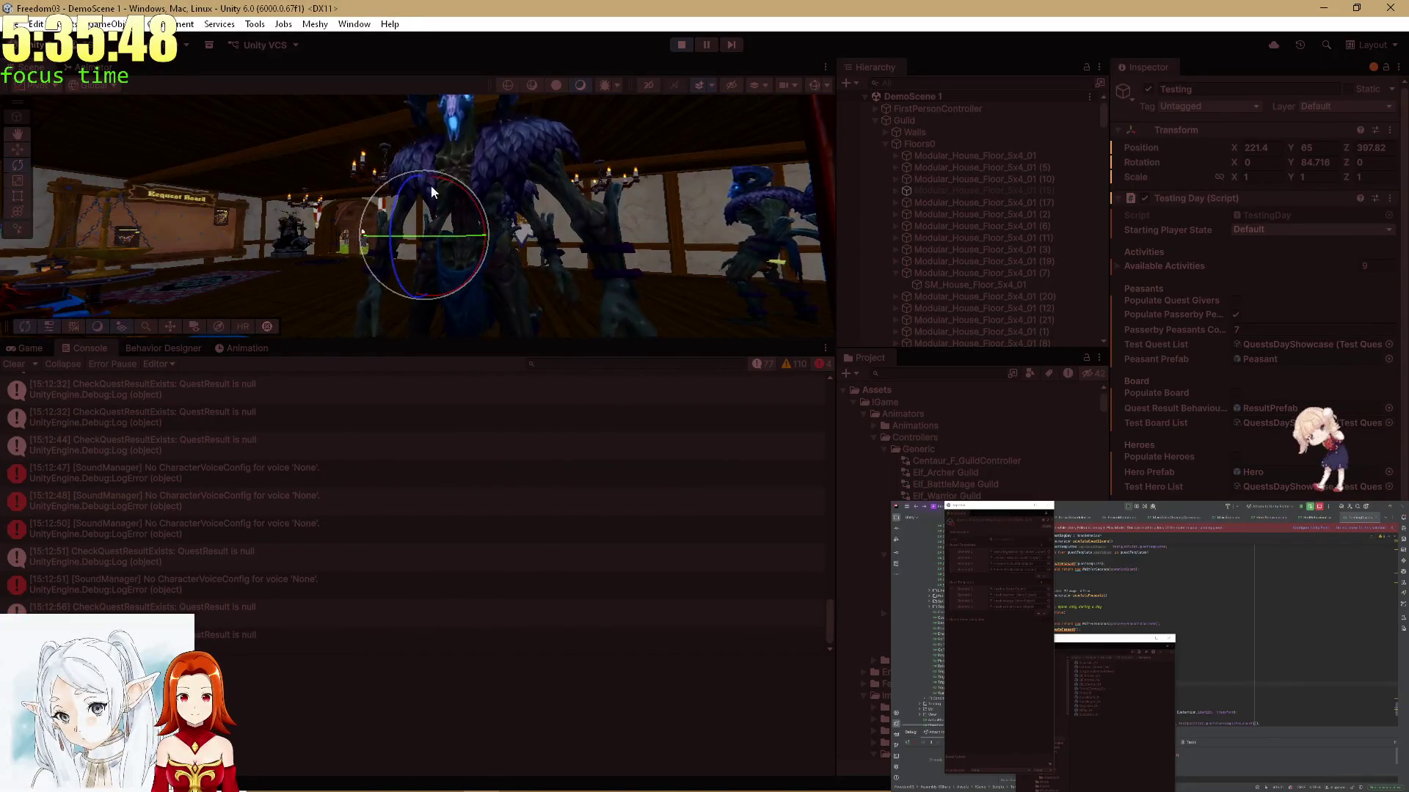
{"action": "left_click", "coordinate": [556, 175]}
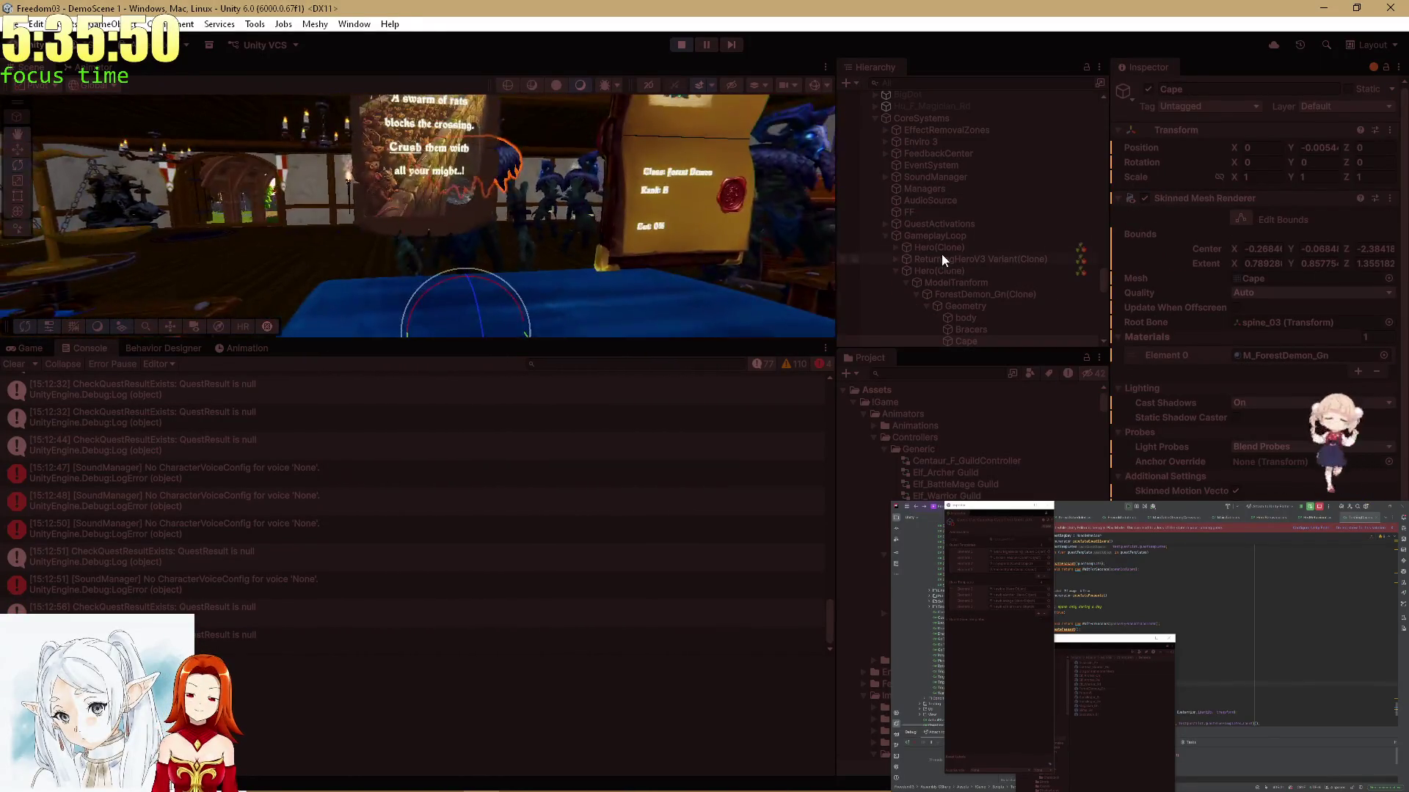
{"action": "left_click", "coordinate": [970, 293]}
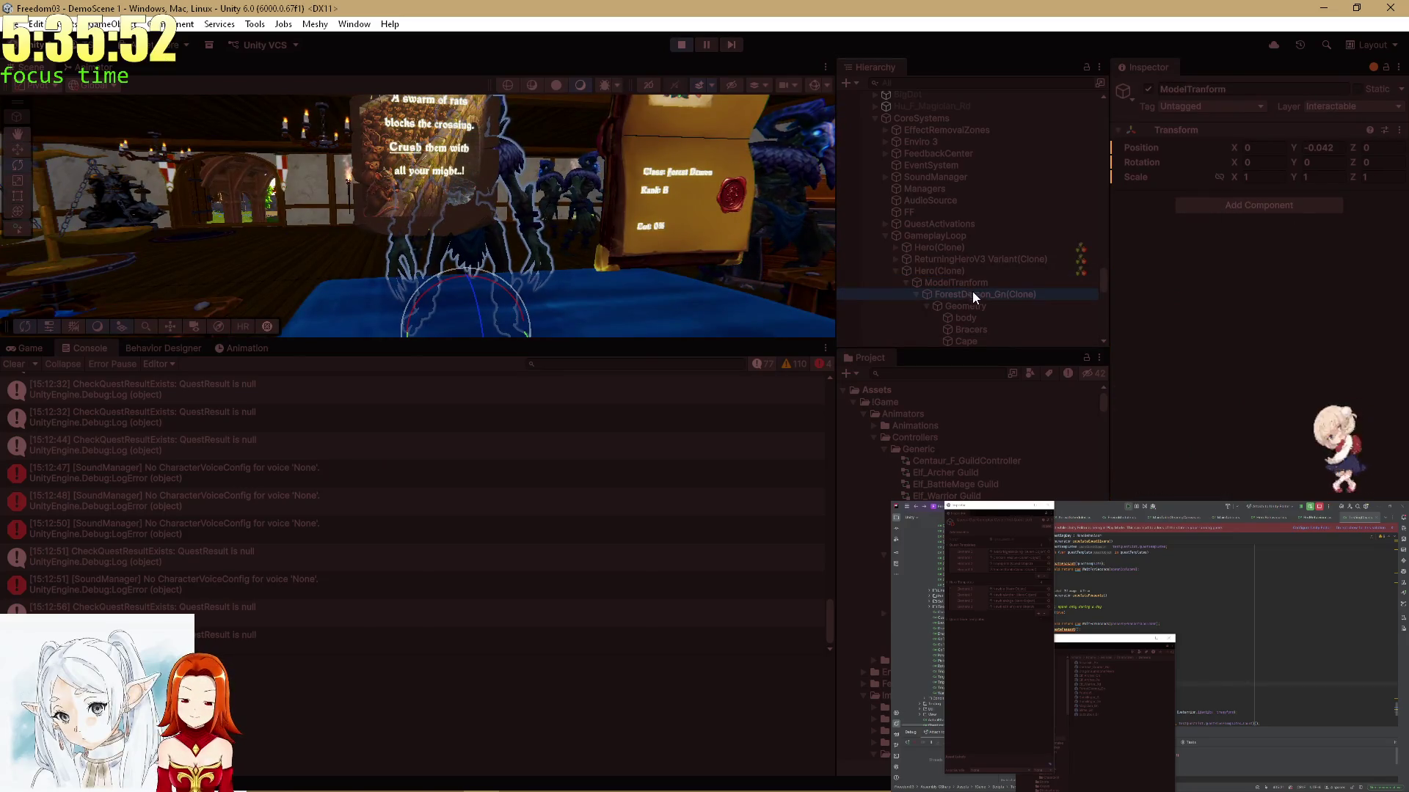
{"action": "scroll", "coordinate": [1229, 434], "scroll_direction": "down", "scroll_amount": 5}
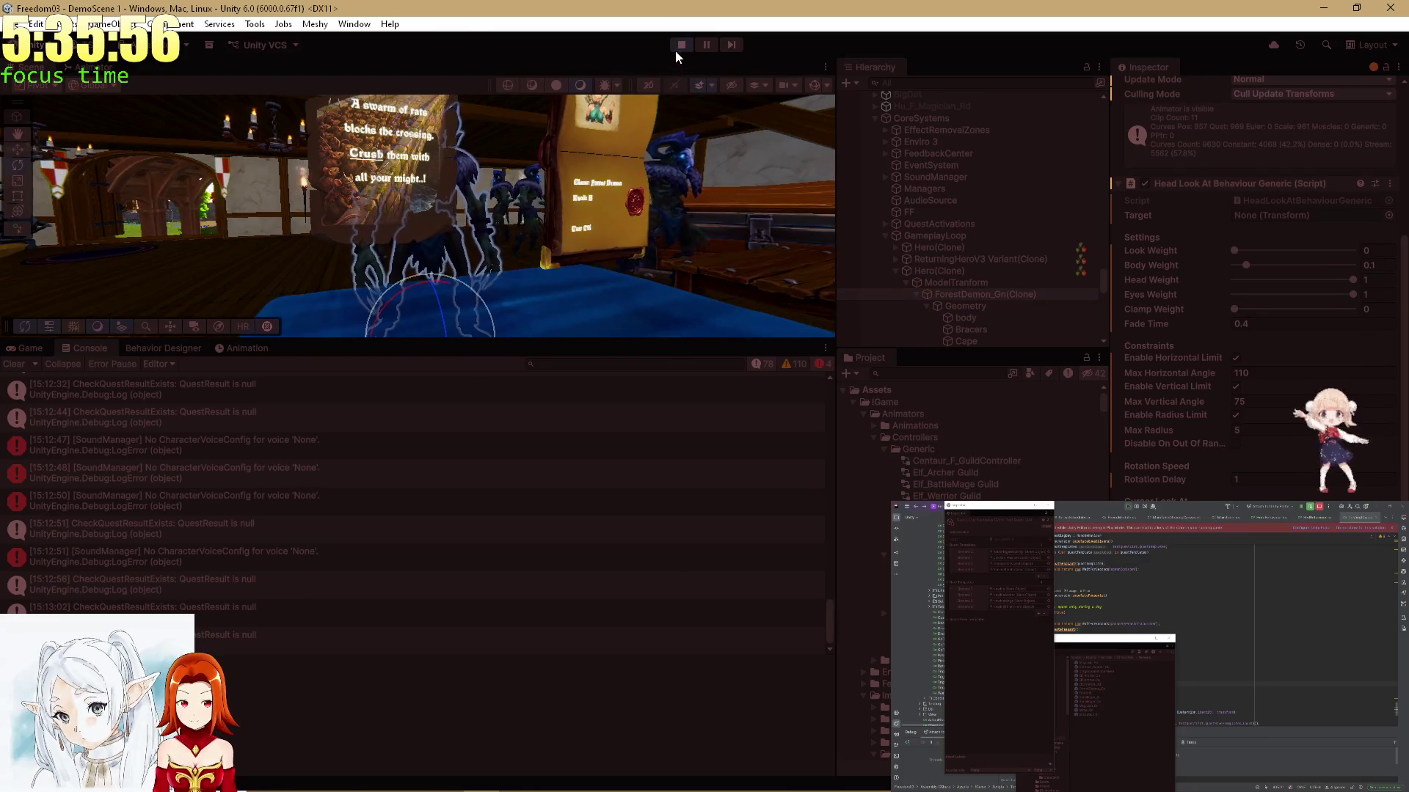
{"action": "left_click", "coordinate": [679, 45]}
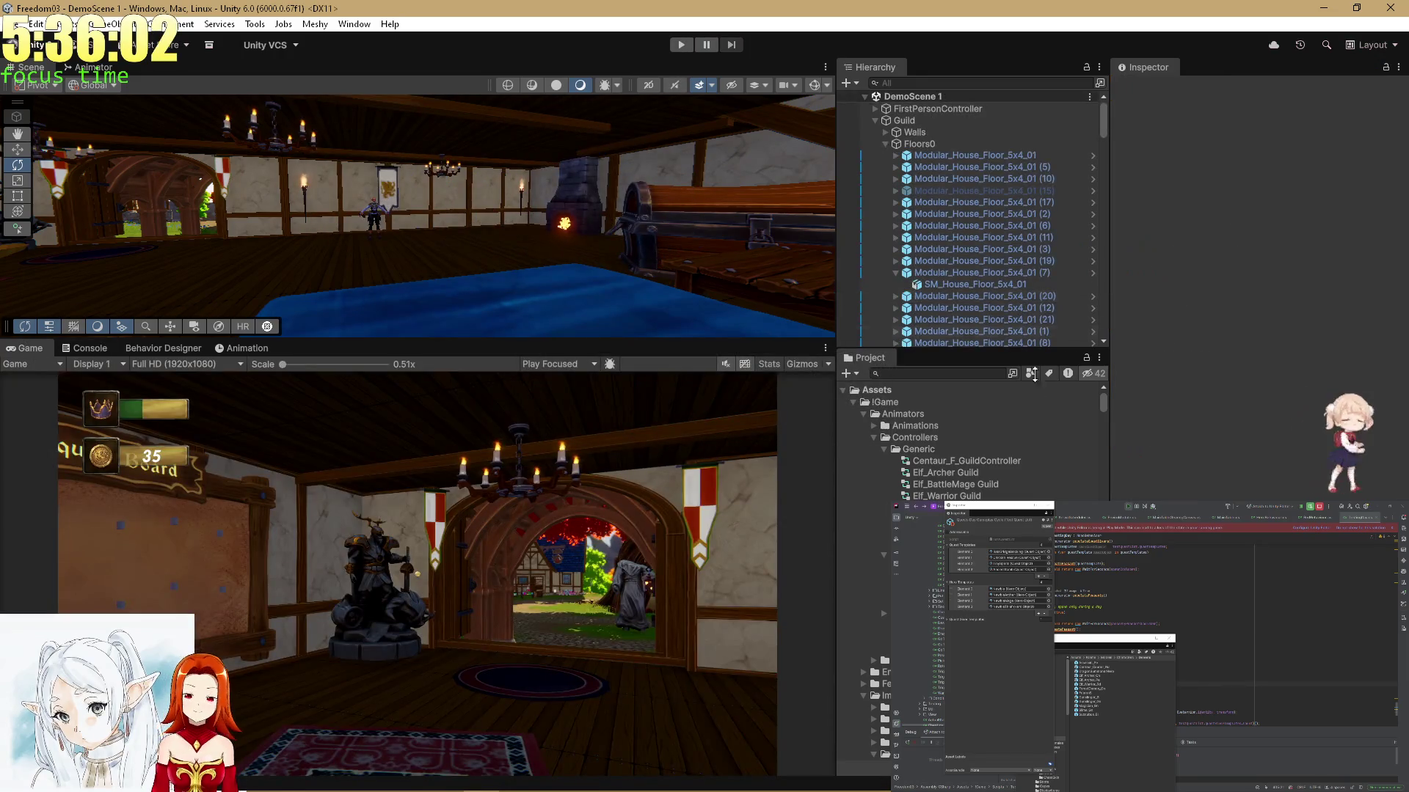
{"action": "left_click", "coordinate": [921, 374]}
Search the Project for the ForestDemon_Gn prefab and open it for editing
{"action": "type", "text": "Forest_De"}
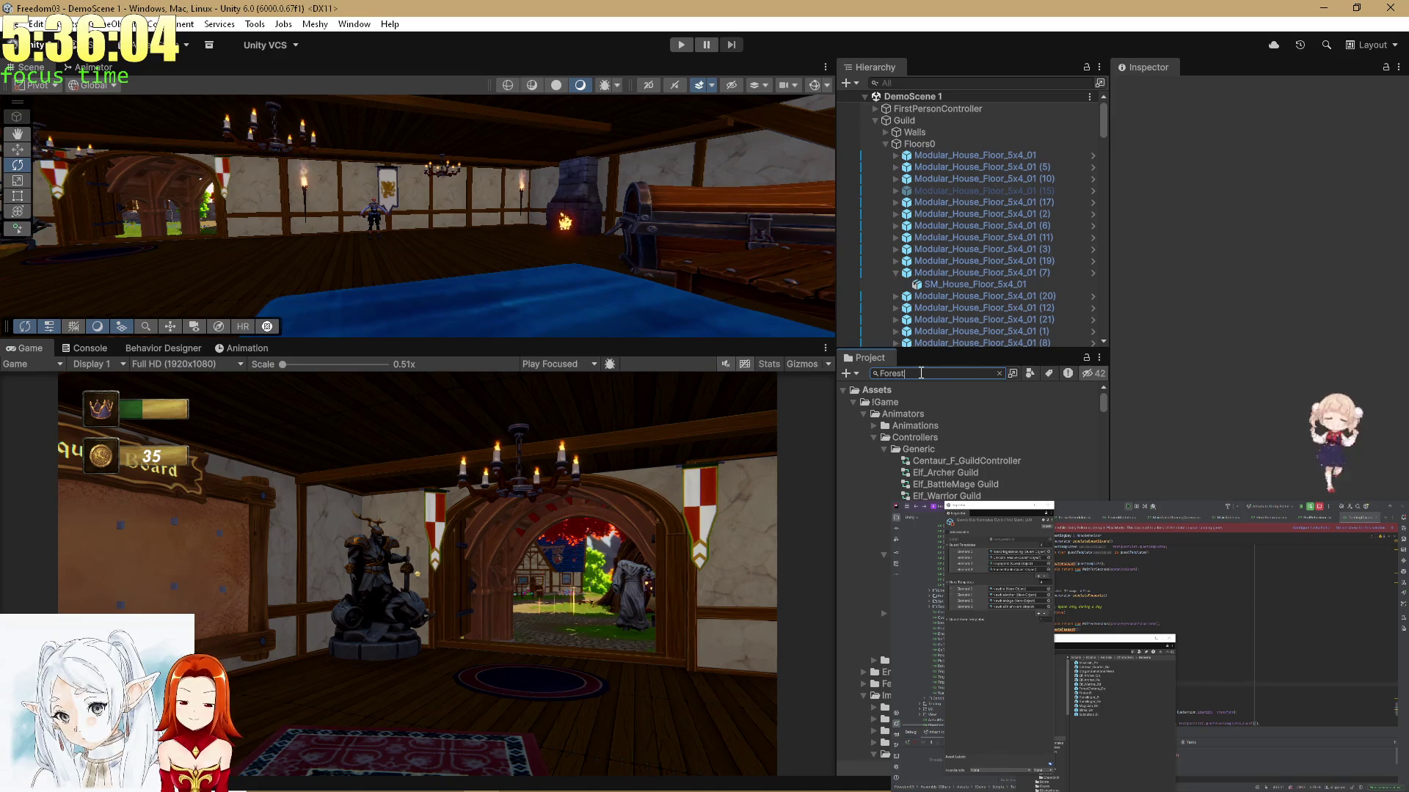
{"action": "key", "text": "BackSpace"}
{"action": "key", "text": "BackSpace"}
{"action": "key", "text": "BackSpace"}
{"action": "type", "text": "Dem"}
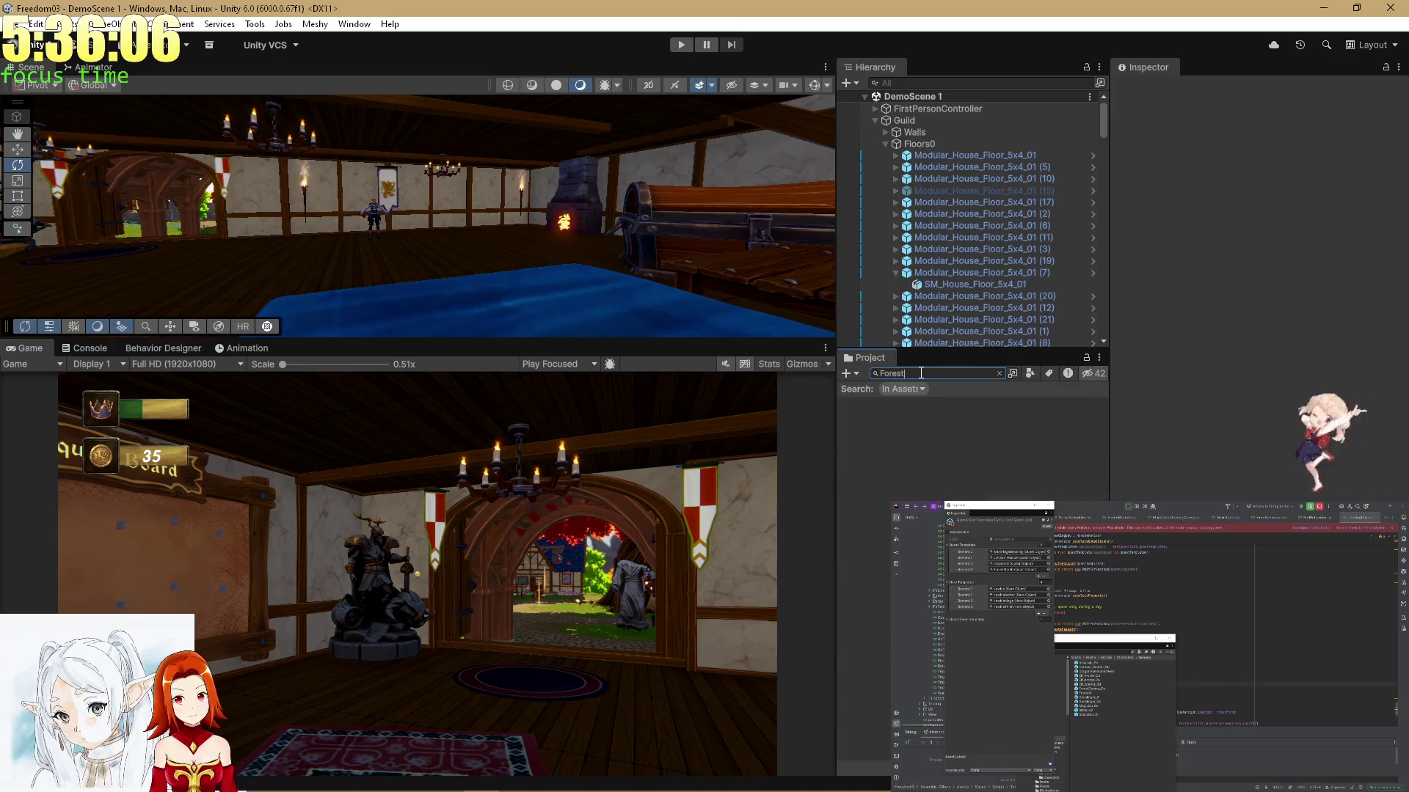
{"action": "type", "text": "on"}
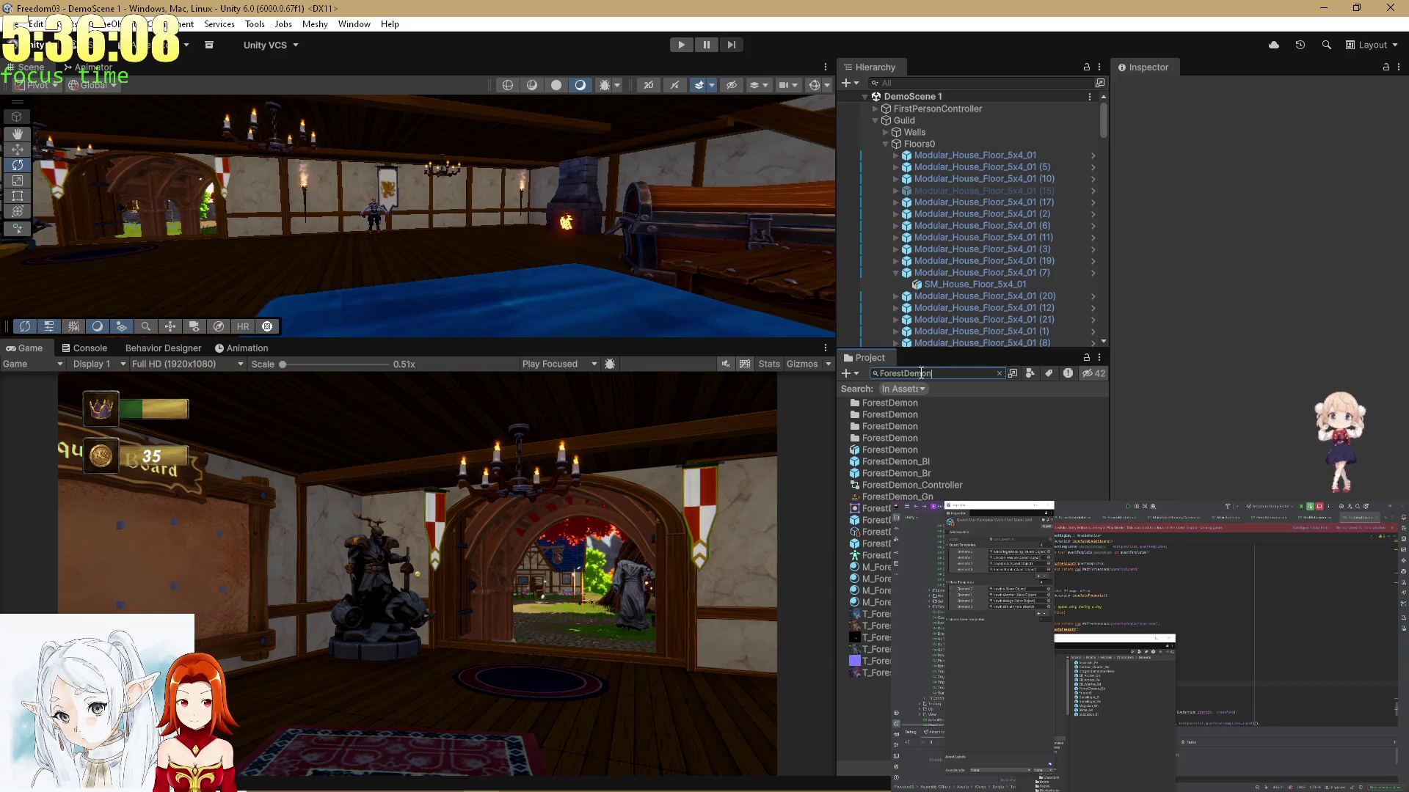
{"action": "type", "text": "_G"}
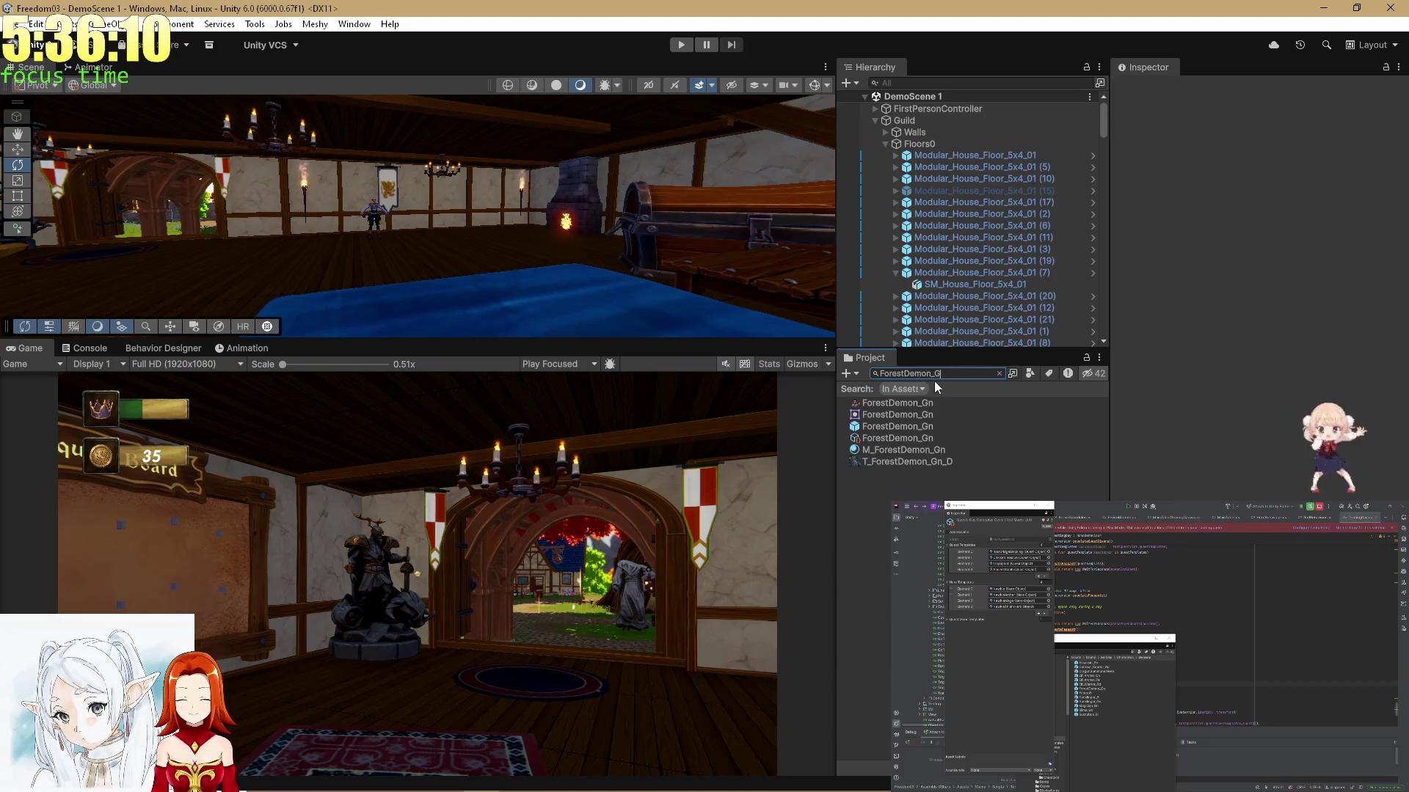
{"action": "left_click", "coordinate": [903, 426]}
{"action": "left_click", "coordinate": [999, 374]}
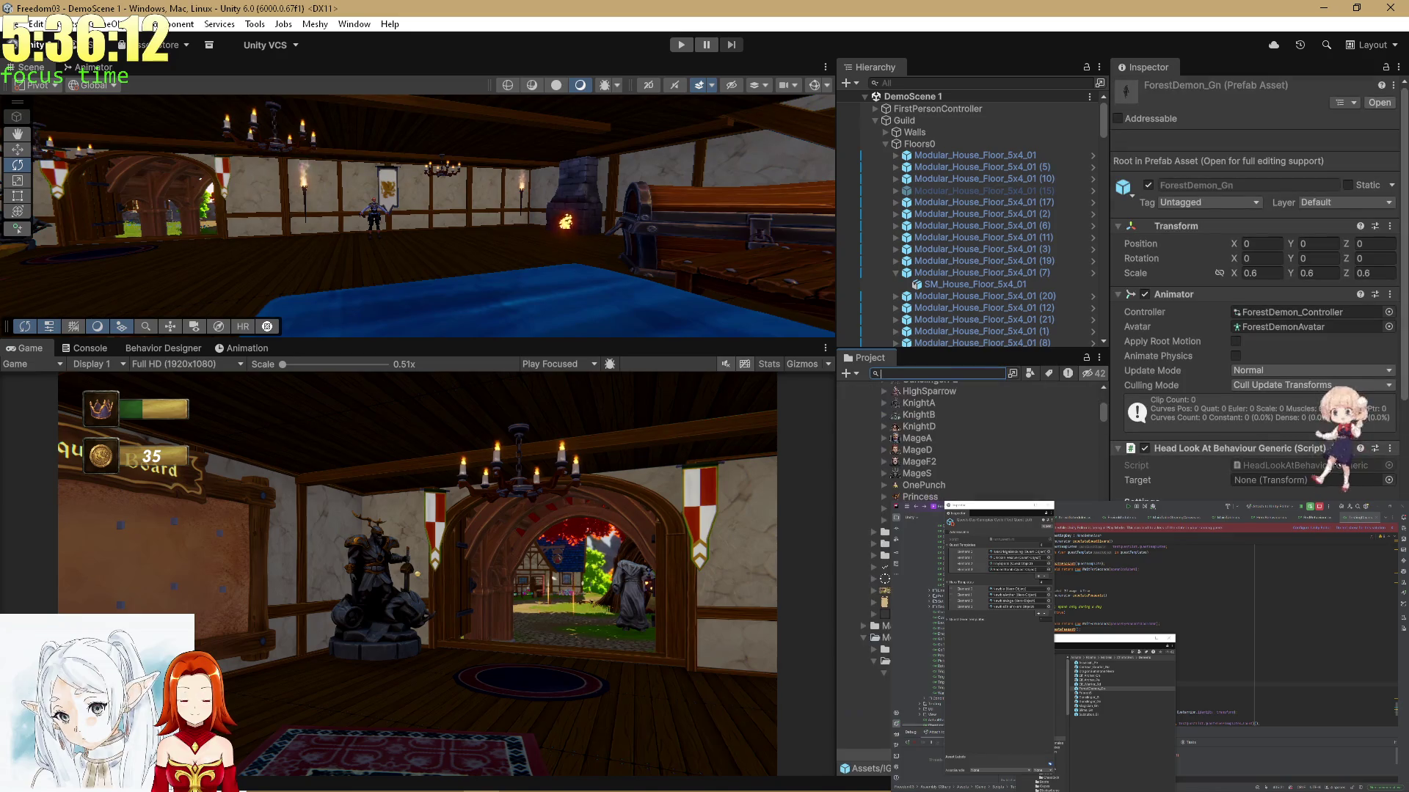
{"action": "scroll", "coordinate": [1305, 412], "scroll_direction": "down", "scroll_amount": 5}
{"action": "scroll", "coordinate": [1295, 375], "scroll_direction": "up", "scroll_amount": 5}
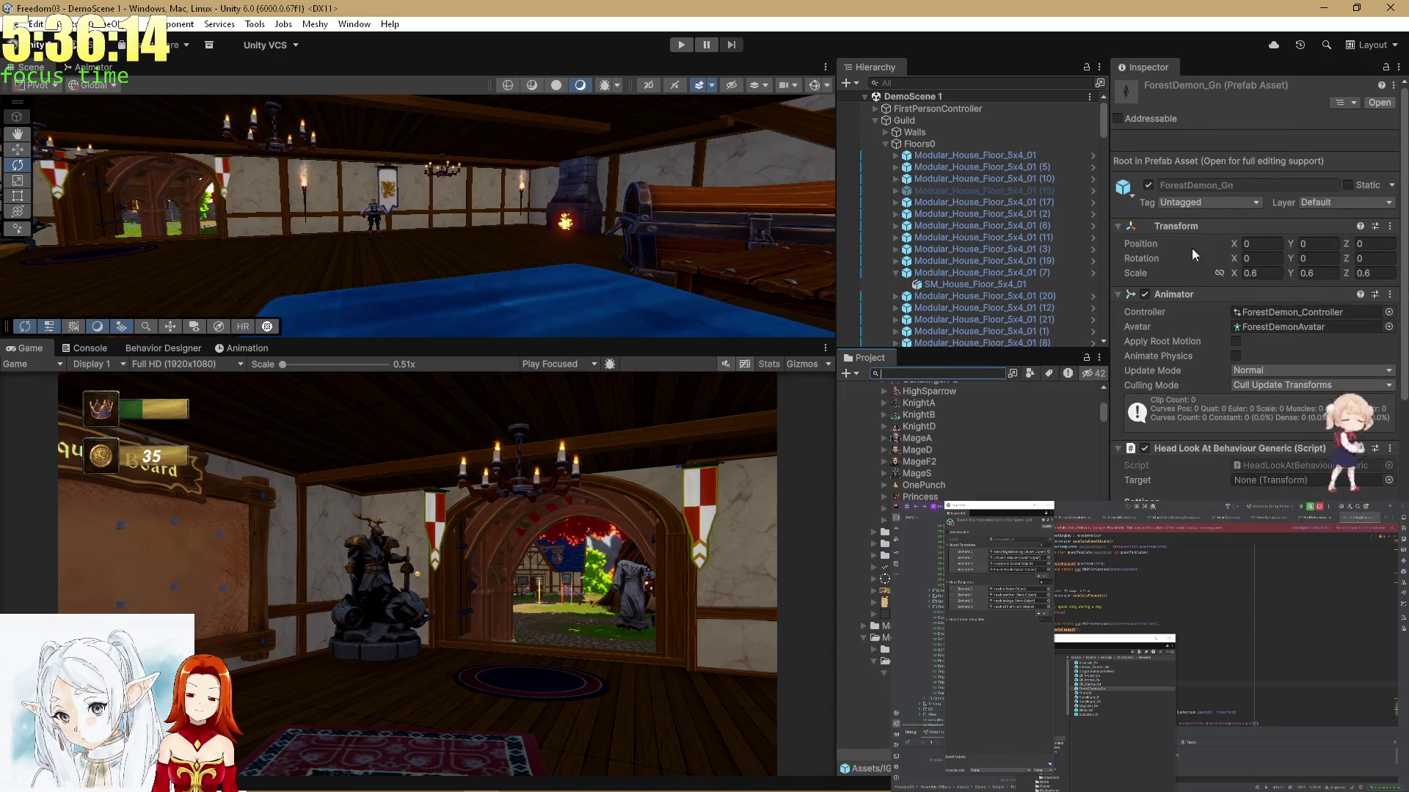
{"action": "scroll", "coordinate": [975, 441], "scroll_direction": "up", "scroll_amount": 5}
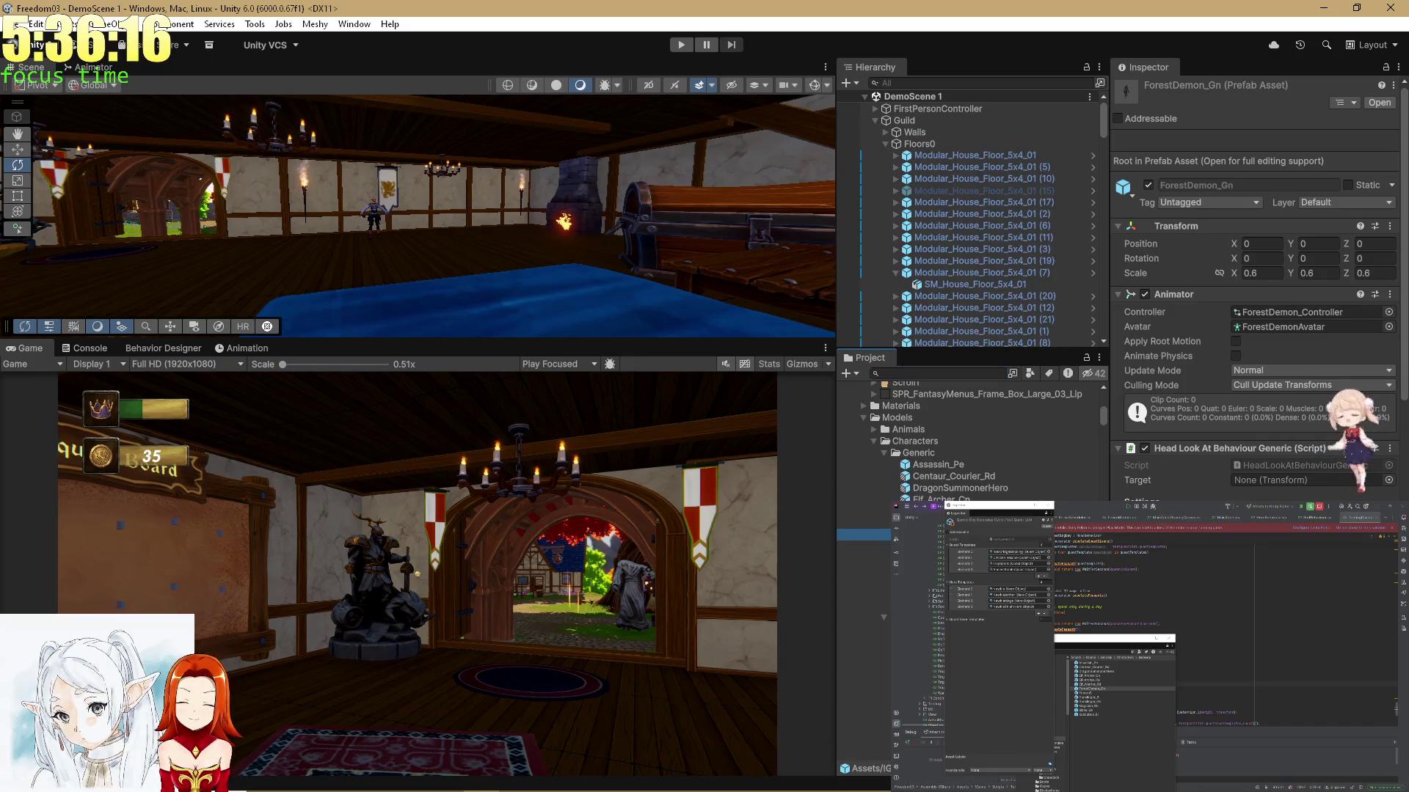
{"action": "left_click", "coordinate": [1379, 102]}
Filter the prefab's hierarchy to 'head' bones and save the ForestDemon_Gn prefab
{"action": "left_click", "coordinate": [938, 83]}
{"action": "type", "text": "ghe"}
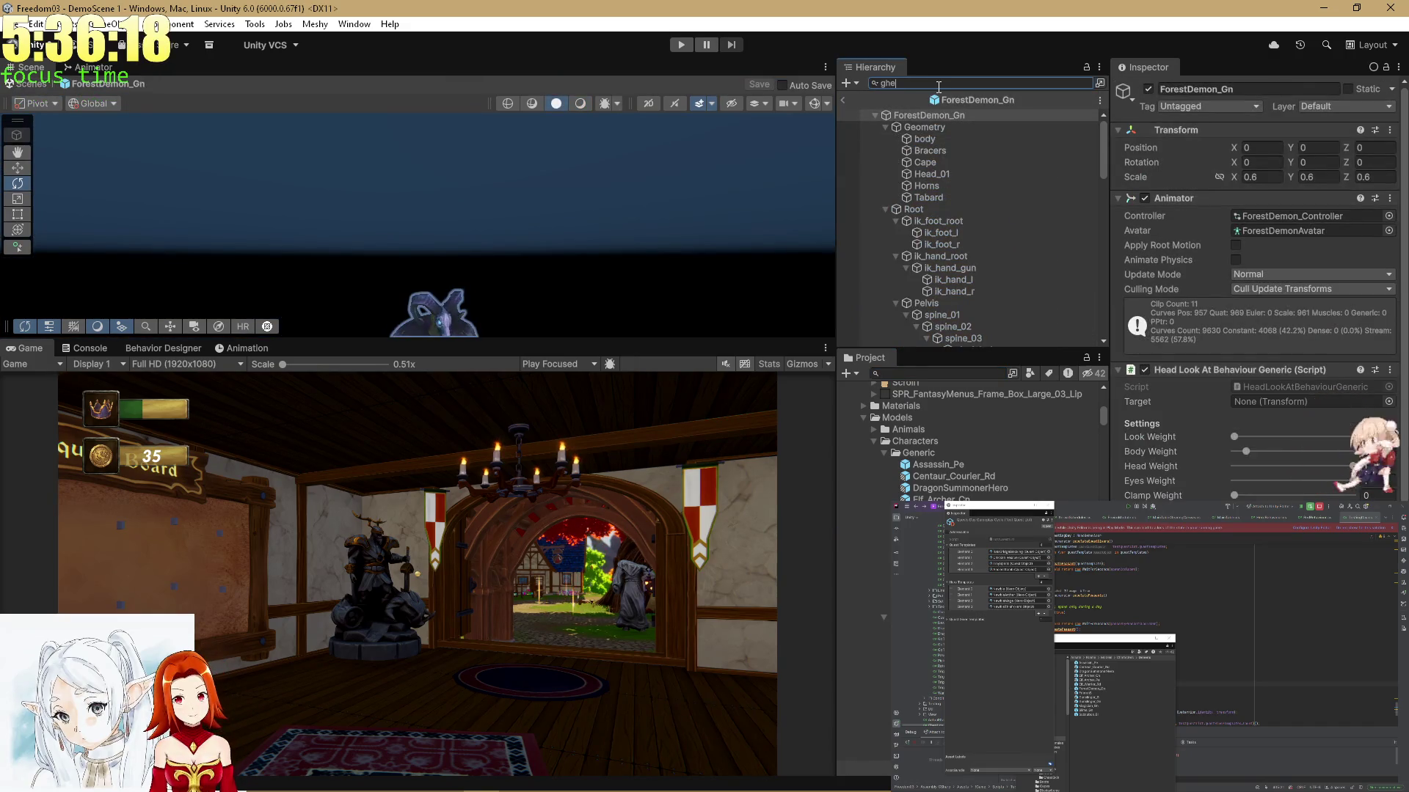
{"action": "key", "text": "BackSpace"}
{"action": "key", "text": "BackSpace"}
{"action": "key", "text": "BackSpace"}
{"action": "type", "text": "head"}
{"action": "scroll", "coordinate": [1289, 357], "scroll_direction": "down", "scroll_amount": 4}
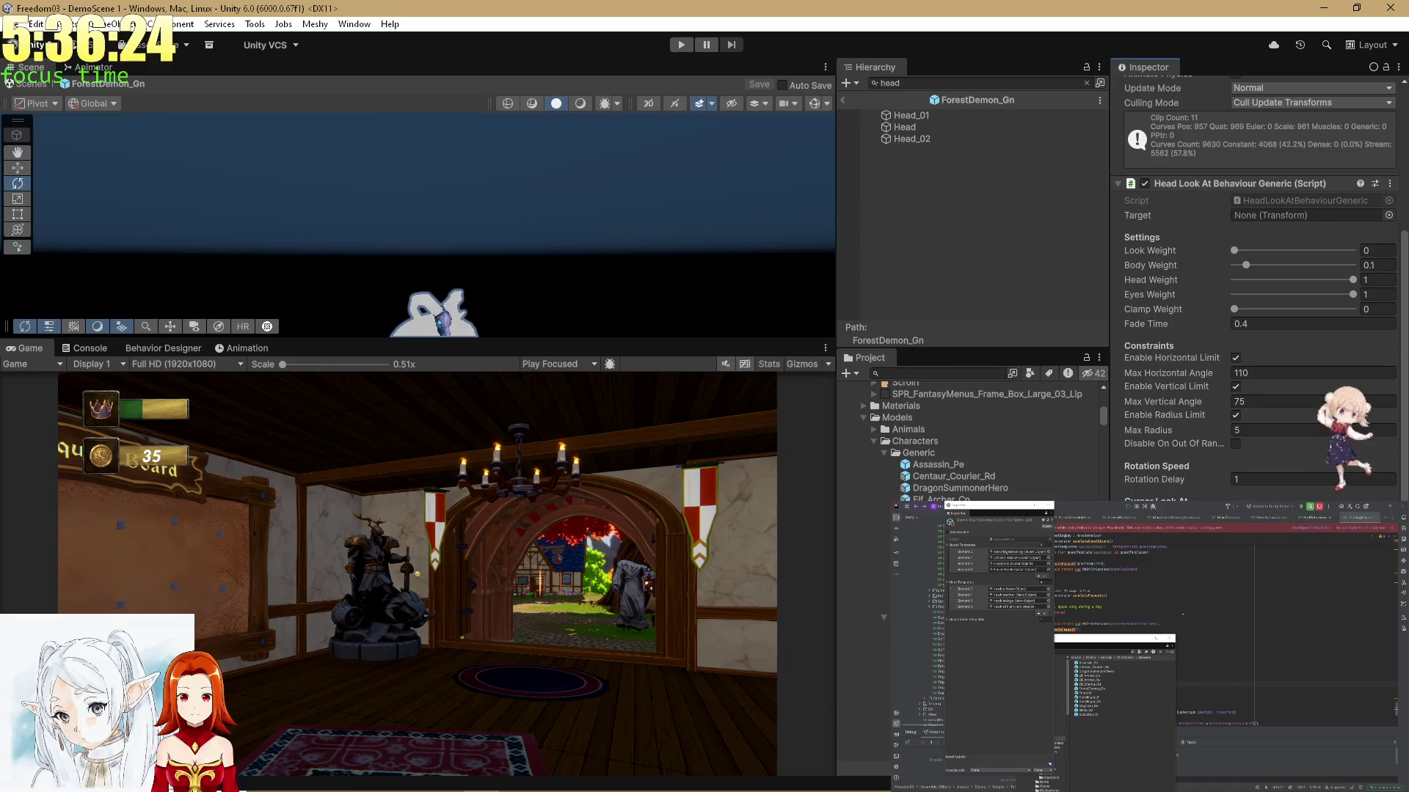
{"action": "key", "text": "ctrl+s"}
{"action": "key", "text": "alt+Tab"}
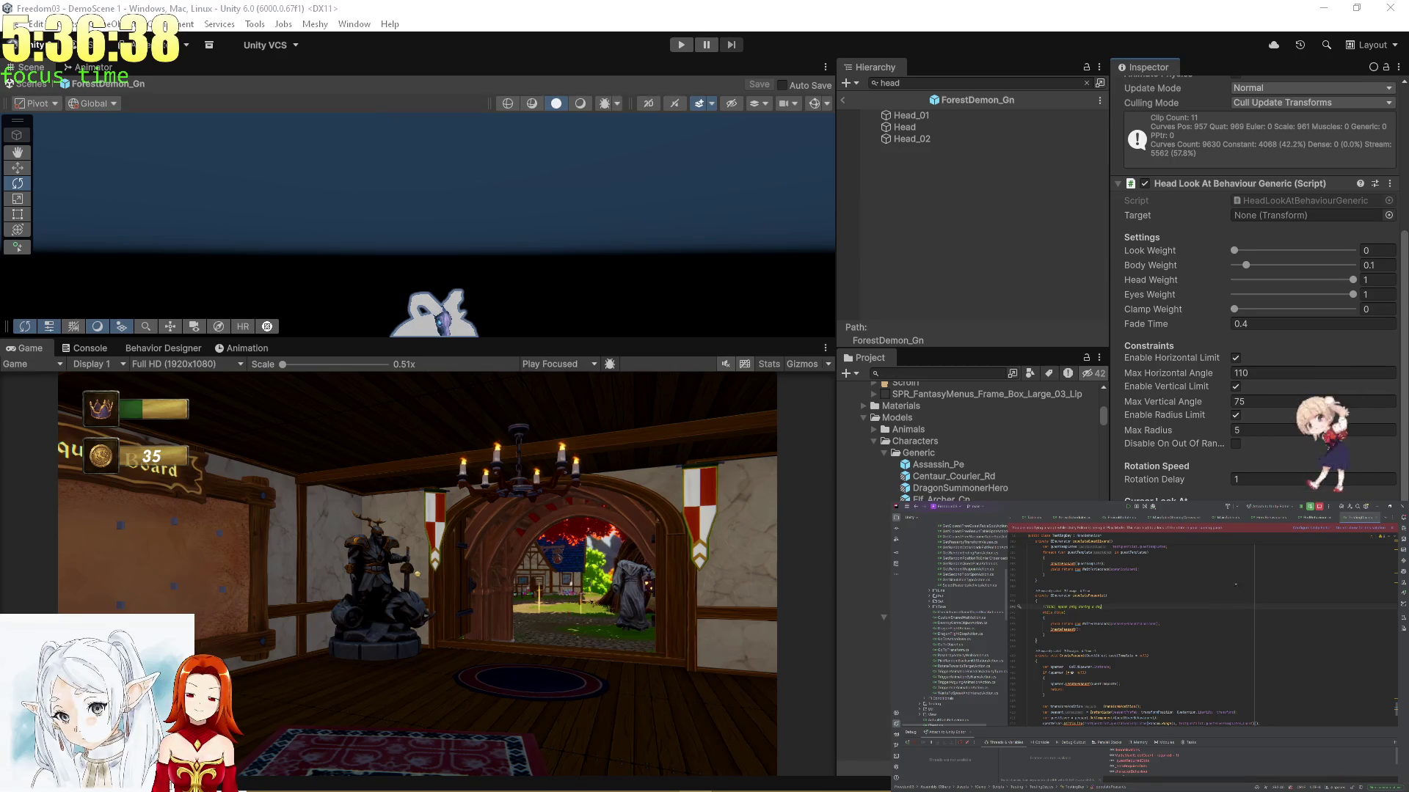
Bring the Rider code editor window back to the front
{"action": "mouse_move", "coordinate": [440, 785]}
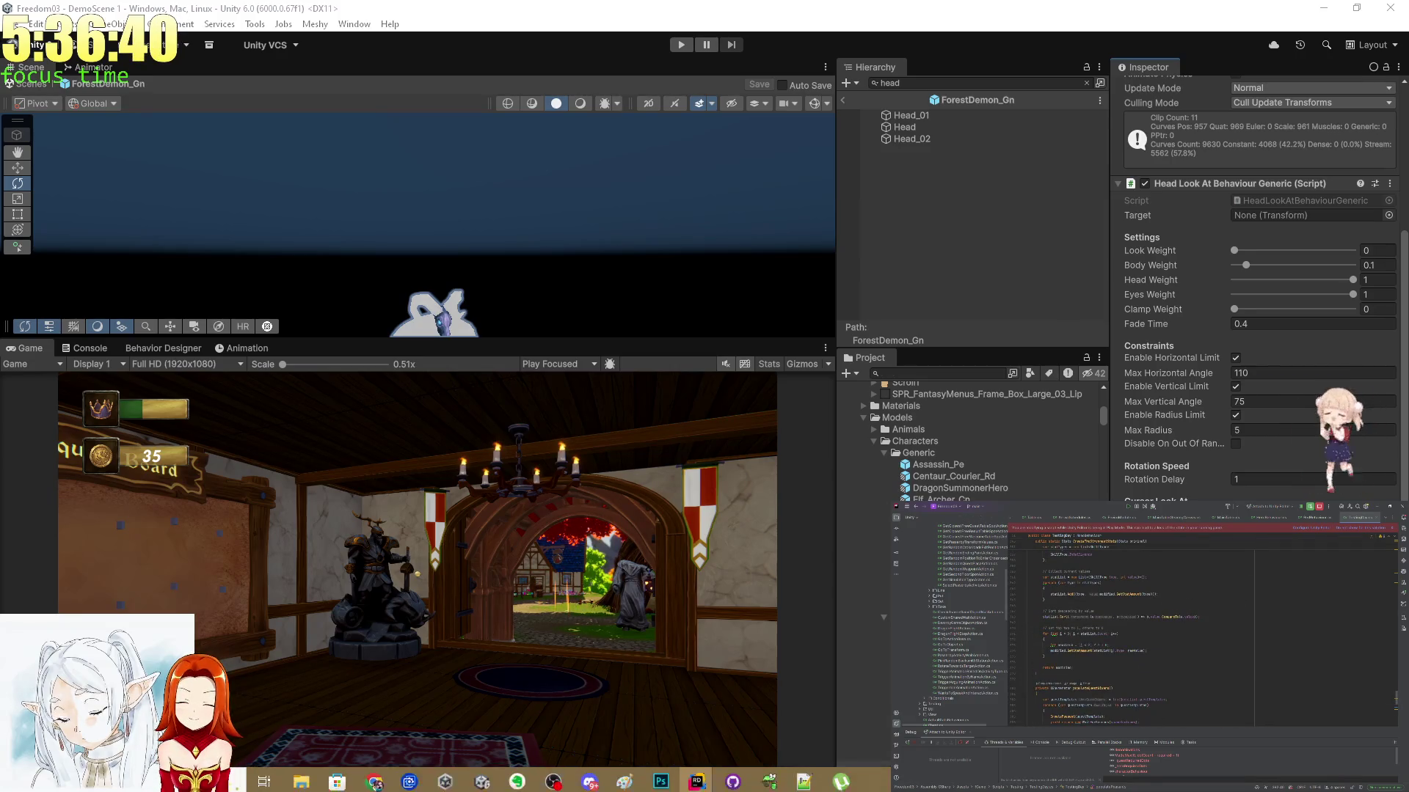
{"action": "mouse_move", "coordinate": [697, 782]}
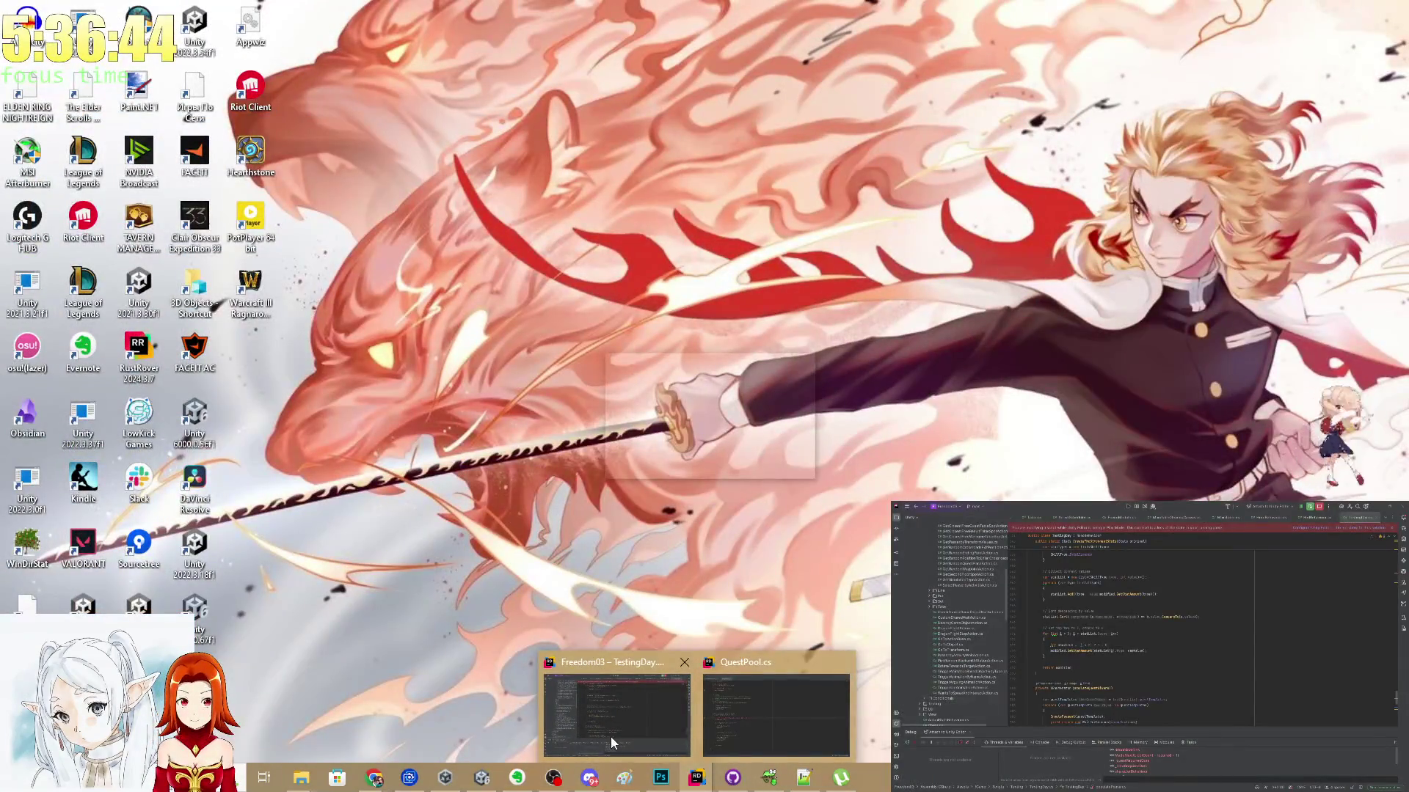
{"action": "left_click", "coordinate": [775, 718]}
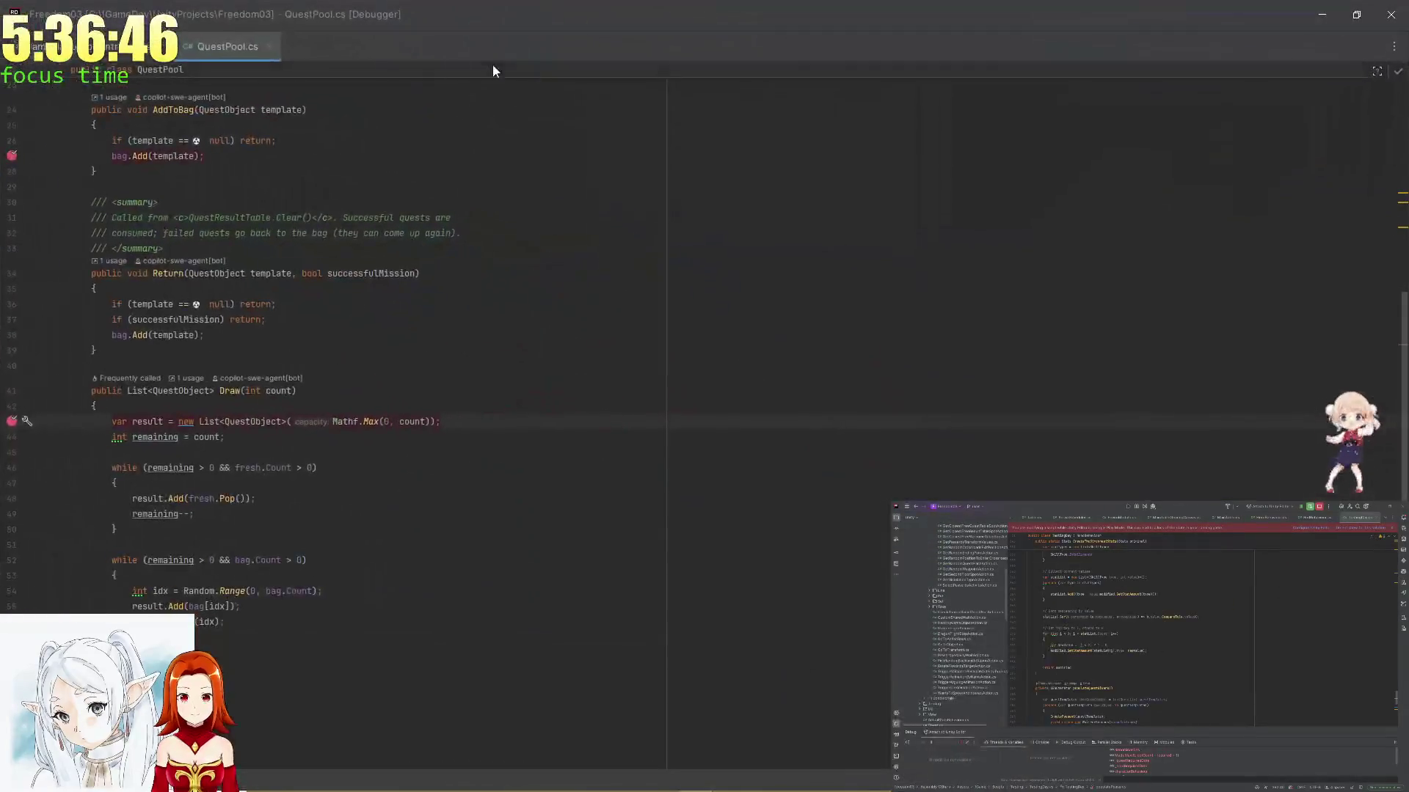
In GameplayLoopController.cs, review CanSleep and TryAutoSleep, then list RunEndOfDayPipeline's 3 usages
{"action": "key", "text": "ctrl+Tab"}
{"action": "scroll", "coordinate": [481, 284], "scroll_direction": "up", "scroll_amount": 5}
{"action": "scroll", "coordinate": [481, 284], "scroll_direction": "up", "scroll_amount": 6}
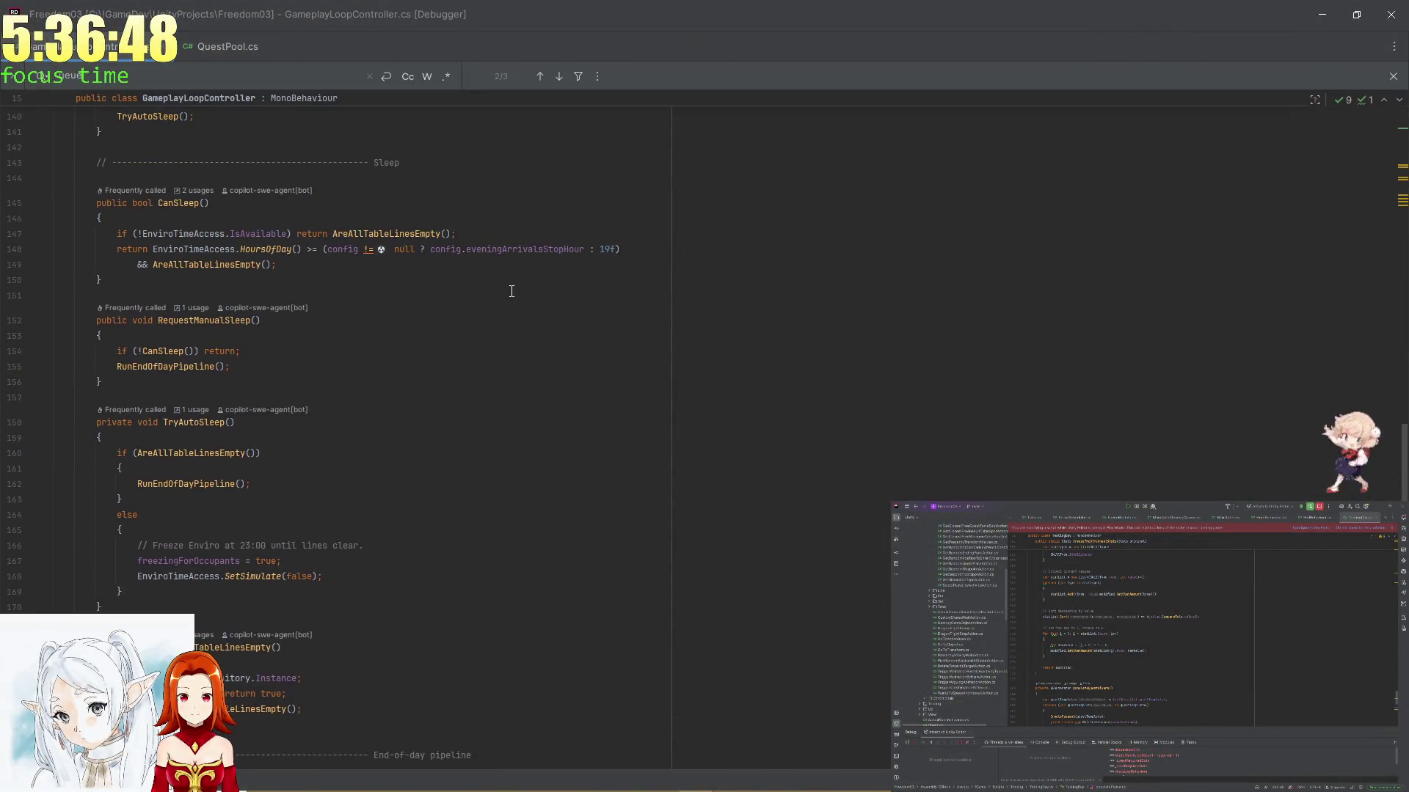
{"action": "left_click", "coordinate": [489, 306]}
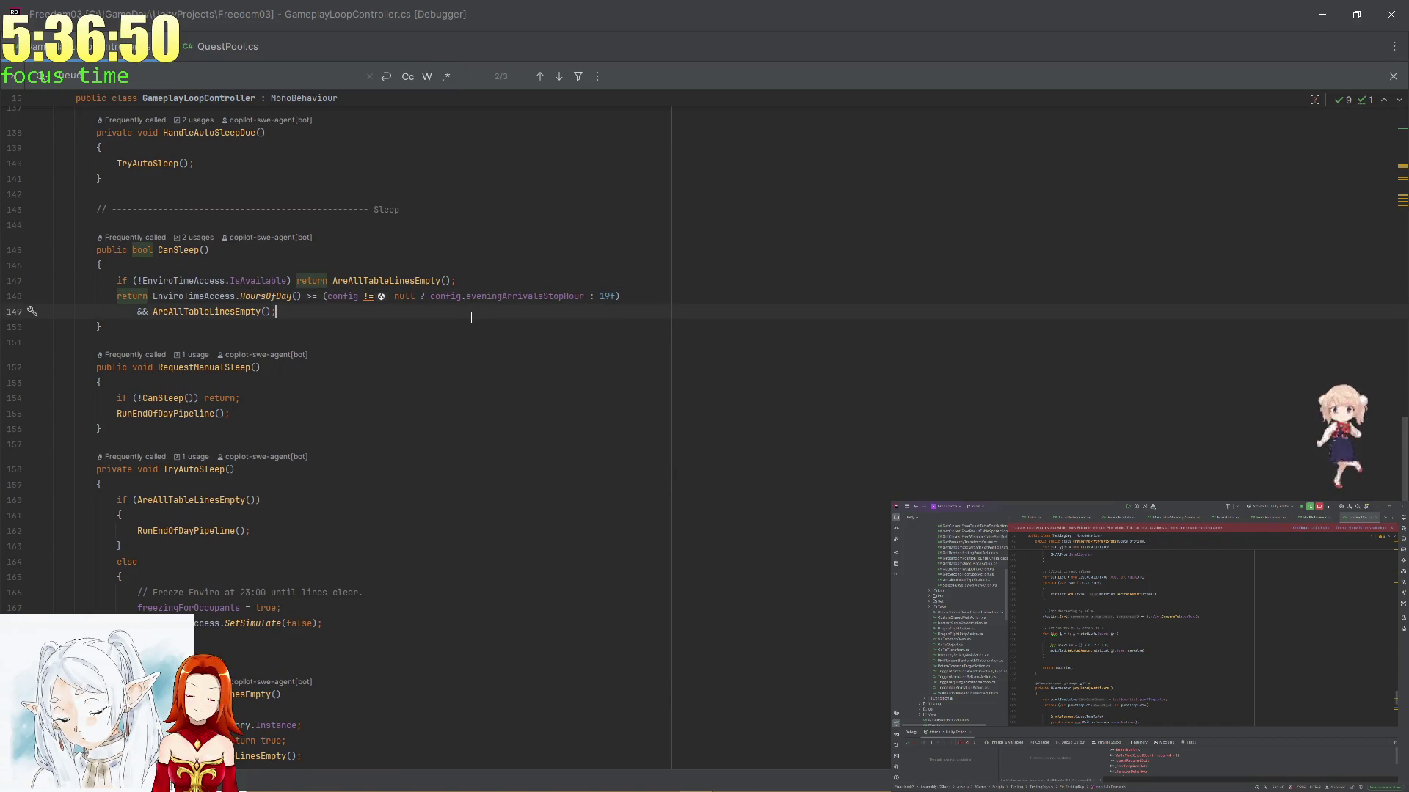
{"action": "scroll", "coordinate": [462, 320], "scroll_direction": "up", "scroll_amount": 9}
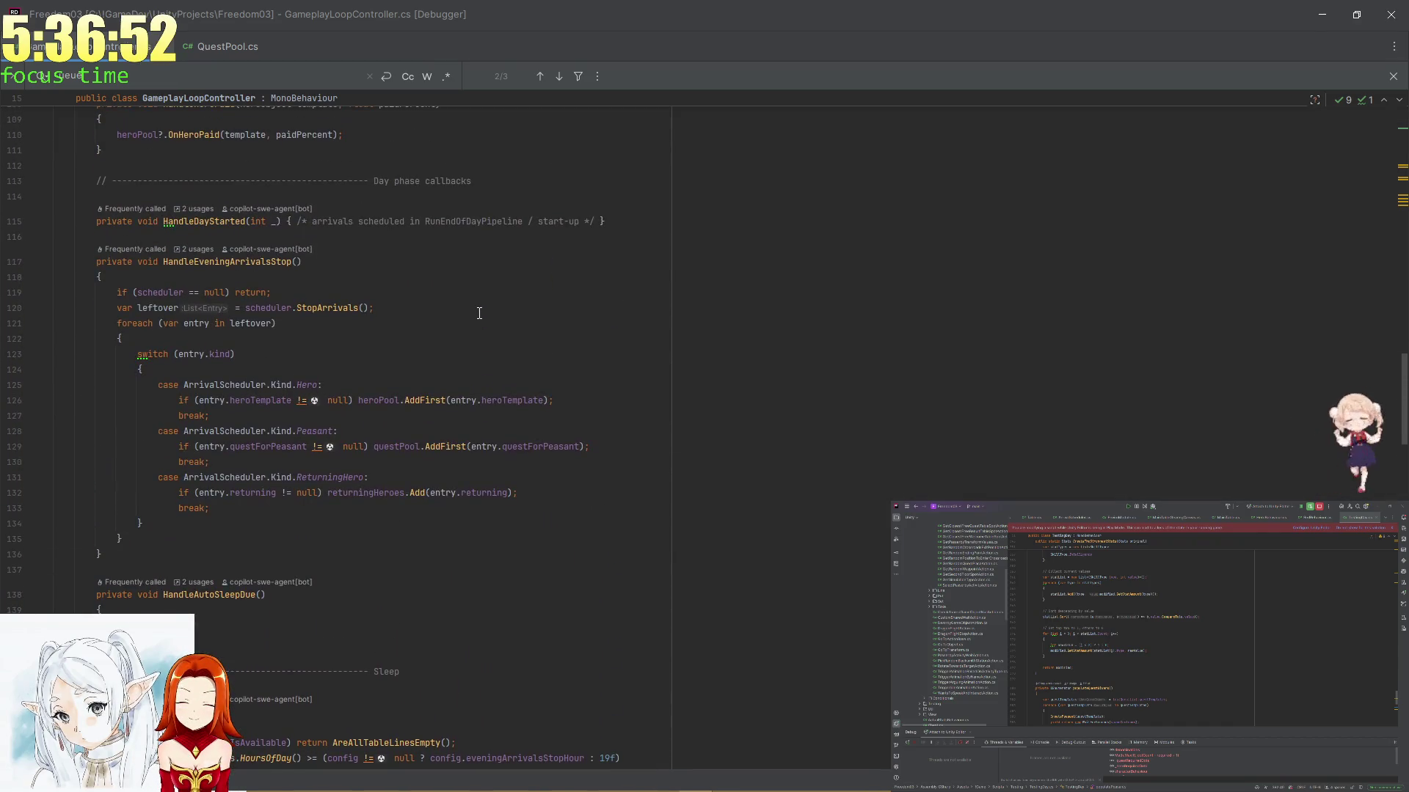
{"action": "scroll", "coordinate": [480, 313], "scroll_direction": "up", "scroll_amount": 18}
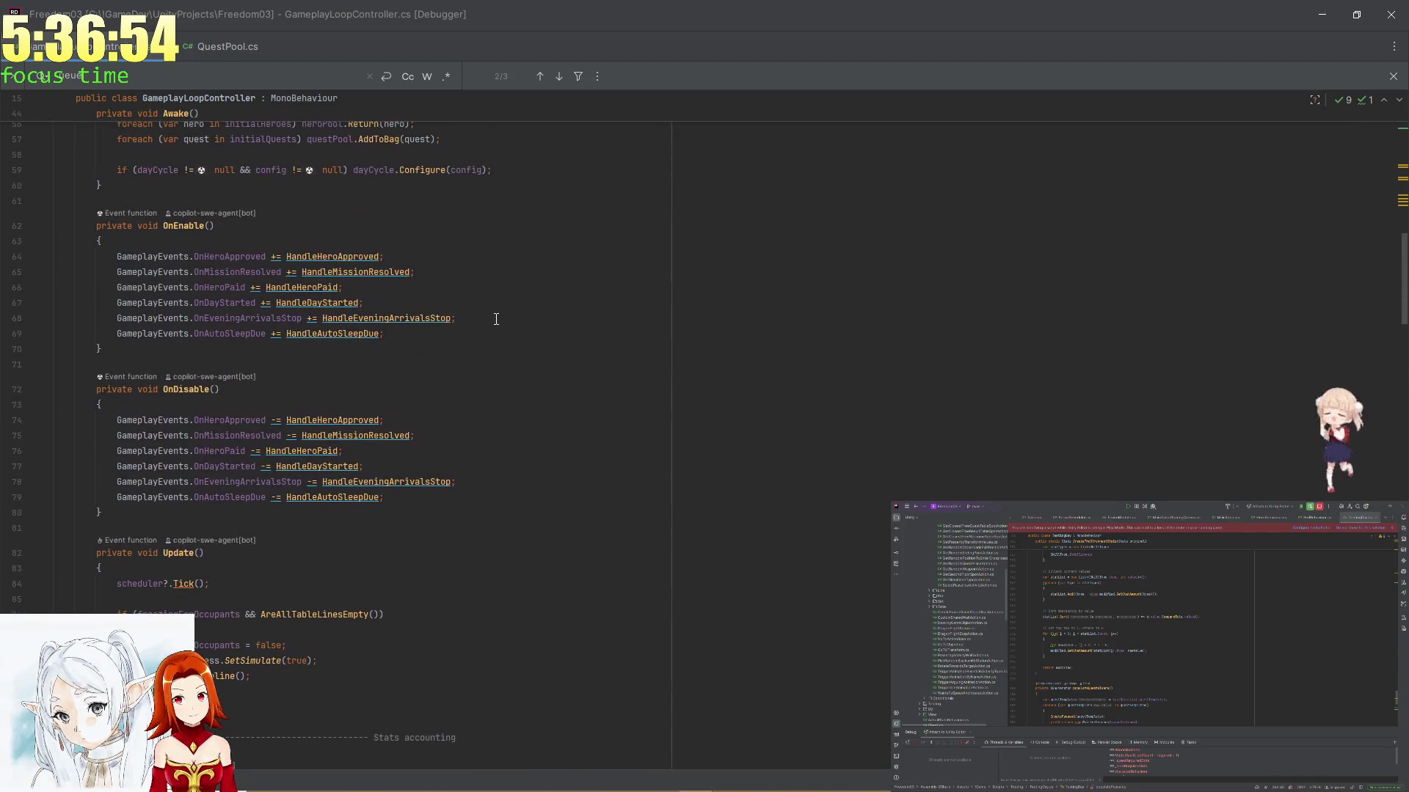
{"action": "scroll", "coordinate": [603, 345], "scroll_direction": "down", "scroll_amount": 17}
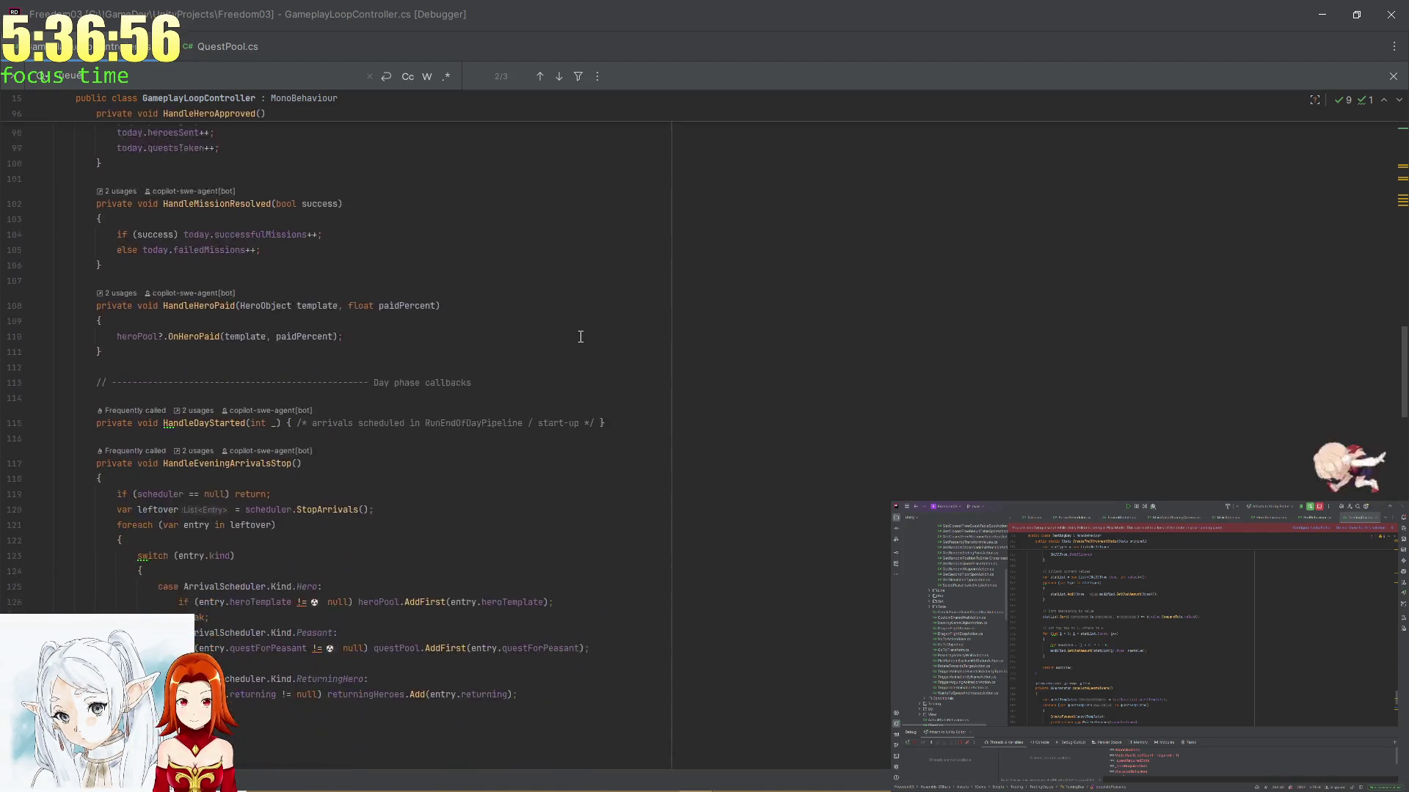
{"action": "scroll", "coordinate": [579, 336], "scroll_direction": "down", "scroll_amount": 16}
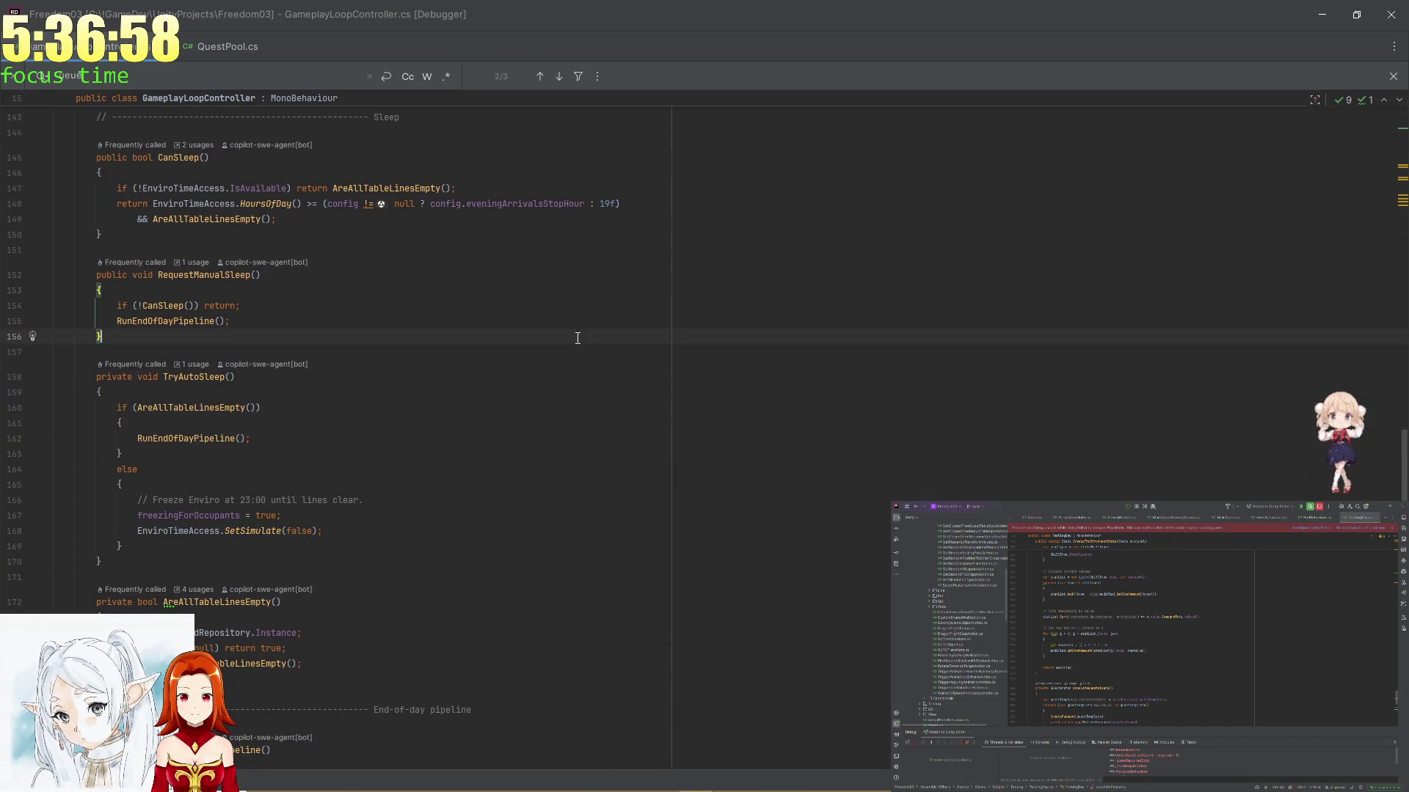
{"action": "scroll", "coordinate": [577, 337], "scroll_direction": "down", "scroll_amount": 7}
{"action": "key", "text": "Down"}
{"action": "key", "text": "Down"}
{"action": "key", "text": "Down"}
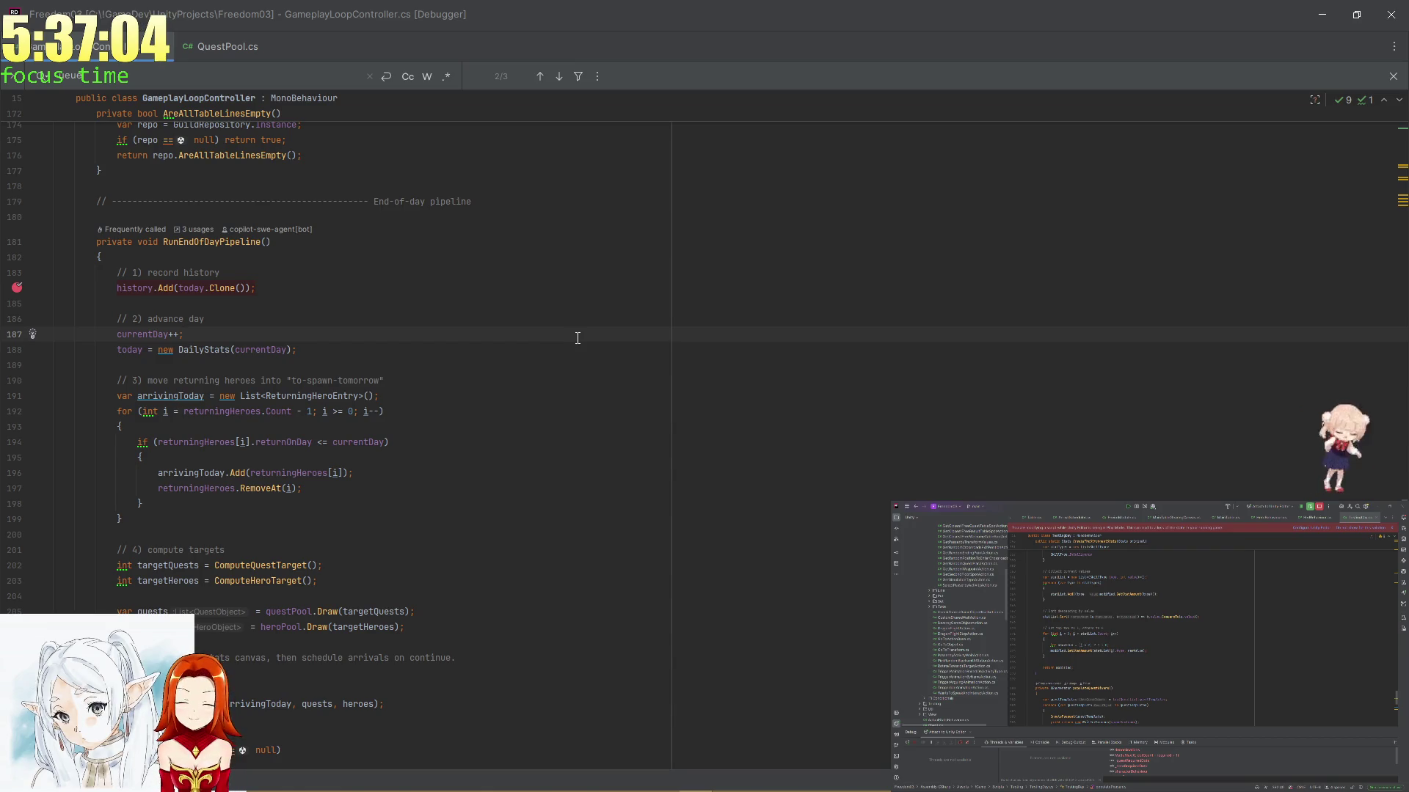
{"action": "left_click", "coordinate": [194, 230]}
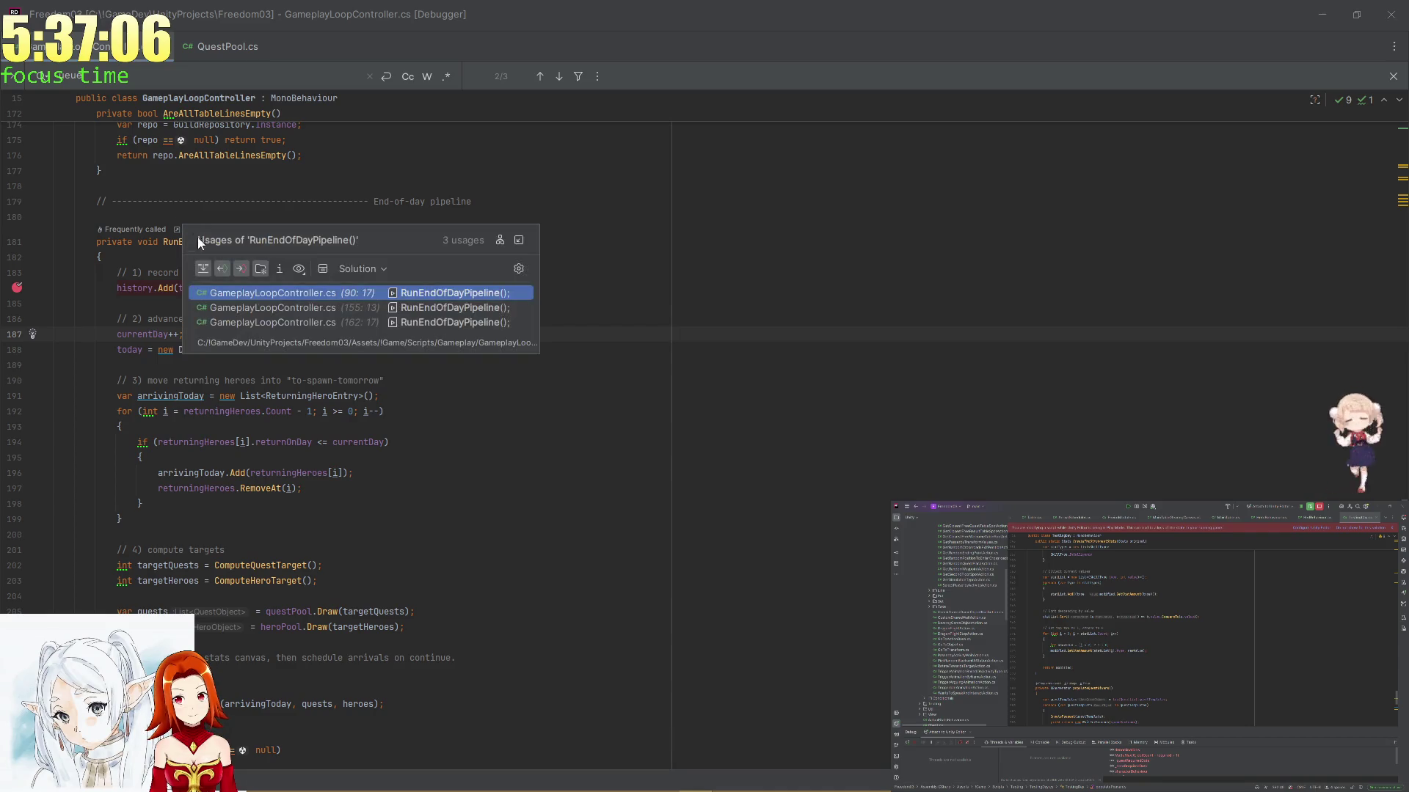
Follow the Update call to the freezingForOccupants declaration, then navigate back to RunEndOfDayPipeline
{"action": "key", "text": "Return"}
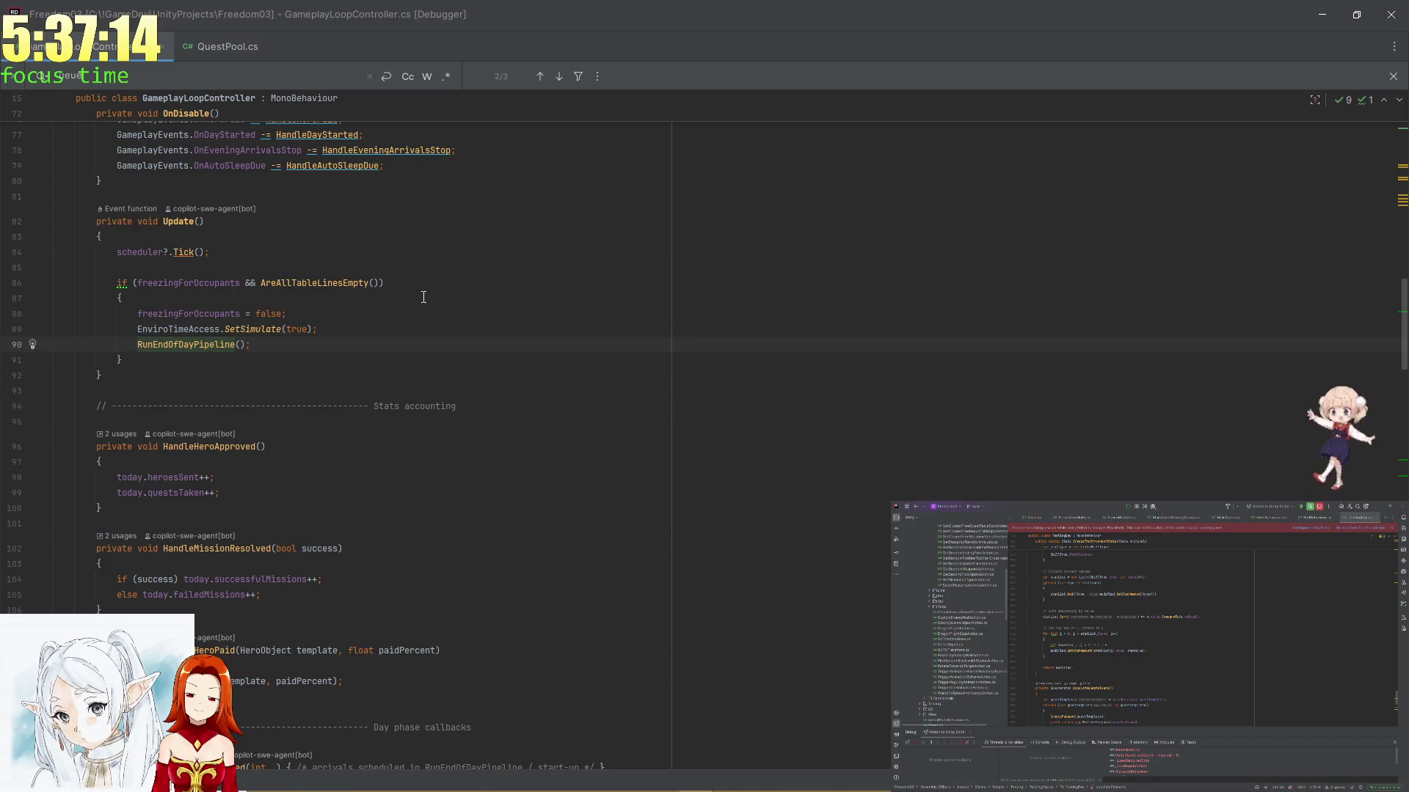
{"action": "left_click", "coordinate": [209, 283]}
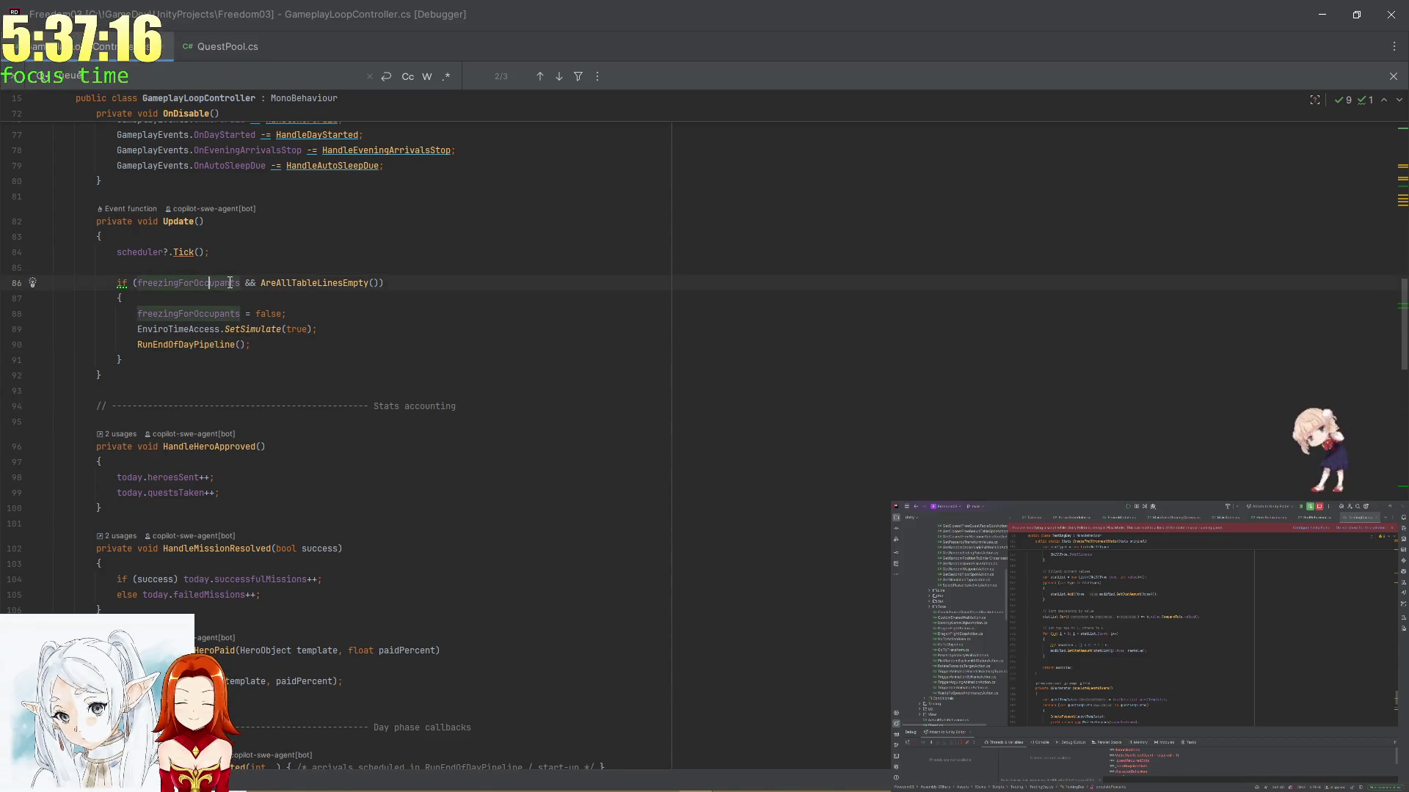
{"action": "left_click", "coordinate": [205, 283], "text": "ctrl"}
{"action": "key", "text": "ctrl+alt+Left"}
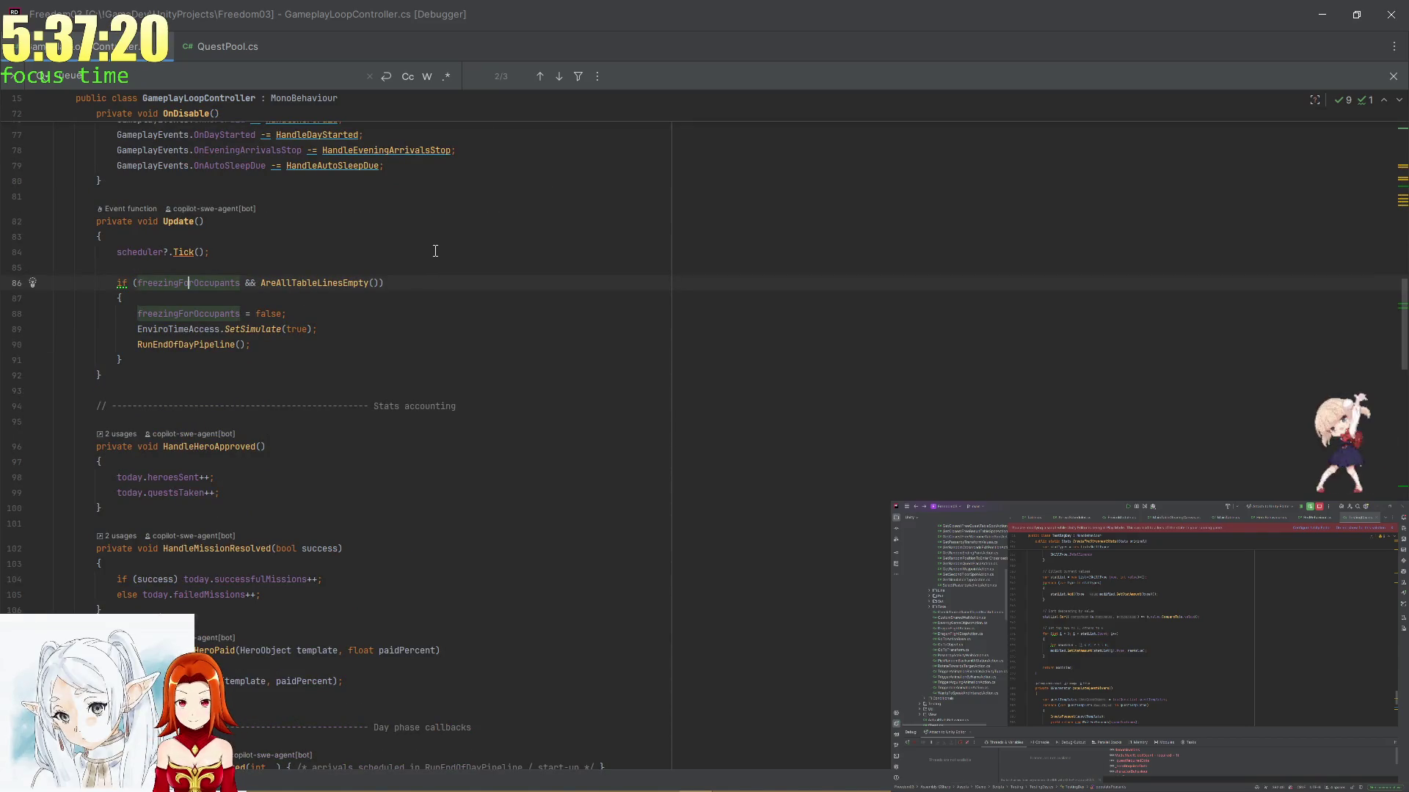
{"action": "key", "text": "ctrl+alt+Left"}
{"action": "key", "text": "ctrl+alt+Left"}
{"action": "key", "text": "ctrl+alt+Left"}
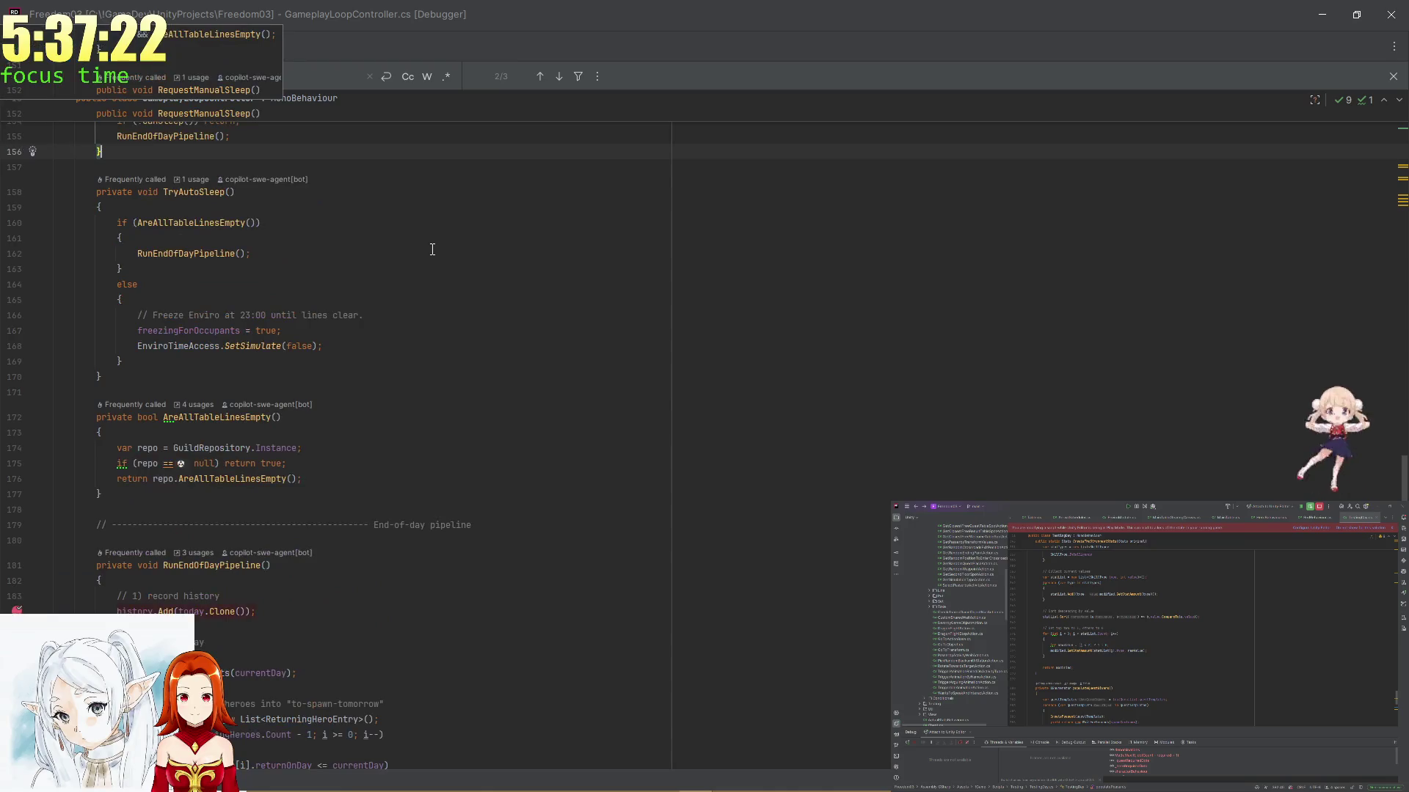
{"action": "scroll", "coordinate": [428, 248], "scroll_direction": "up", "scroll_amount": 5}
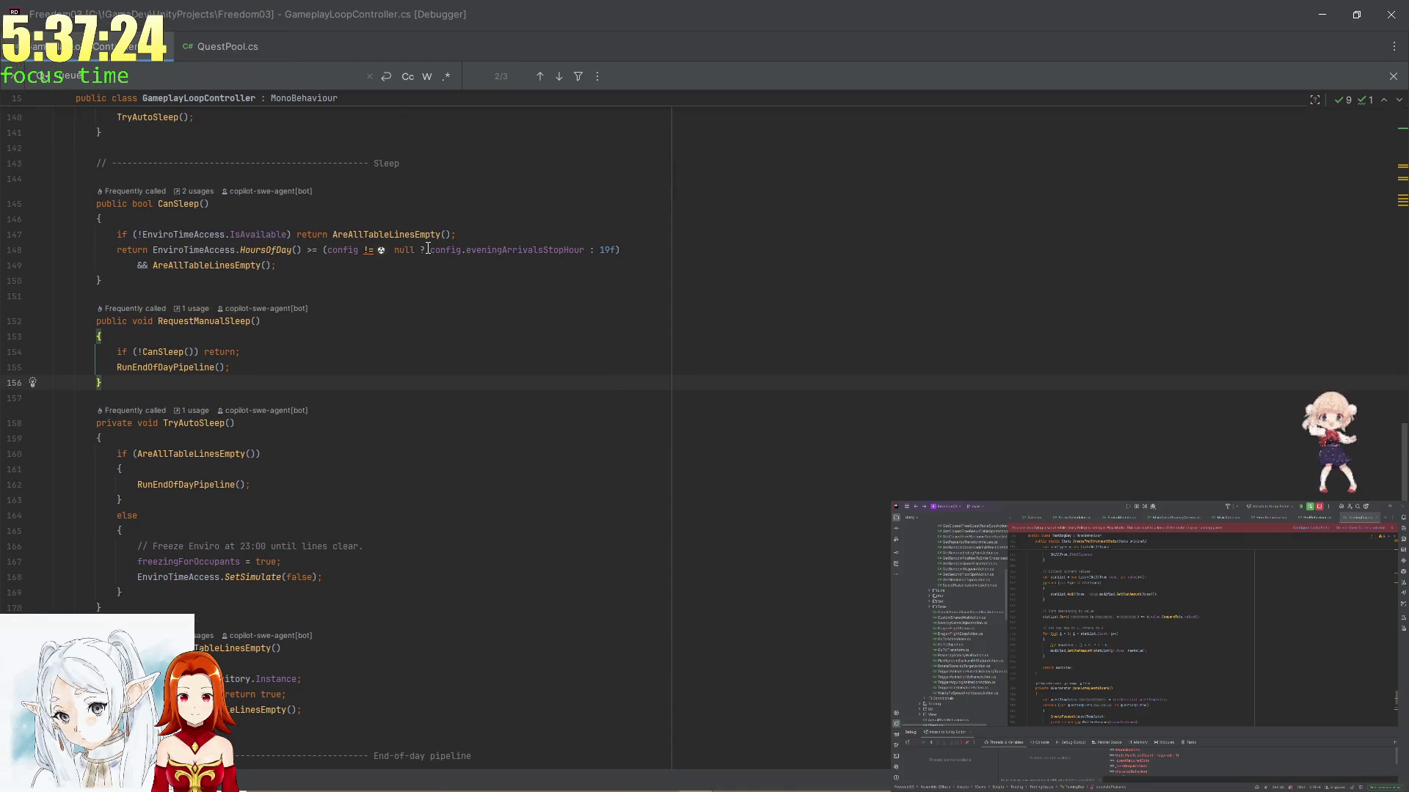
{"action": "key", "text": "ctrl+alt+Left"}
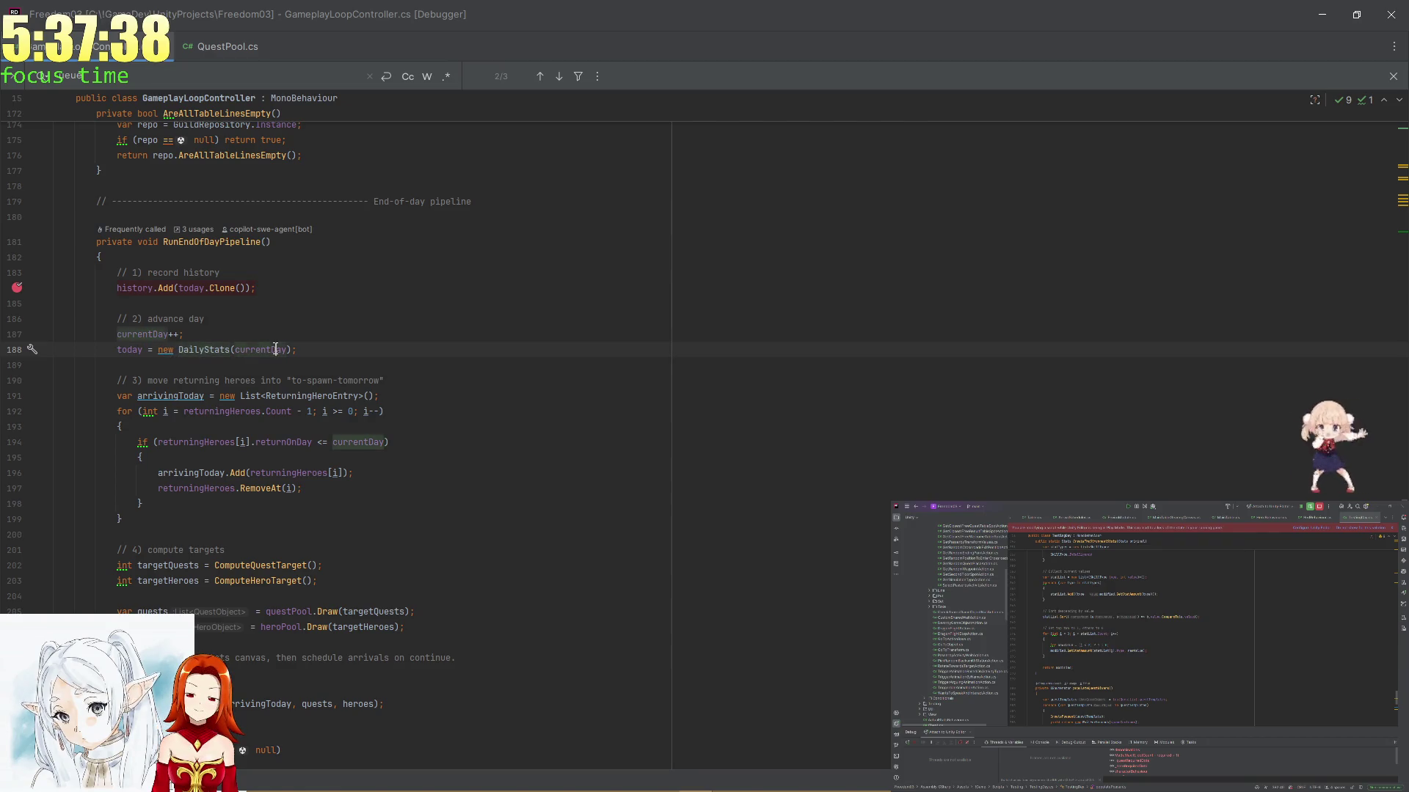
{"action": "left_click", "coordinate": [448, 378]}
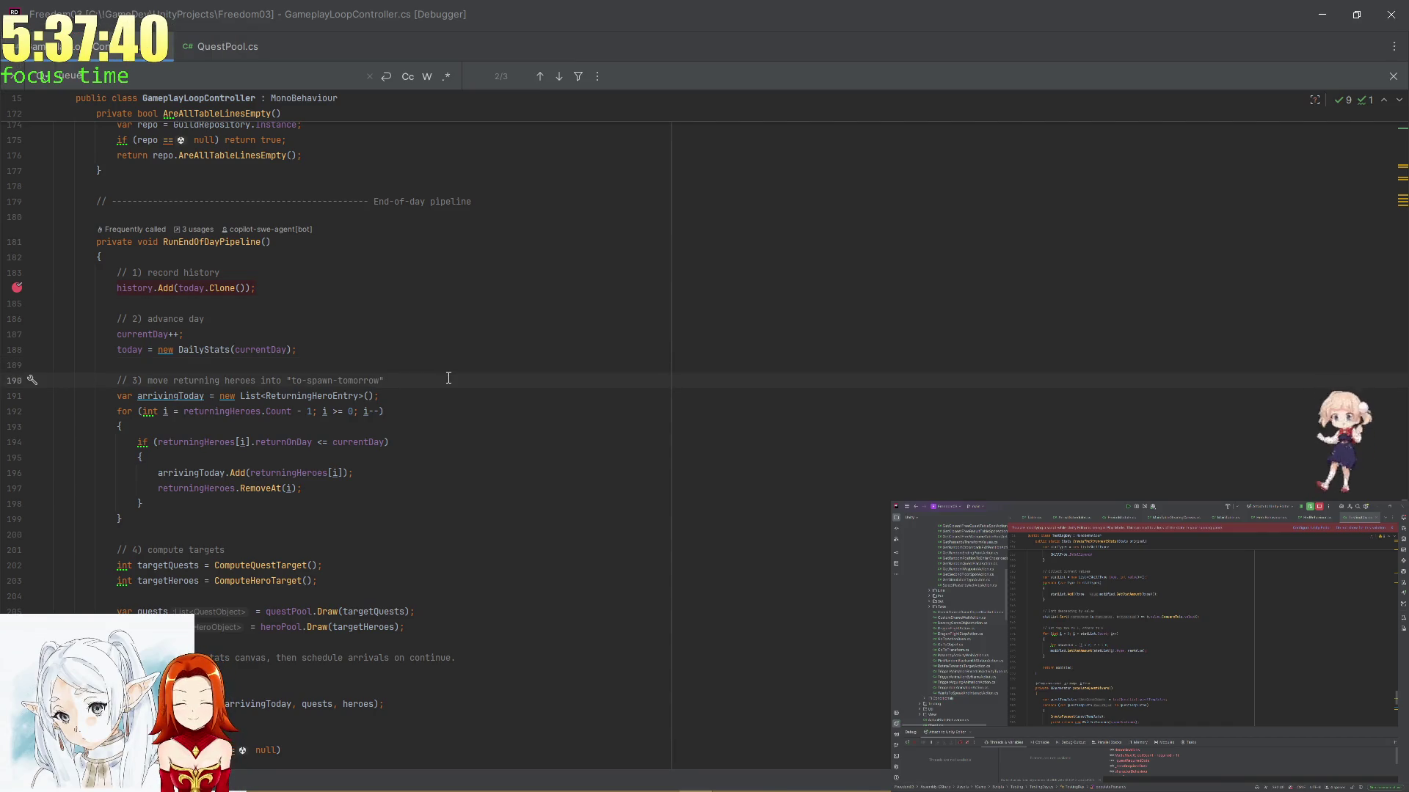
Mark the advance-day step in RunEndOfDayPipeline and scroll up through the class
{"action": "left_click", "coordinate": [238, 349]}
{"action": "left_click", "coordinate": [295, 321]}
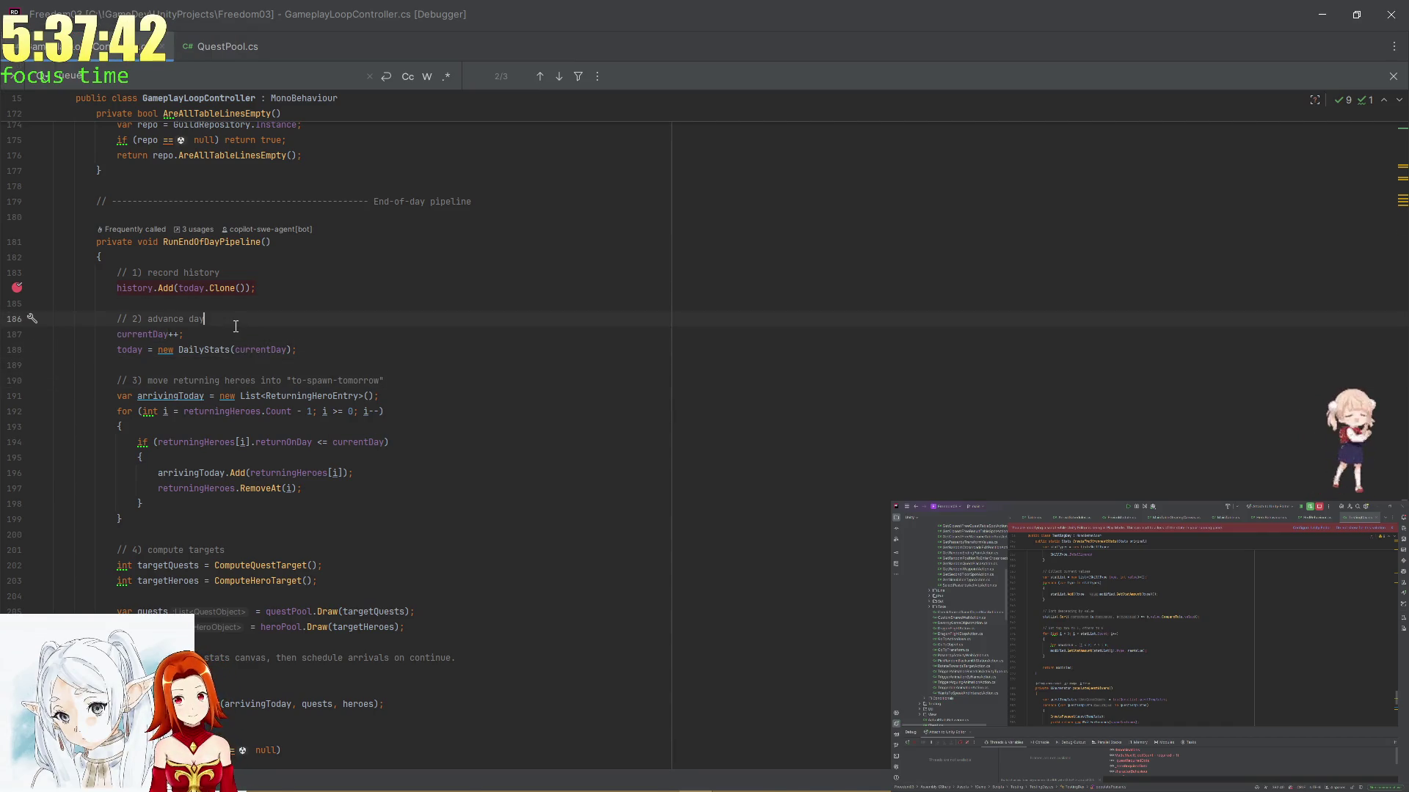
{"action": "scroll", "coordinate": [298, 338], "scroll_direction": "up", "scroll_amount": 1}
{"action": "scroll", "coordinate": [298, 337], "scroll_direction": "up", "scroll_amount": 20}
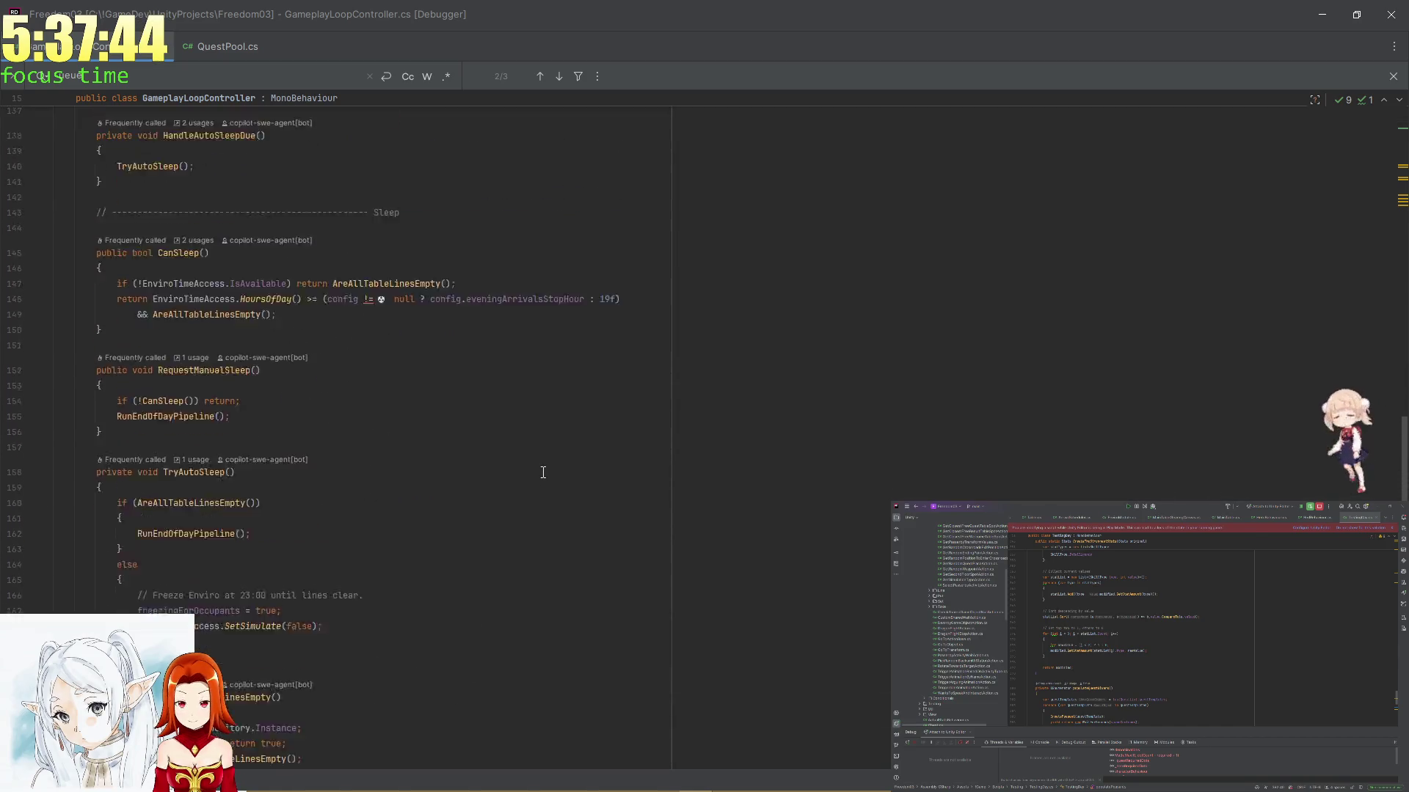
{"action": "scroll", "coordinate": [557, 474], "scroll_direction": "up", "scroll_amount": 14}
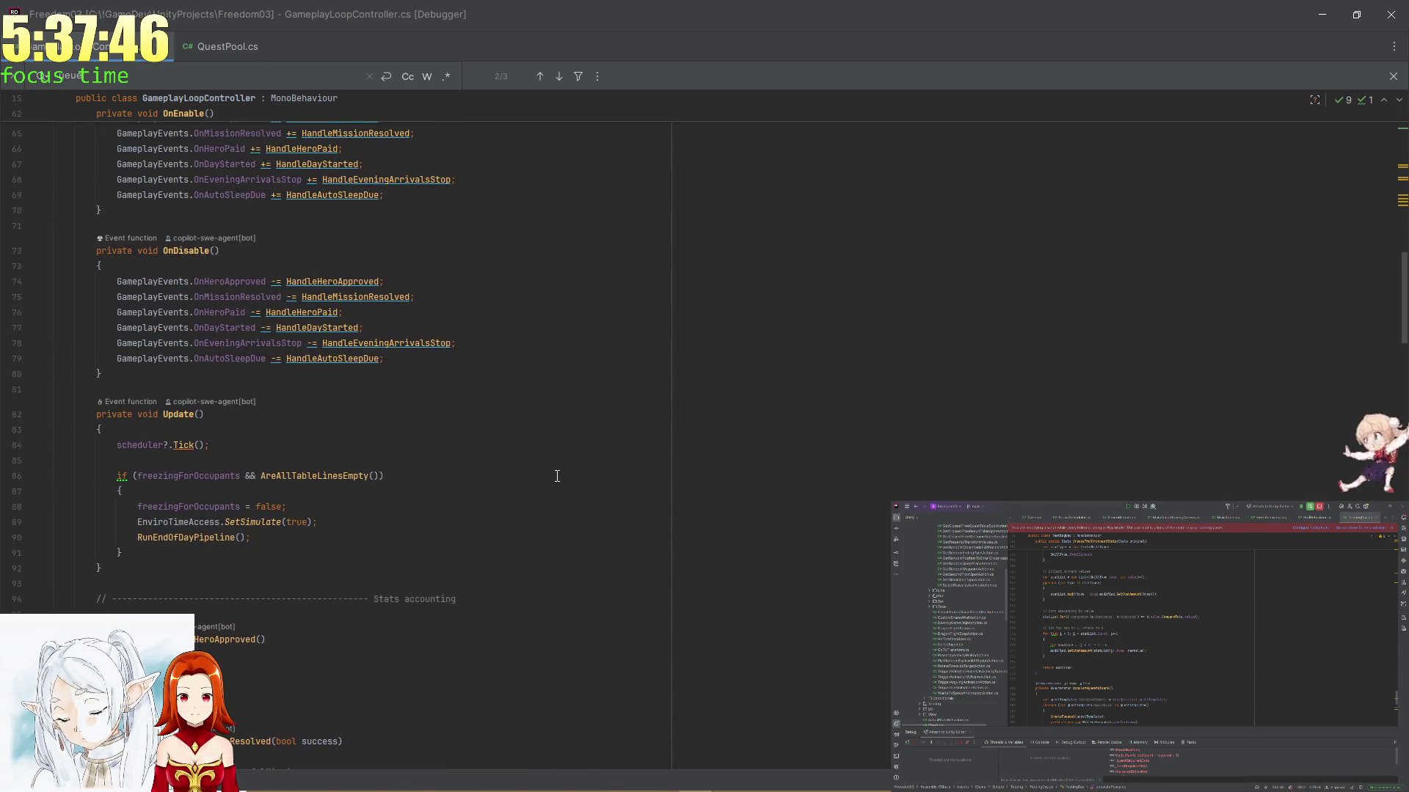
{"action": "scroll", "coordinate": [555, 473], "scroll_direction": "up", "scroll_amount": 5}
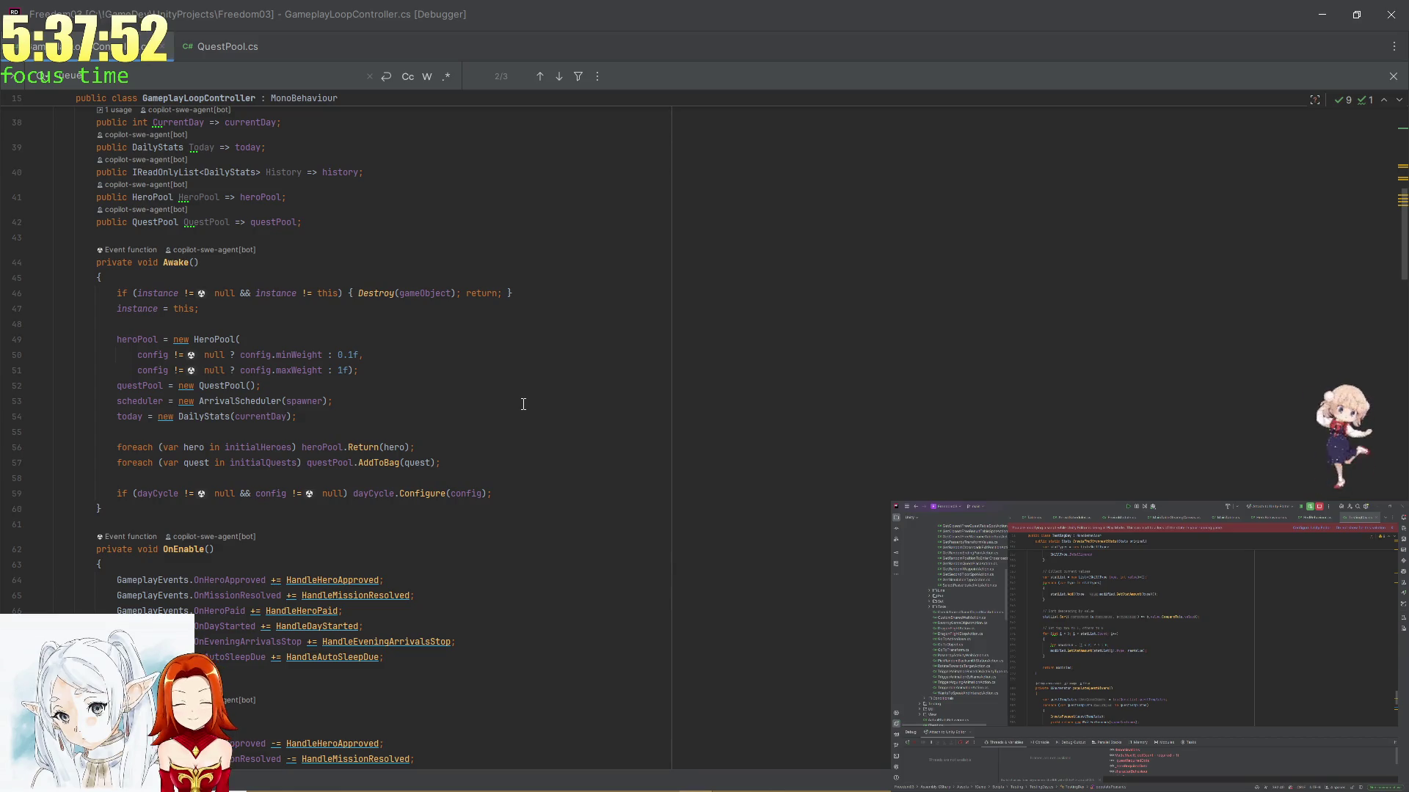
Compare the heroPool Return and questPool AddToBag calls in Awake
{"action": "left_click", "coordinate": [351, 448]}
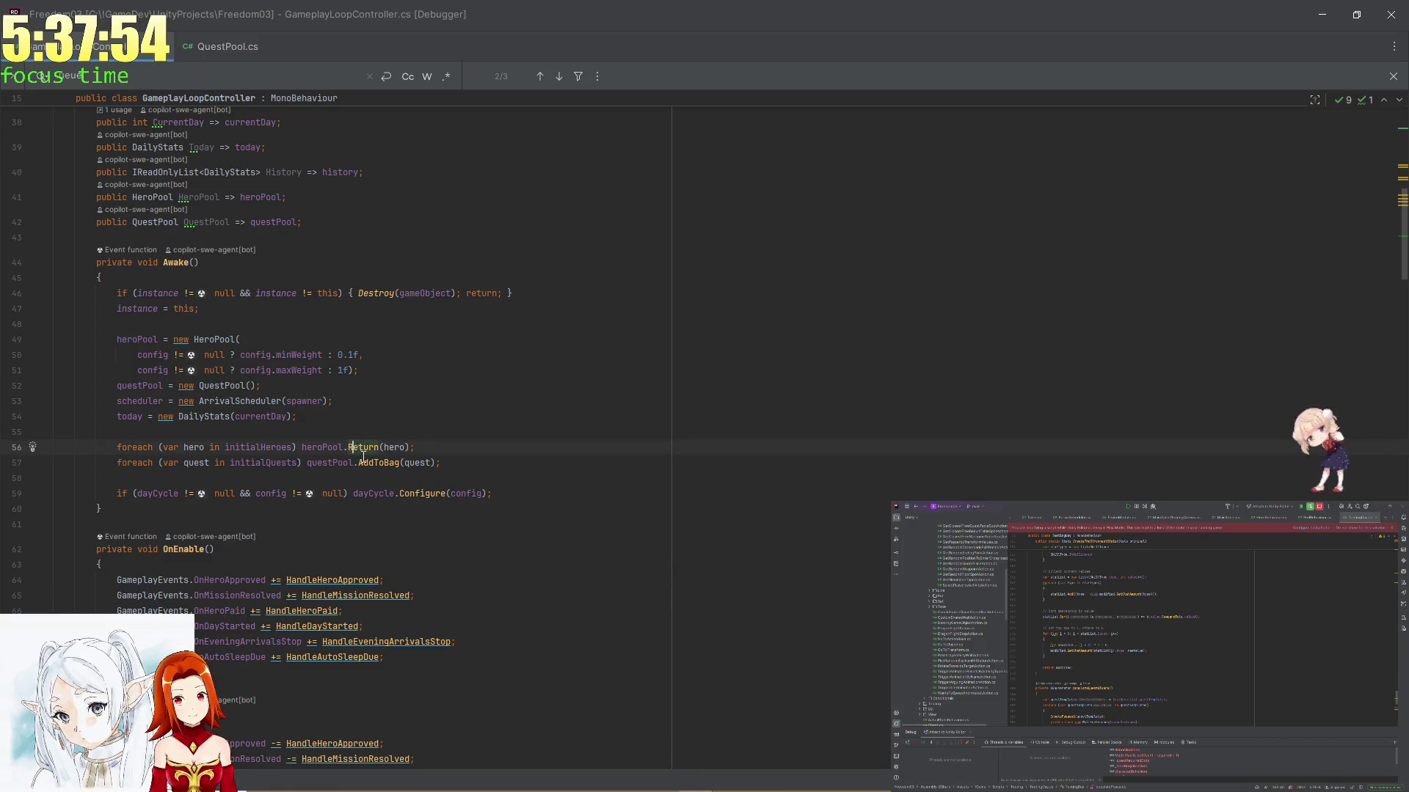
{"action": "left_click", "coordinate": [380, 449]}
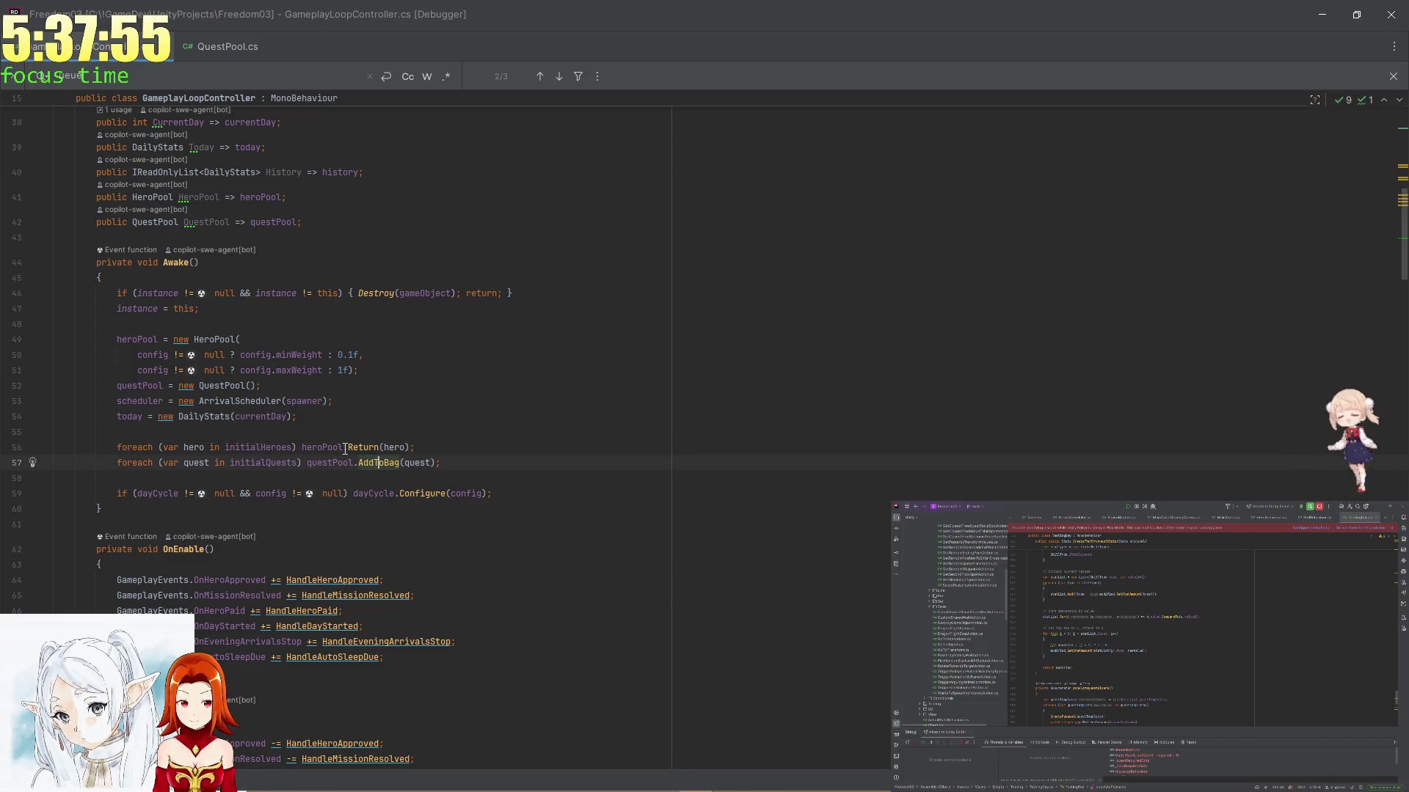
{"action": "left_click", "coordinate": [384, 464]}
{"action": "left_click", "coordinate": [365, 447]}
{"action": "left_click", "coordinate": [370, 463]}
{"action": "left_click", "coordinate": [363, 447]}
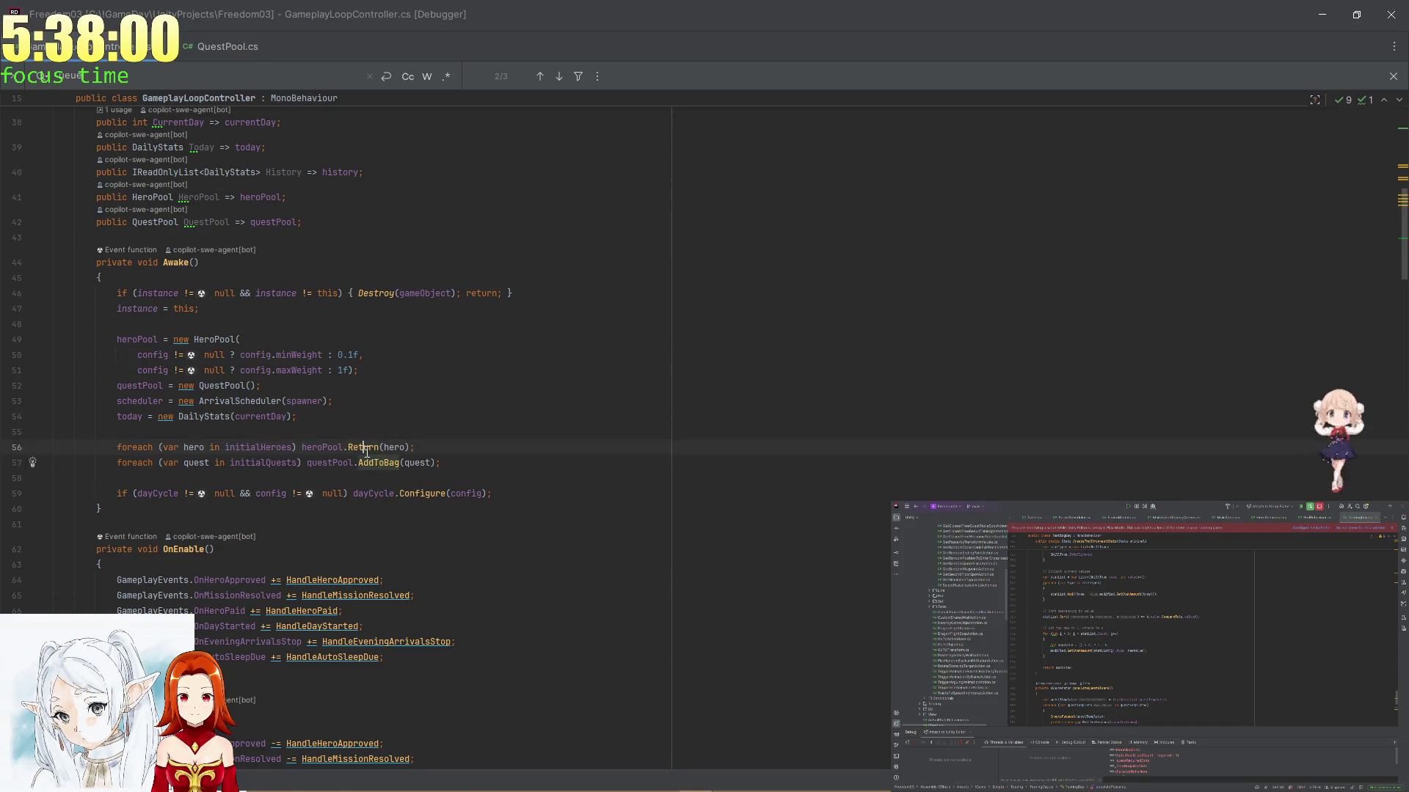
{"action": "left_click", "coordinate": [370, 463]}
{"action": "left_click", "coordinate": [365, 447]}
{"action": "left_click", "coordinate": [370, 463]}
{"action": "left_click", "coordinate": [364, 448]}
{"action": "left_click", "coordinate": [383, 462]}
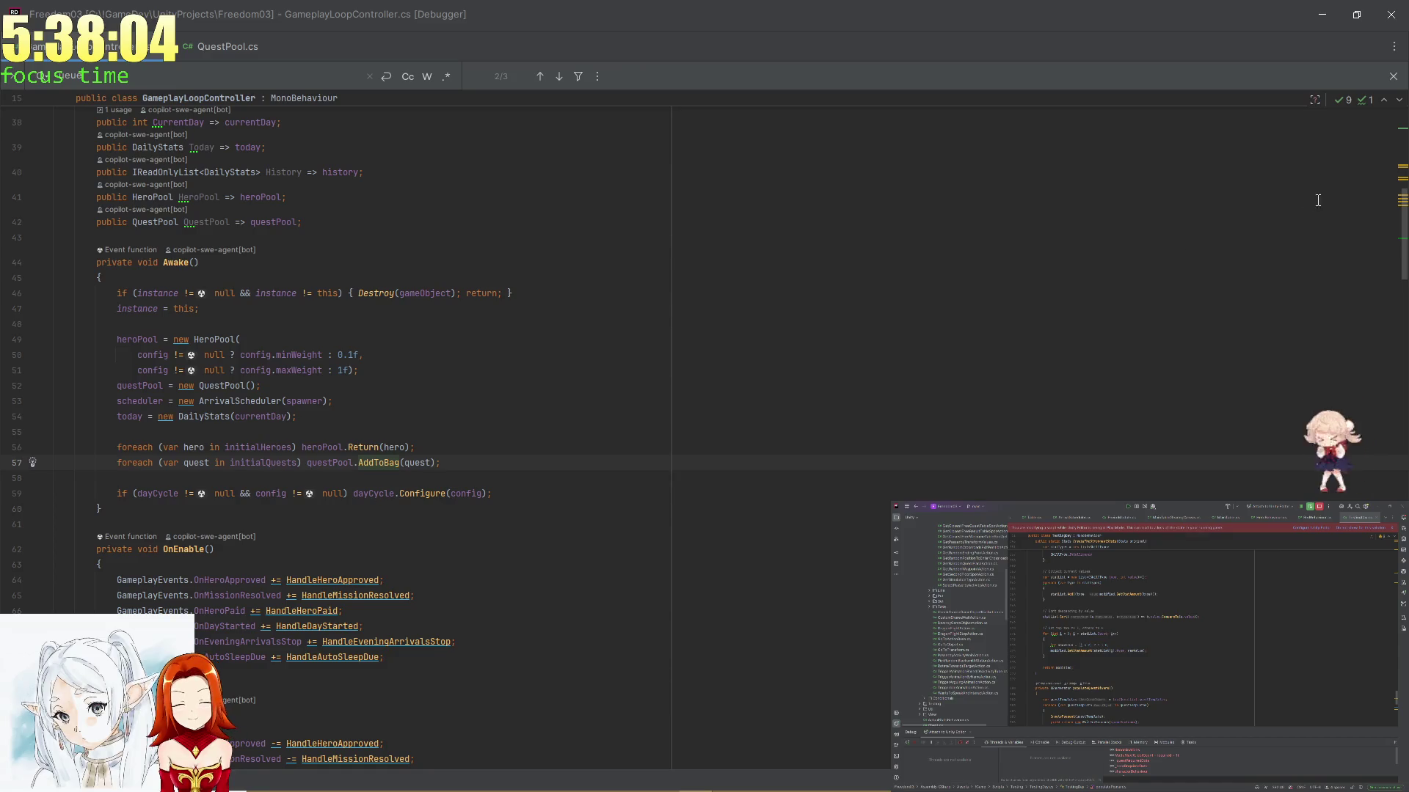
Scroll back down to RunEndOfDayPipeline and its history.Add(today.Clone()) breakpoint
{"action": "scroll", "coordinate": [1389, 365], "scroll_direction": "down", "scroll_amount": 12}
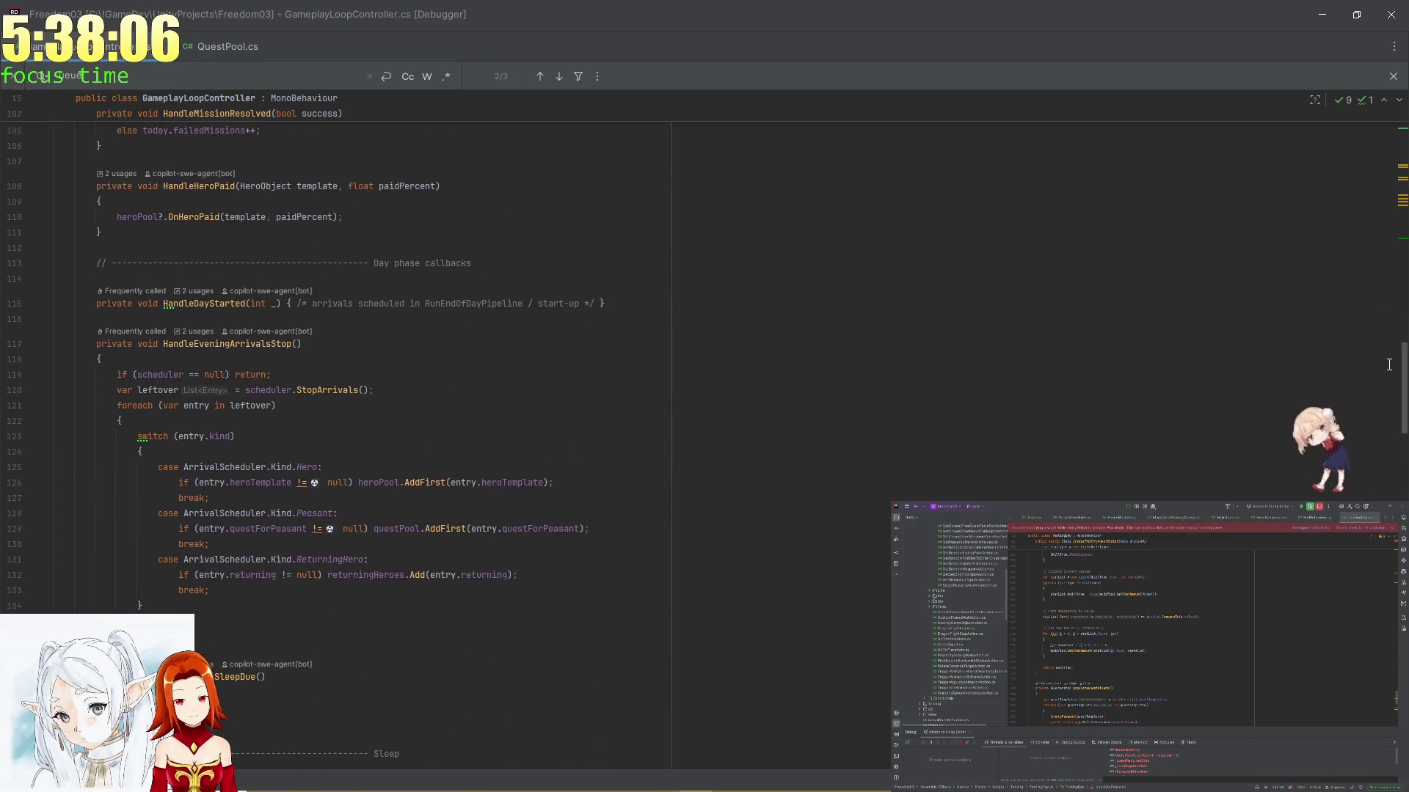
{"action": "scroll", "coordinate": [1388, 365], "scroll_direction": "down", "scroll_amount": 10}
{"action": "scroll", "coordinate": [1389, 364], "scroll_direction": "down", "scroll_amount": 2}
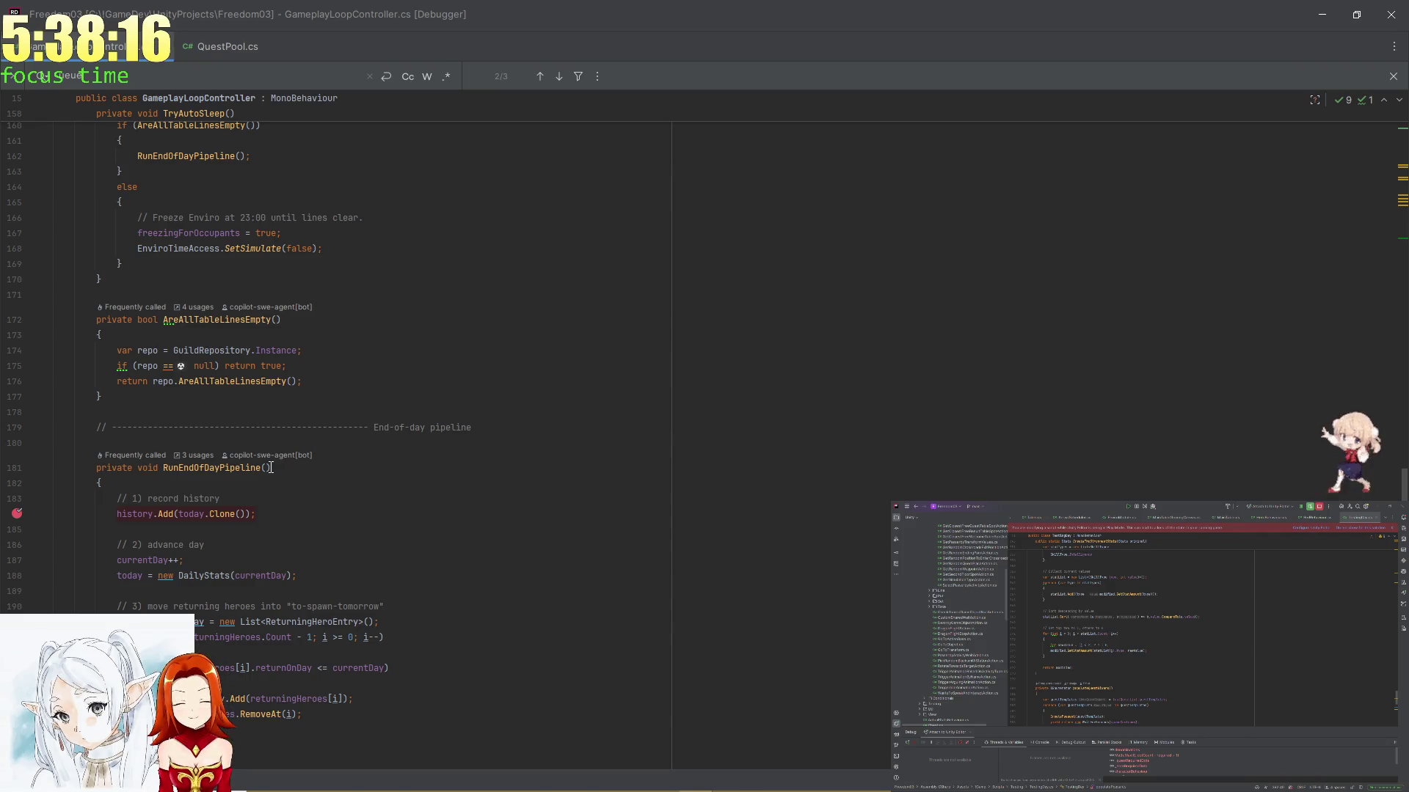
{"action": "scroll", "coordinate": [271, 467], "scroll_direction": "down", "scroll_amount": 2}
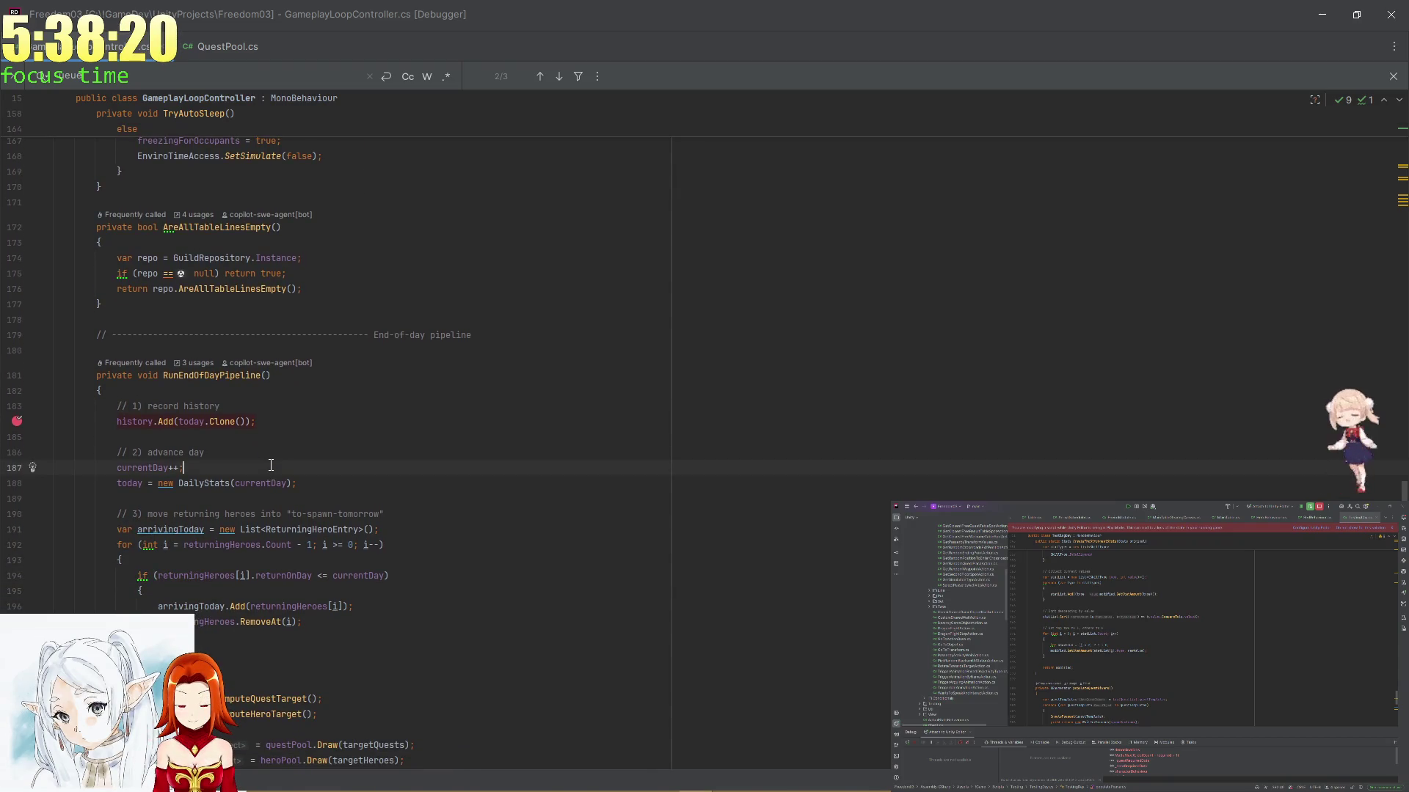
Highlight currentDay's usages in the pipeline and move Rider to the second monitor
{"action": "key", "text": "Left"}
{"action": "key", "text": "Left"}
{"action": "key", "text": "Left"}
{"action": "scroll", "coordinate": [322, 449], "scroll_direction": "down", "scroll_amount": 1}
{"action": "scroll", "coordinate": [322, 448], "scroll_direction": "down", "scroll_amount": 3}
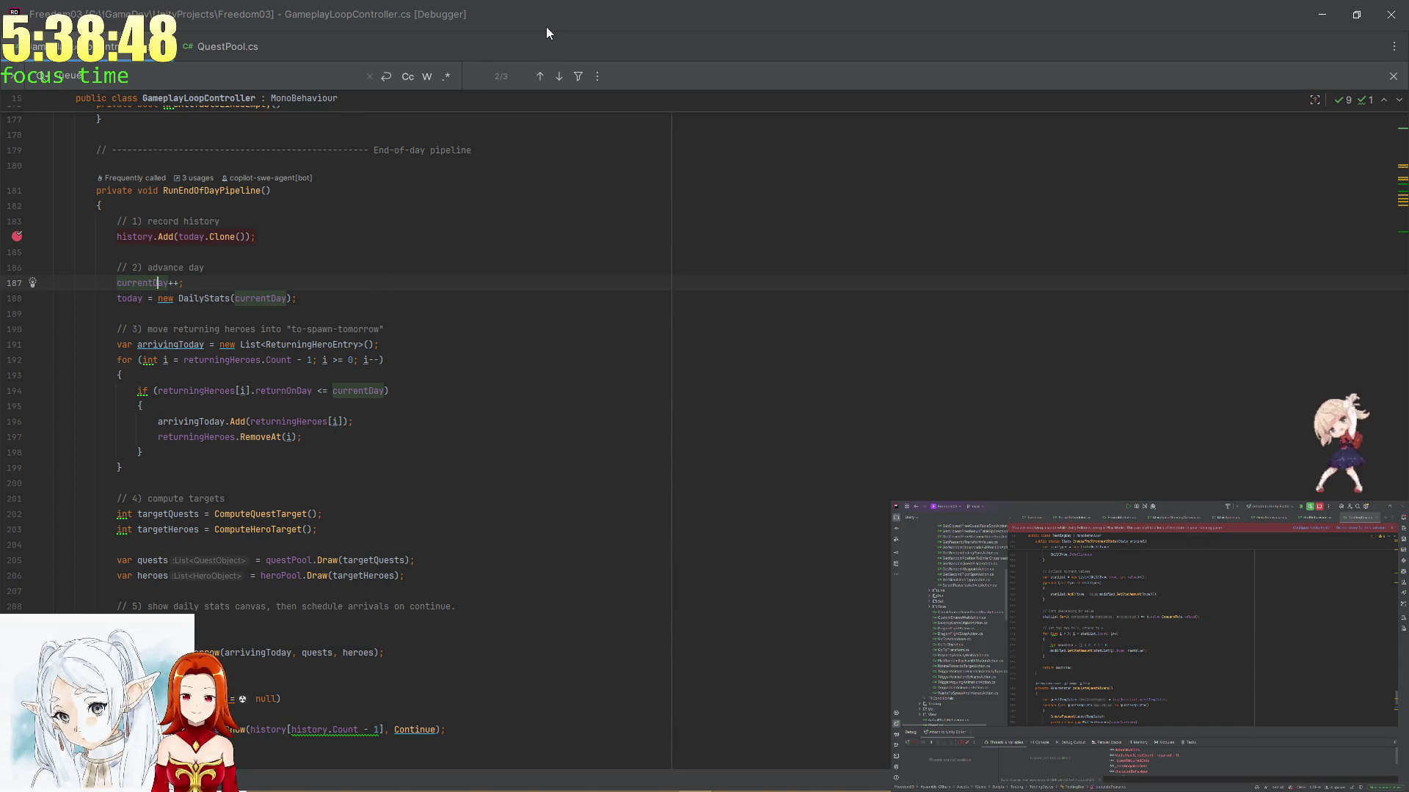
{"action": "key", "text": "super+shift+Right"}
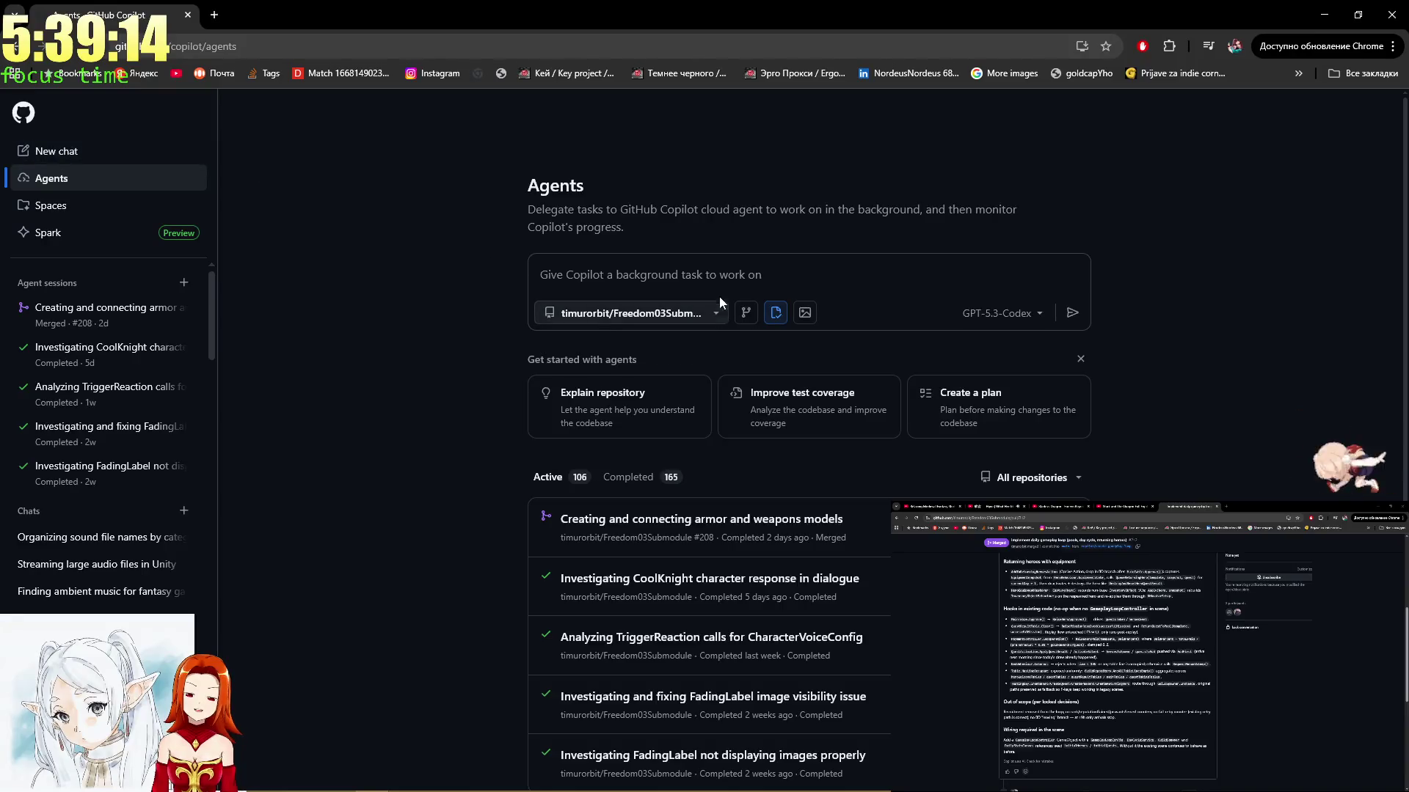
Set the Copilot agent model to Claude Opus 4.7
{"action": "left_click", "coordinate": [1022, 326]}
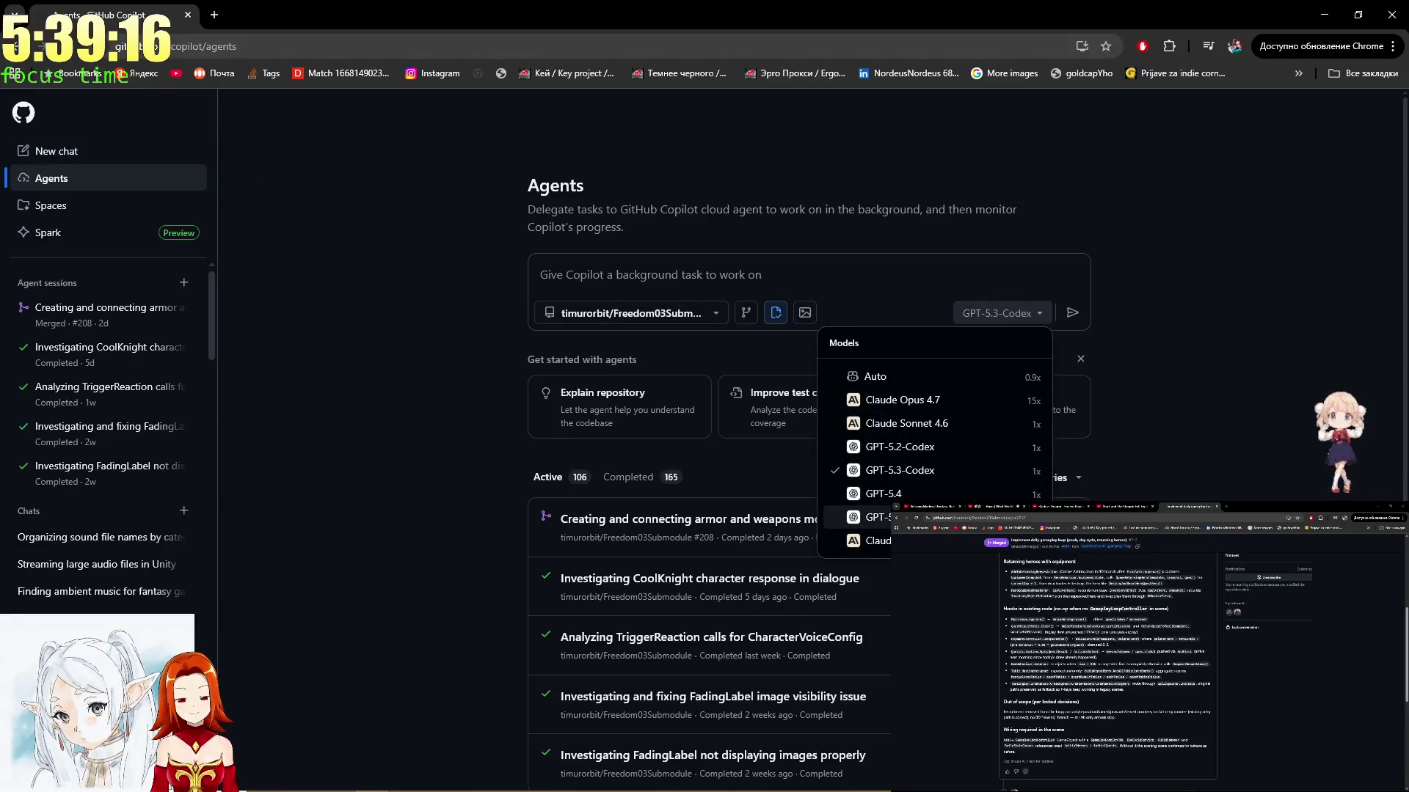
{"action": "left_click", "coordinate": [922, 402]}
{"action": "left_click", "coordinate": [1014, 319]}
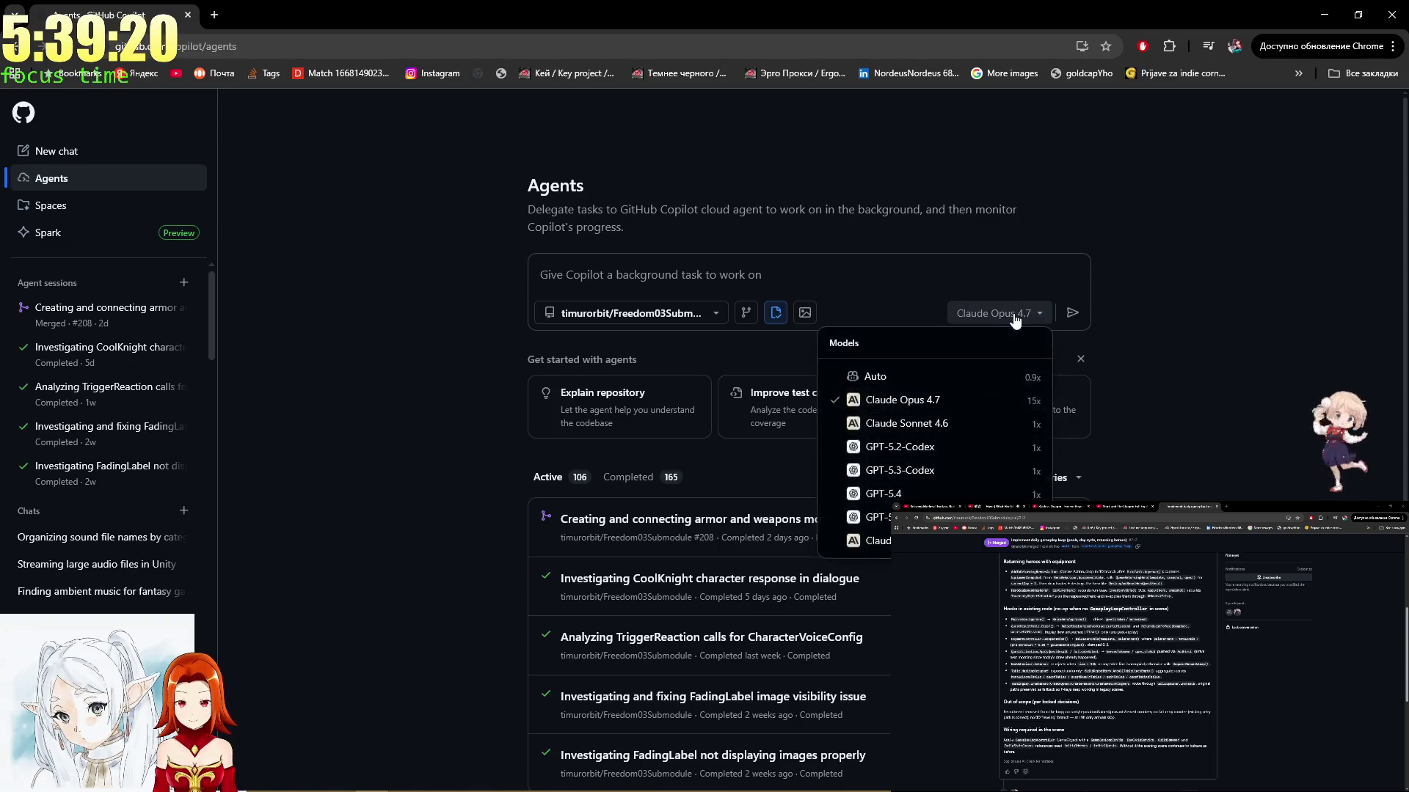
{"action": "left_click", "coordinate": [1015, 319]}
Begin the task text 'my new GameplayLoopController works in the wrong w'
{"action": "left_click", "coordinate": [908, 274]}
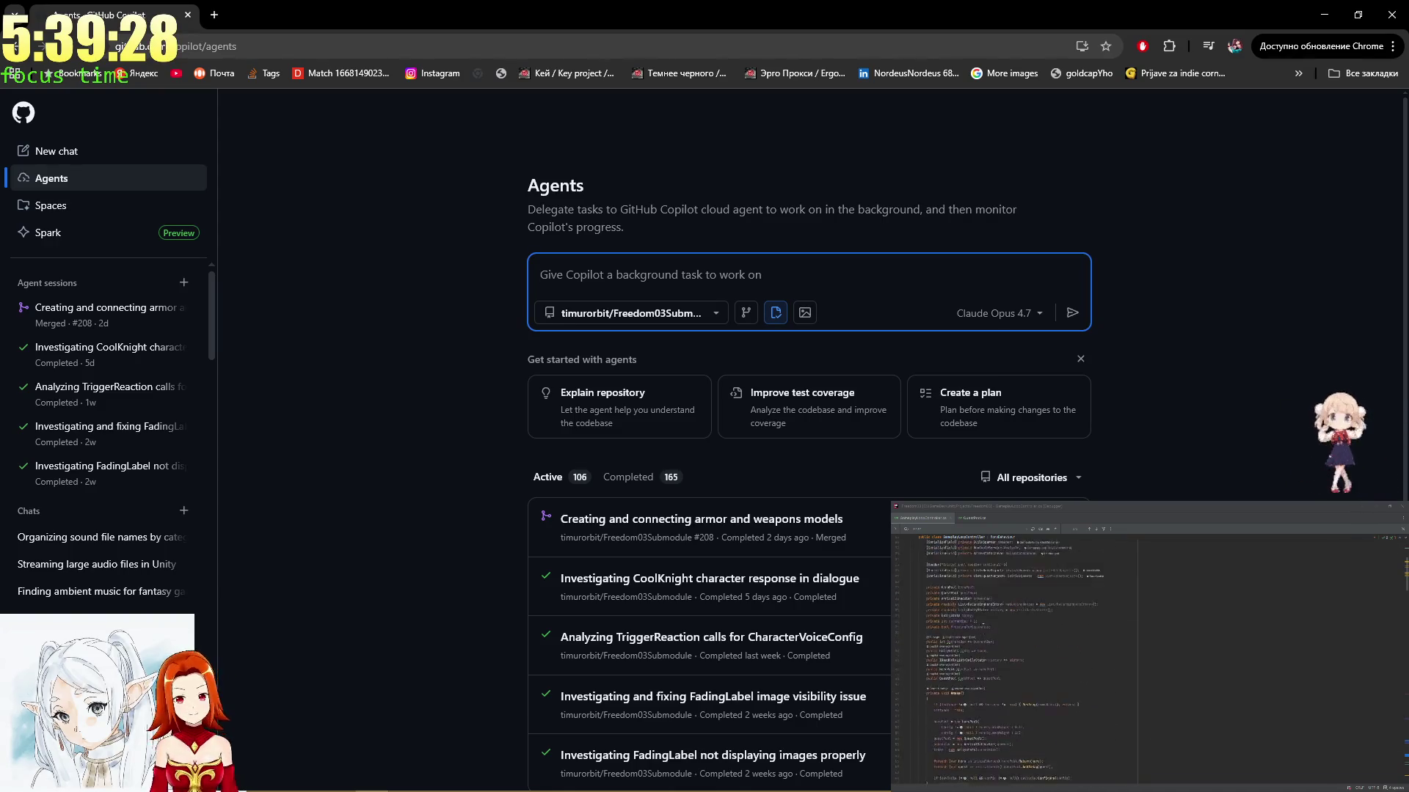
{"action": "left_click", "coordinate": [687, 267]}
{"action": "type", "text": "my new"}
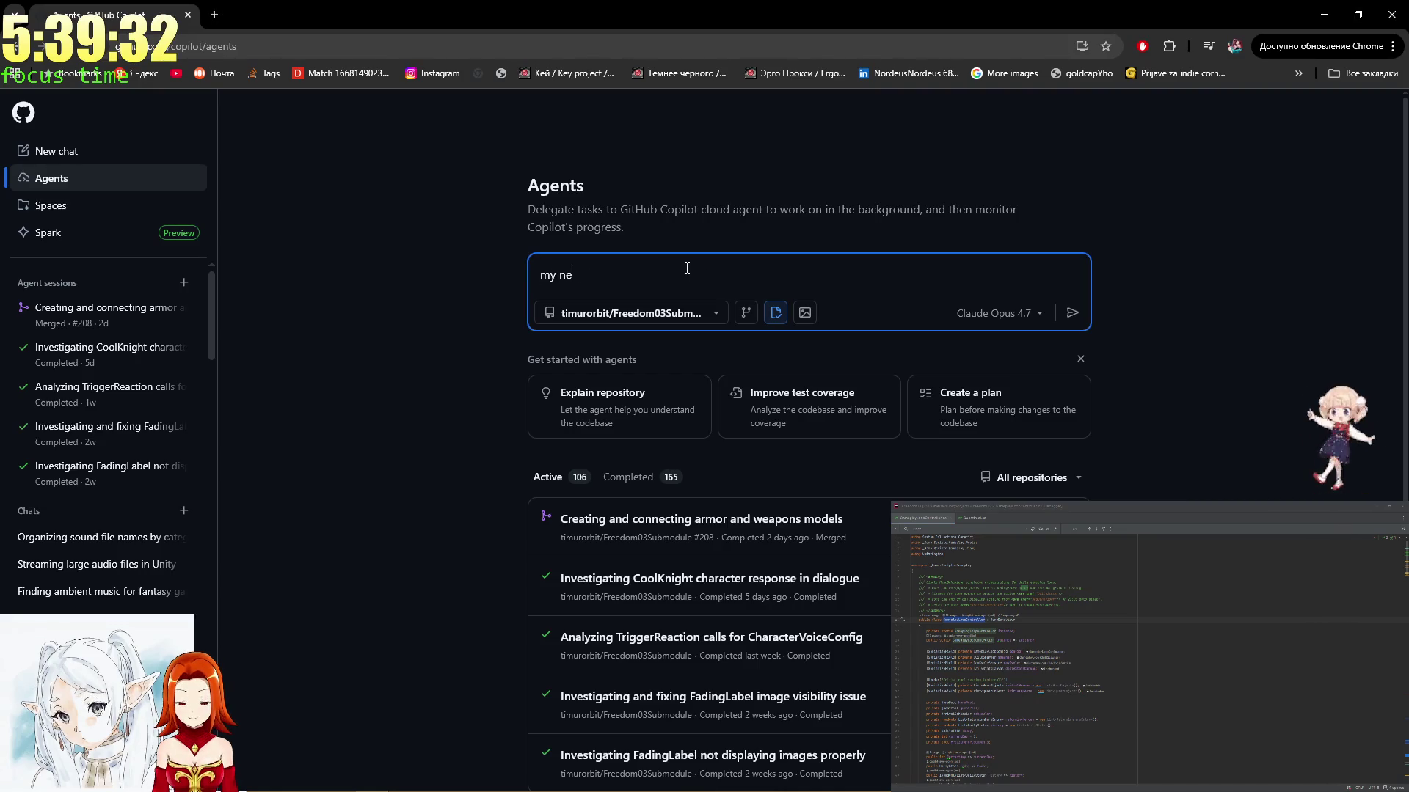
{"action": "type", "text": "GameplayLoopController"}
{"action": "type", "text": " works "}
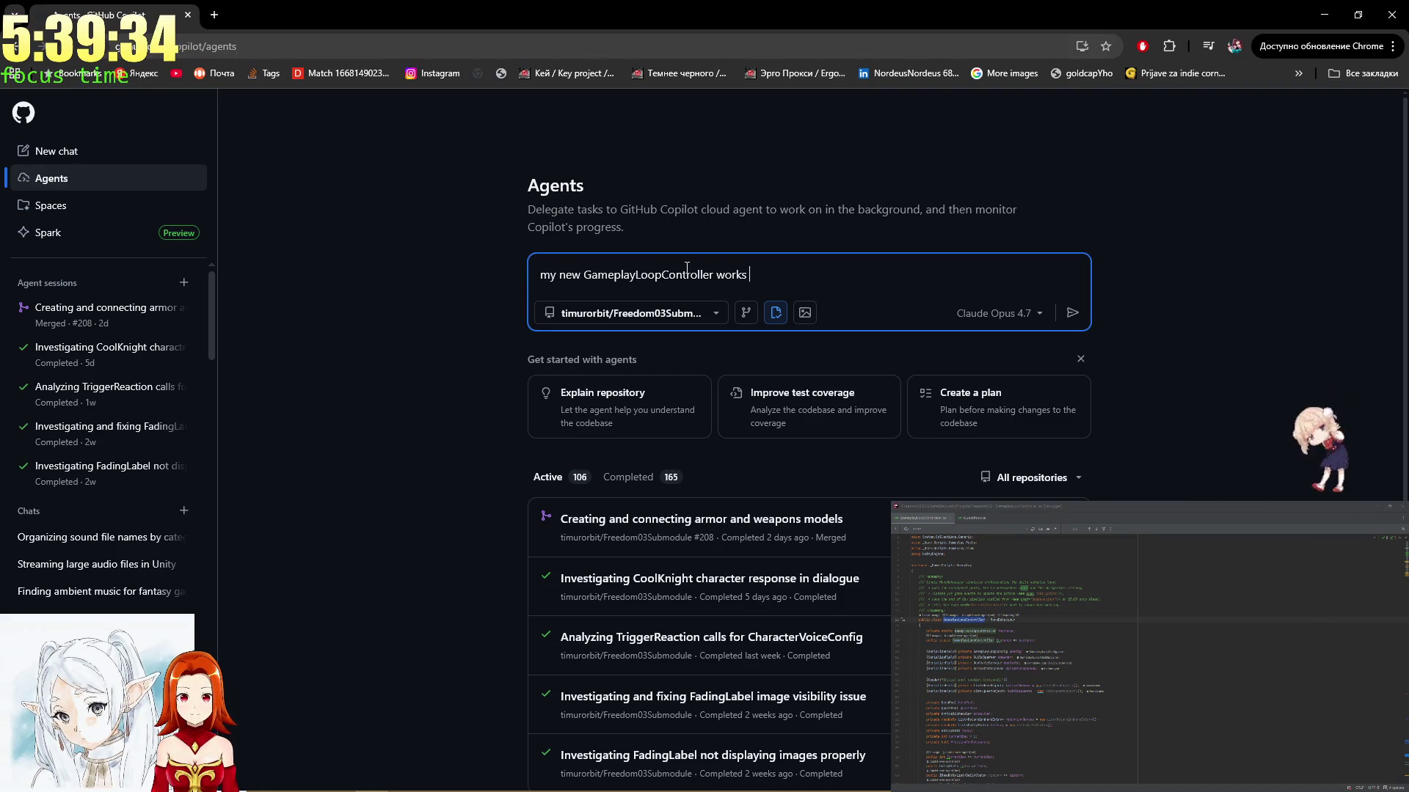
{"action": "type", "text": "in the wro"}
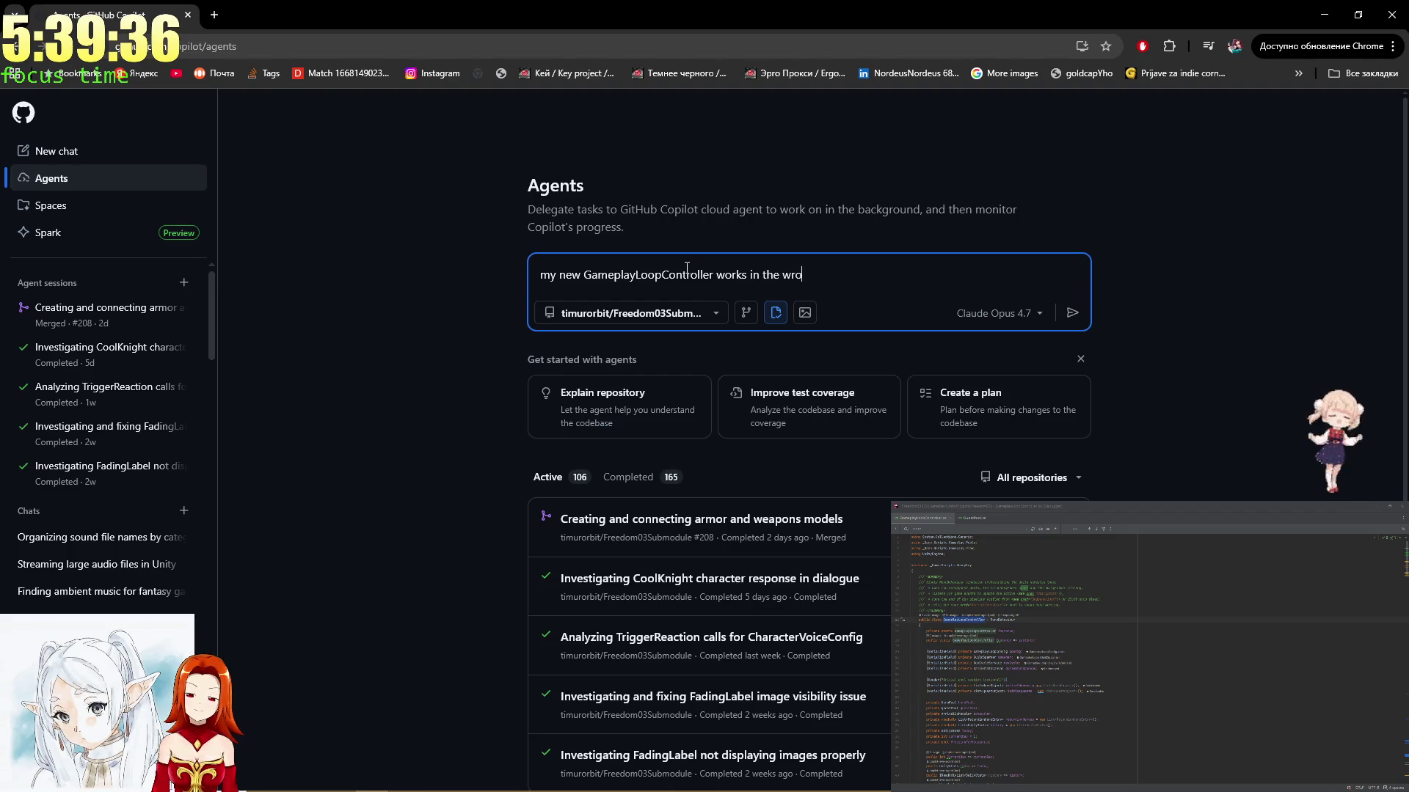
{"action": "type", "text": "ng w"}
{"action": "key", "text": "alt+Tab"}
{"action": "key", "text": "alt+Tab"}
{"action": "key", "text": "alt+Tab"}
{"action": "key", "text": "alt+Tab"}
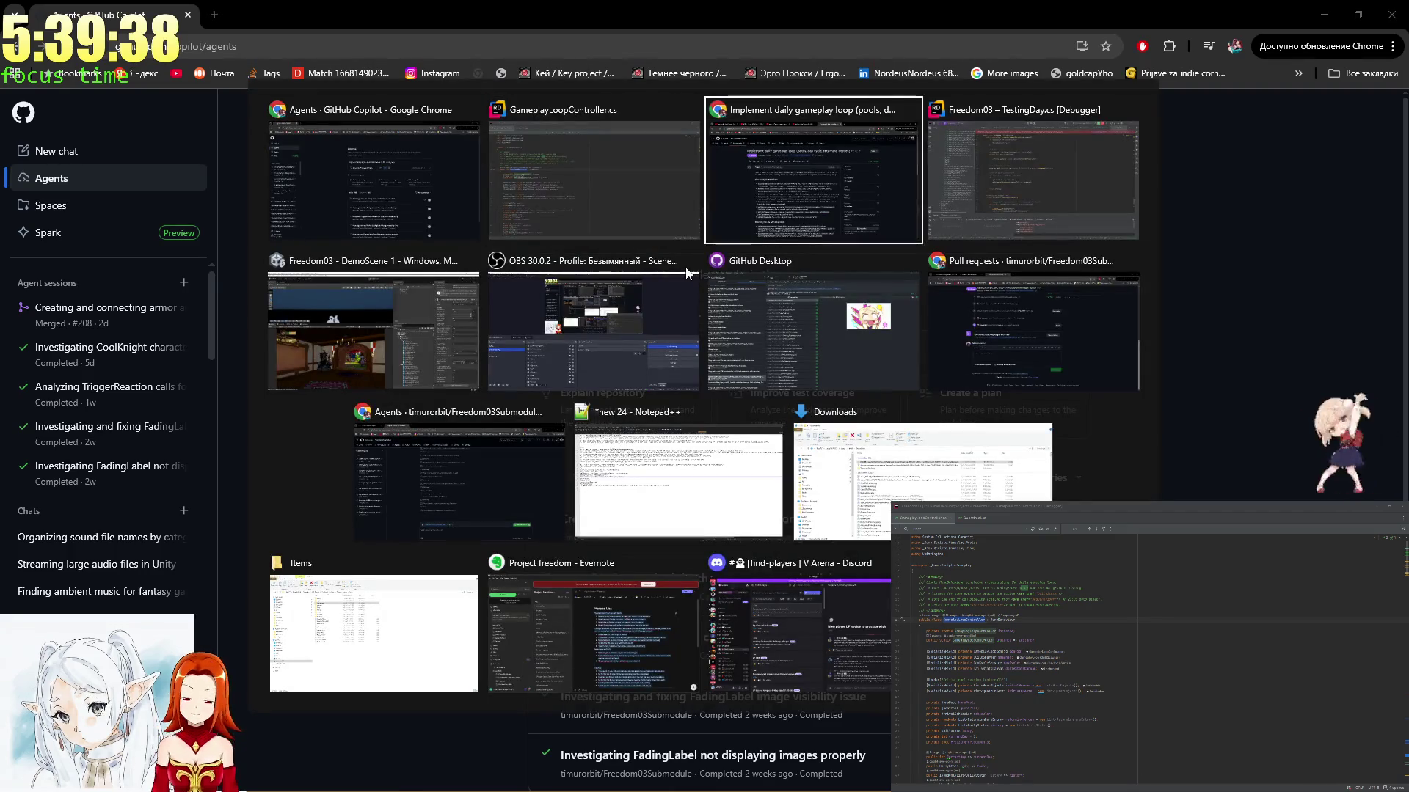
Enter a GameplayLoopController commit summary in GitHub Desktop and review the changed files' diffs
{"action": "left_click", "coordinate": [822, 259]}
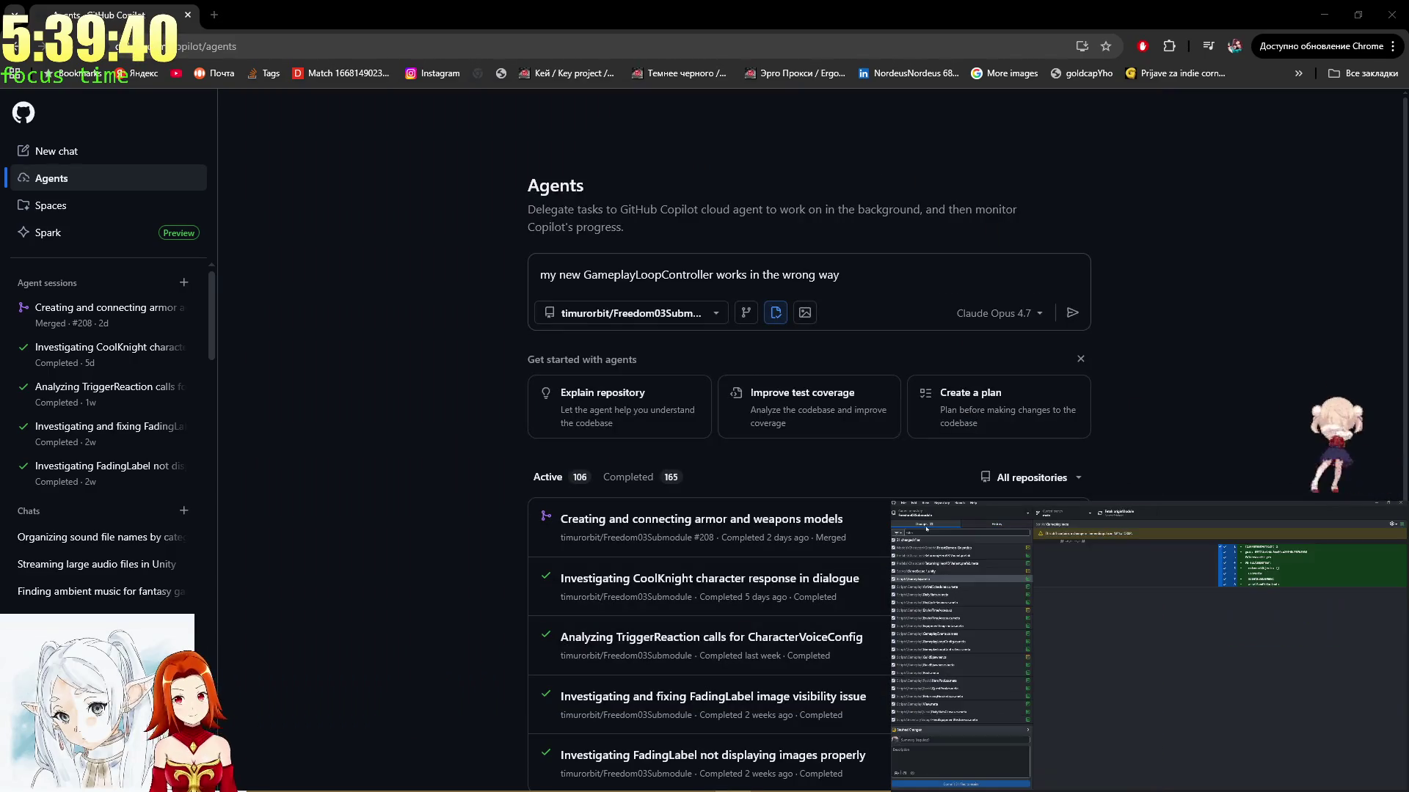
{"action": "type", "text": "Gamepl"}
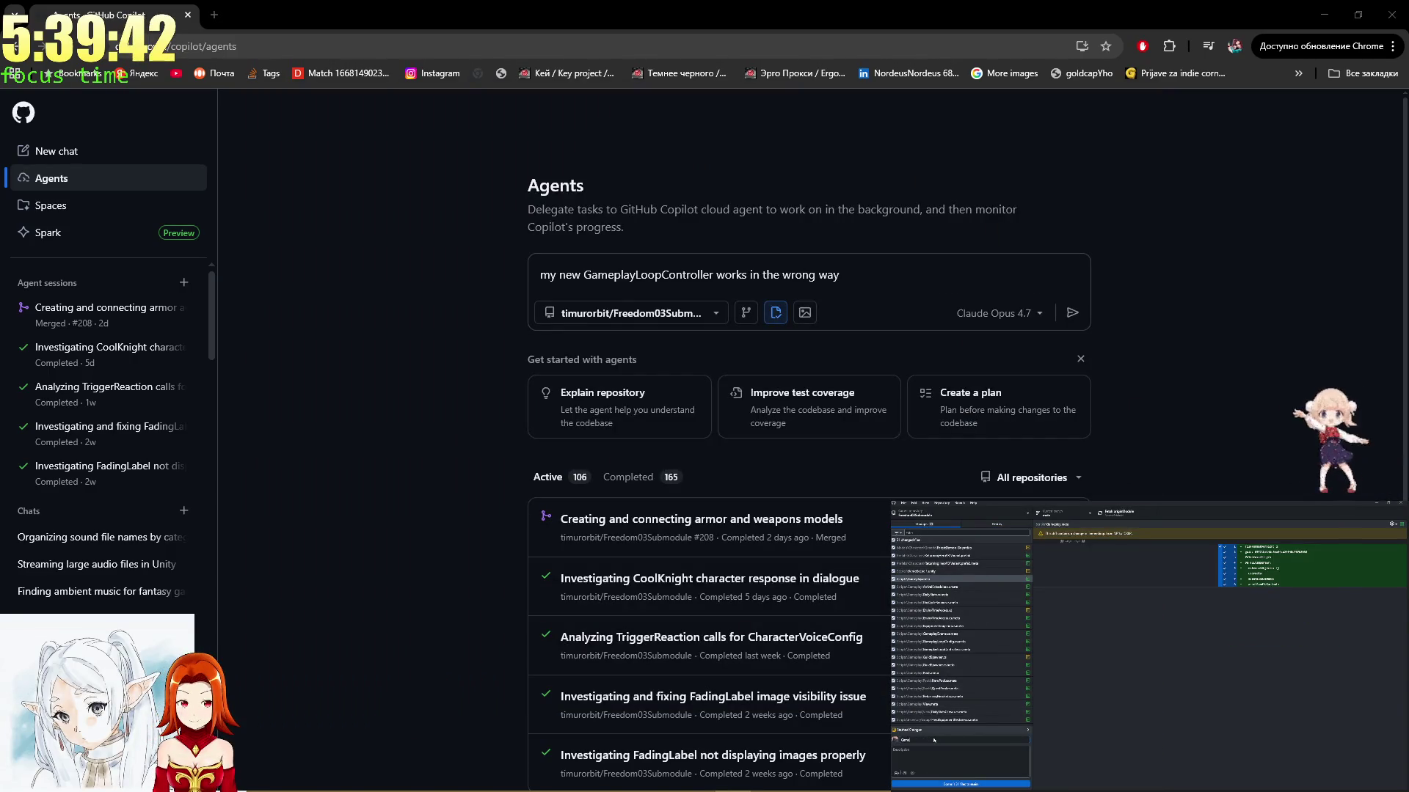
{"action": "type", "text": "ayLoopController.cs"}
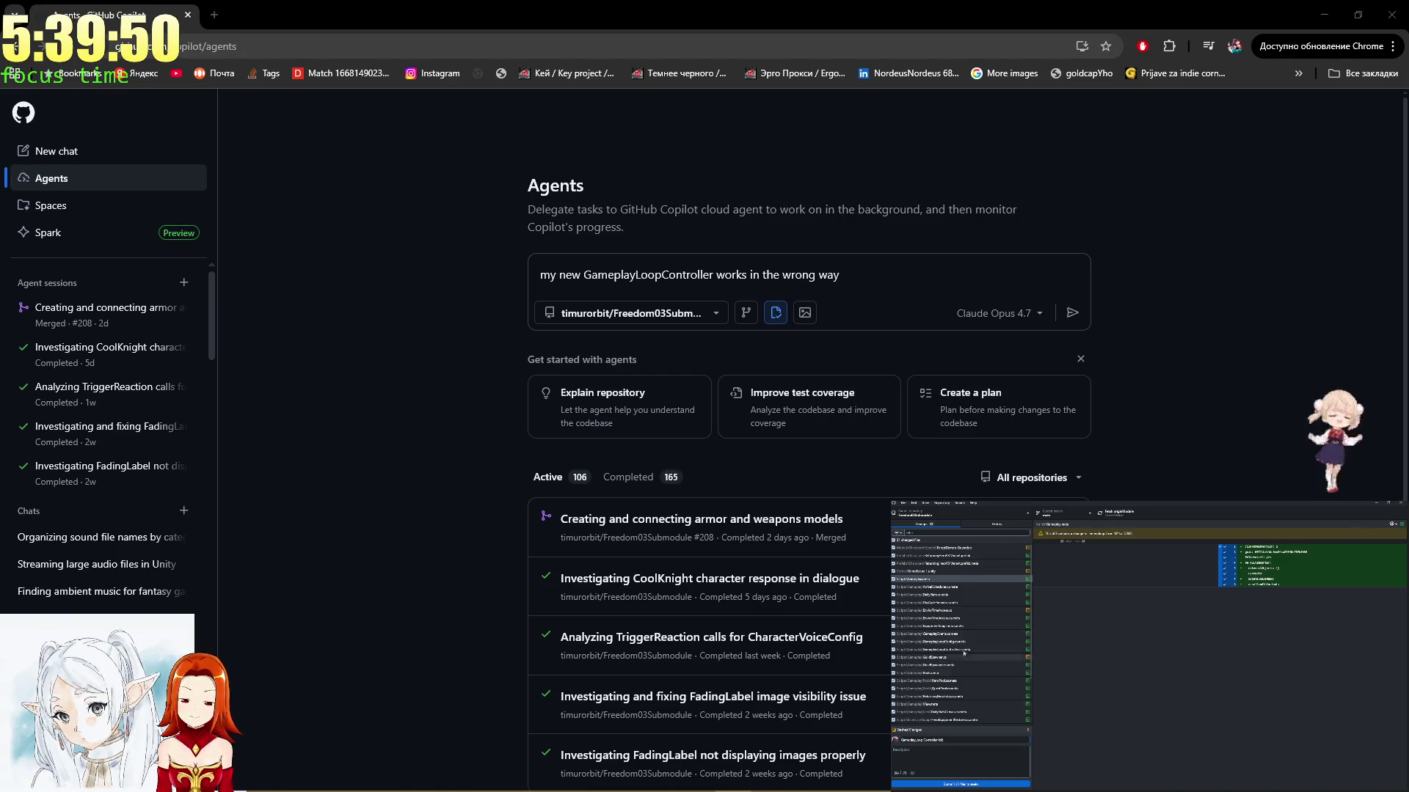
{"action": "left_click", "coordinate": [952, 626]}
{"action": "key", "text": "Up"}
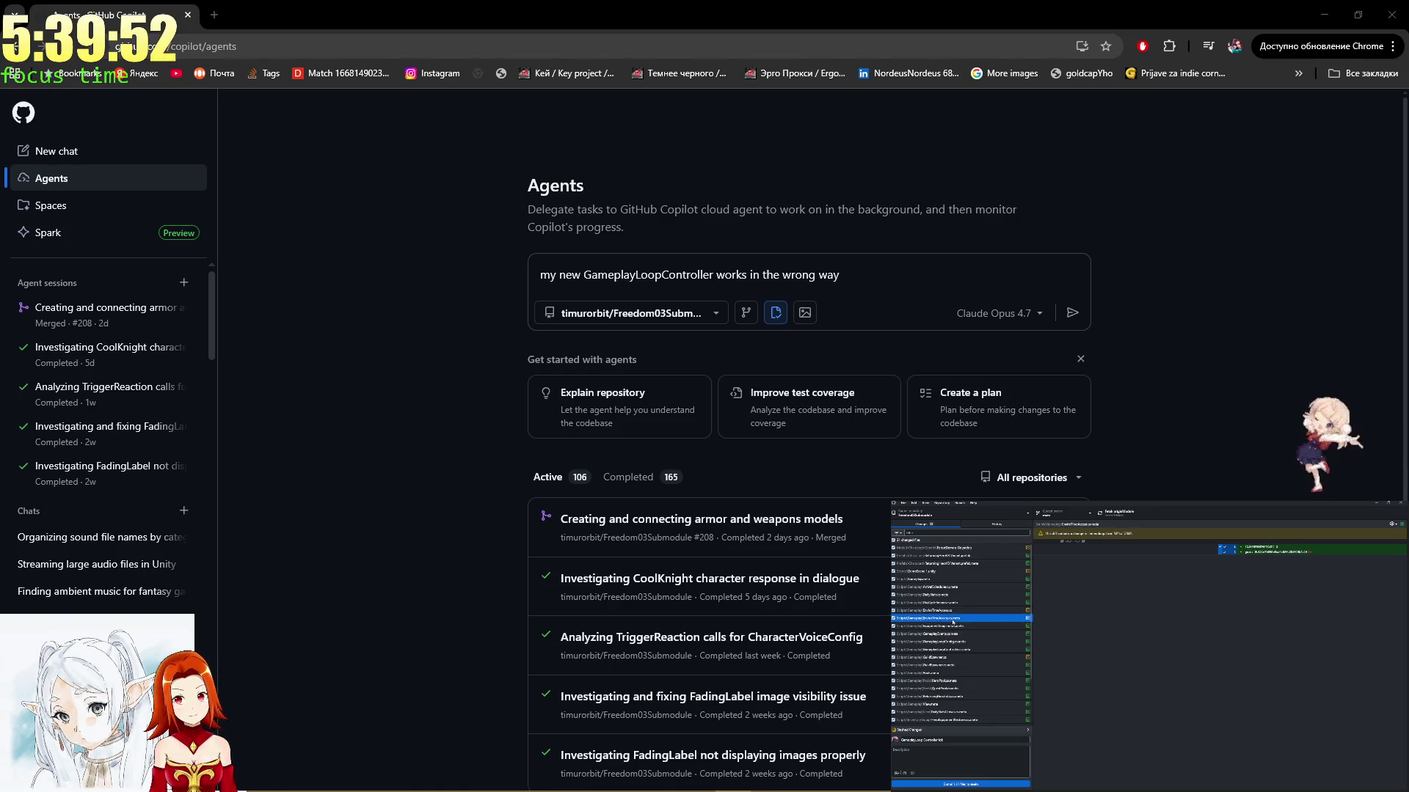
{"action": "left_click", "coordinate": [970, 636]}
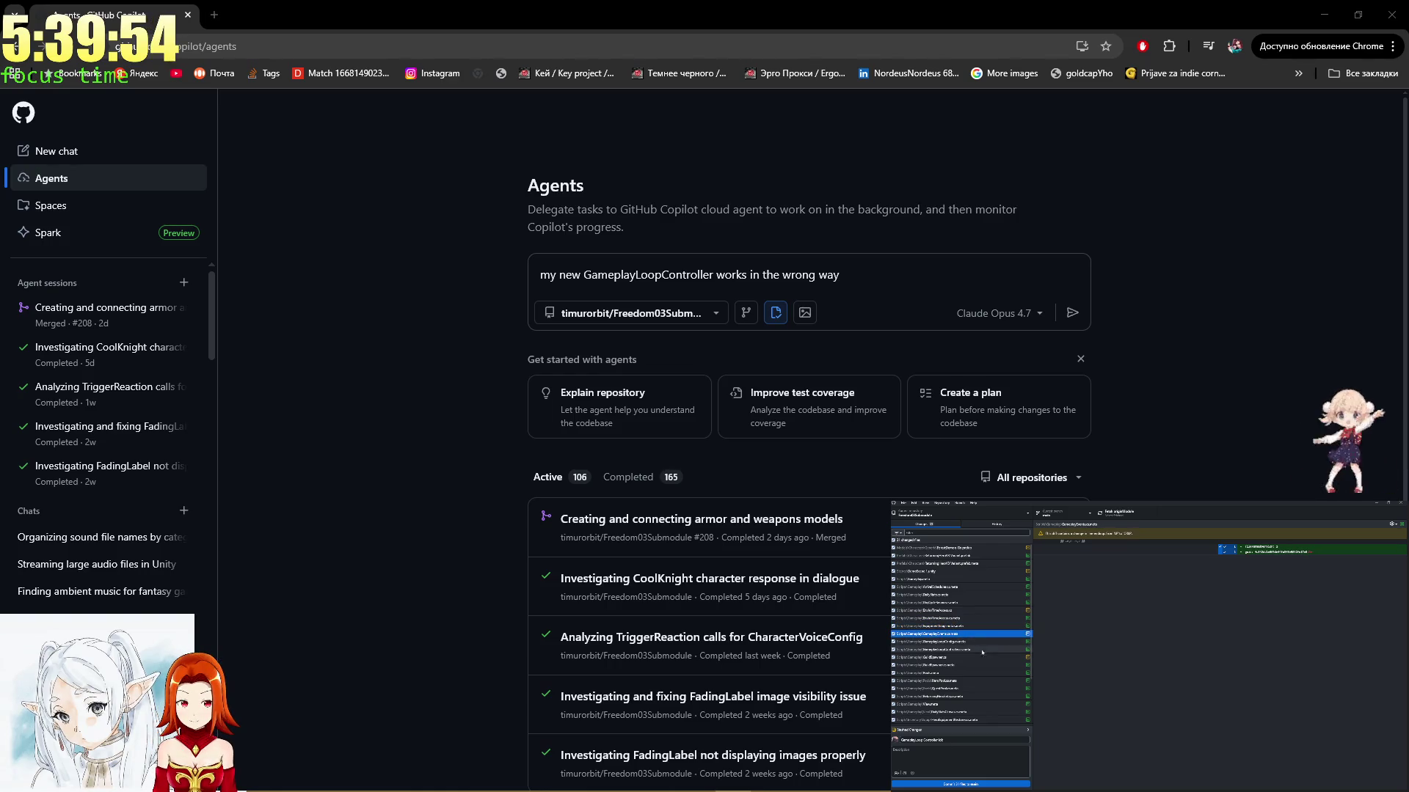
{"action": "scroll", "coordinate": [979, 646], "scroll_direction": "down", "scroll_amount": 2}
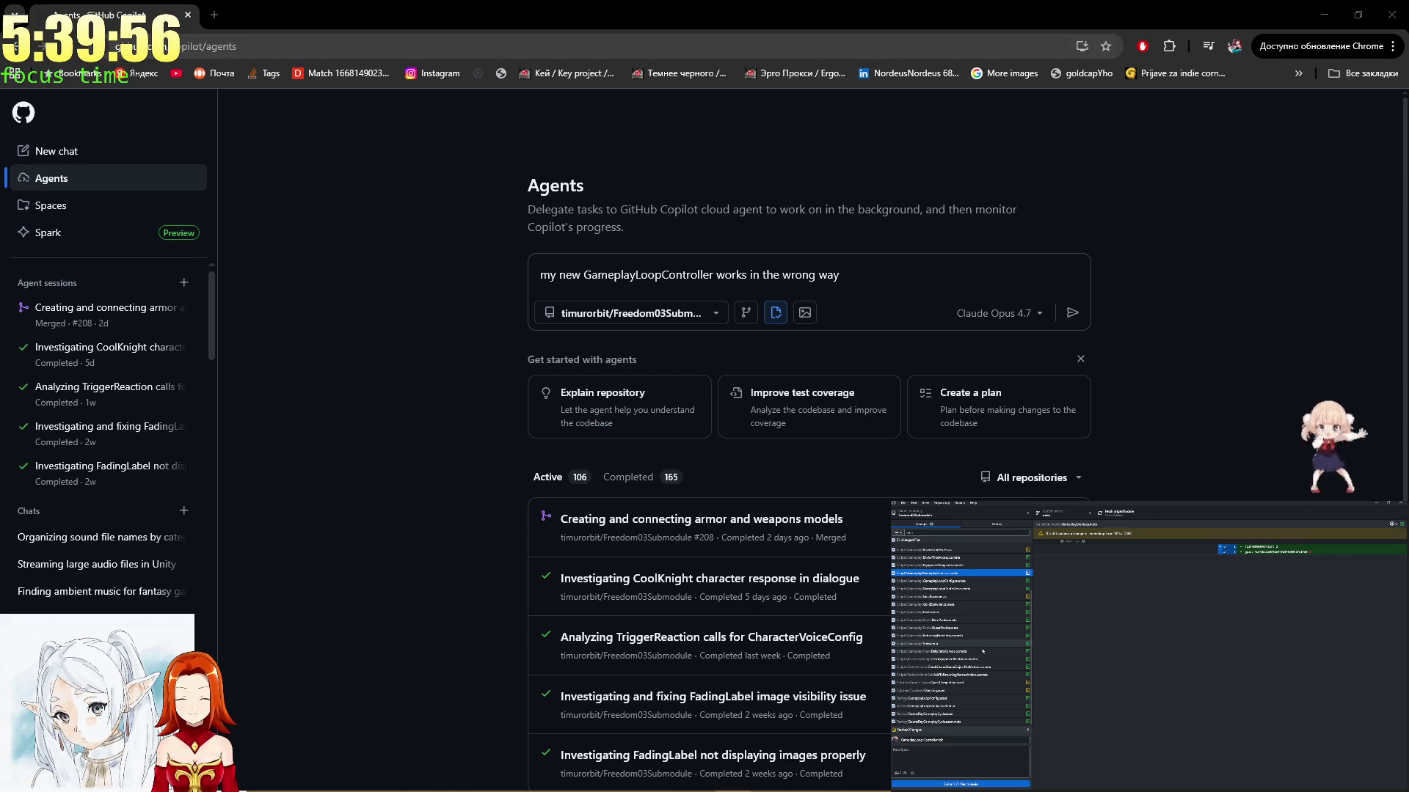
{"action": "scroll", "coordinate": [983, 651], "scroll_direction": "up", "scroll_amount": 3}
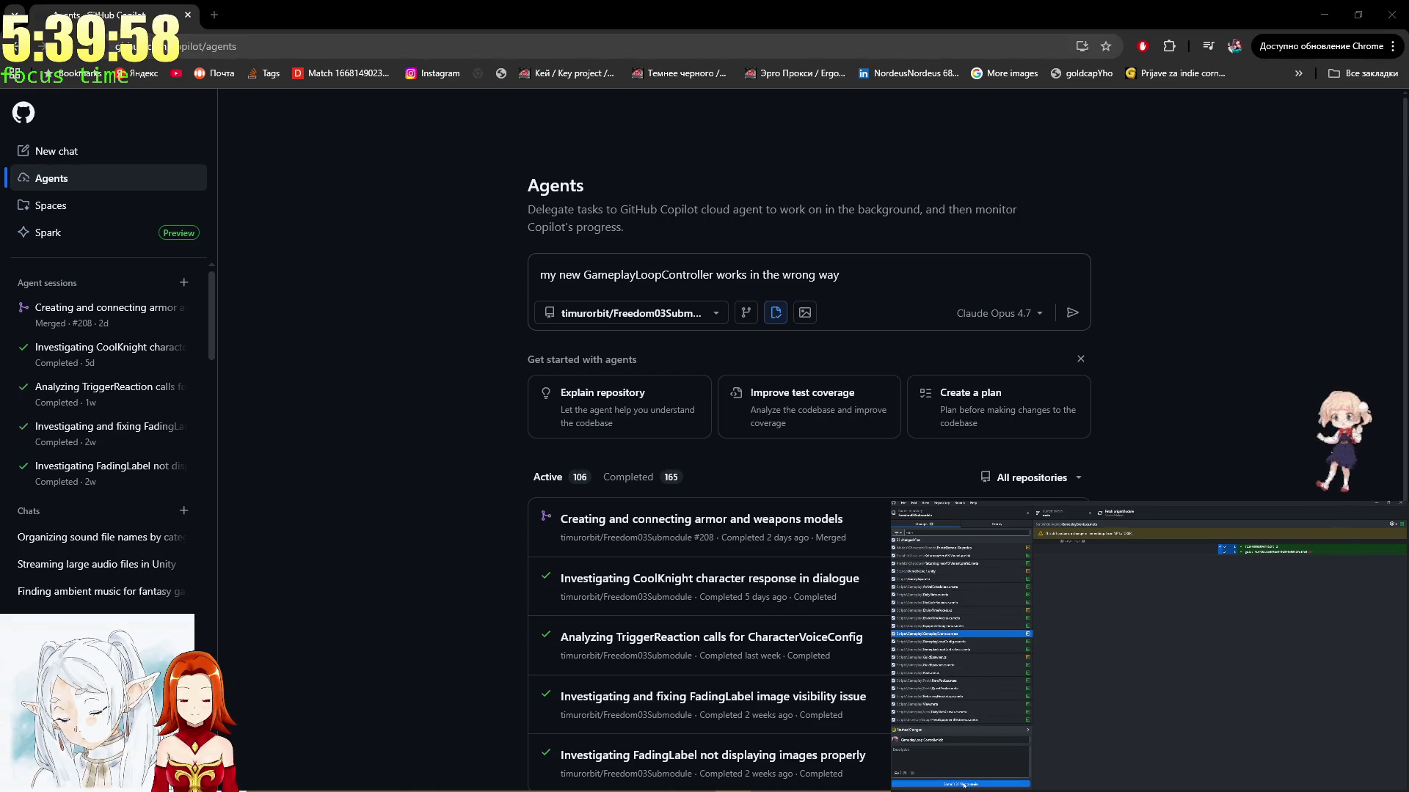
{"action": "scroll", "coordinate": [961, 697], "scroll_direction": "down", "scroll_amount": 2}
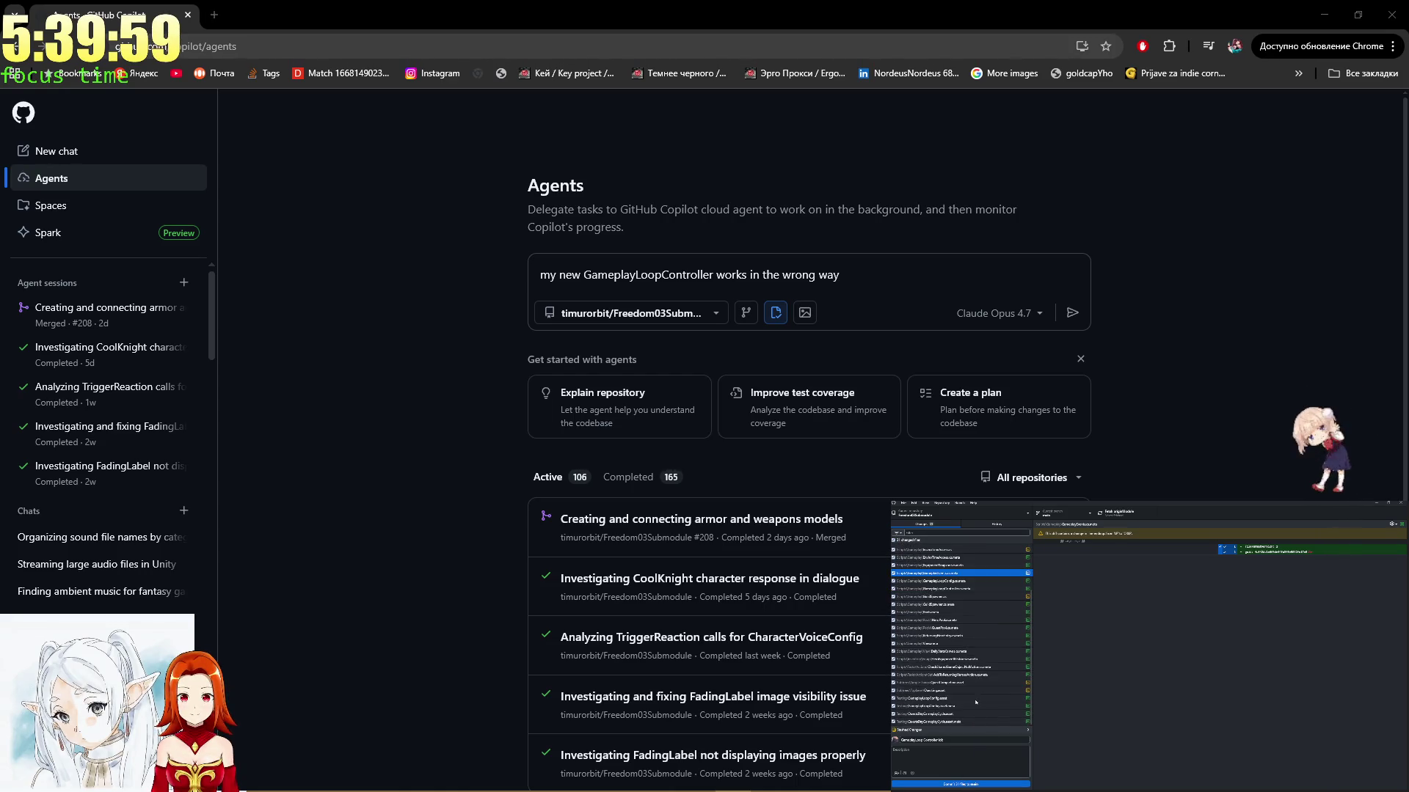
Finish the summary, commit the 27 changed files to main, and push to origin
{"action": "left_click", "coordinate": [953, 741]}
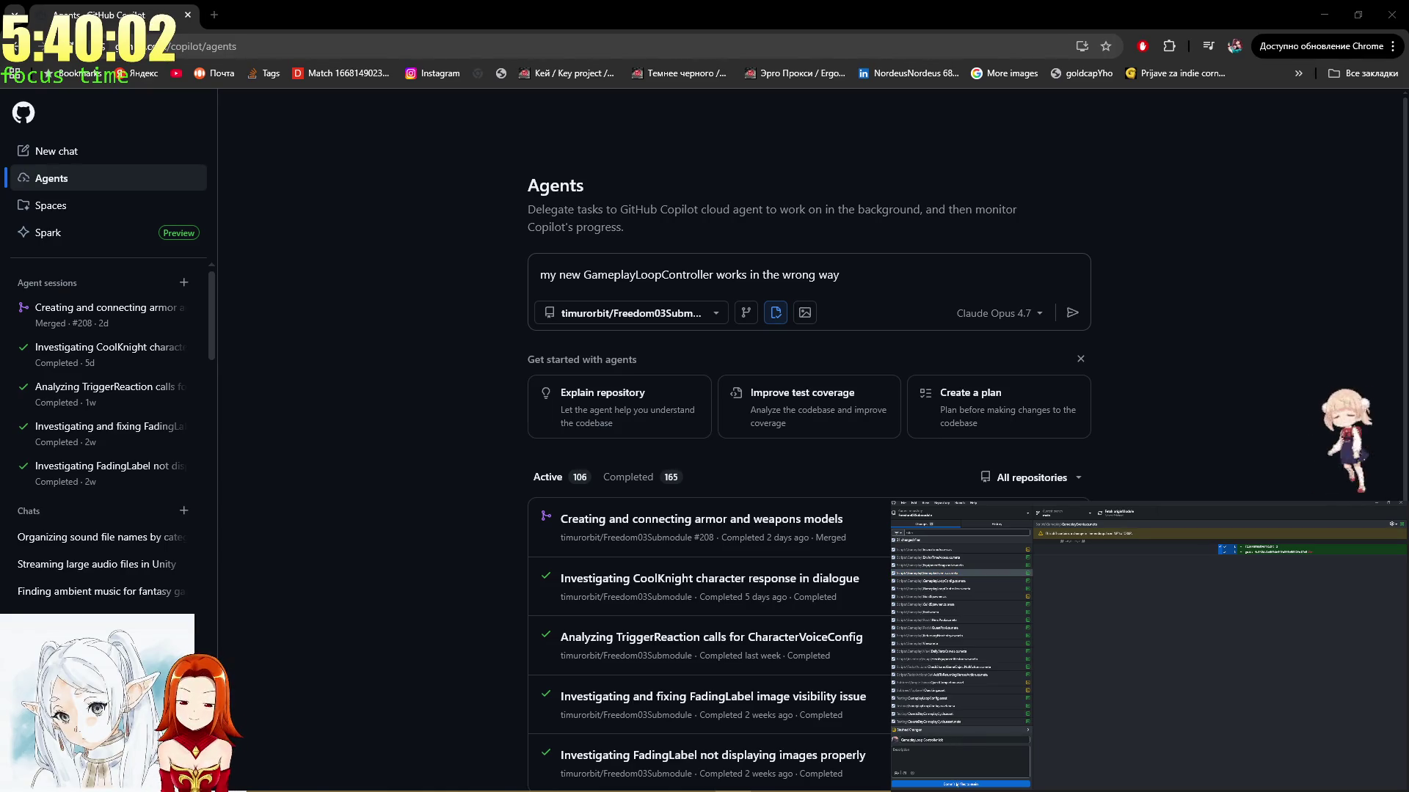
{"action": "double_click", "coordinate": [939, 740]}
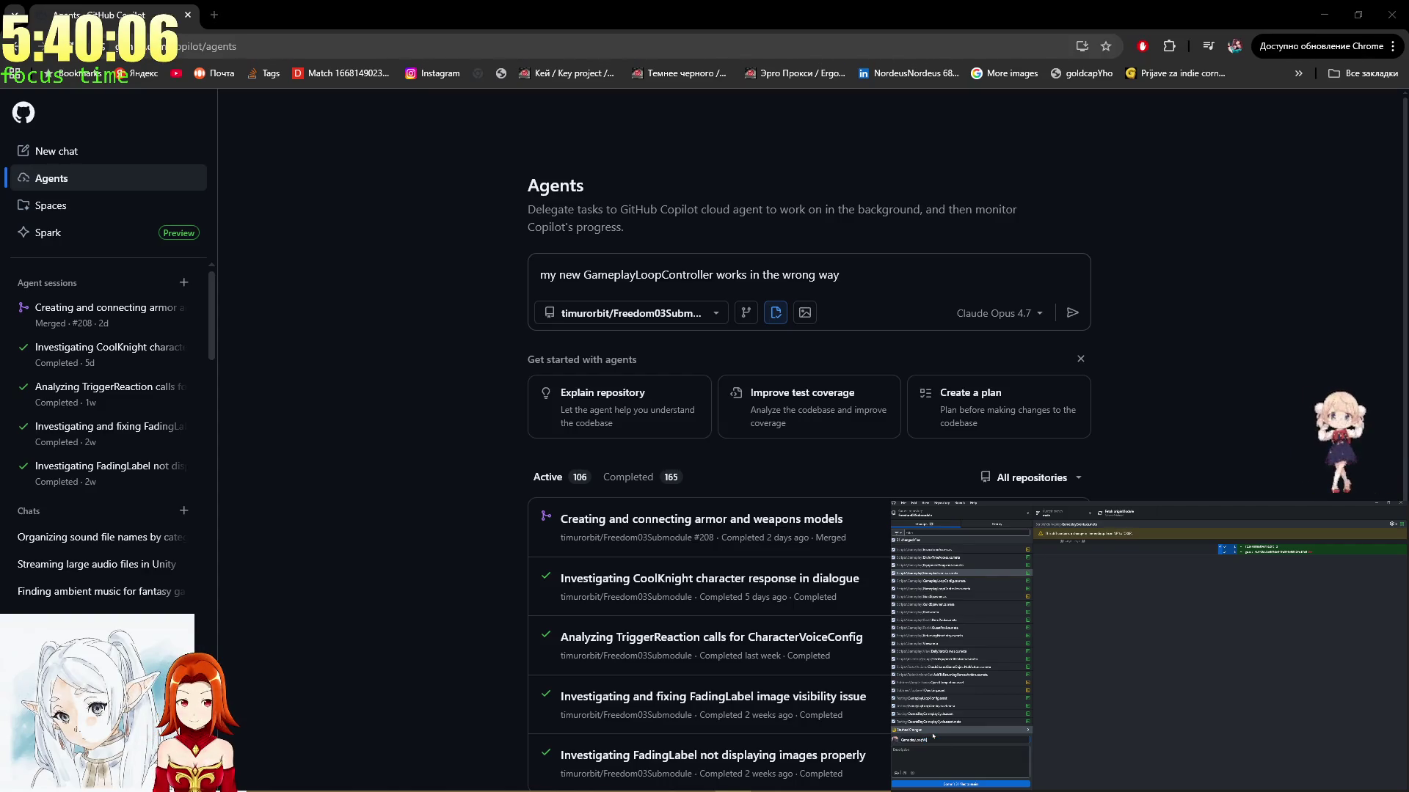
{"action": "type", "text": "Wi"}
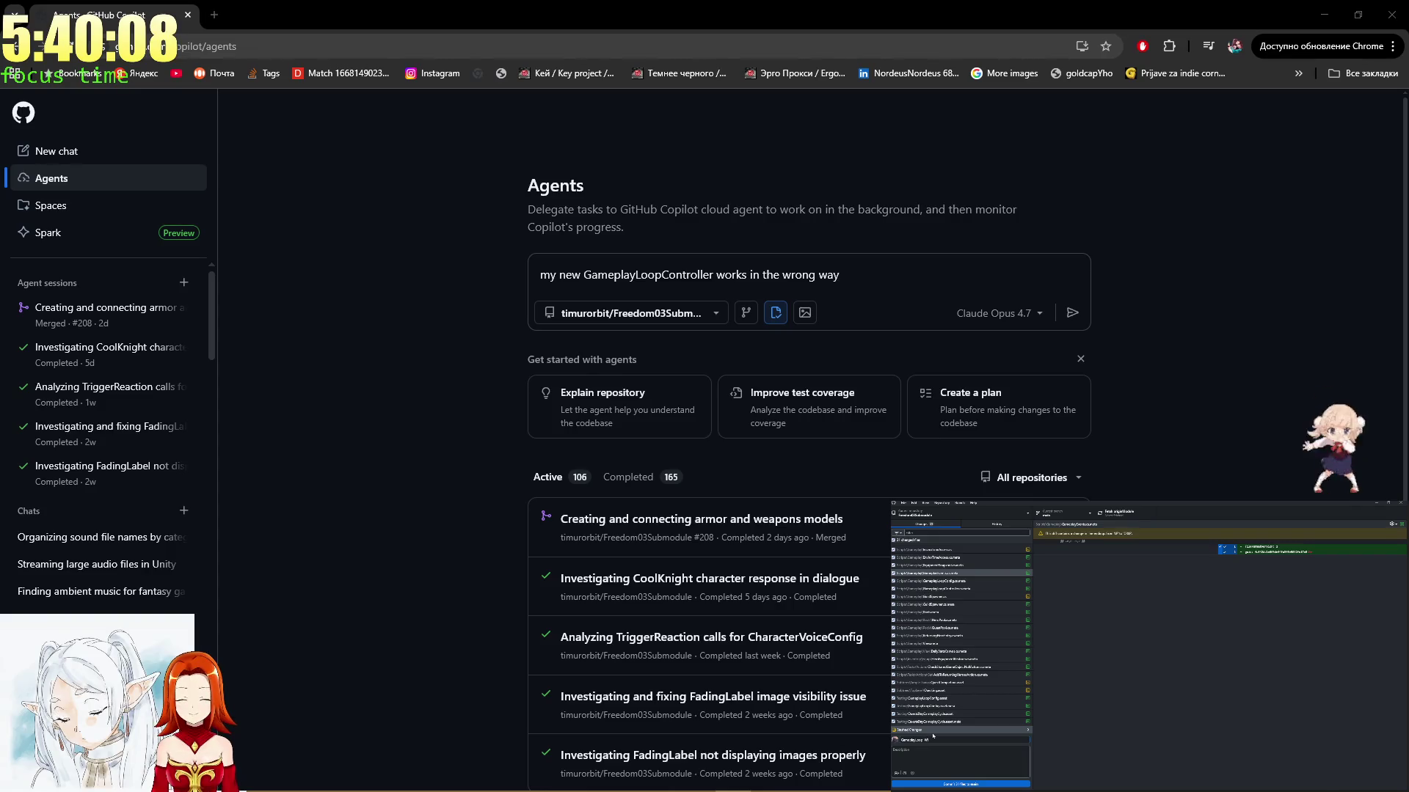
{"action": "left_click", "coordinate": [928, 784]}
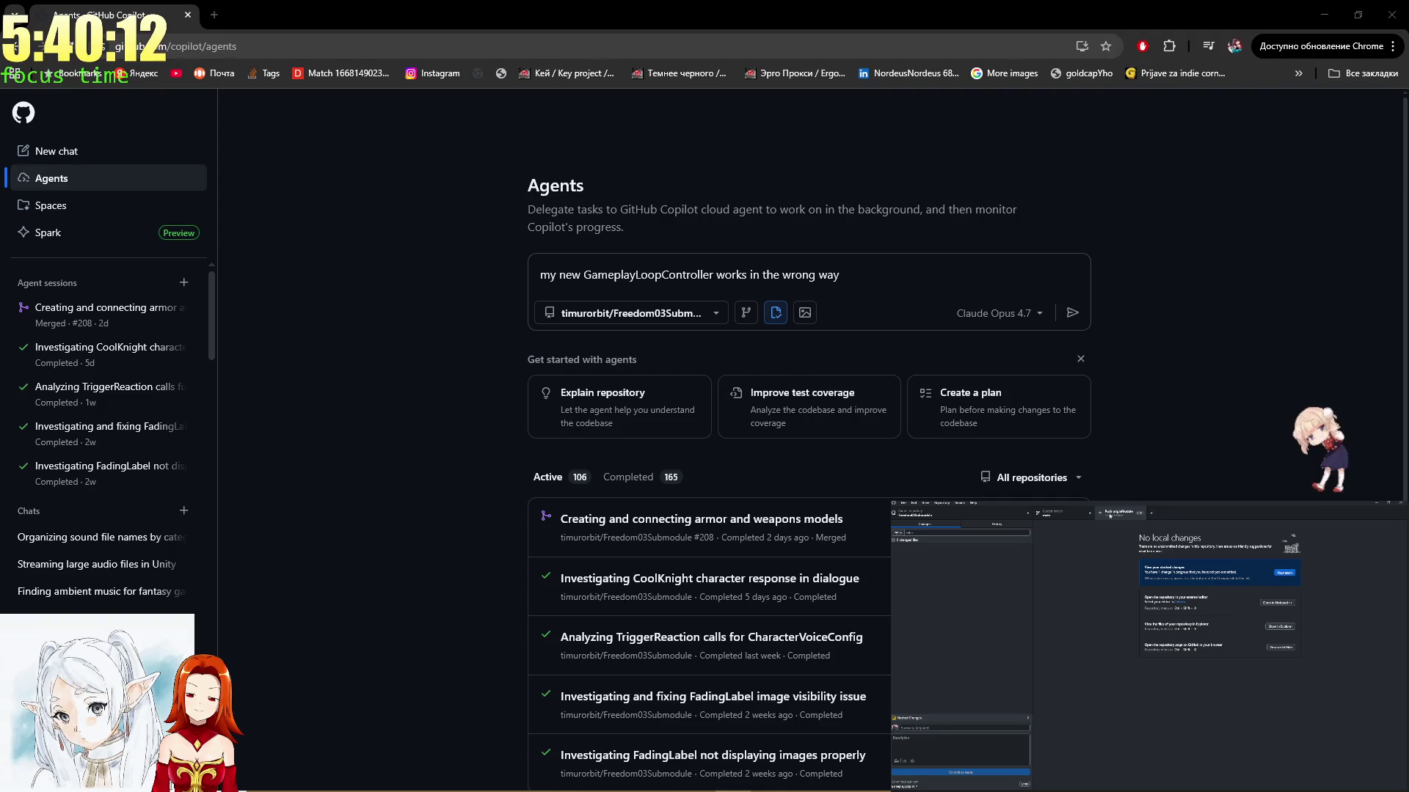
{"action": "left_click", "coordinate": [1111, 515]}
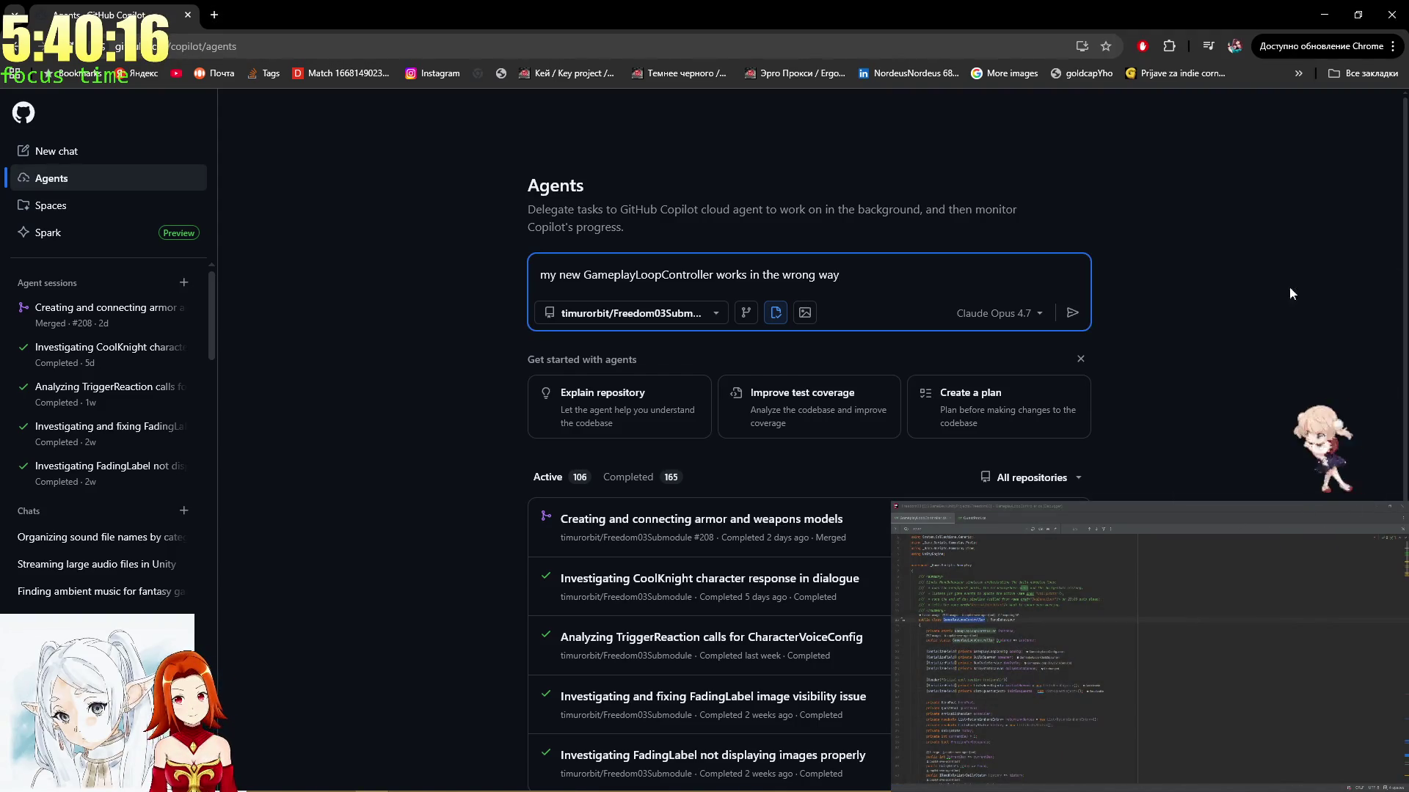
Continue the Copilot task with a new line reading 'My idea of the flow is following'
{"action": "left_click", "coordinate": [890, 281]}
{"action": "type", "text": "."}
{"action": "key", "text": "shift+Return"}
{"action": "type", "text": "My "}
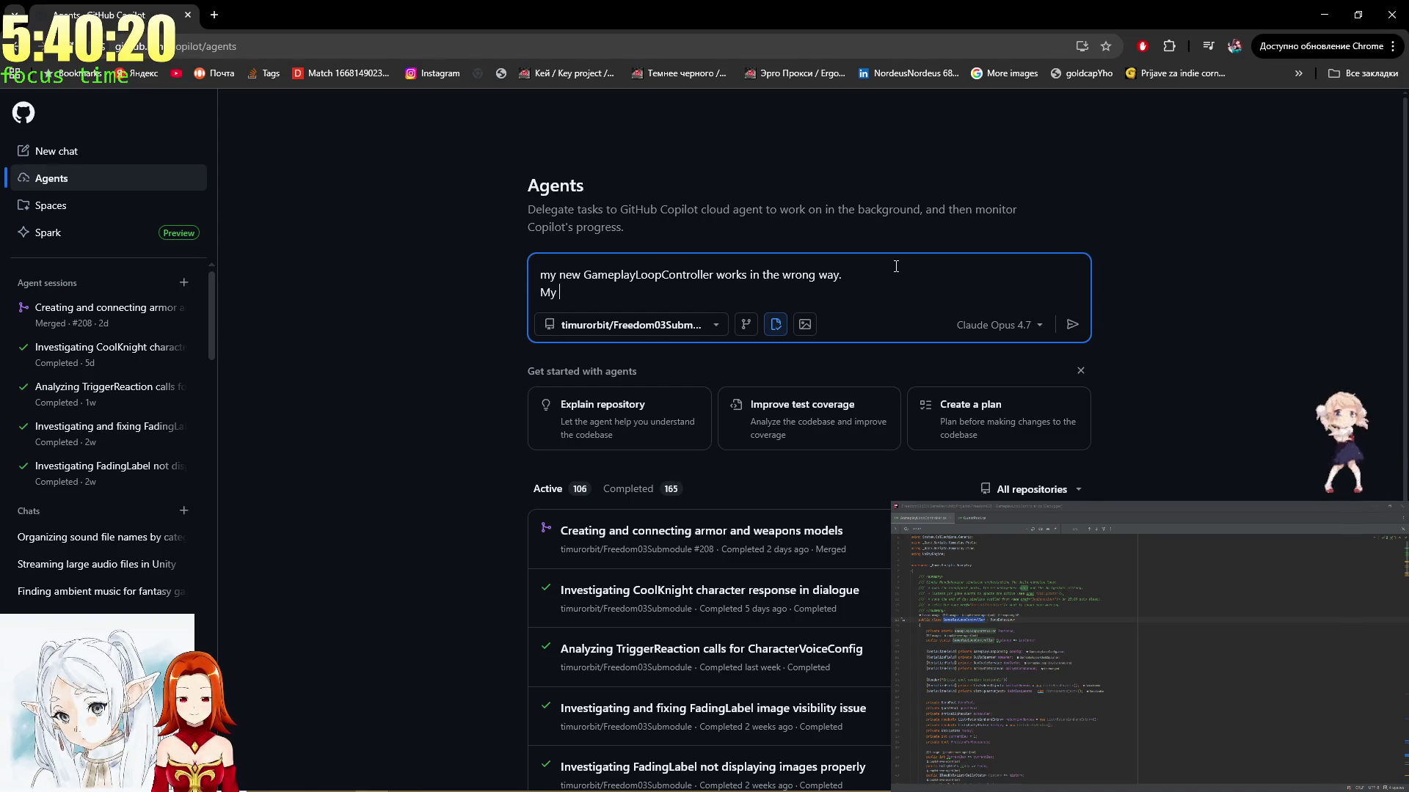
{"action": "type", "text": "idea of the flow is fo"}
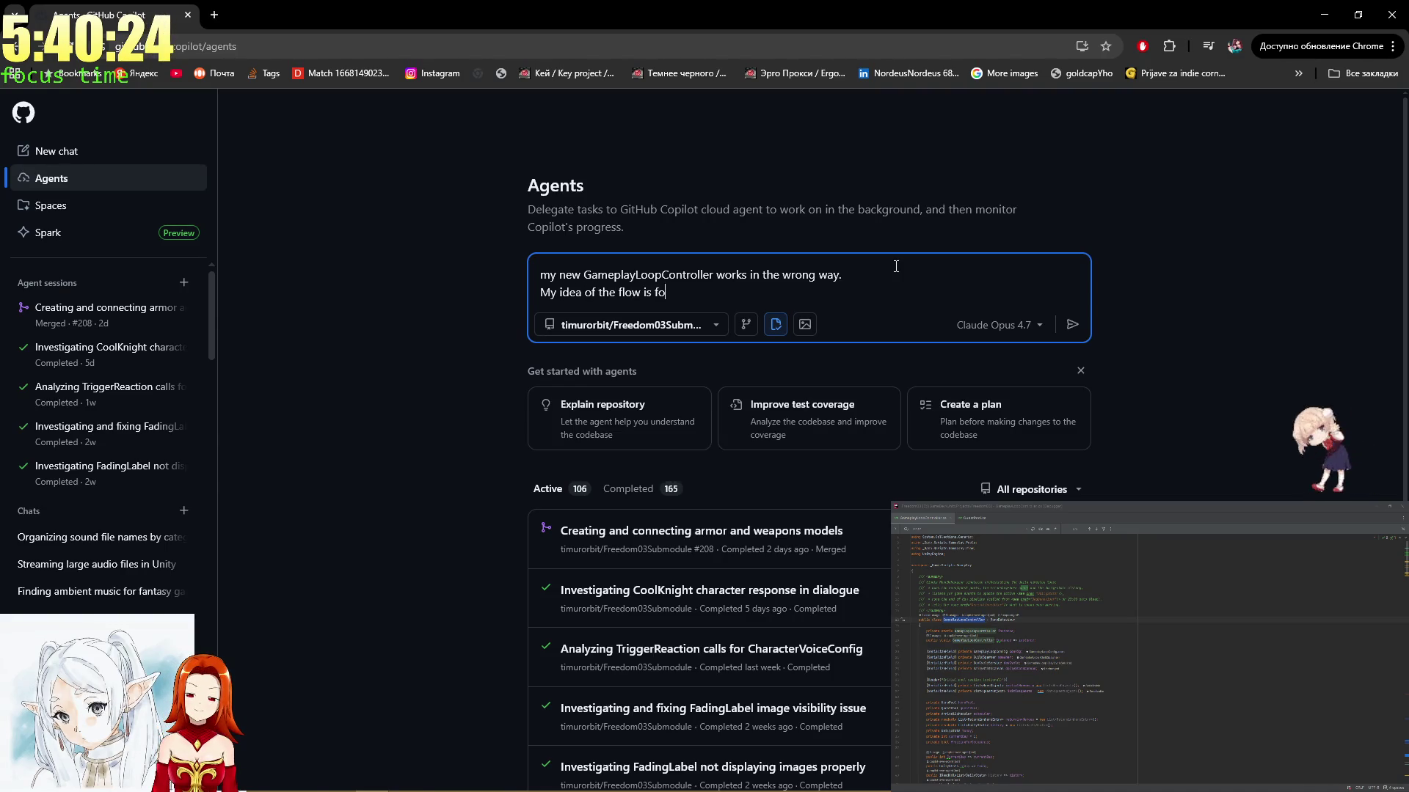
{"action": "type", "text": "llowing:"}
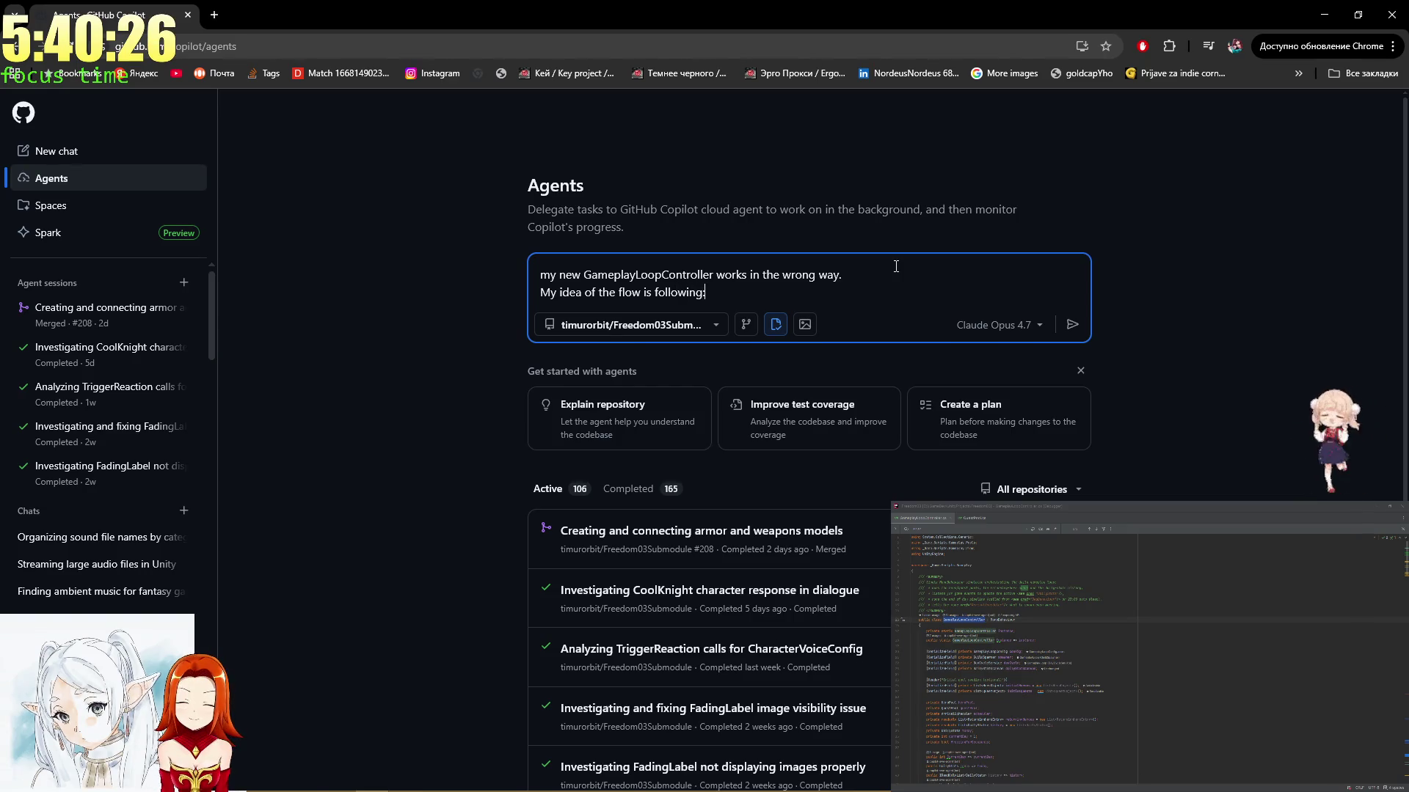
{"action": "key", "text": "shift+Return"}
{"action": "key", "text": "shift+Return"}
{"action": "key", "text": "shift+Return"}
{"action": "key", "text": "shift+Return"}
Add a braced block: game starts somewhere around 6.50, then at 7:00 quests and heroes for the day computed
{"action": "type", "text": "}"}
{"action": "key", "text": "Up"}
{"action": "key", "text": "Up"}
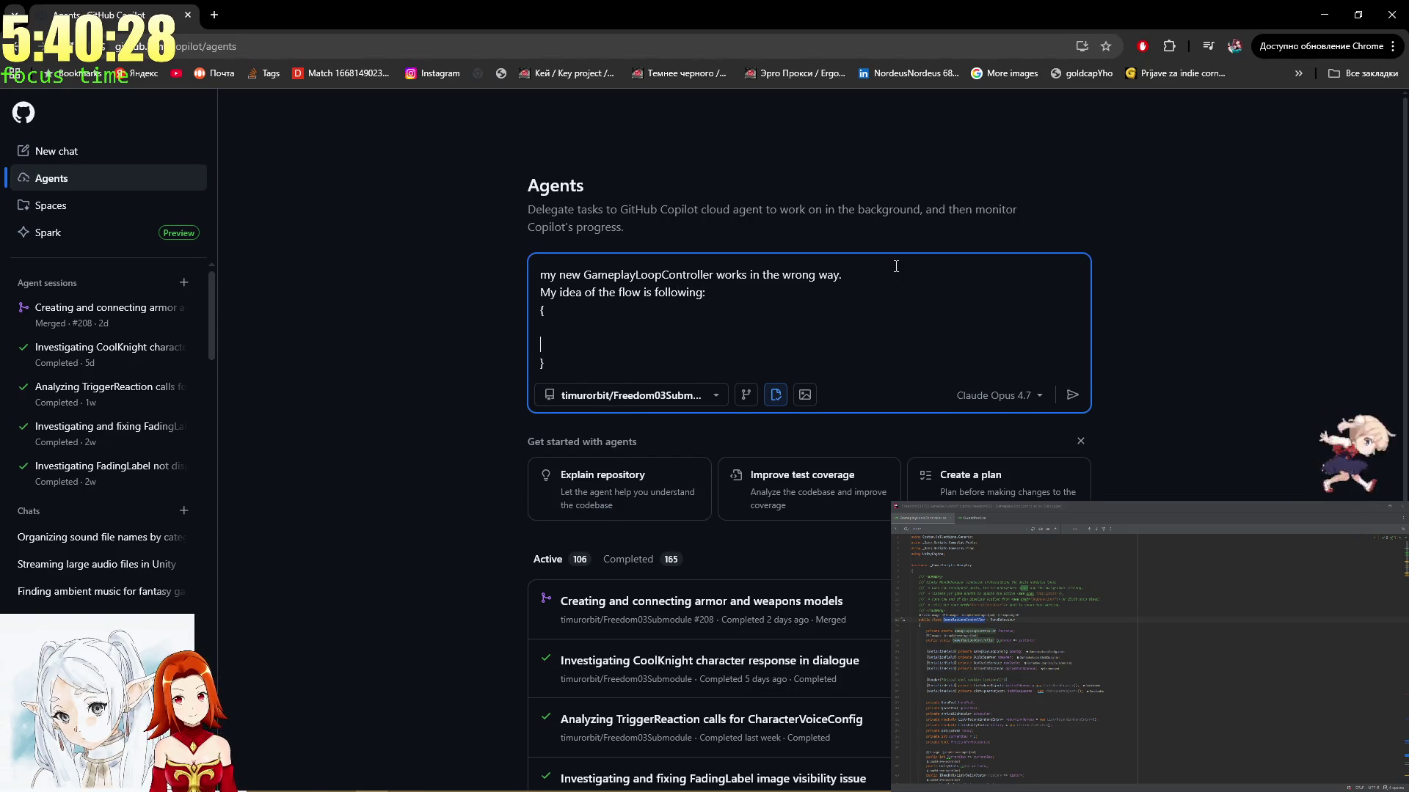
{"action": "type", "text": "Game Star"}
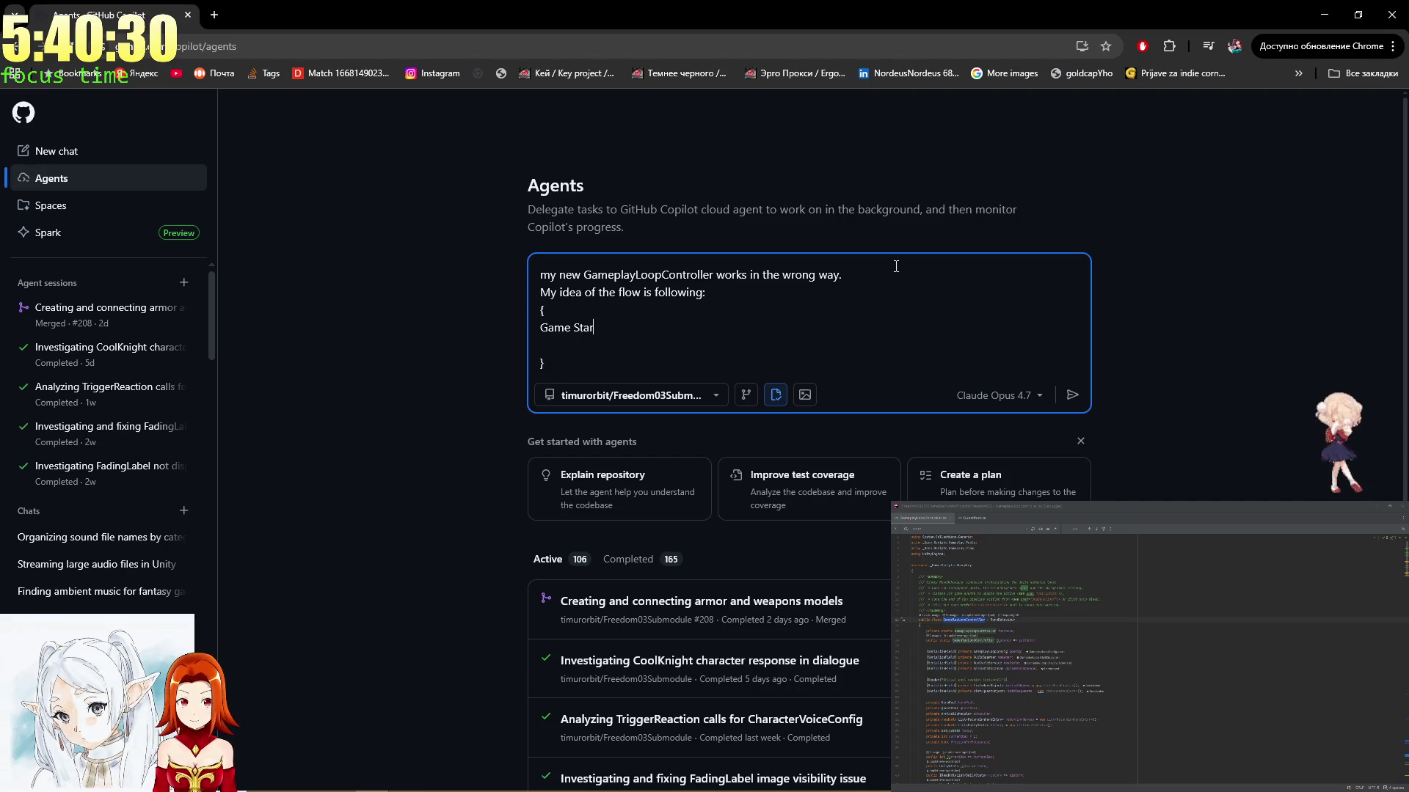
{"action": "type", "text": "ts at 6."}
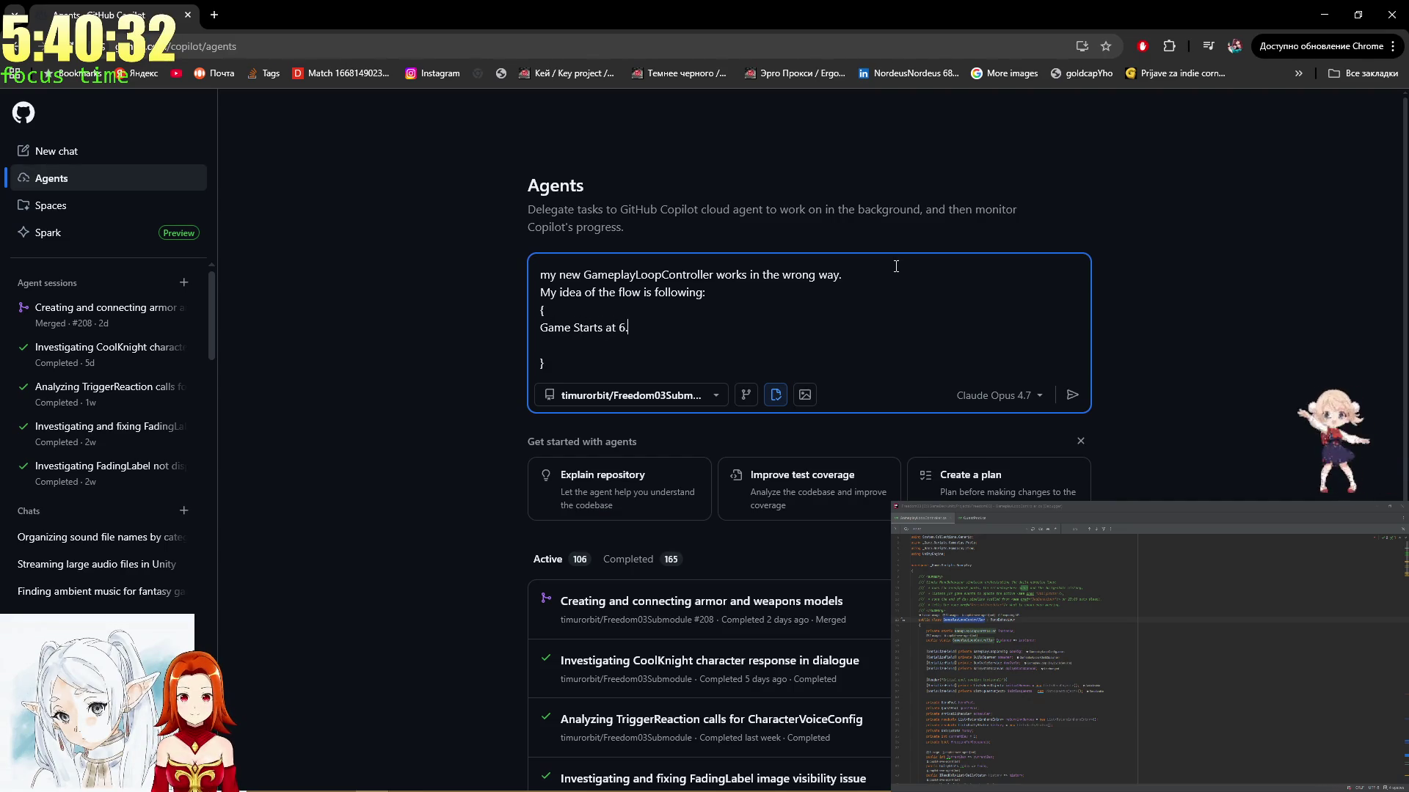
{"action": "type", "text": "00"}
{"action": "key", "text": "ctrl+Left"}
{"action": "type", "text": "somewhere a"}
{"action": "key", "text": "Down"}
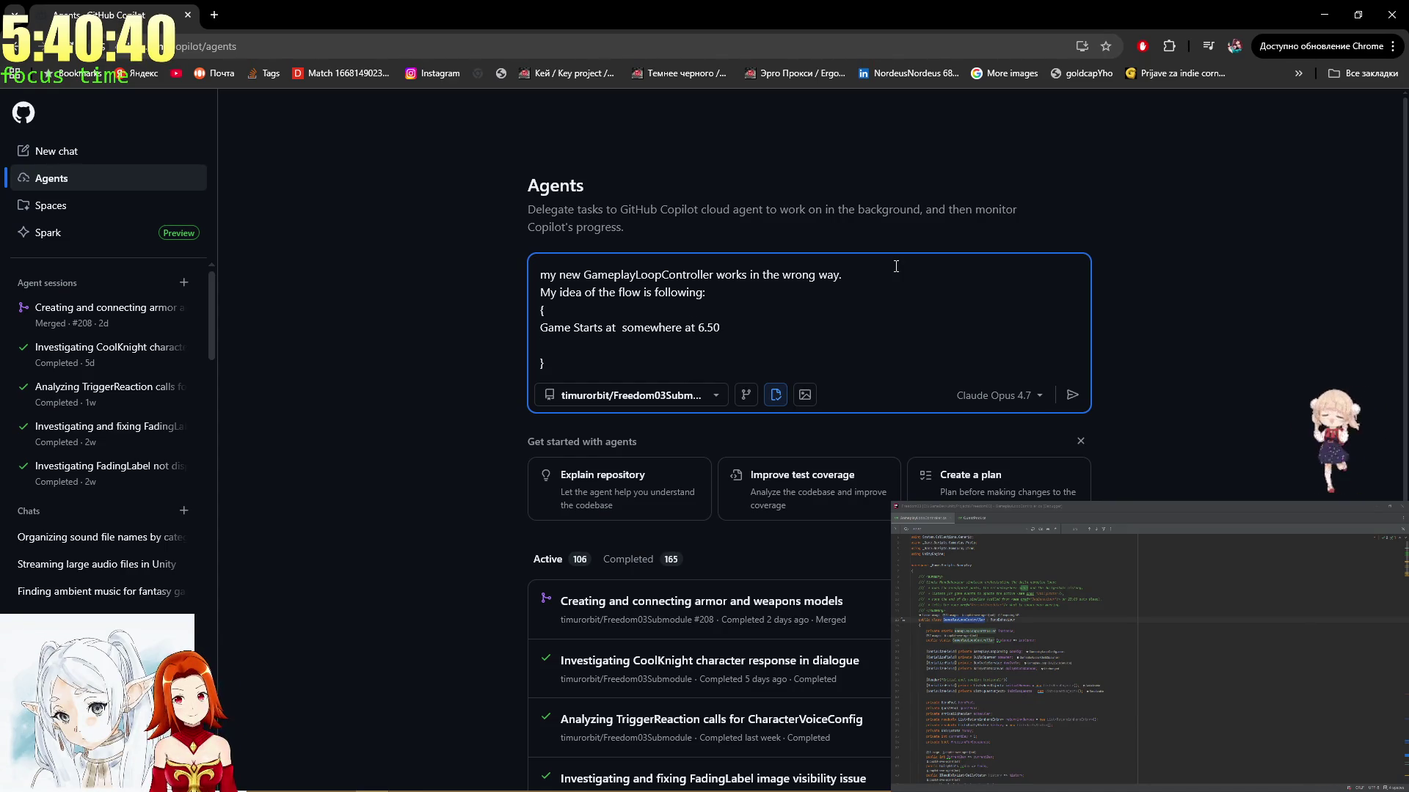
{"action": "type", "text": "Then "}
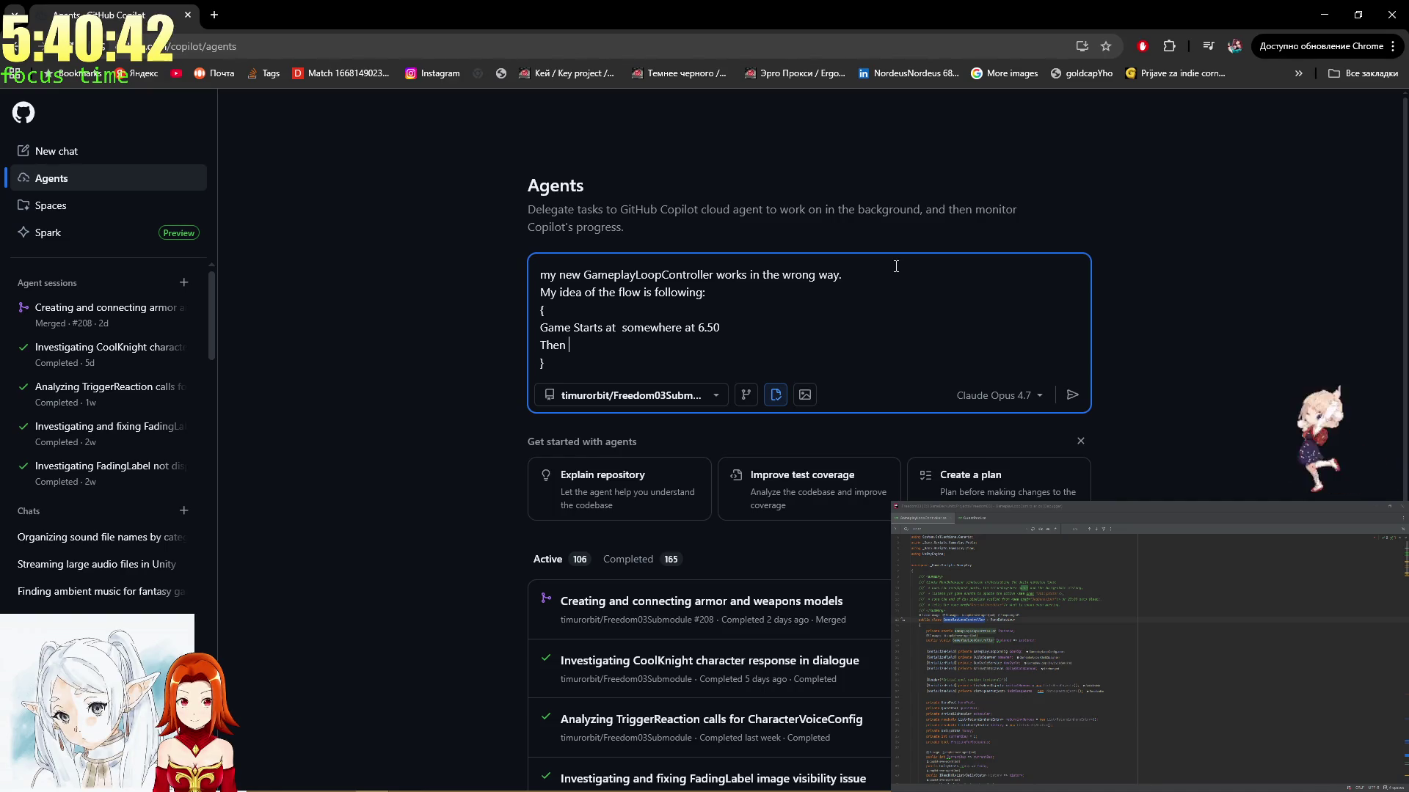
{"action": "type", "text": "At "}
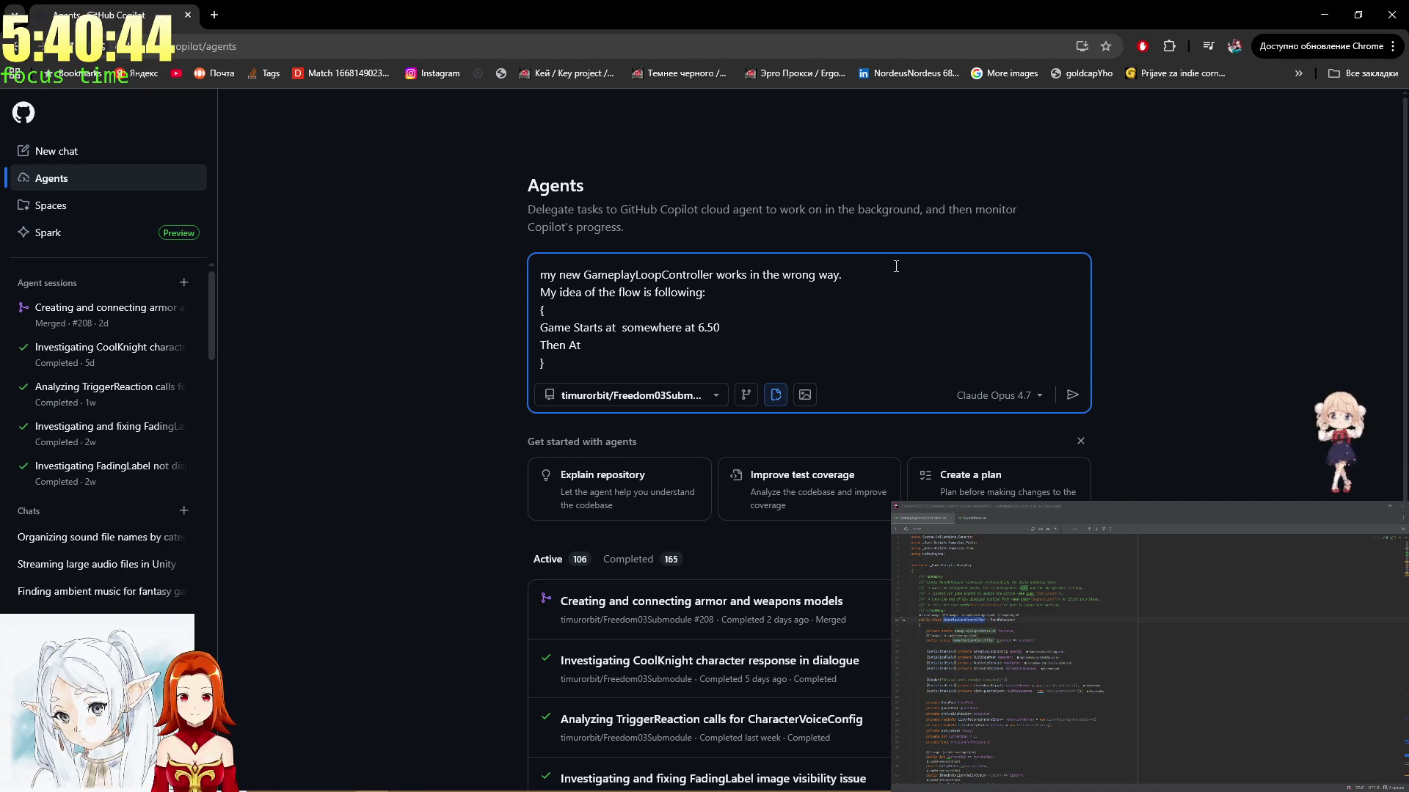
{"action": "type", "text": "7:00"}
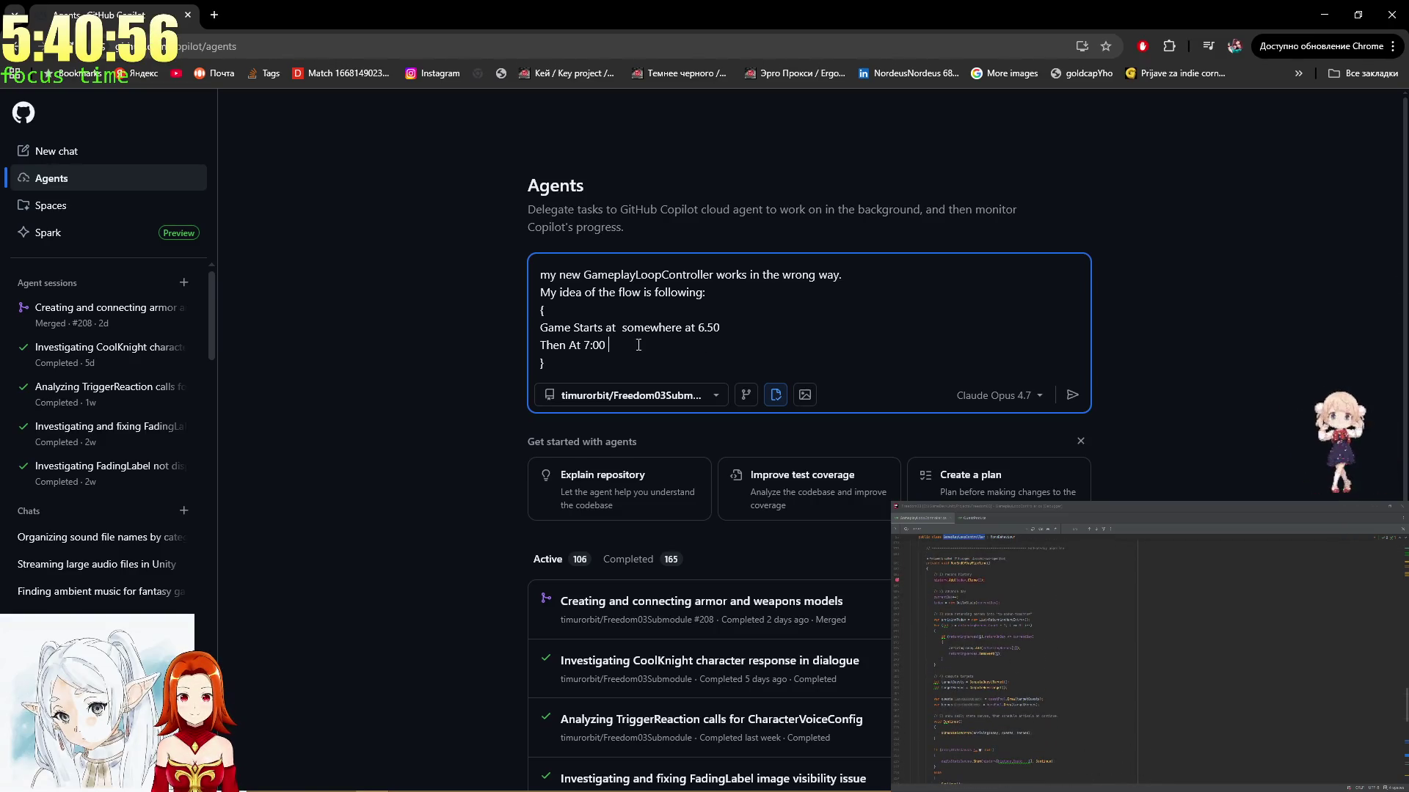
{"action": "type", "text": "que"}
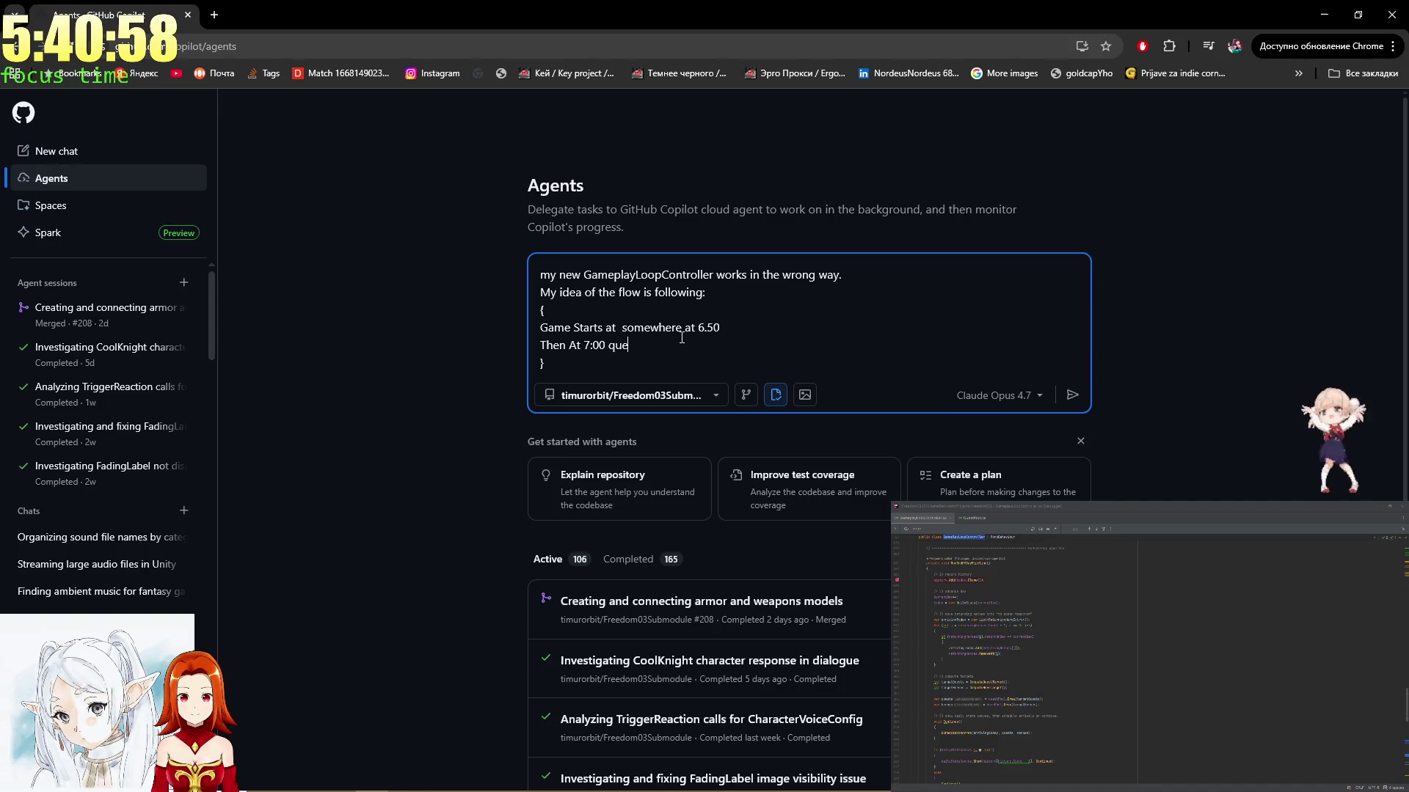
{"action": "type", "text": "sts and hero"}
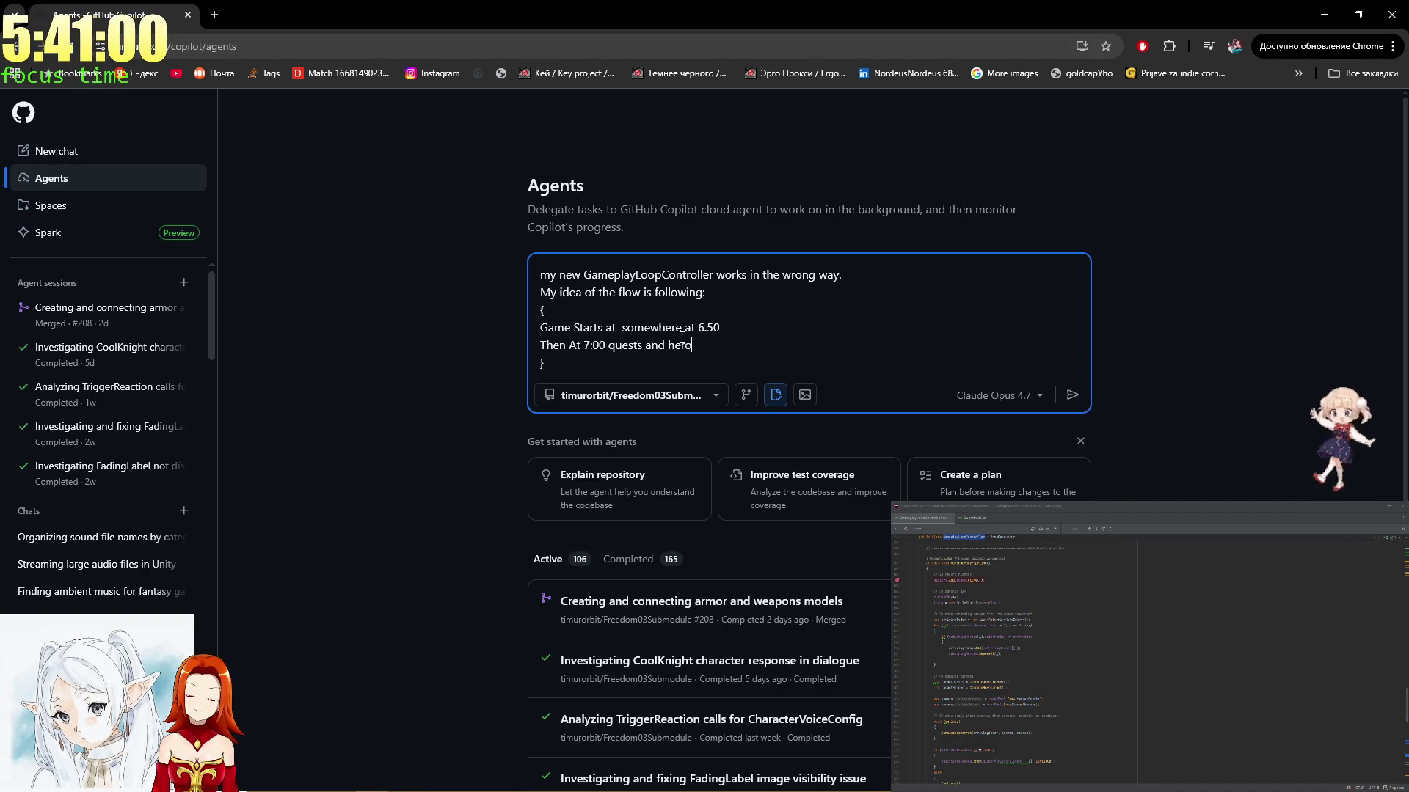
{"action": "type", "text": "es for the day computed."}
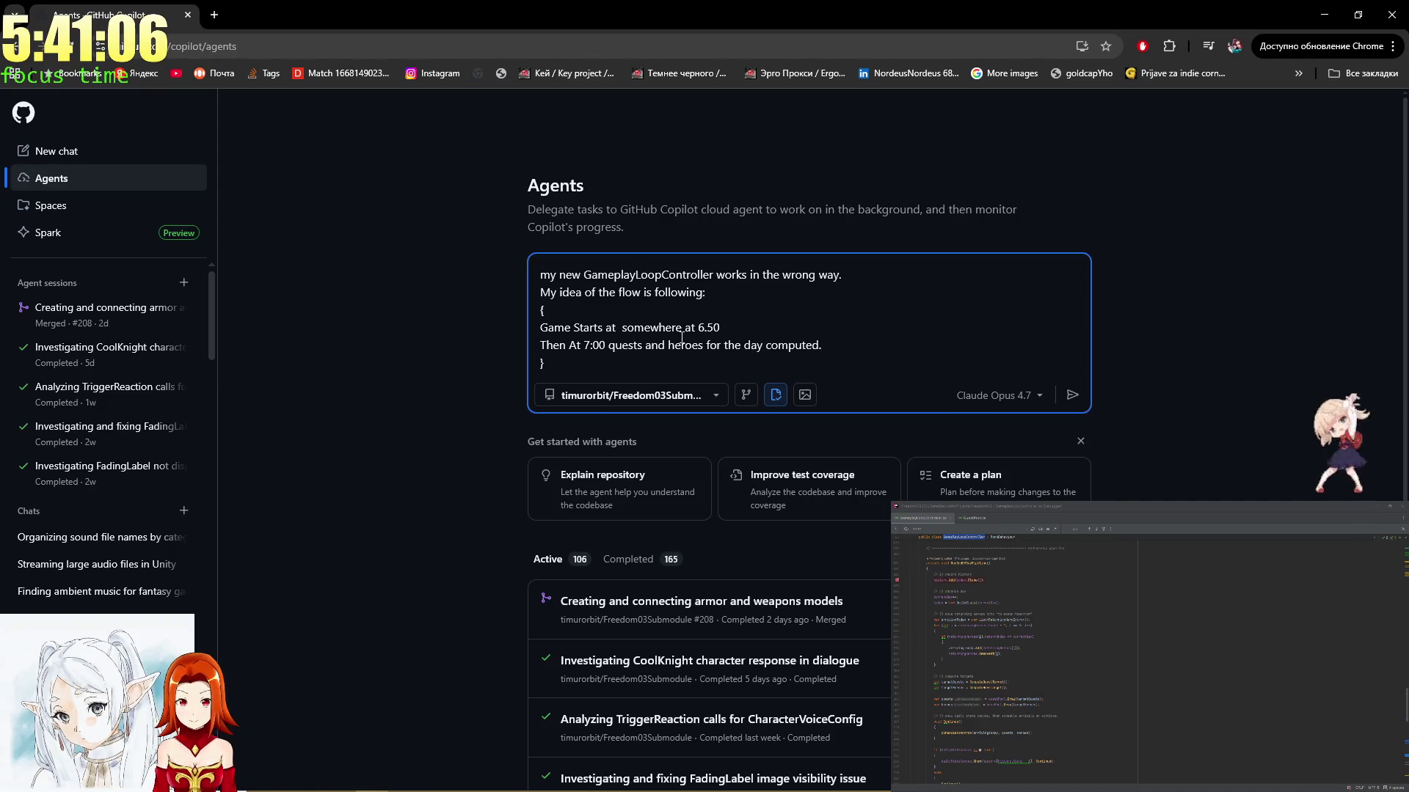
{"action": "key", "text": "shift+Return"}
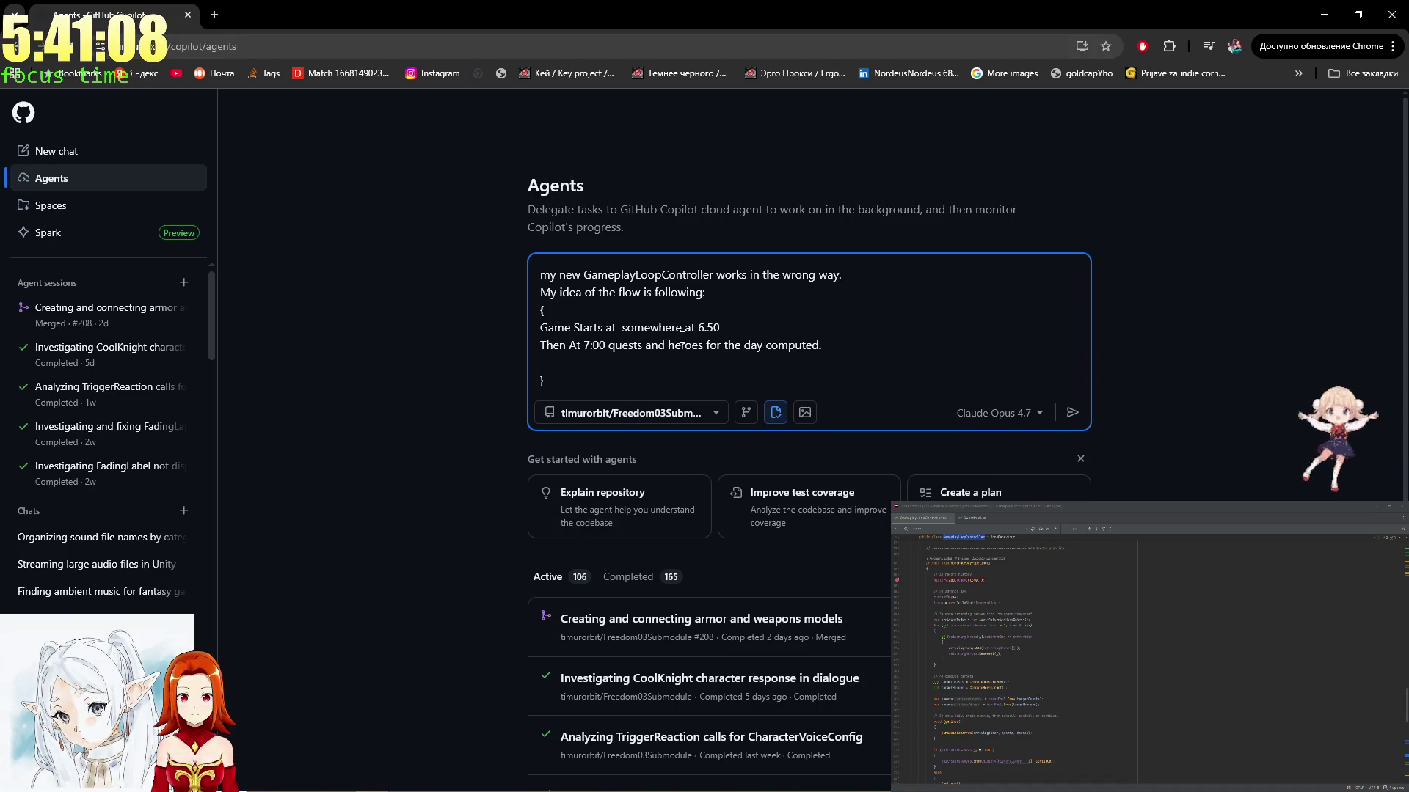
Add the line 'They arrive and go according to the config logic.' inside the block
{"action": "key", "text": "Down"}
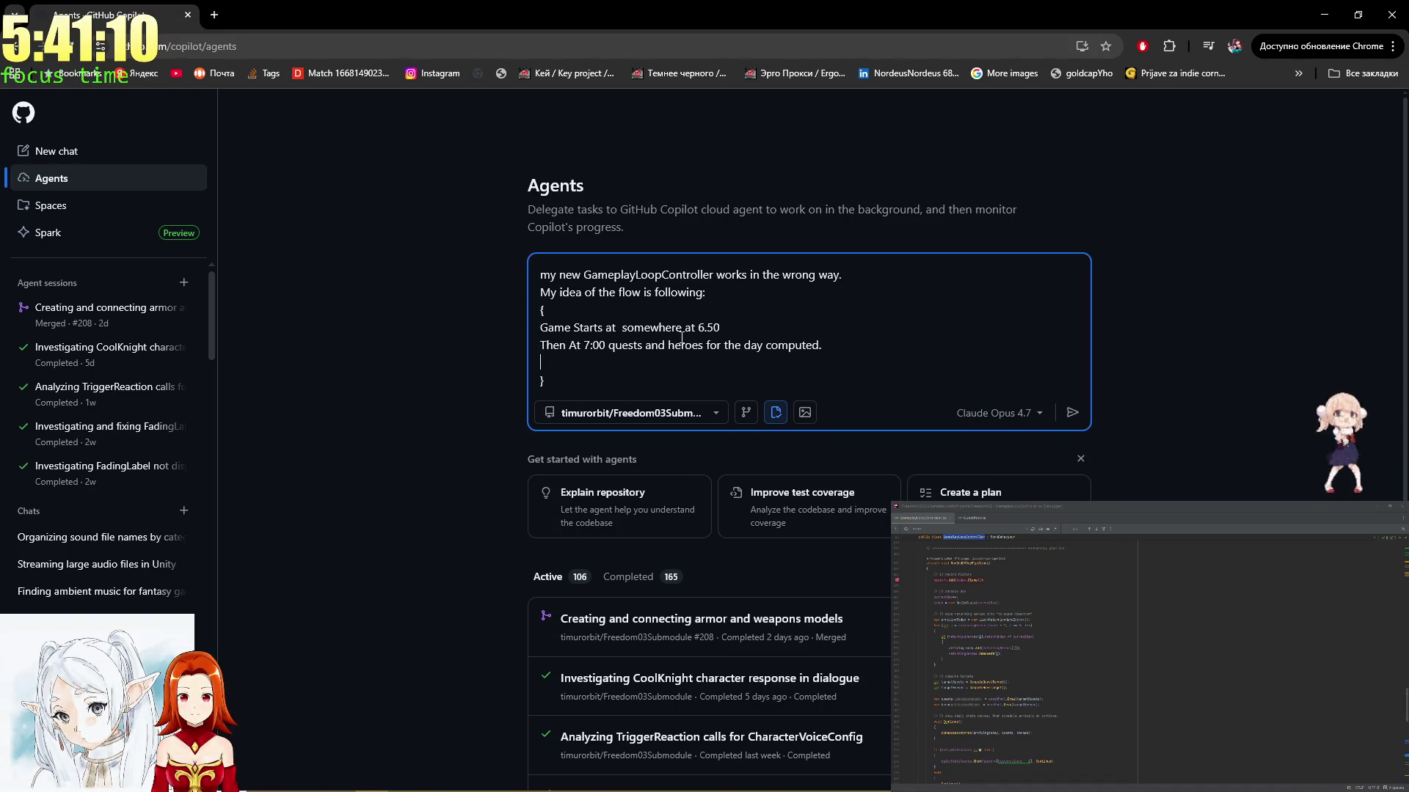
{"action": "type", "text": "Te"}
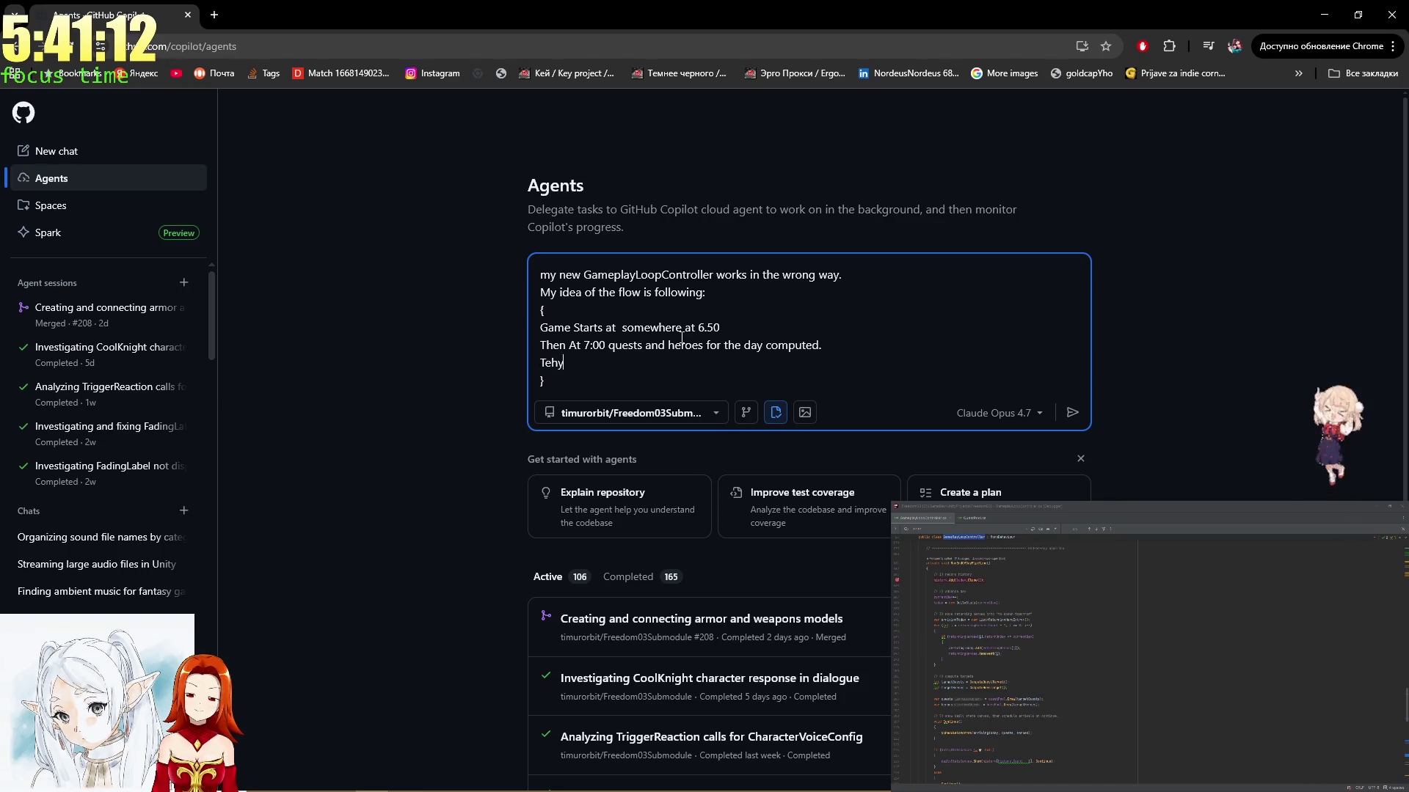
{"action": "key", "text": "BackSpace"}
{"action": "type", "text": "hey "}
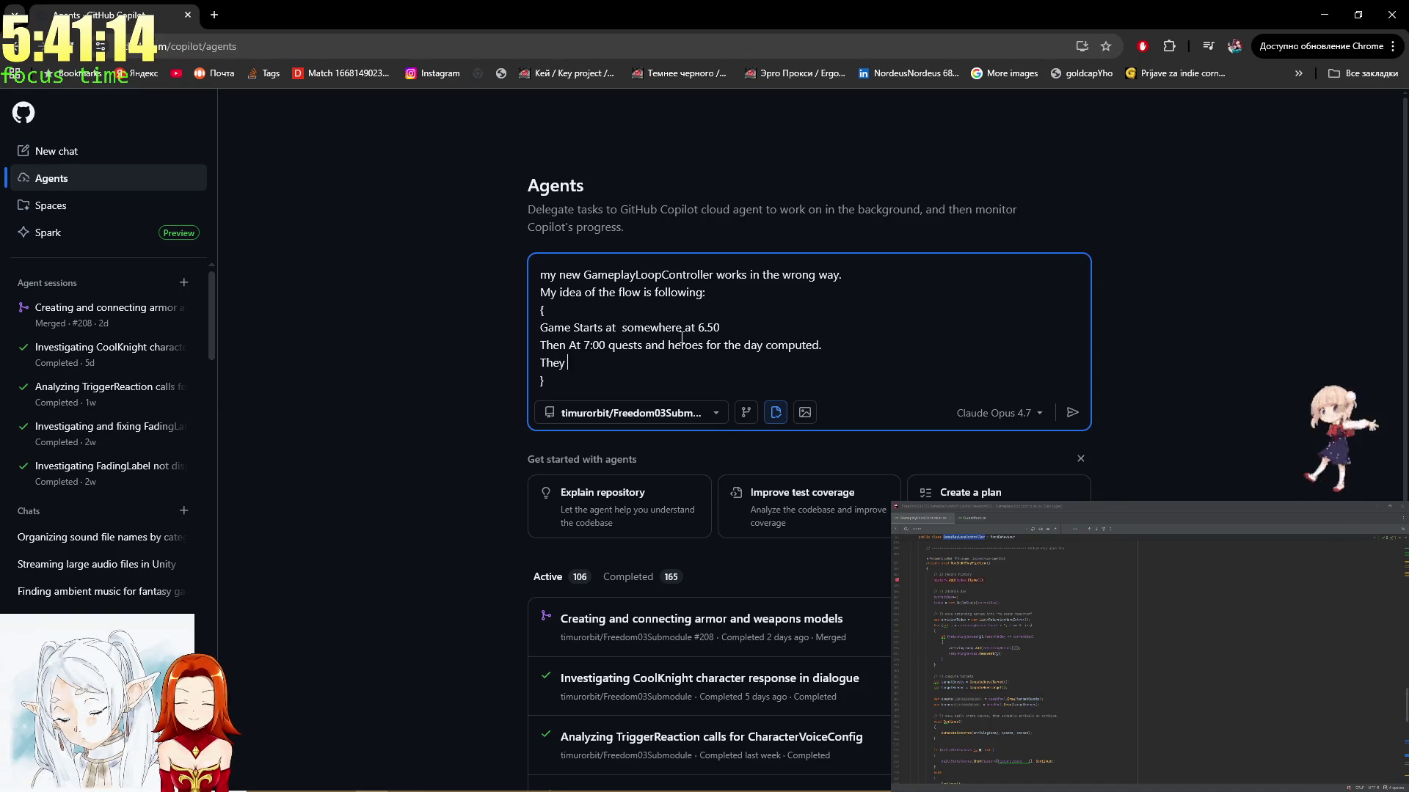
{"action": "type", "text": "arrive"}
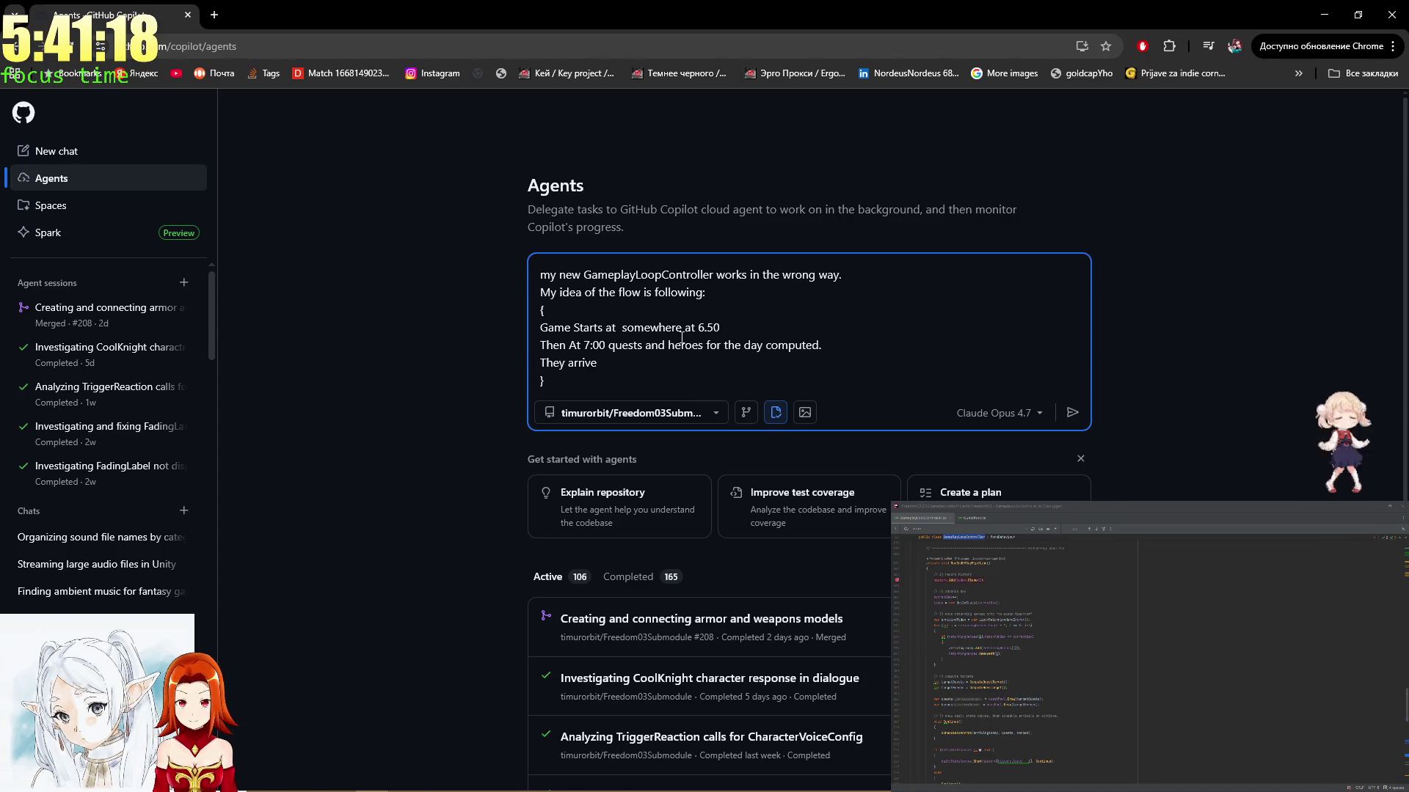
{"action": "type", "text": " and go"}
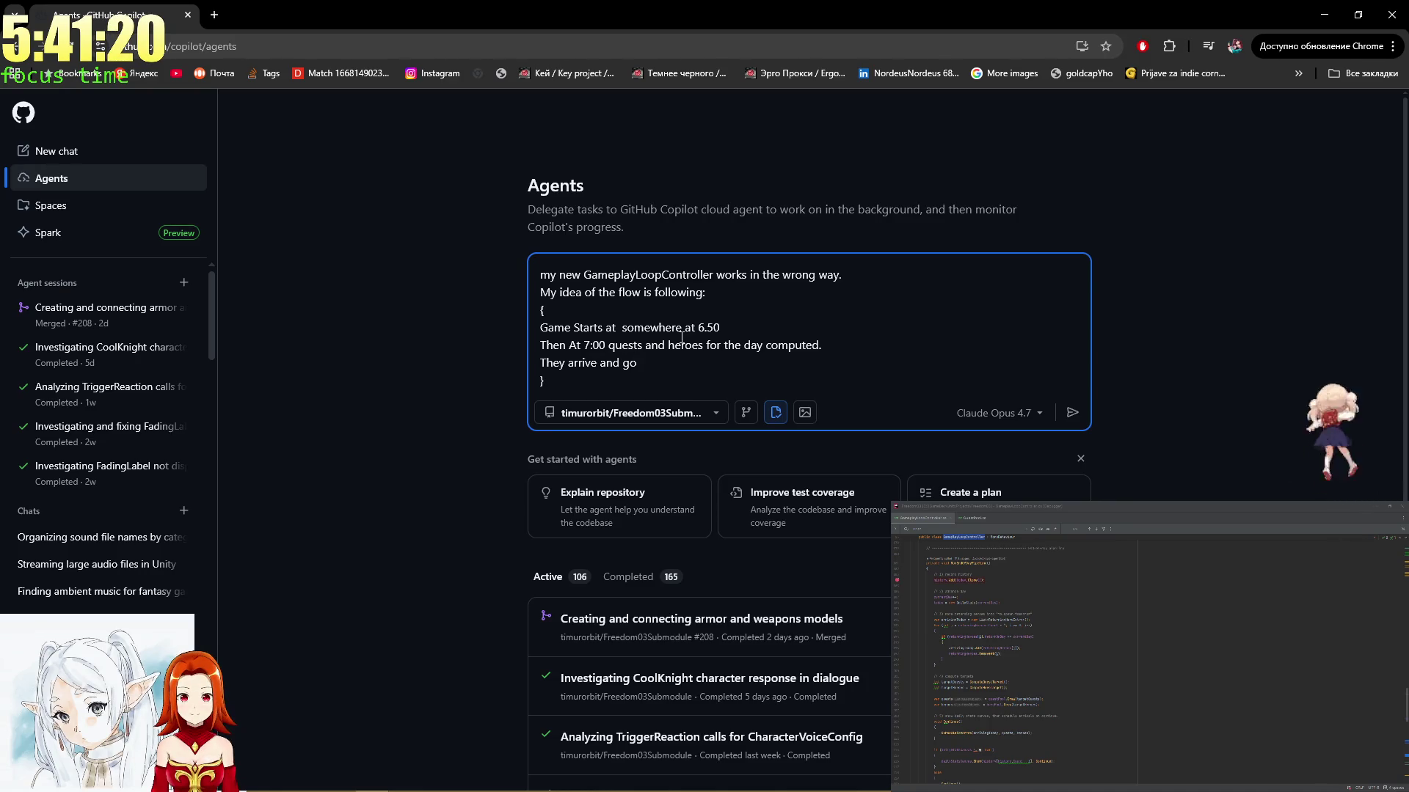
{"action": "type", "text": "."}
{"action": "key", "text": "shift+Return"}
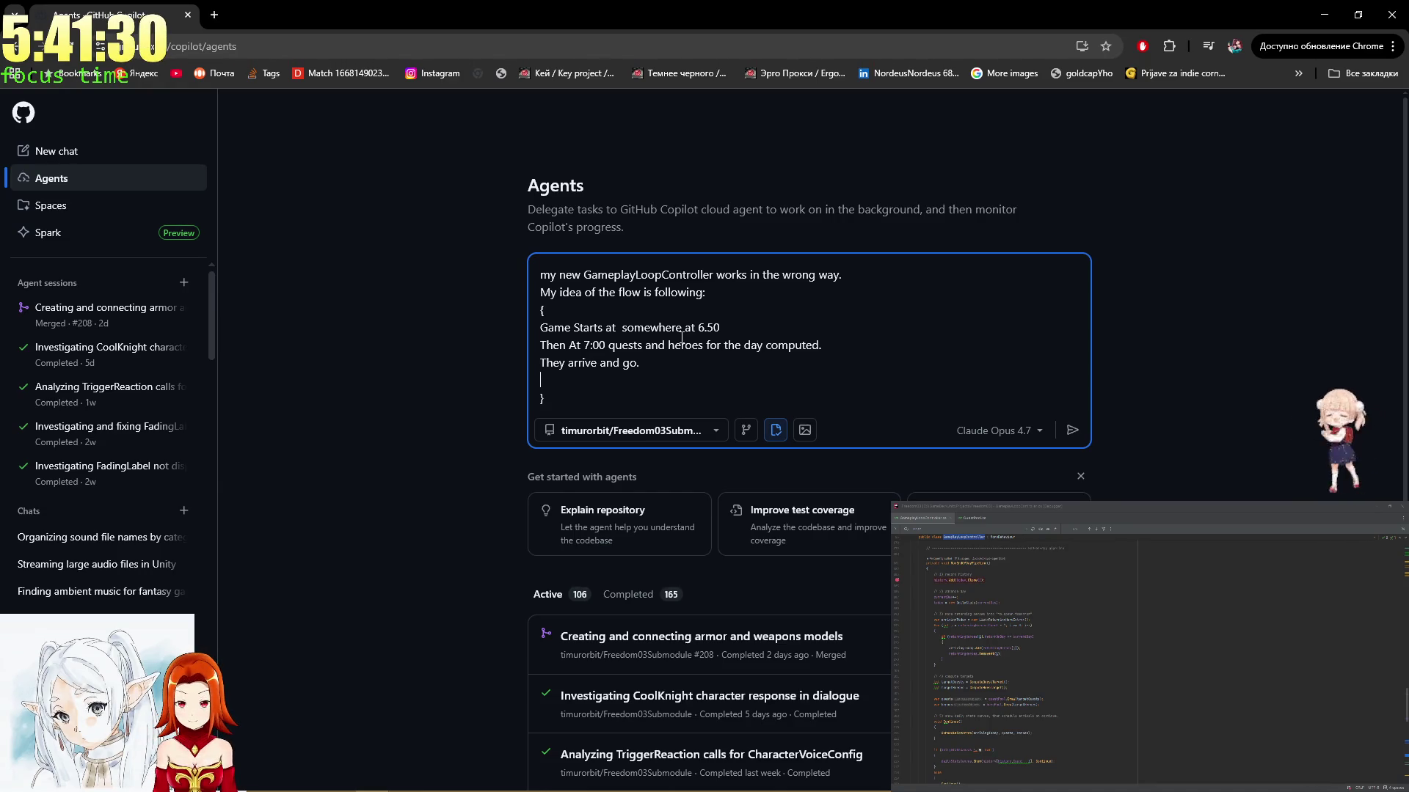
{"action": "key", "text": "BackSpace"}
{"action": "key", "text": "BackSpace"}
{"action": "type", "text": "according to the con"}
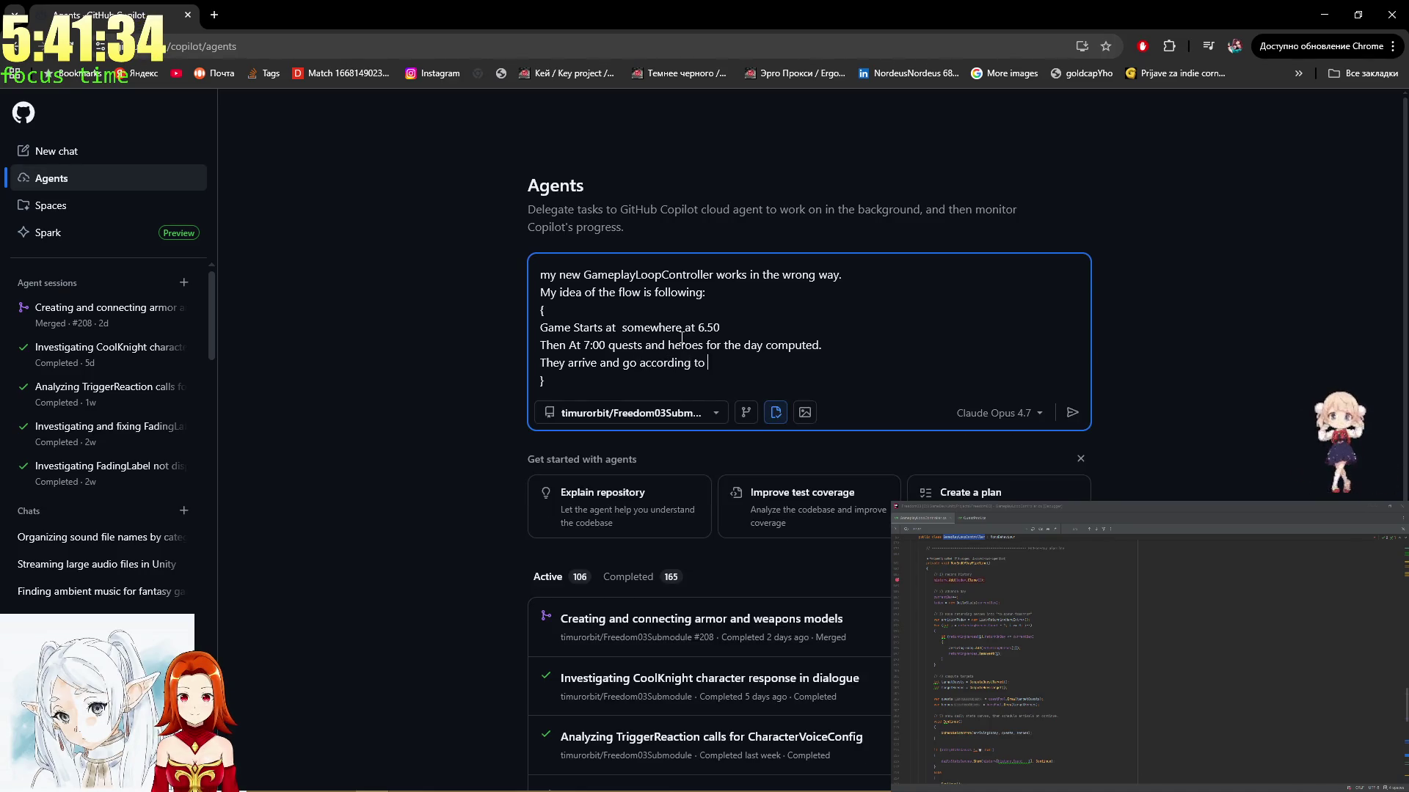
{"action": "type", "text": "fig log"}
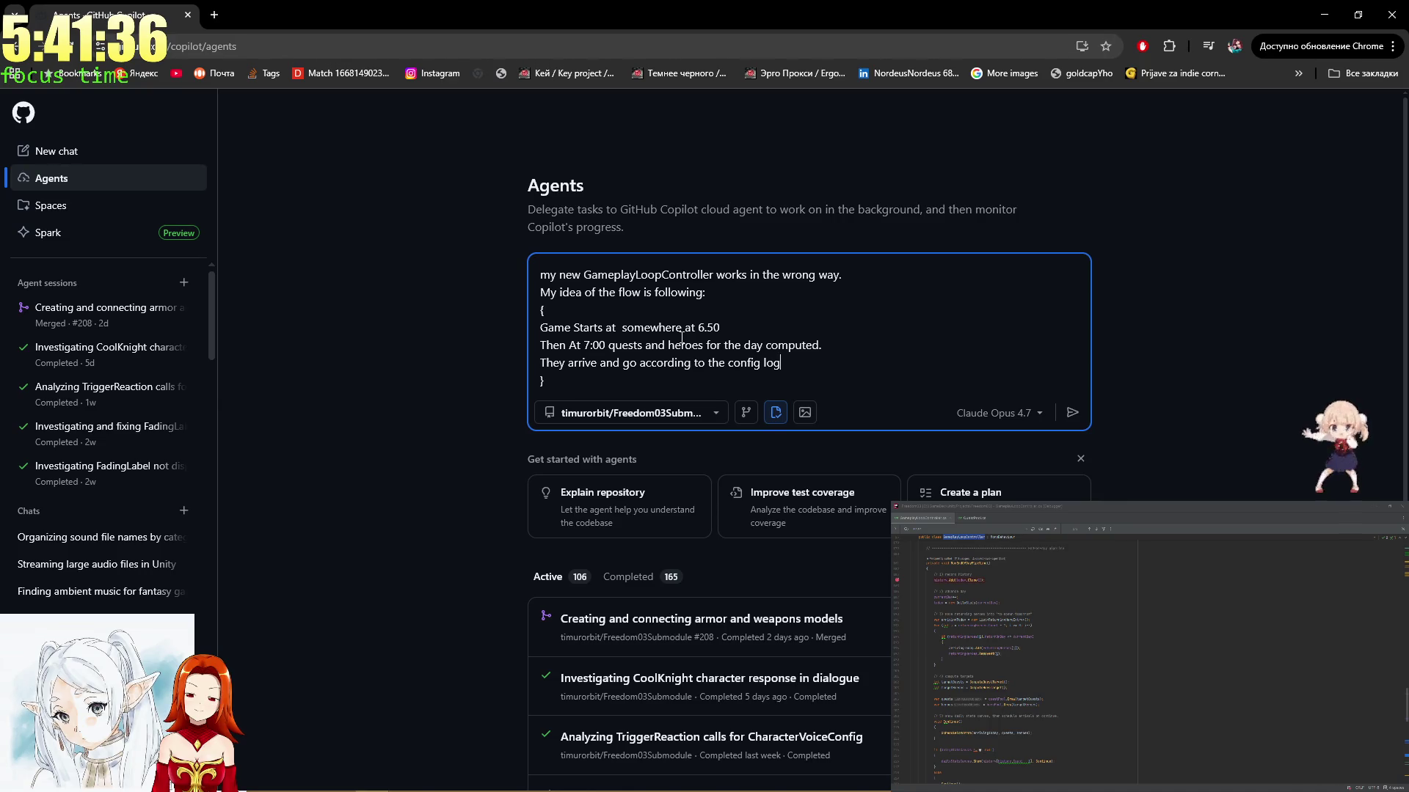
{"action": "type", "text": "ic."}
{"action": "key", "text": "Up"}
{"action": "key", "text": "Up"}
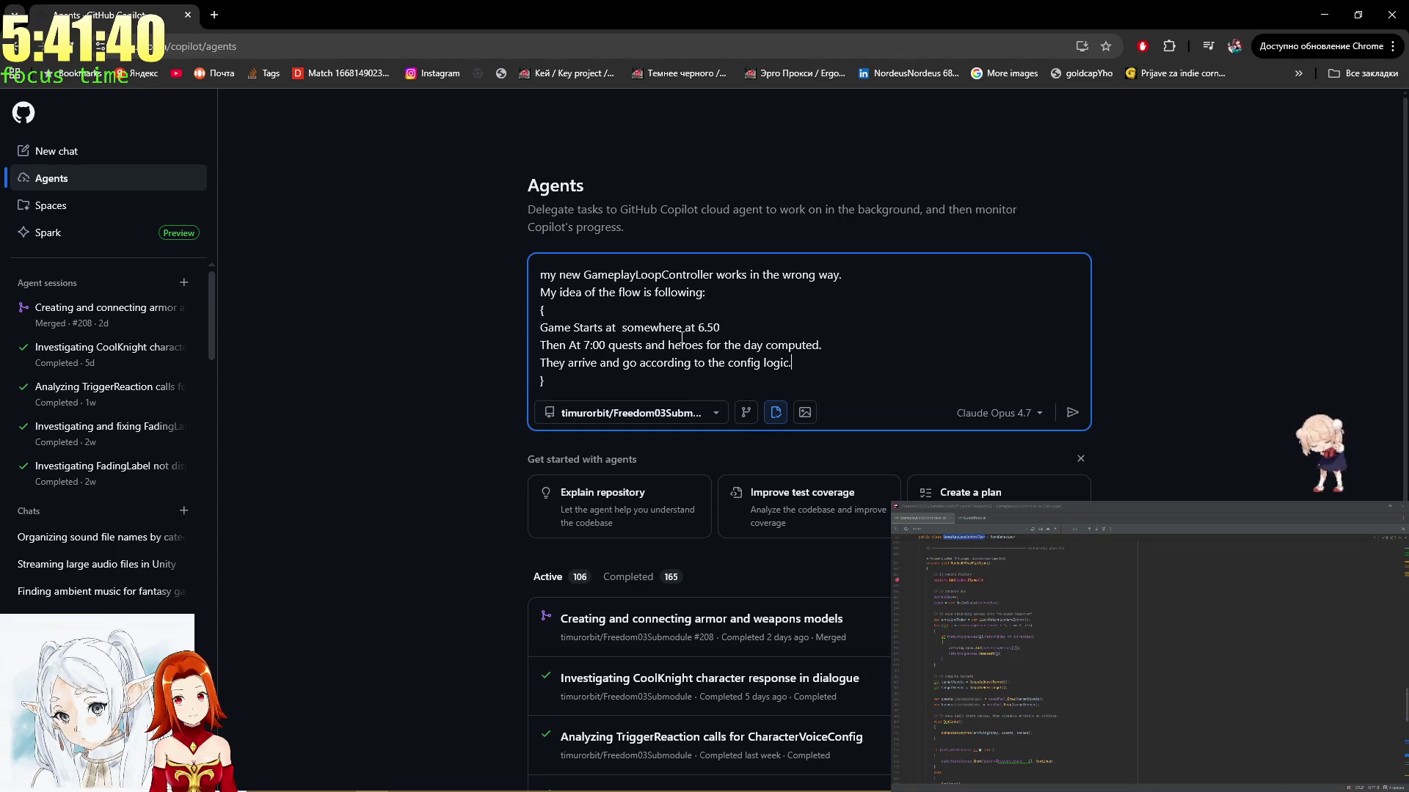
{"action": "key", "text": "shift+Return"}
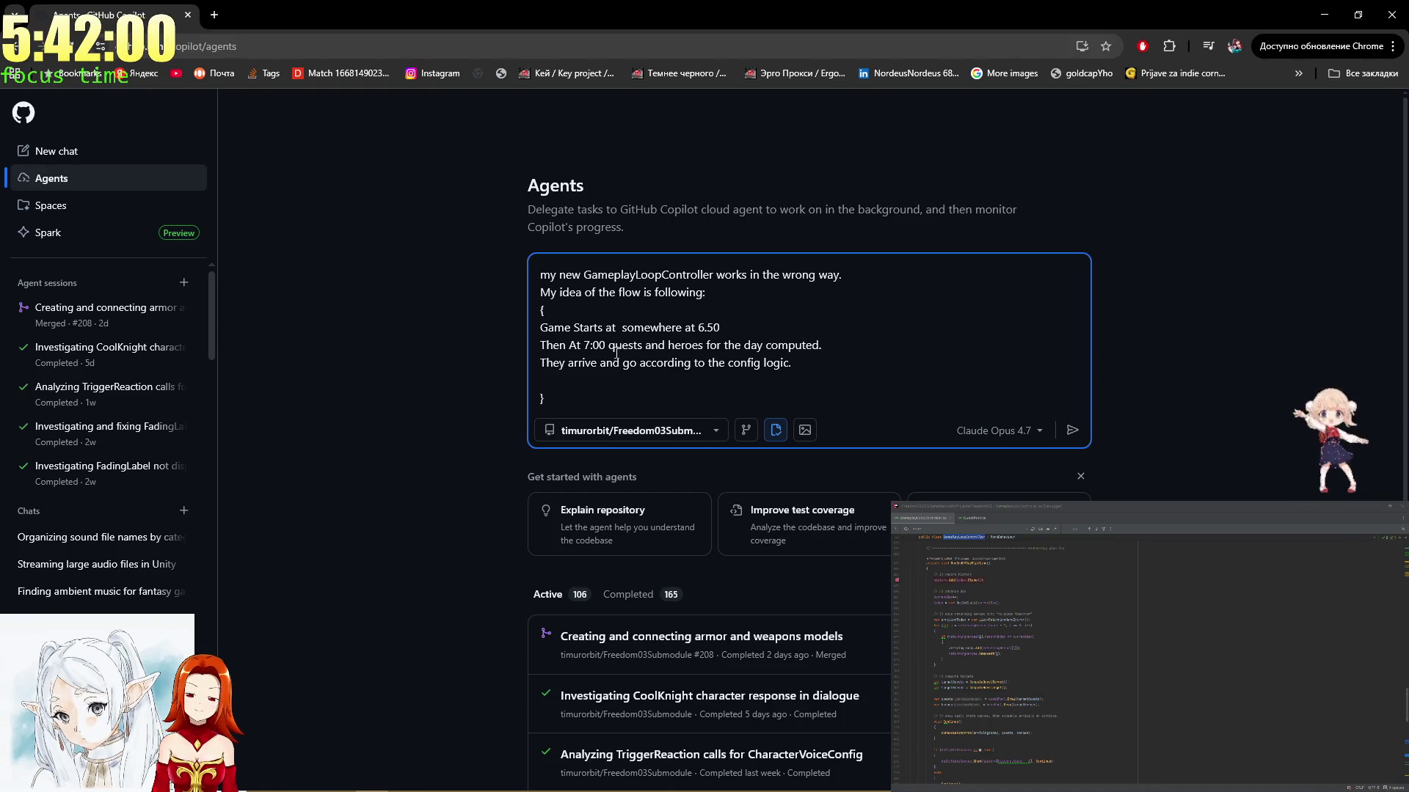
Reword it to 'They spawn and coming' and add 'and returning' after heroes
{"action": "double_click", "coordinate": [617, 362]}
{"action": "left_click_drag", "start_coordinate": [638, 362], "coordinate": [570, 362]}
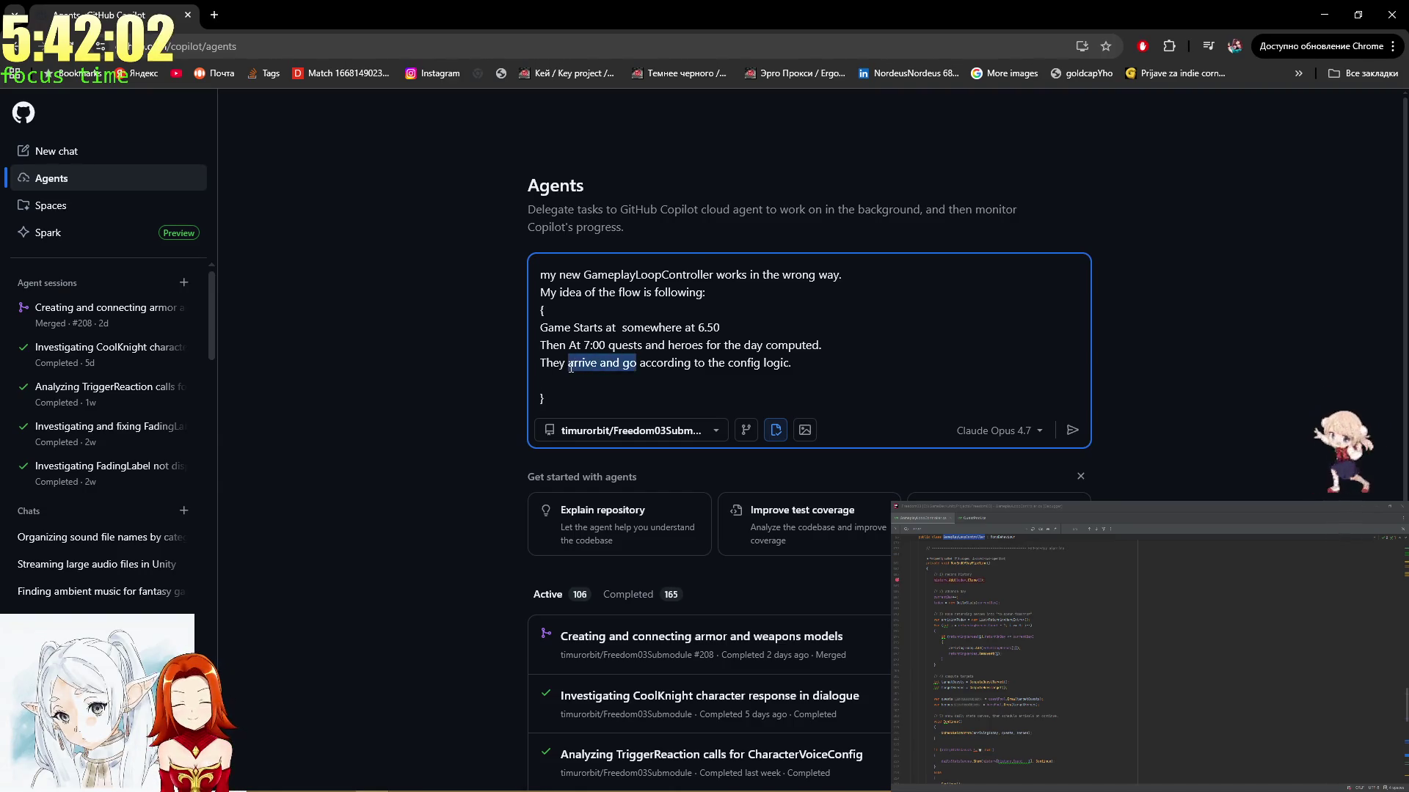
{"action": "type", "text": "spawn and comi"}
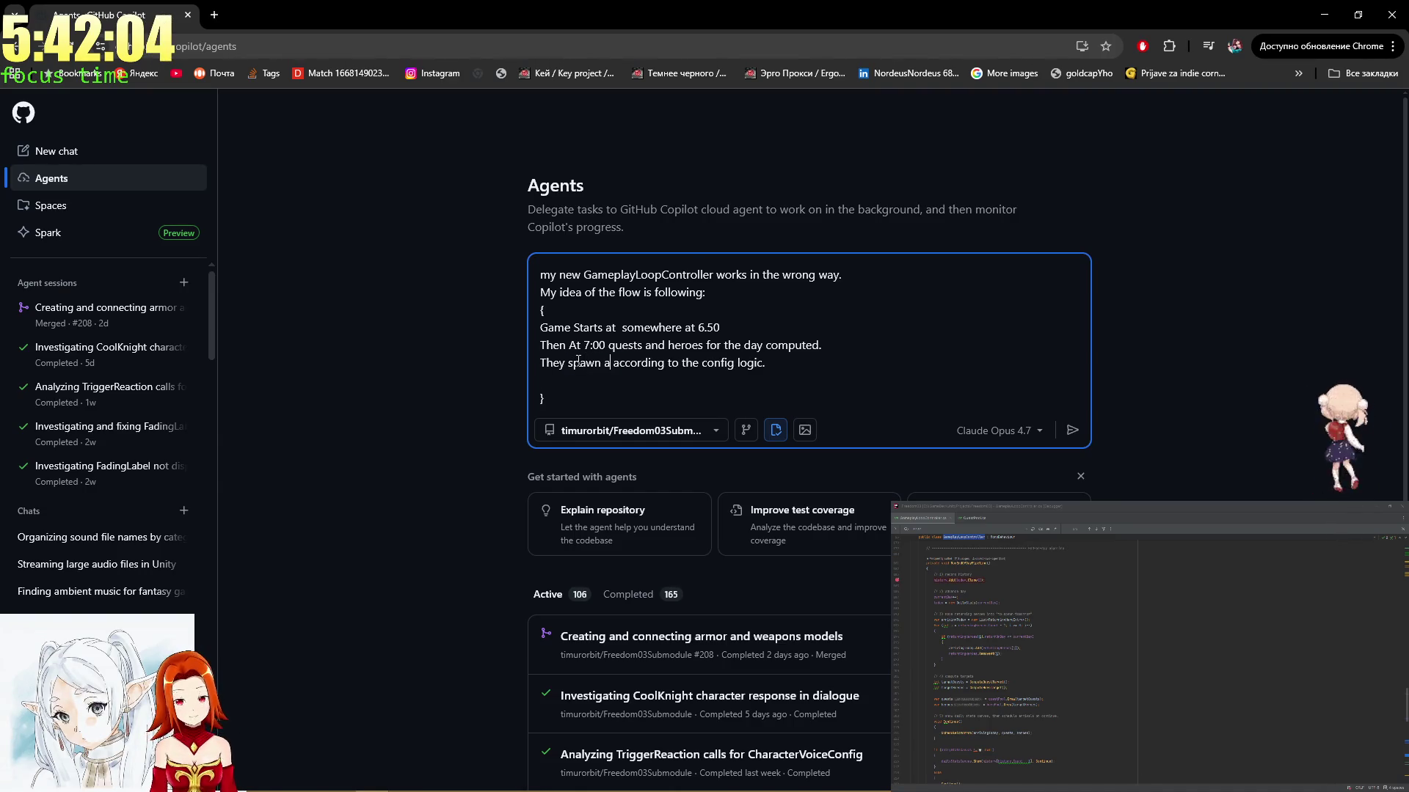
{"action": "type", "text": "ng"}
{"action": "key", "text": "Down"}
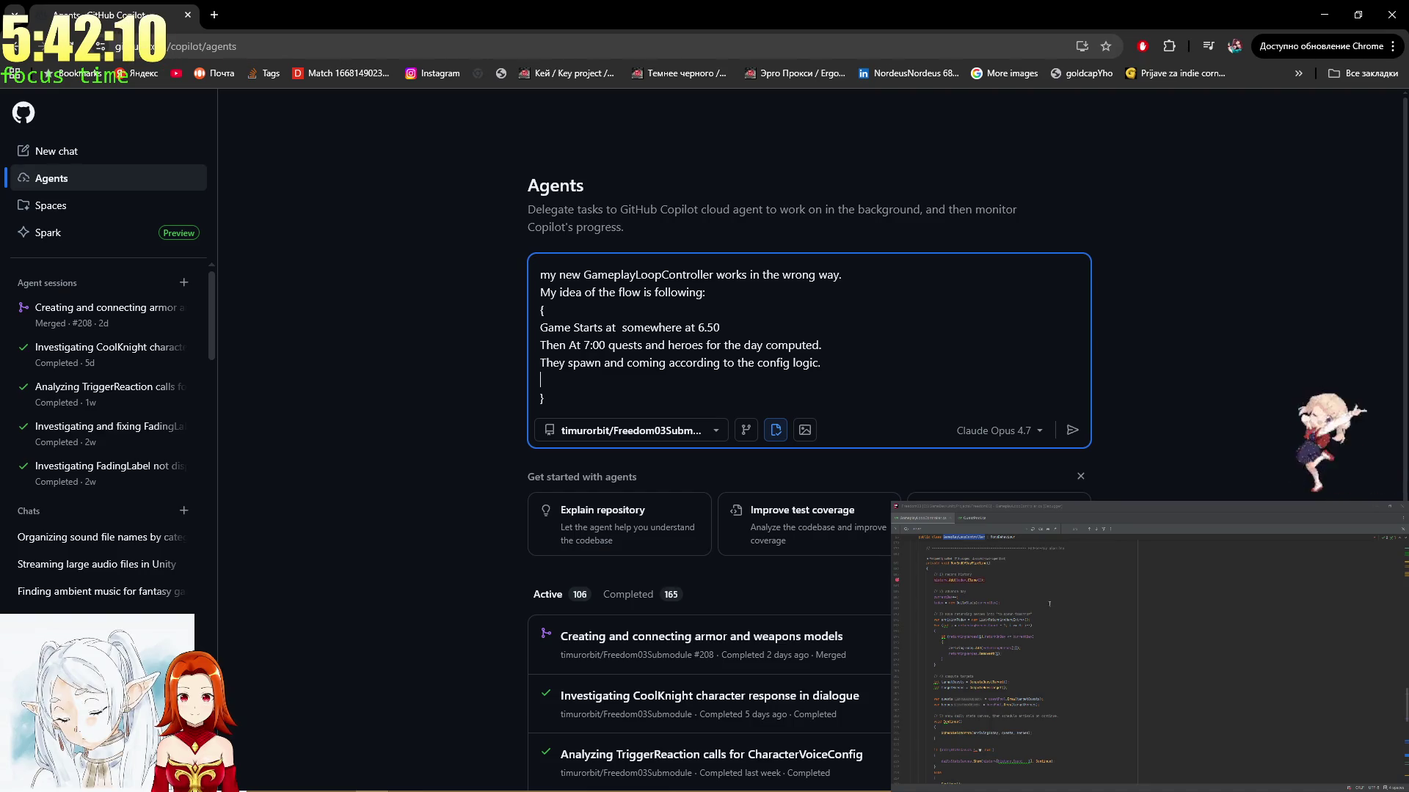
{"action": "left_click", "coordinate": [706, 344]}
{"action": "type", "text": "and "}
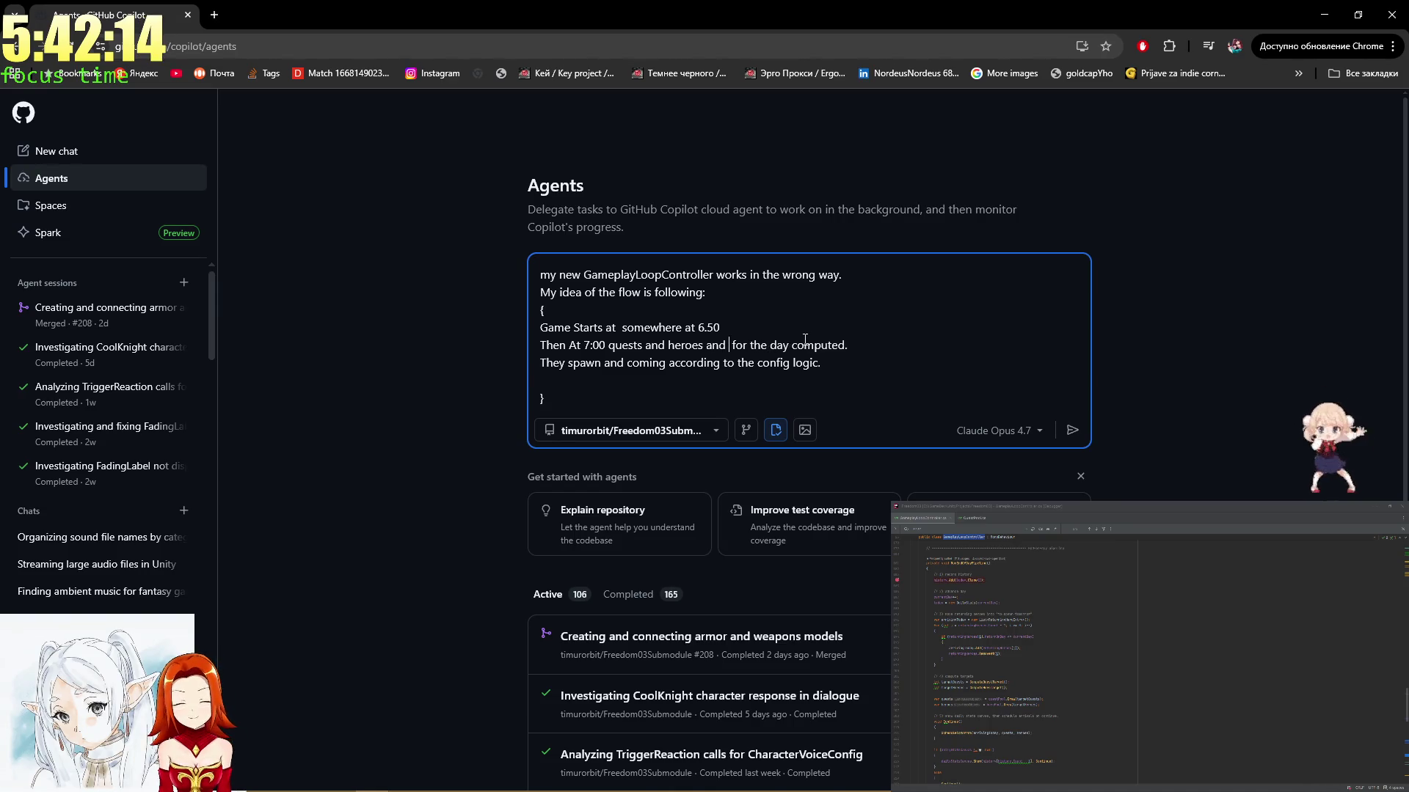
{"action": "type", "text": "returning"}
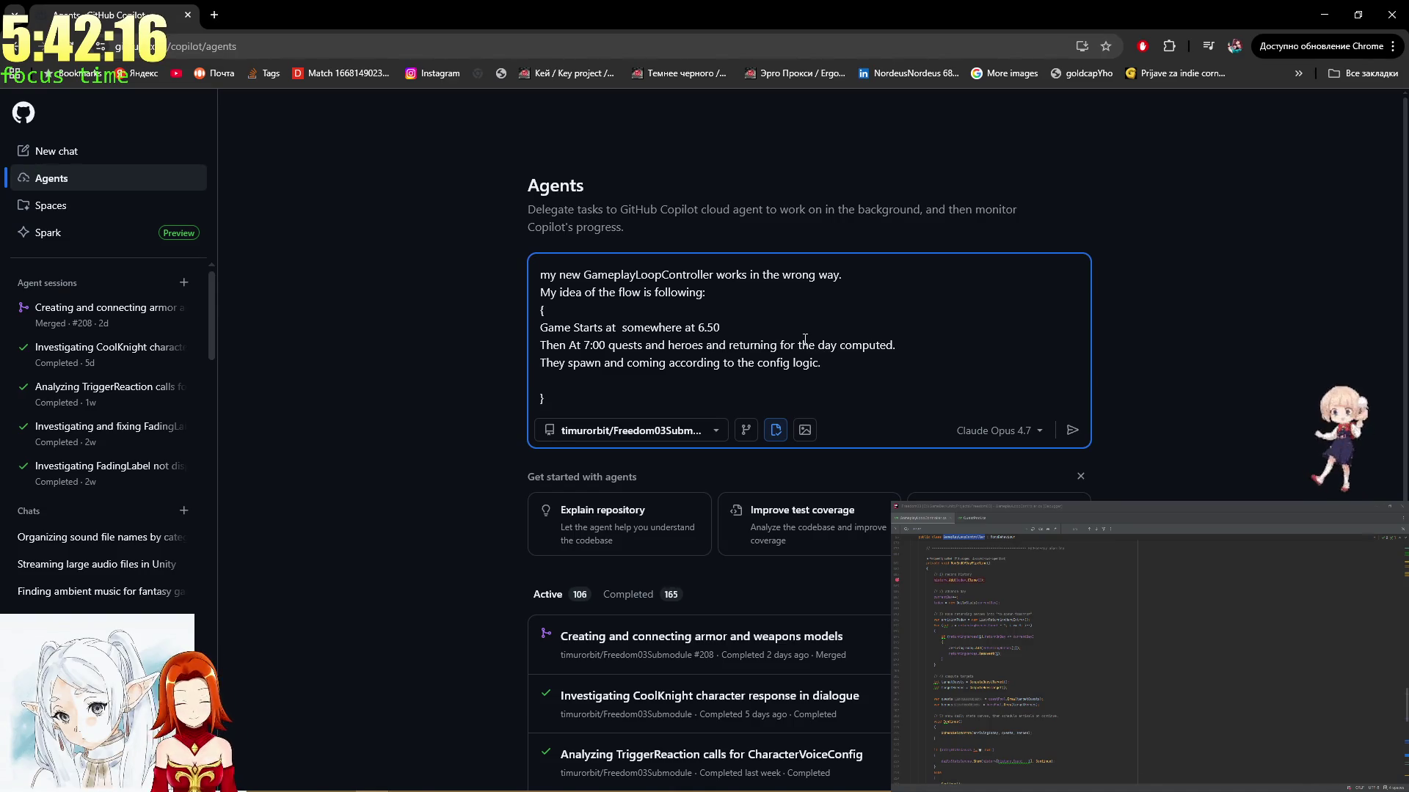
Remove the empty line before the closing brace and start a new 'At' paragraph after the block
{"action": "key", "text": "Down"}
{"action": "key", "text": "Down"}
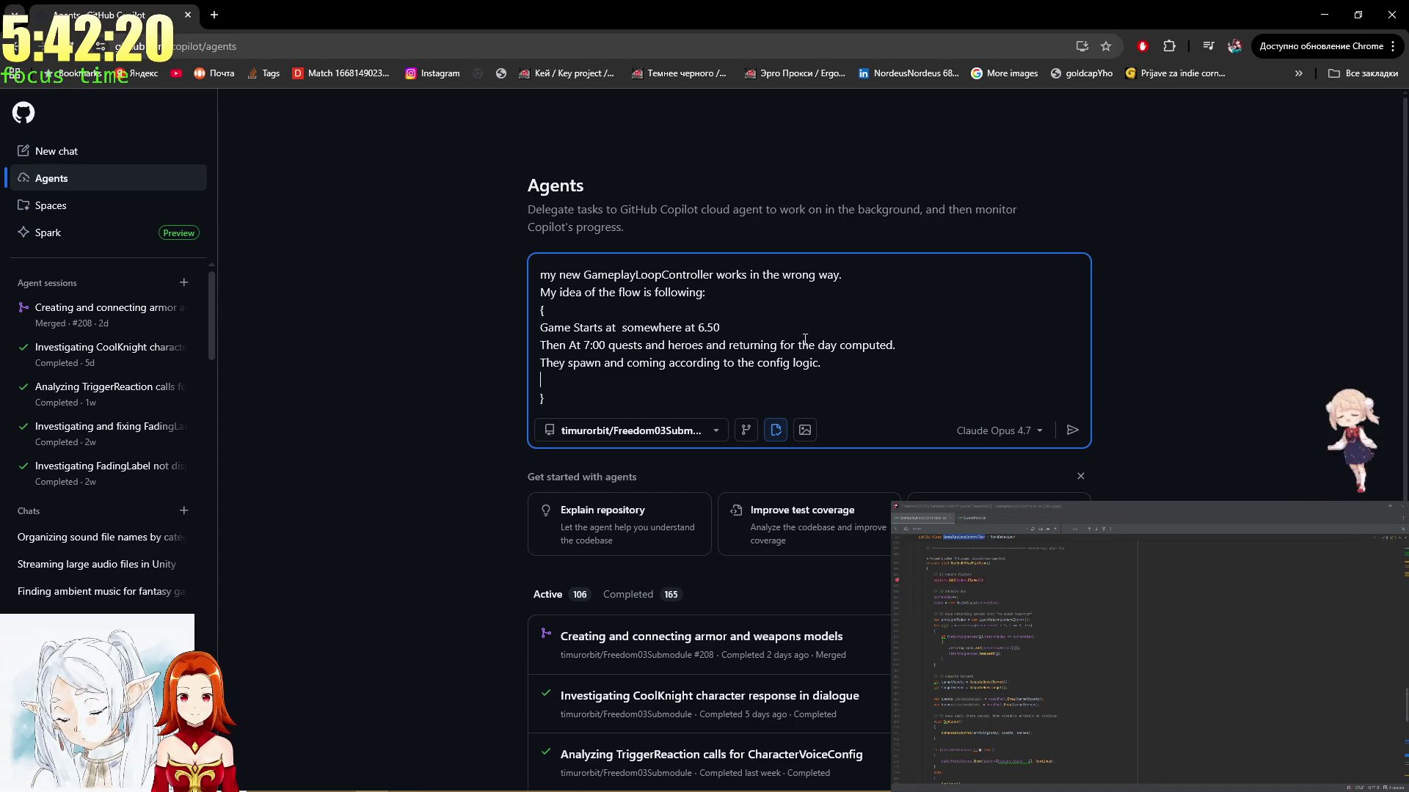
{"action": "key", "text": "Up"}
{"action": "key", "text": "Up"}
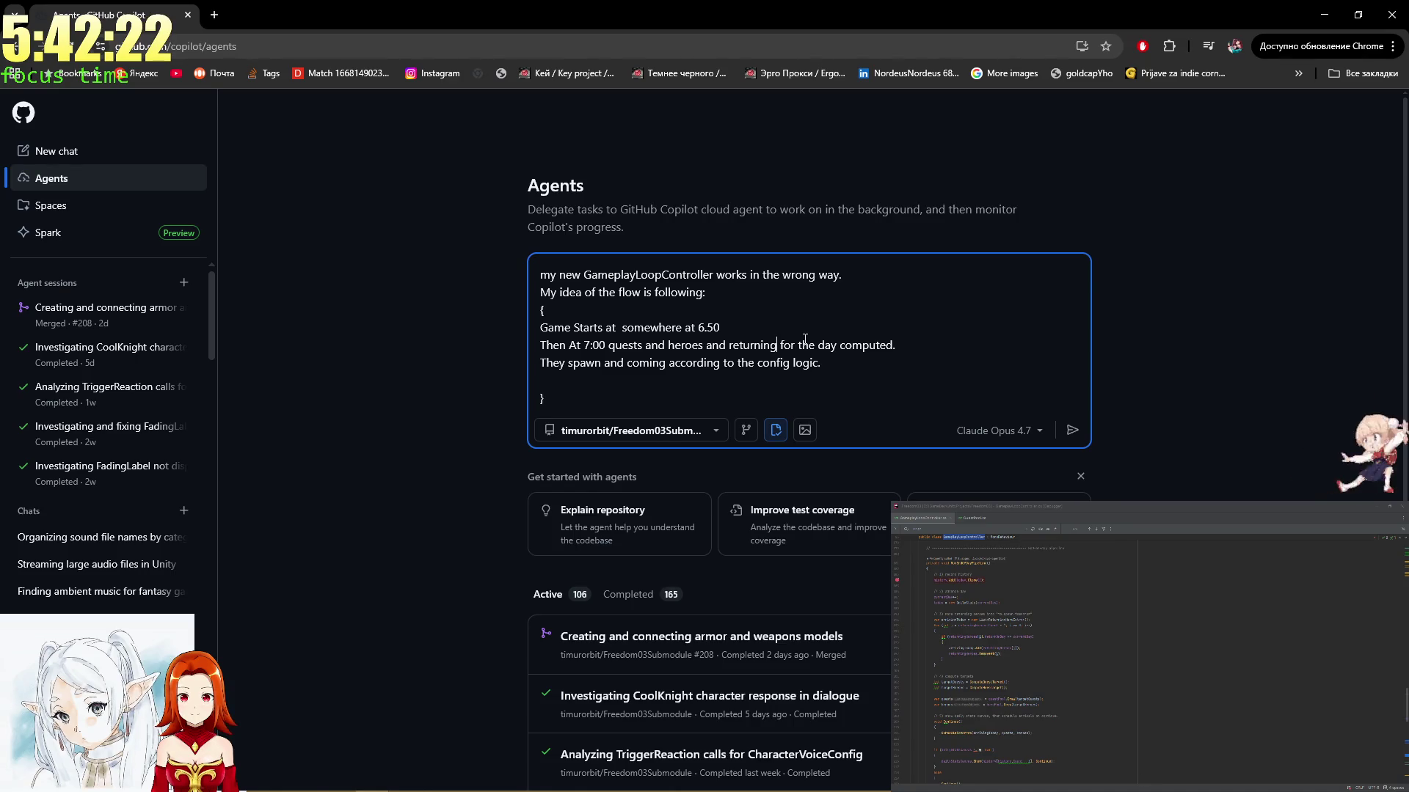
{"action": "key", "text": "Down"}
{"action": "key", "text": "Down"}
{"action": "key", "text": "Delete"}
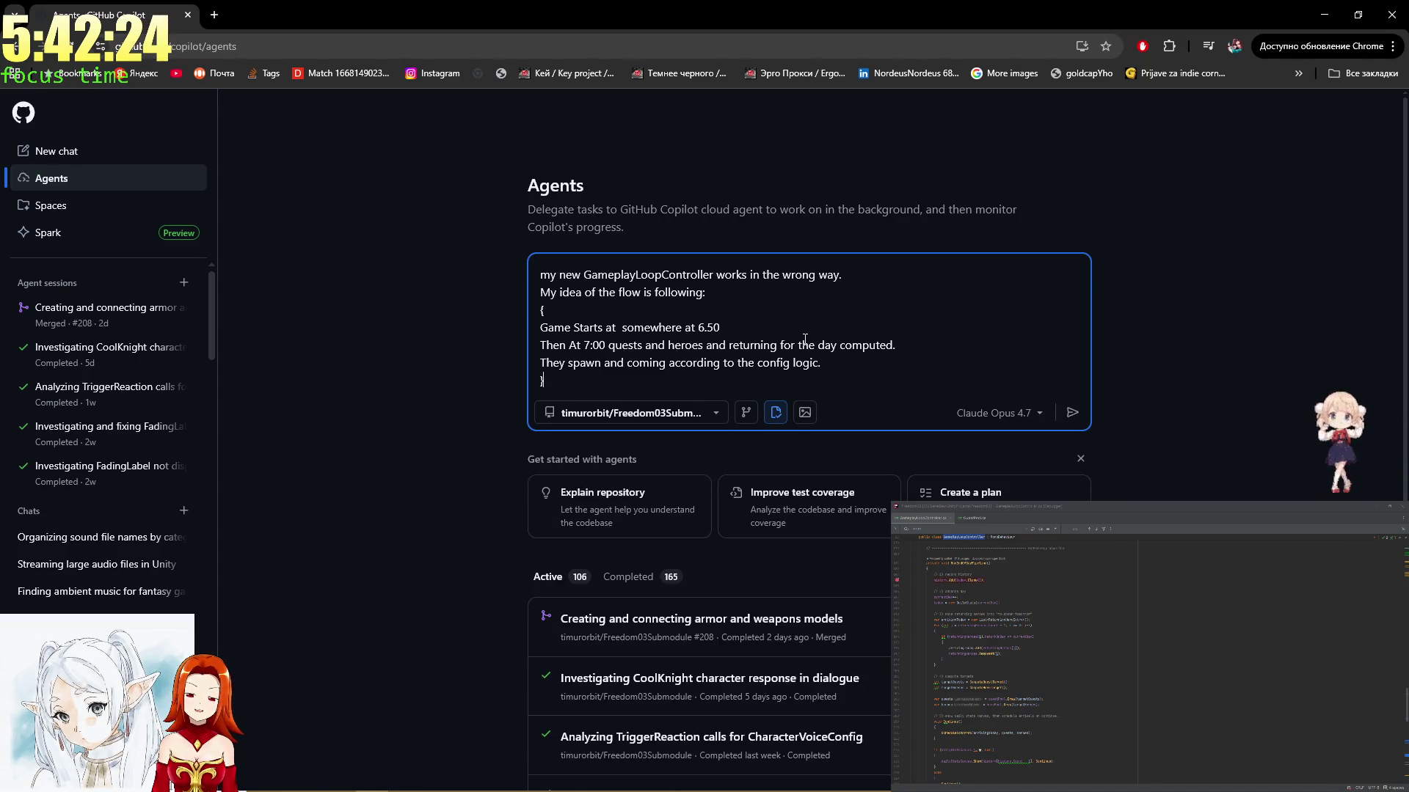
{"action": "key", "text": "End"}
{"action": "key", "text": "Return"}
{"action": "key", "text": "Return"}
{"action": "type", "text": "A"}
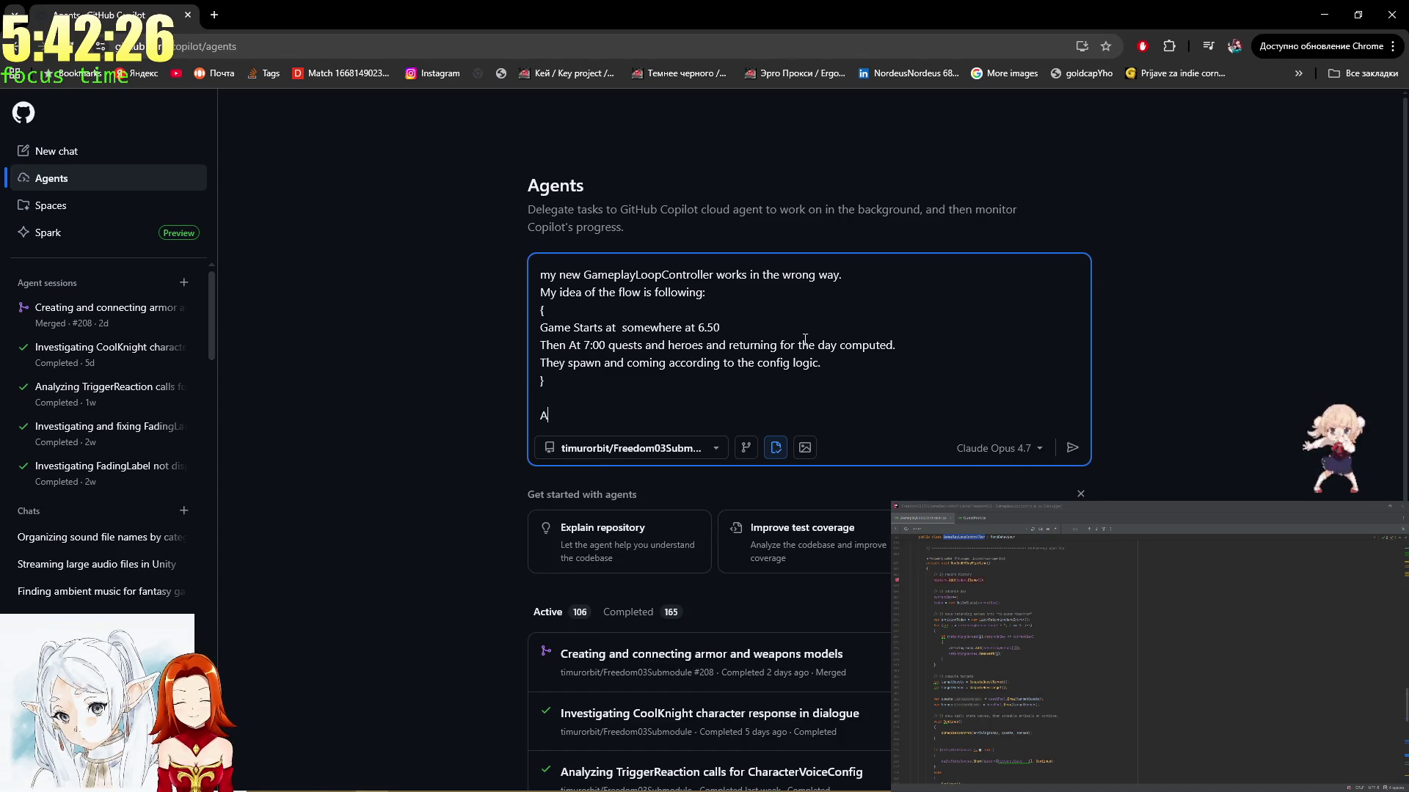
{"action": "type", "text": "t"}
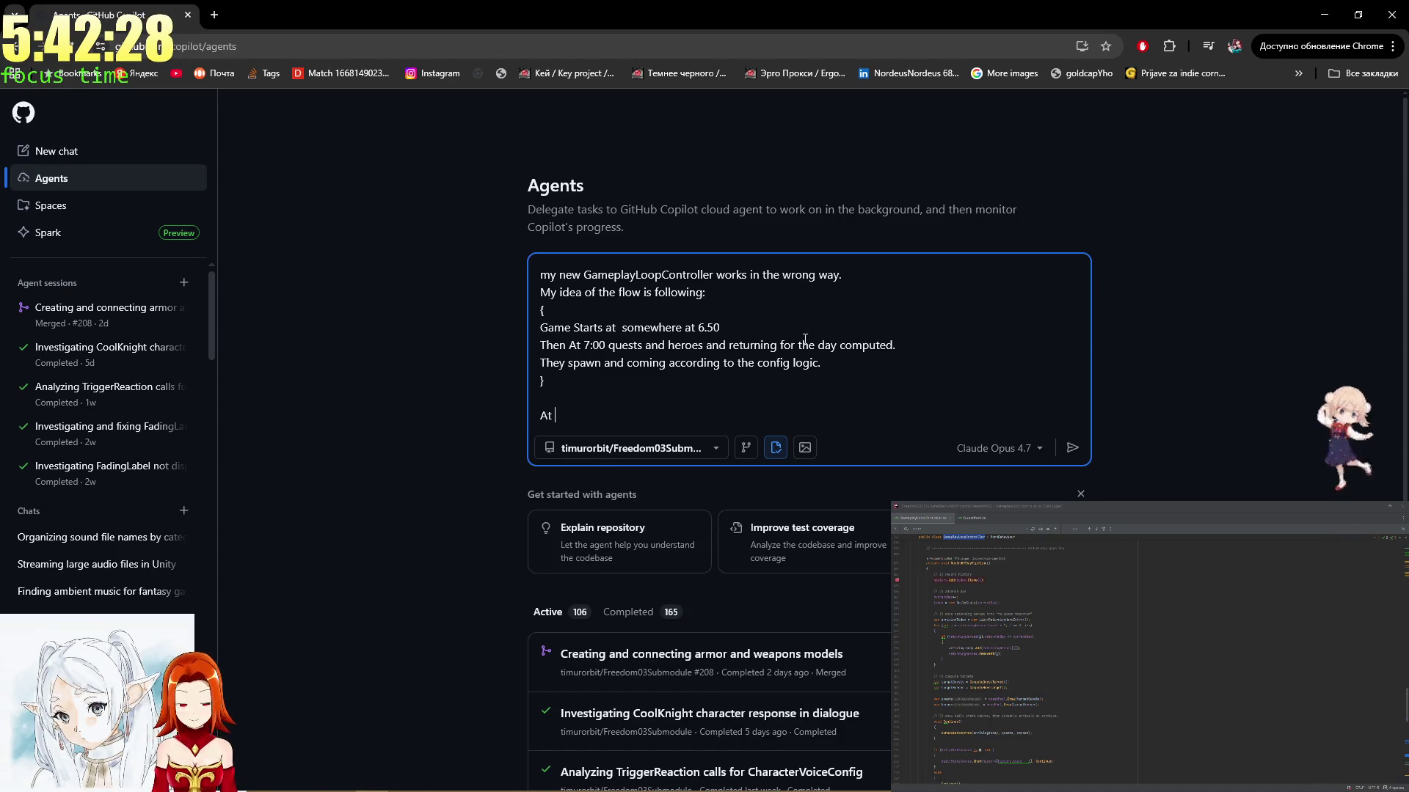
{"action": "left_click", "coordinate": [1090, 604]}
{"action": "scroll", "coordinate": [1091, 604], "scroll_direction": "up", "scroll_amount": 10}
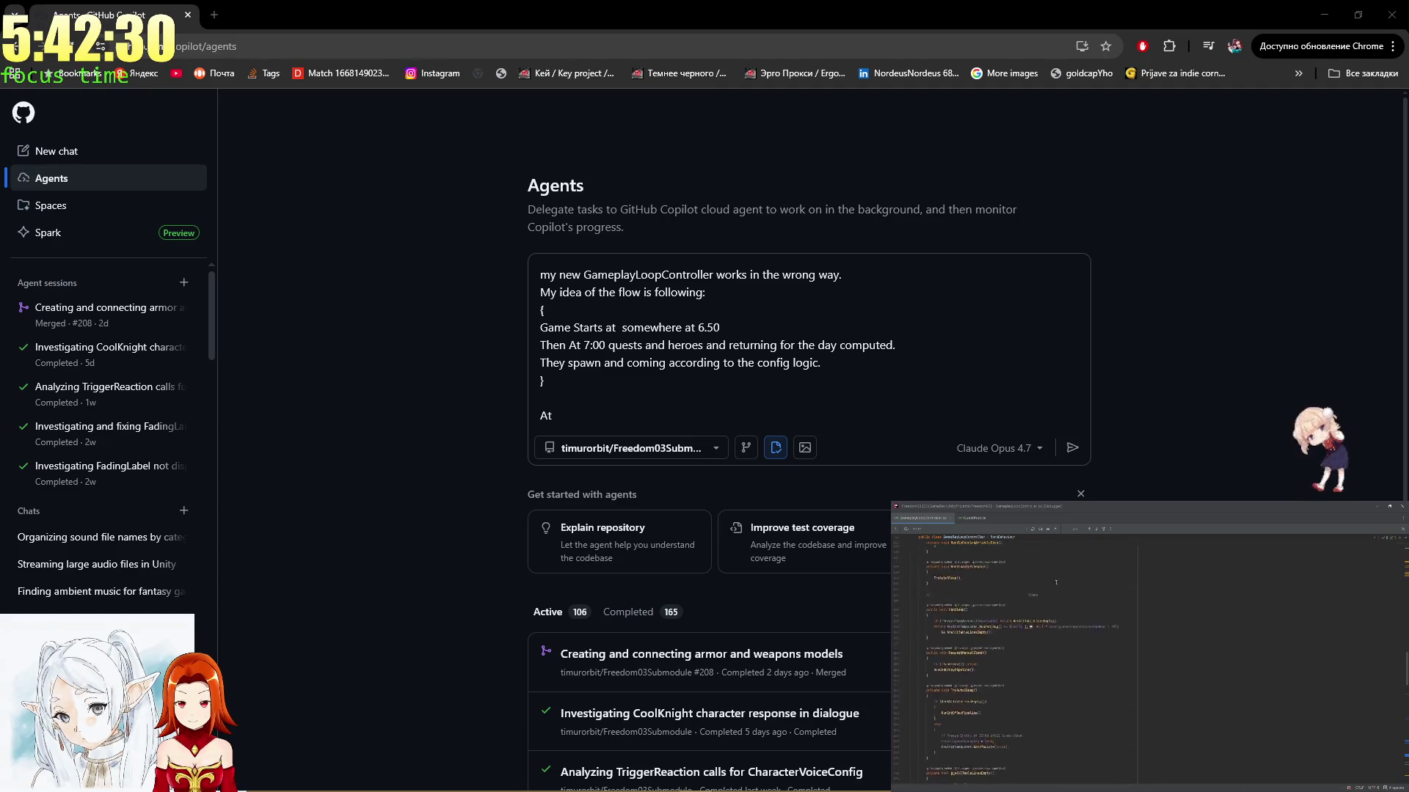
{"action": "scroll", "coordinate": [1091, 603], "scroll_direction": "down", "scroll_amount": 10}
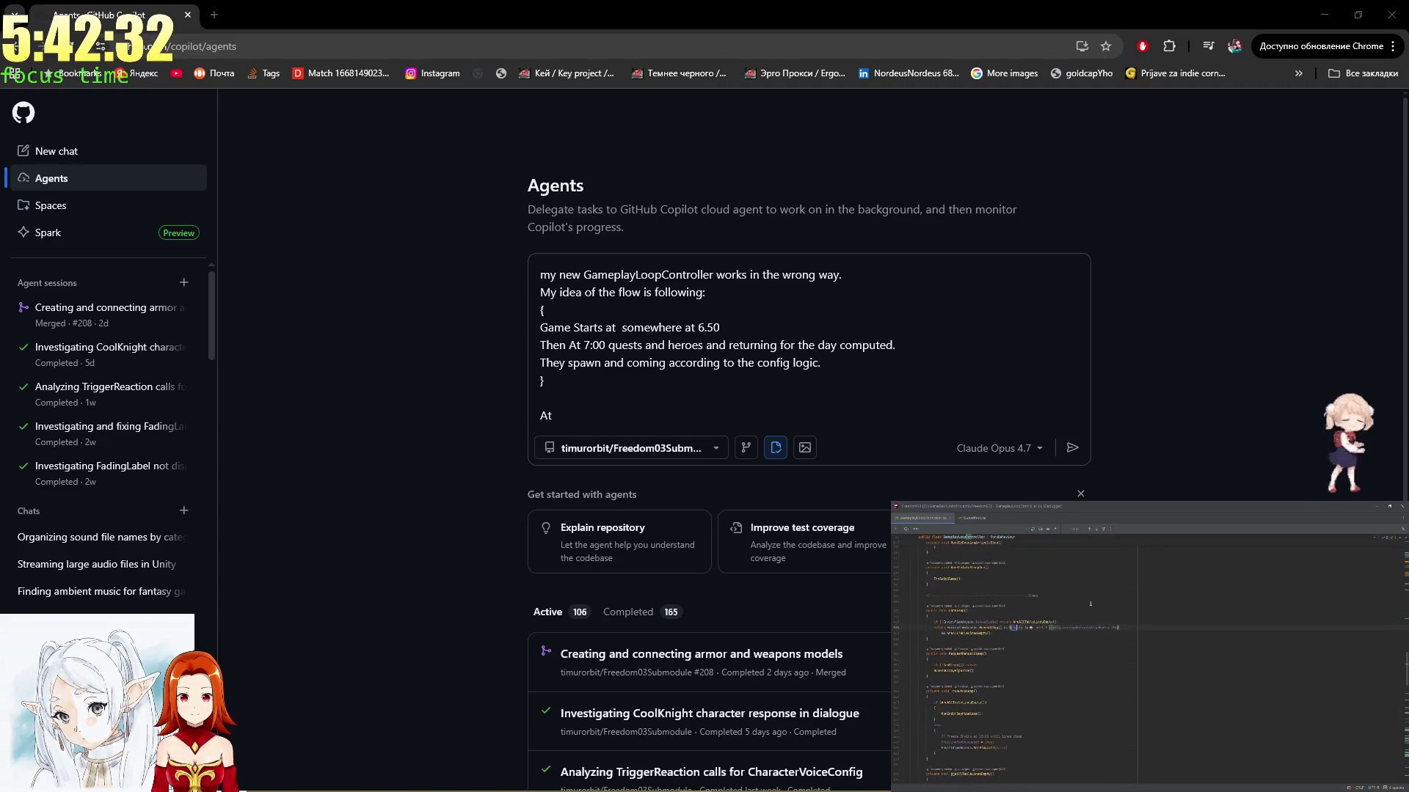
{"action": "left_click", "coordinate": [1016, 628], "text": "ctrl"}
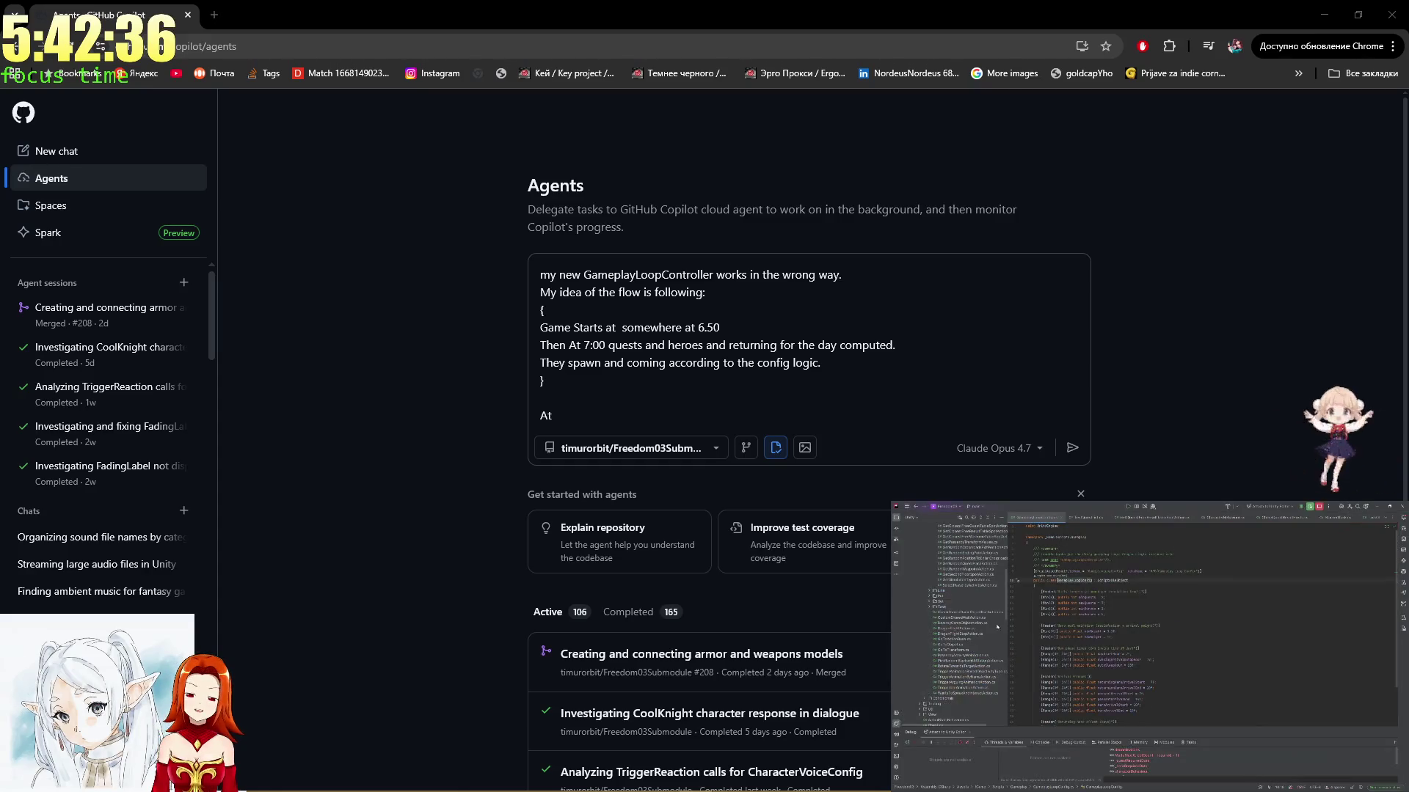
{"action": "scroll", "coordinate": [1017, 547], "scroll_direction": "down", "scroll_amount": 3}
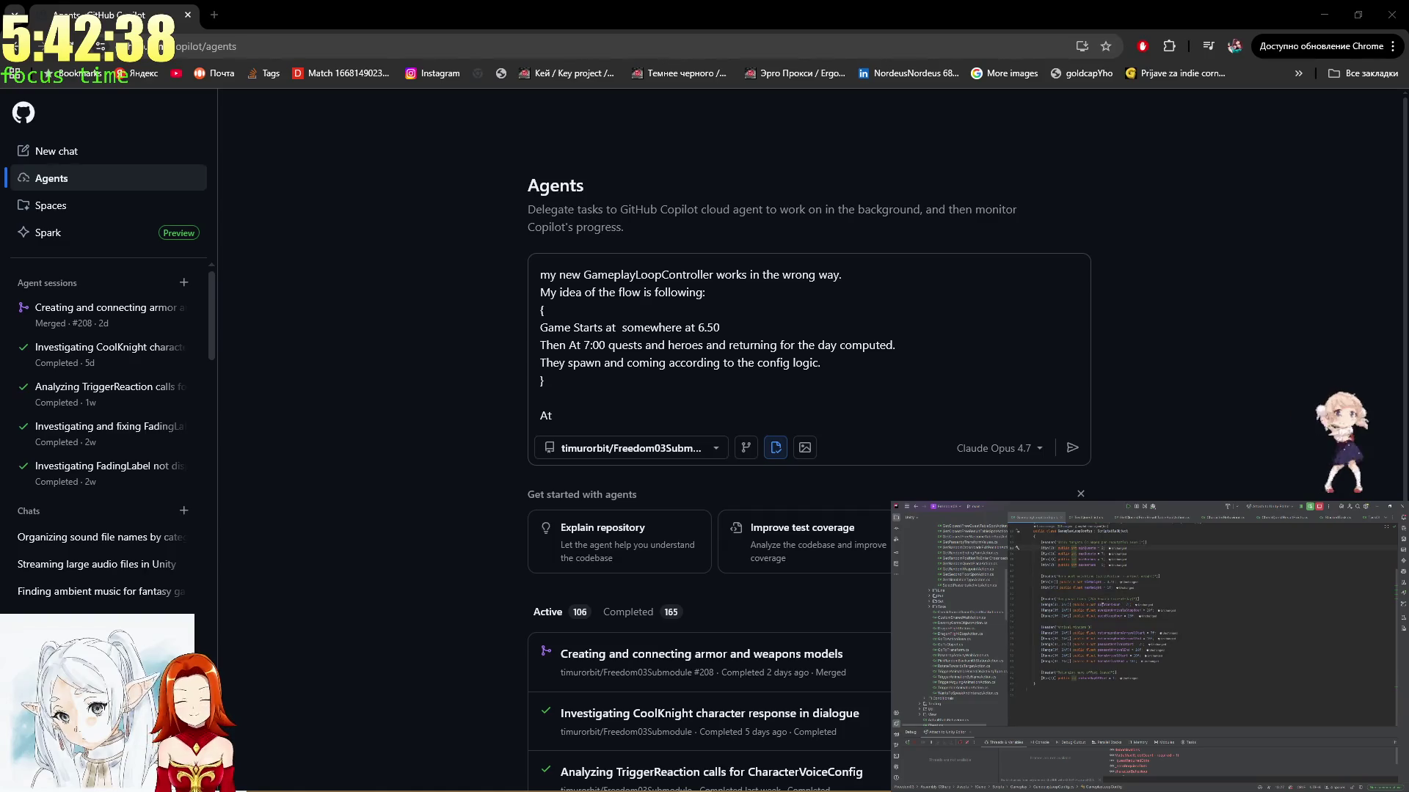
{"action": "double_click", "coordinate": [1110, 616]}
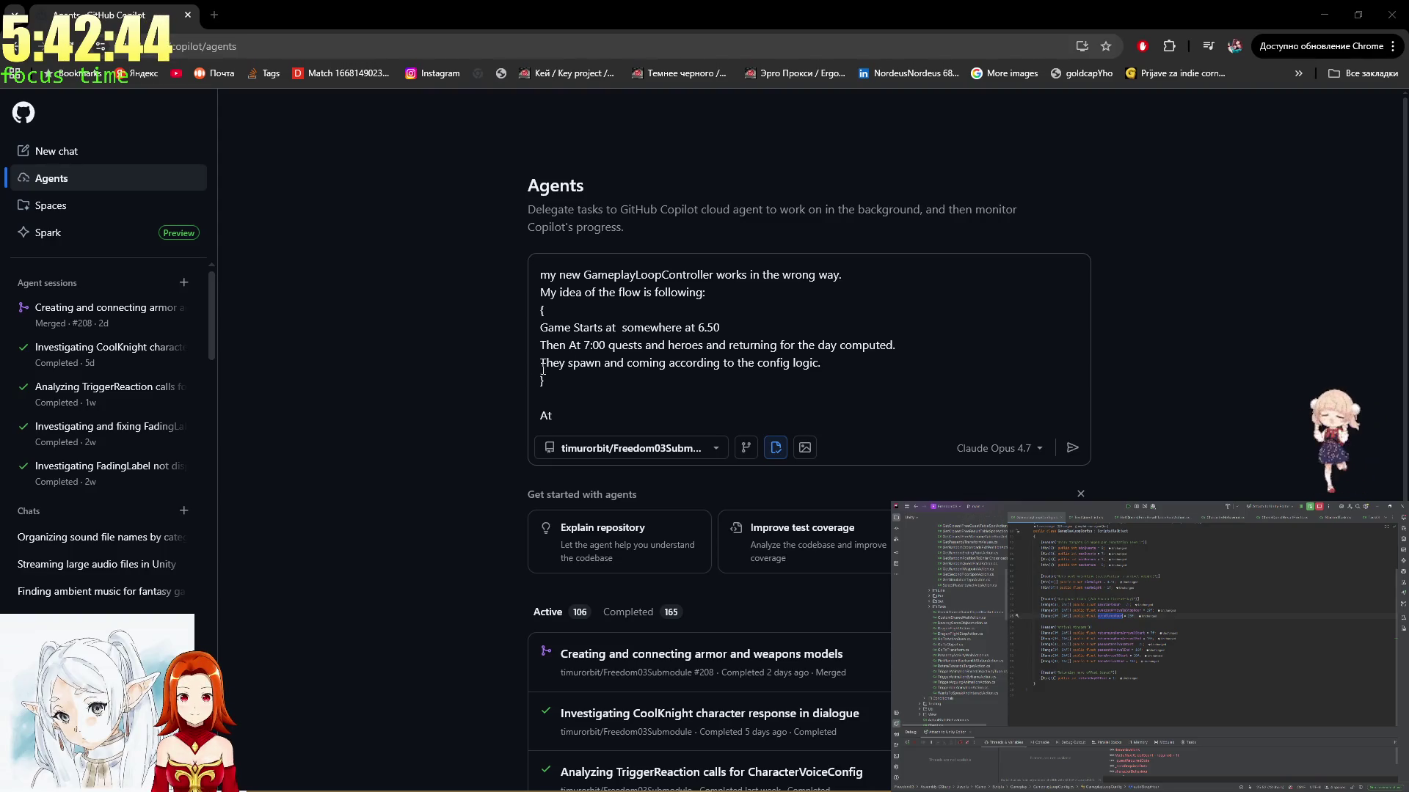
{"action": "left_click", "coordinate": [556, 408]}
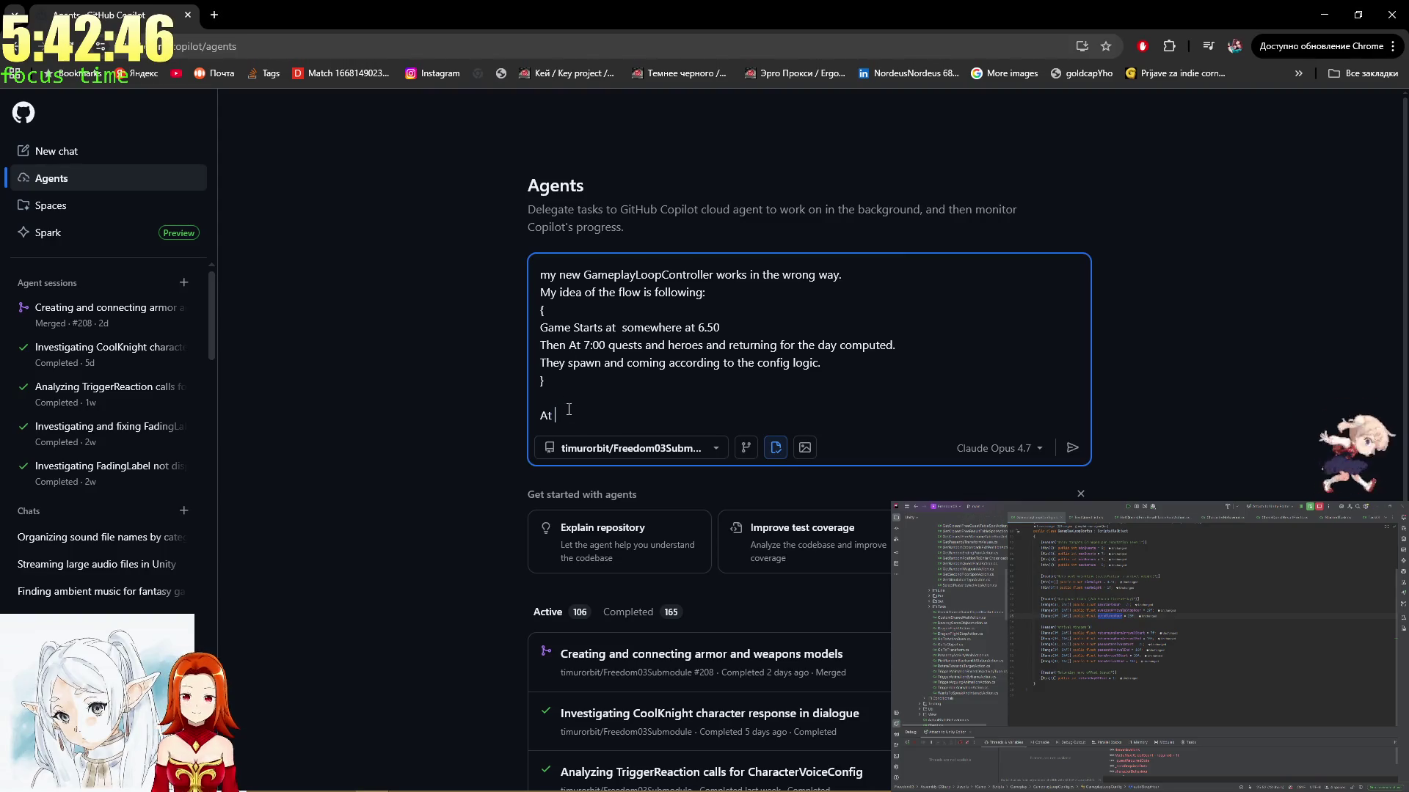
Replace the unfinished line with 'At 19:00 all spawn stops and' and add a line above it
{"action": "key", "text": "BackSpace"}
{"action": "key", "text": "BackSpace"}
{"action": "key", "text": "BackSpace"}
{"action": "type", "text": "Rghtbefore a"}
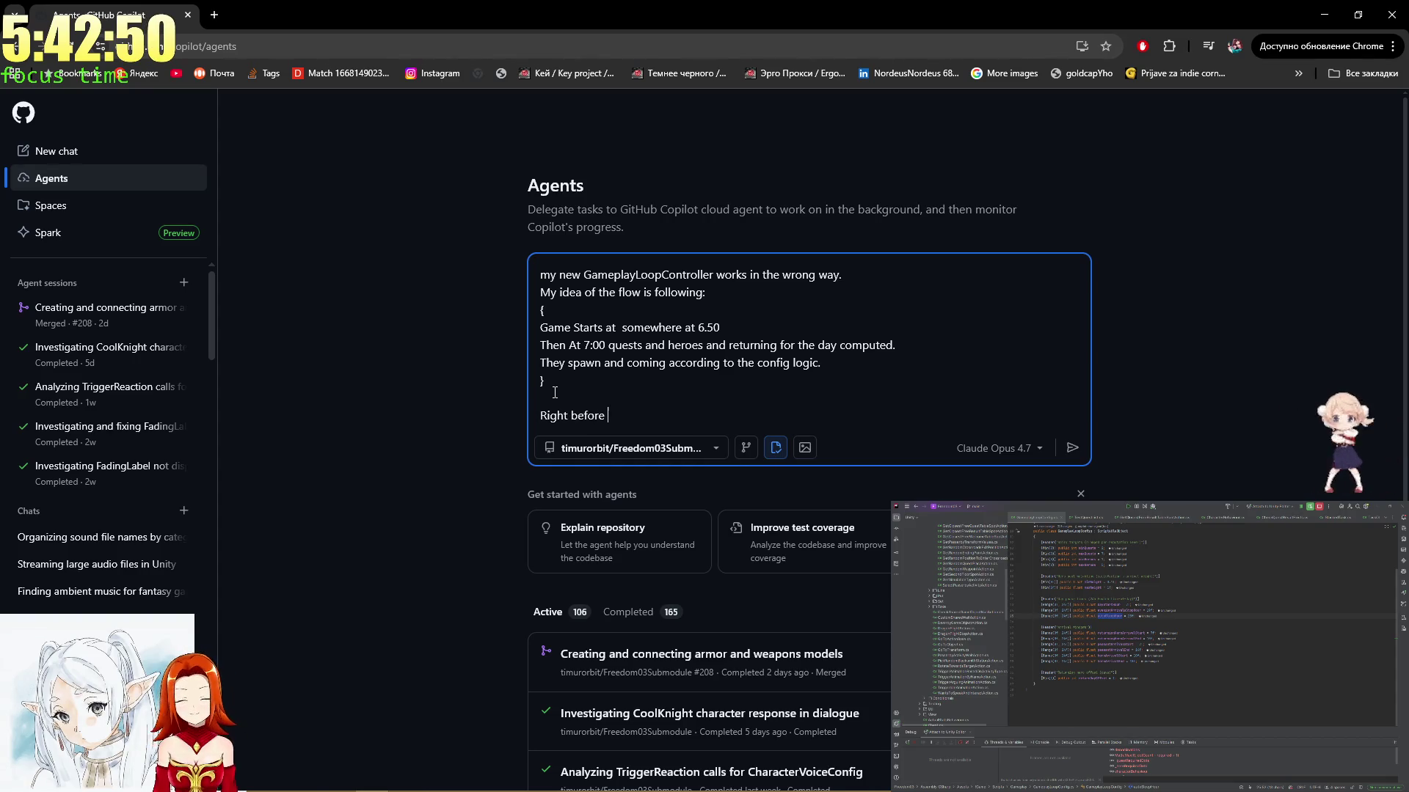
{"action": "type", "text": " auto sl"}
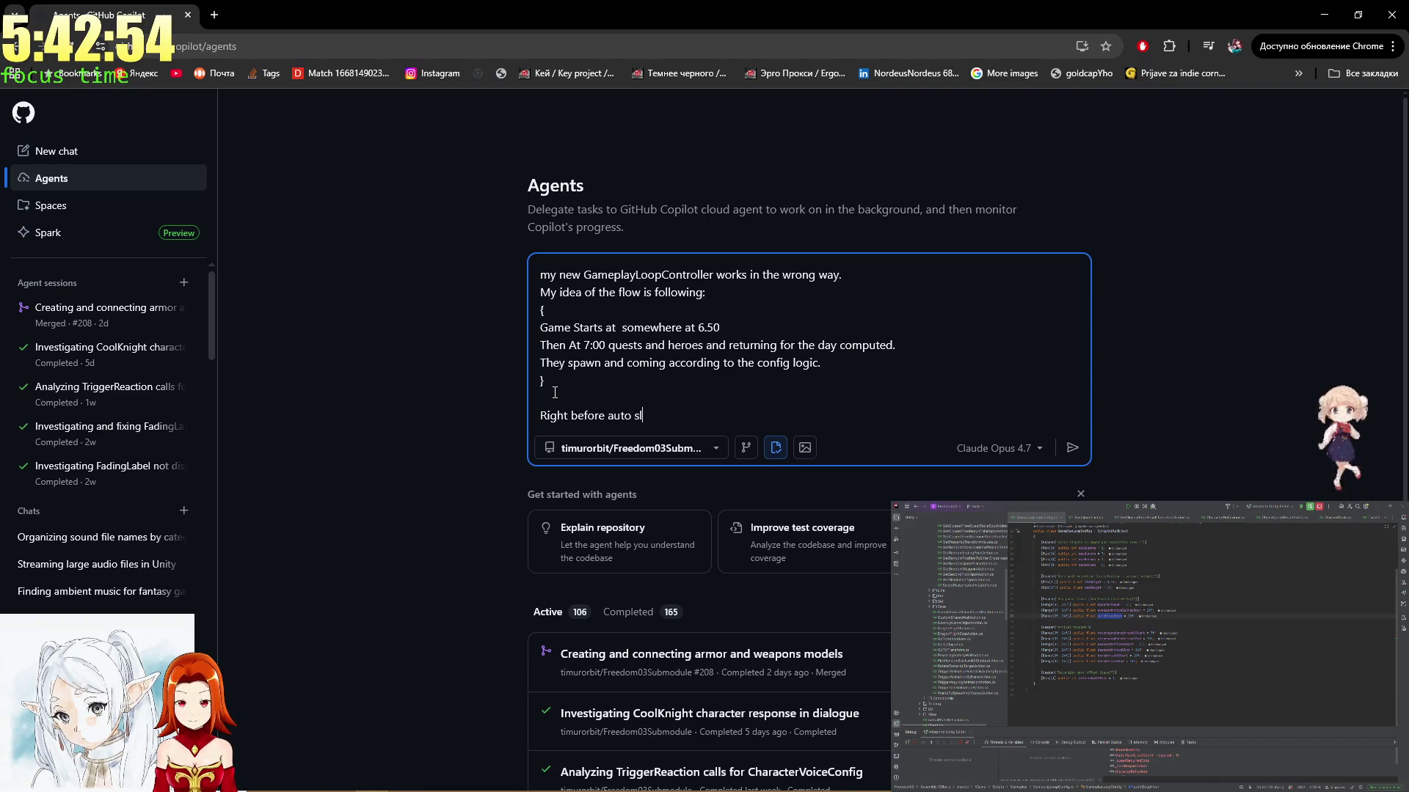
{"action": "type", "text": "e"}
{"action": "type", "text": "ee"}
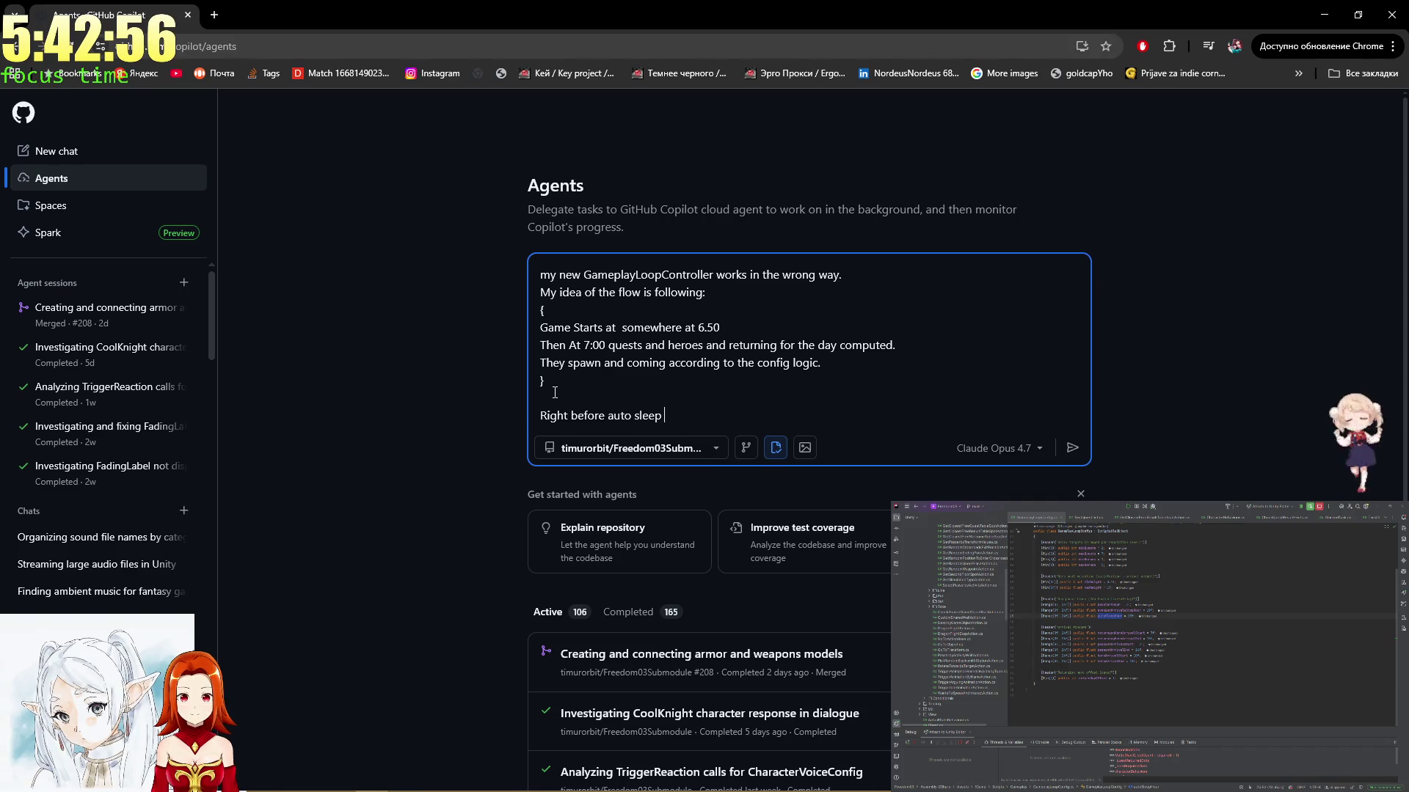
{"action": "type", "text": "urs ("}
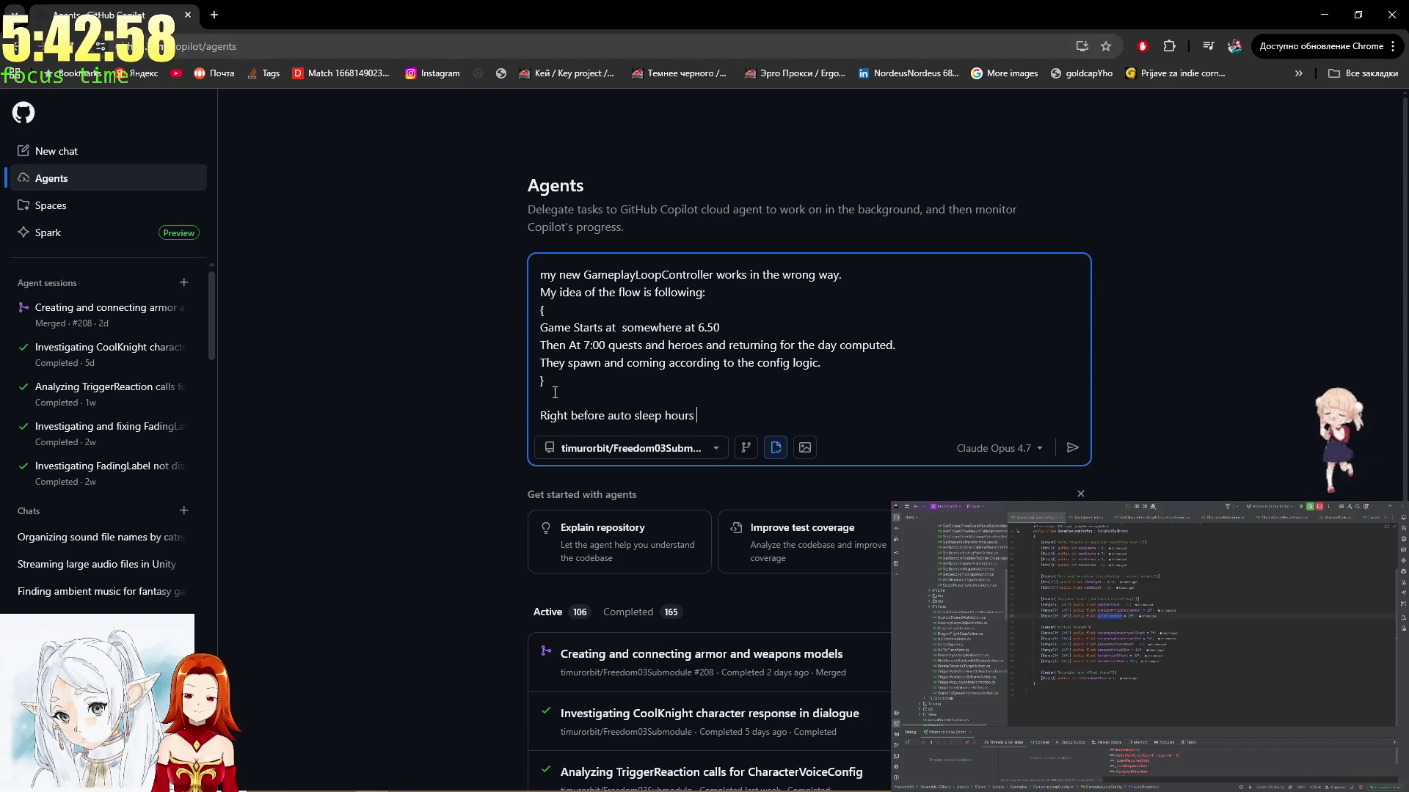
{"action": "key", "text": "Left"}
{"action": "key", "text": "Left"}
{"action": "key", "text": "Left"}
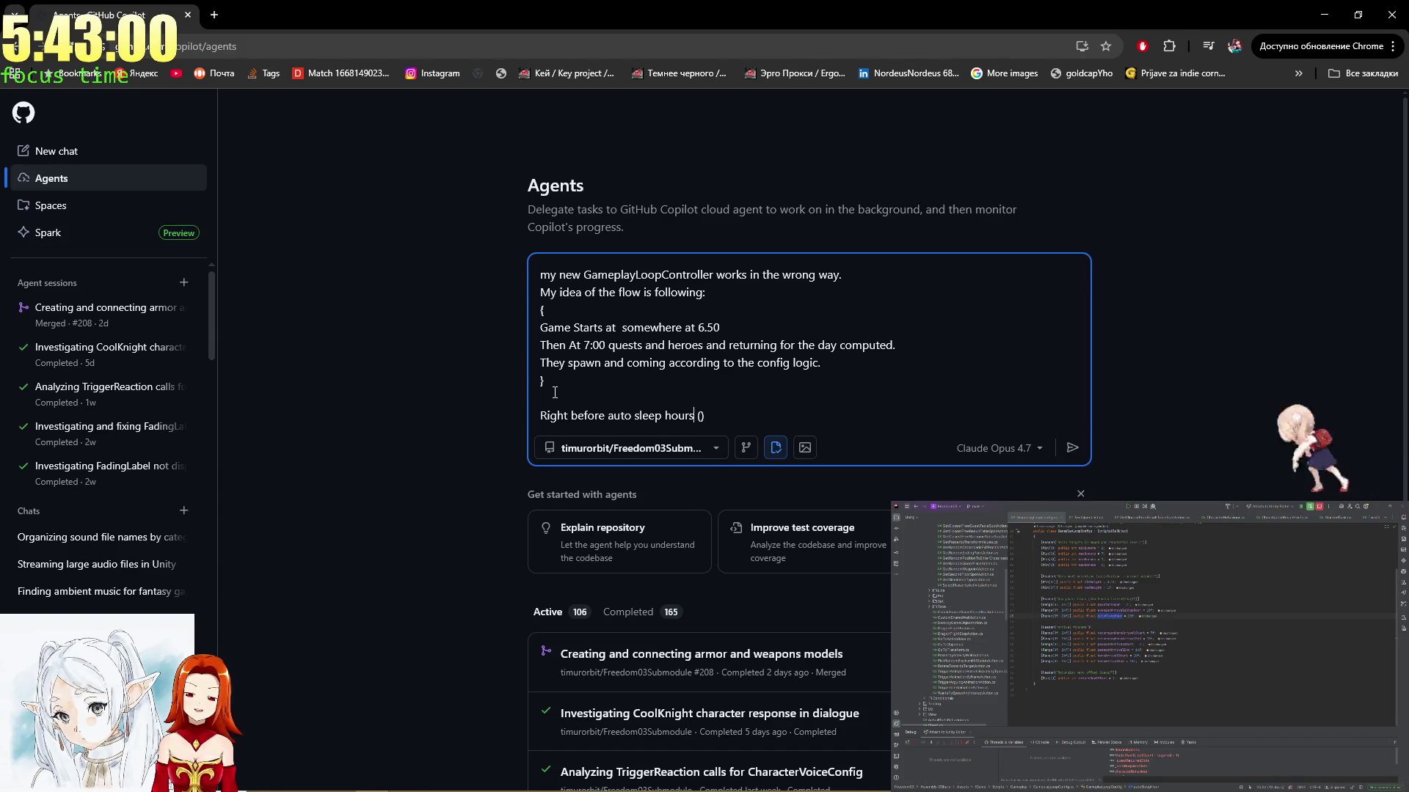
{"action": "key", "text": "BackSpace"}
{"action": "key", "text": "ctrl+Left"}
{"action": "key", "text": "BackSpace"}
{"action": "type", "text": "H"}
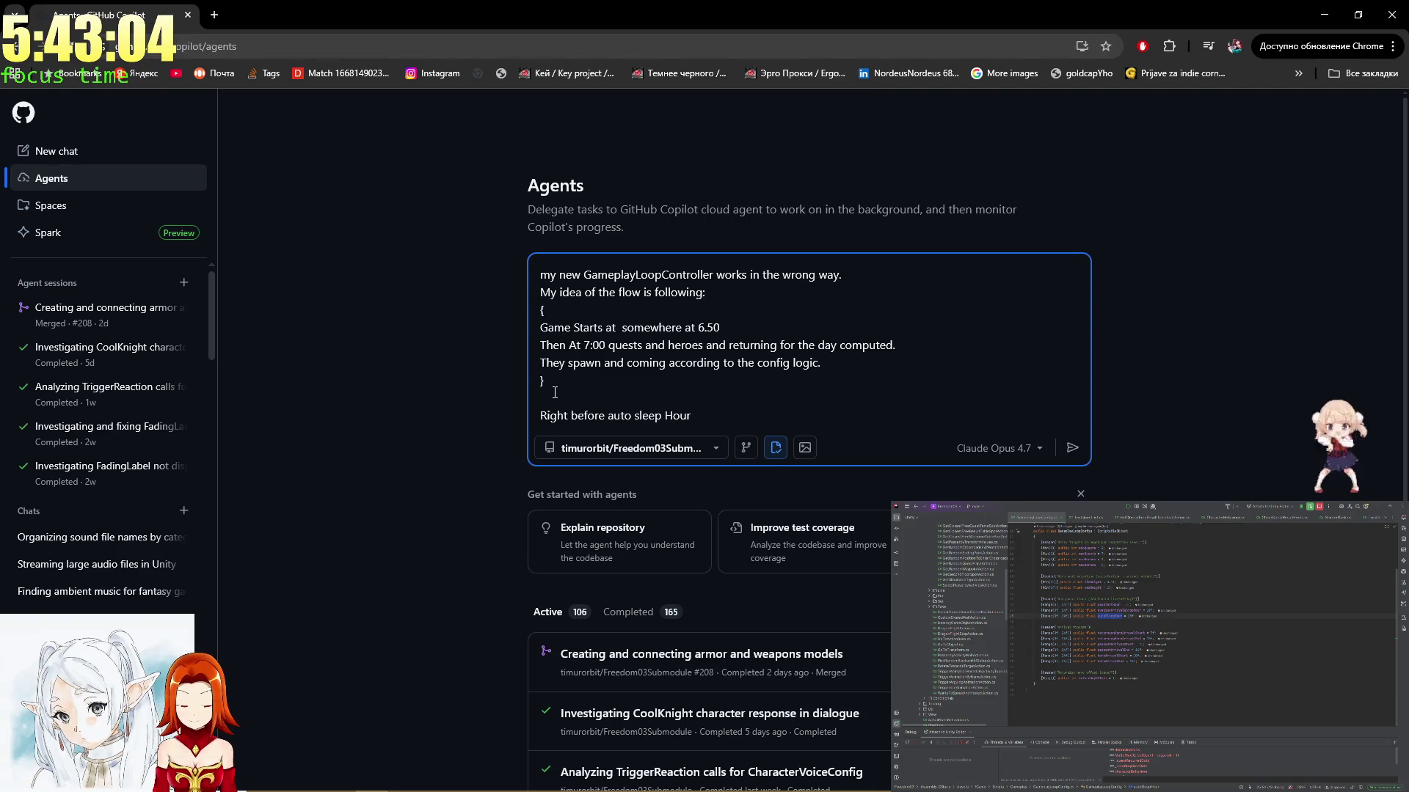
{"action": "key", "text": "ctrl+BackSpace"}
{"action": "key", "text": "ctrl+BackSpace"}
{"action": "key", "text": "ctrl+BackSpace"}
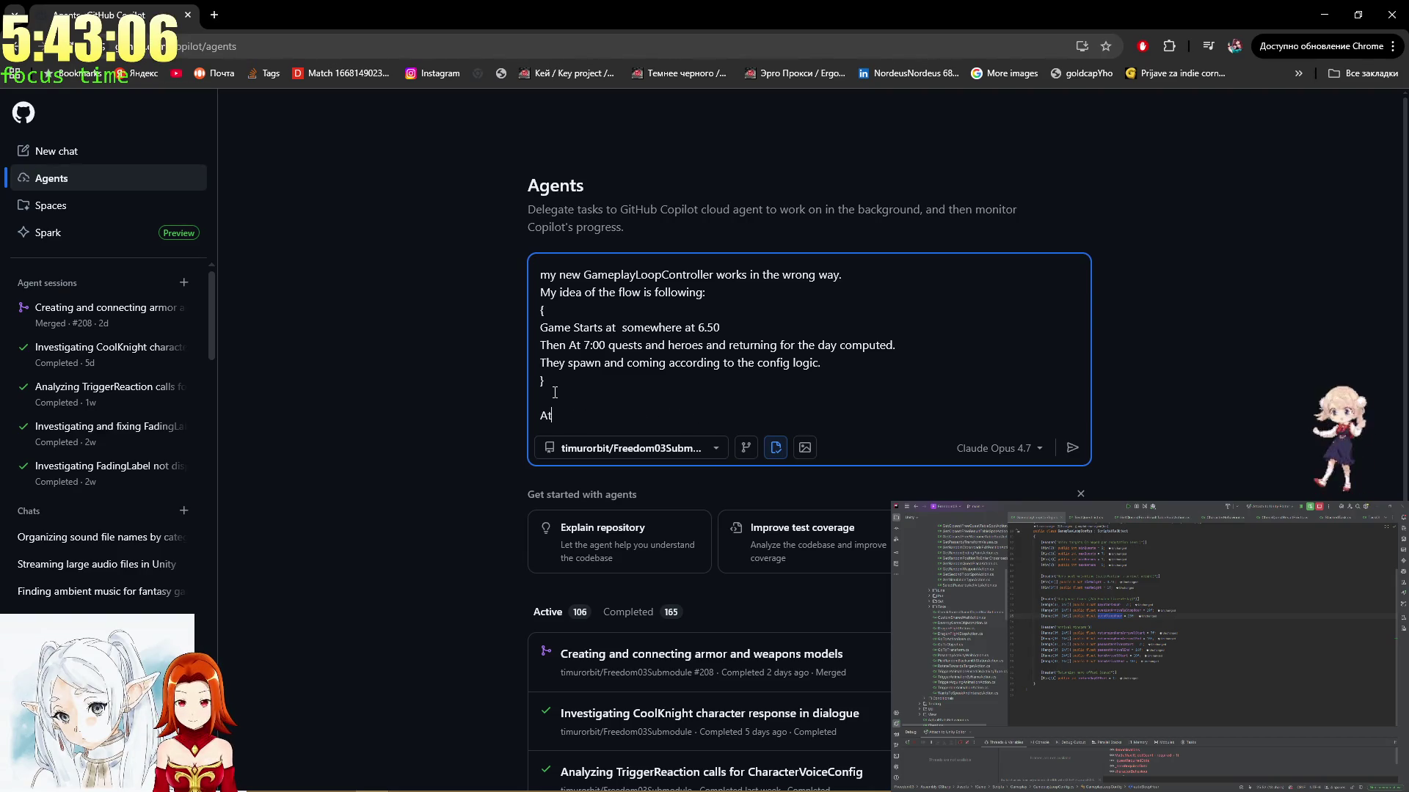
{"action": "type", "text": "19:00 a"}
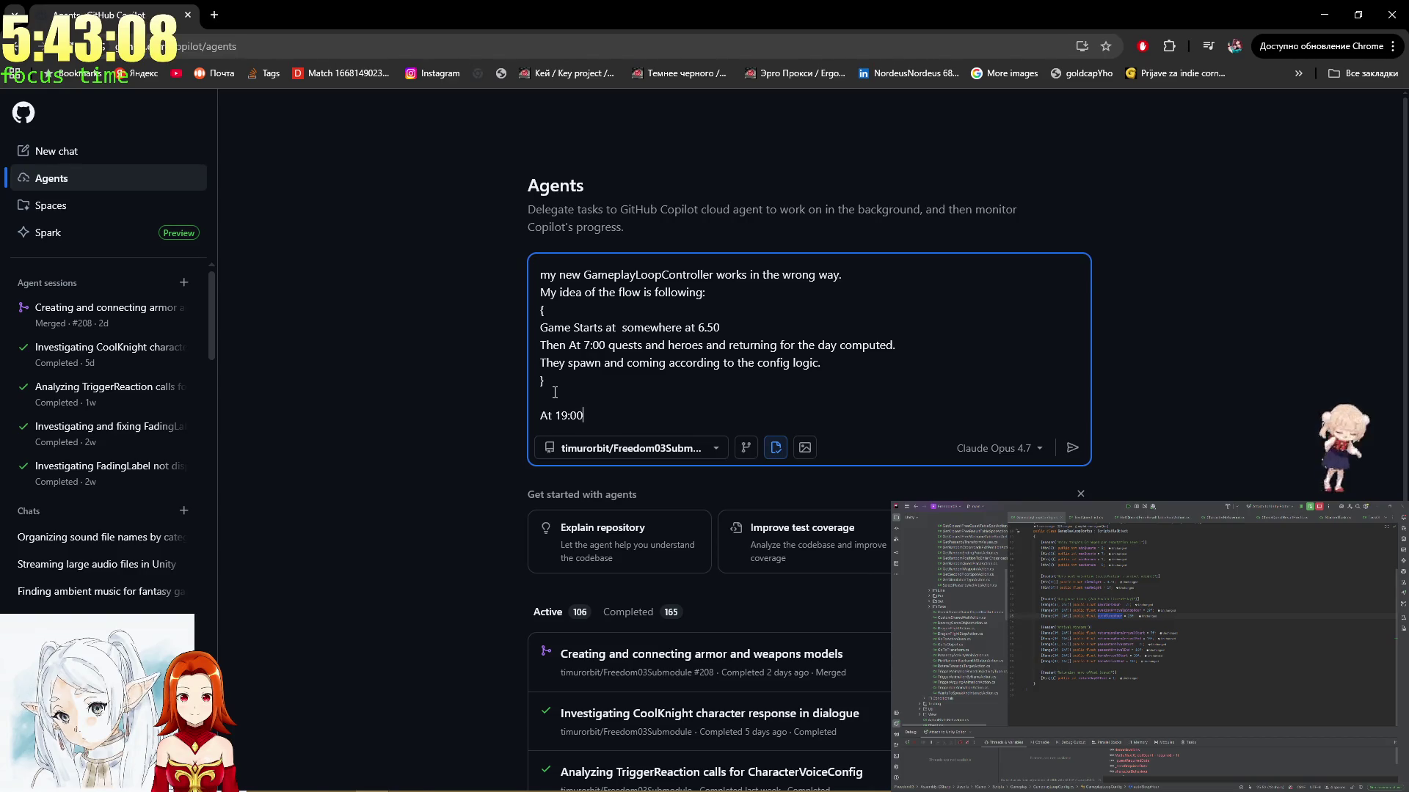
{"action": "type", "text": "ll spa"}
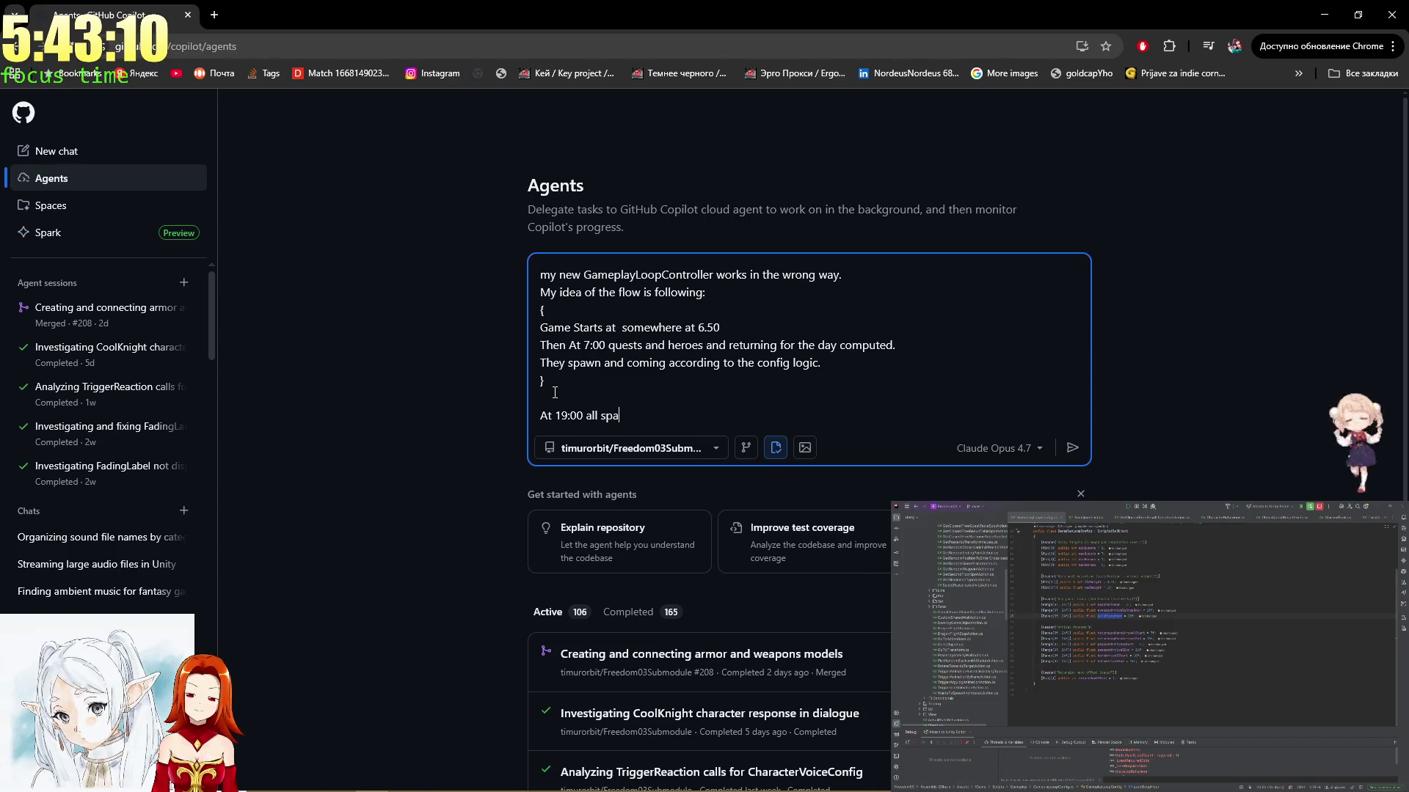
{"action": "type", "text": "wn stops"}
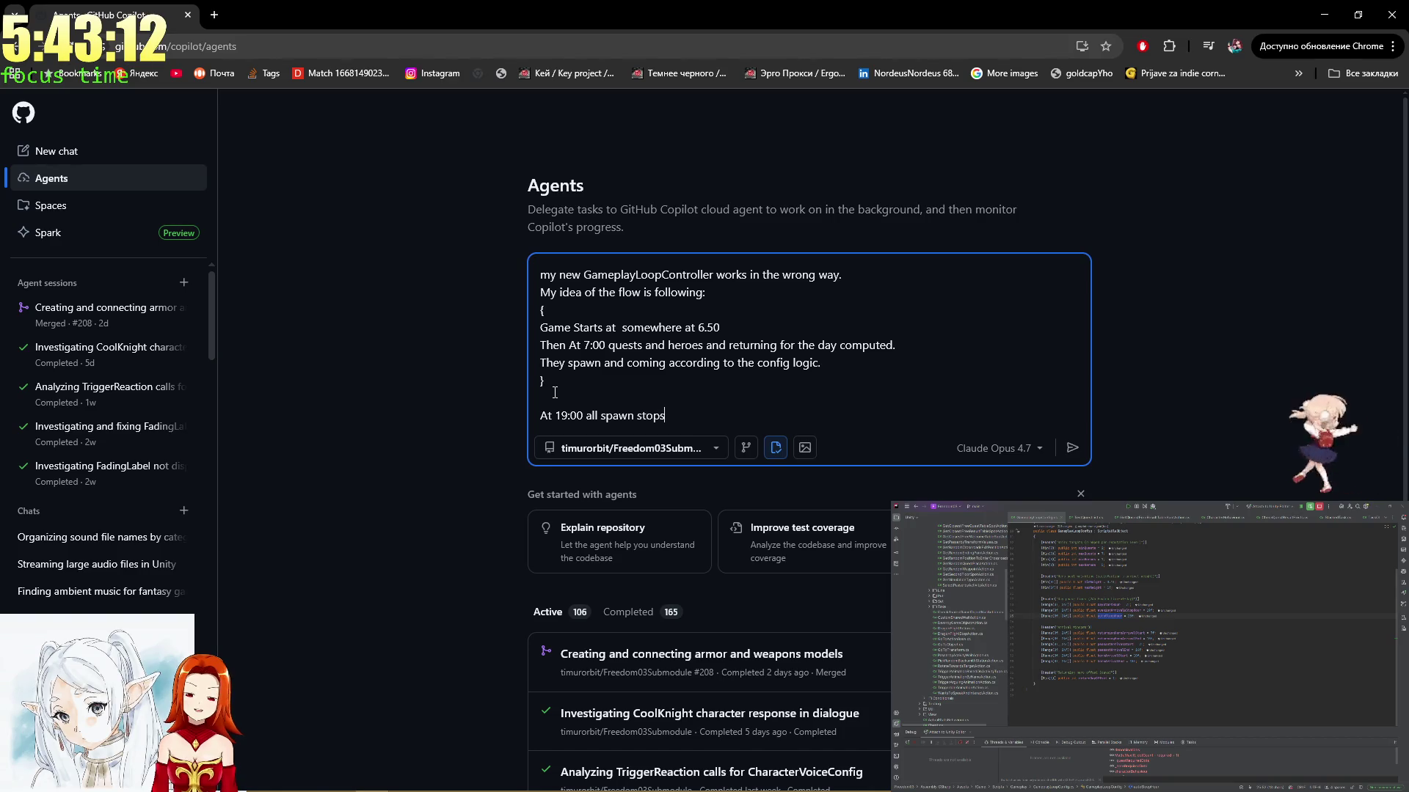
{"action": "type", "text": " and"}
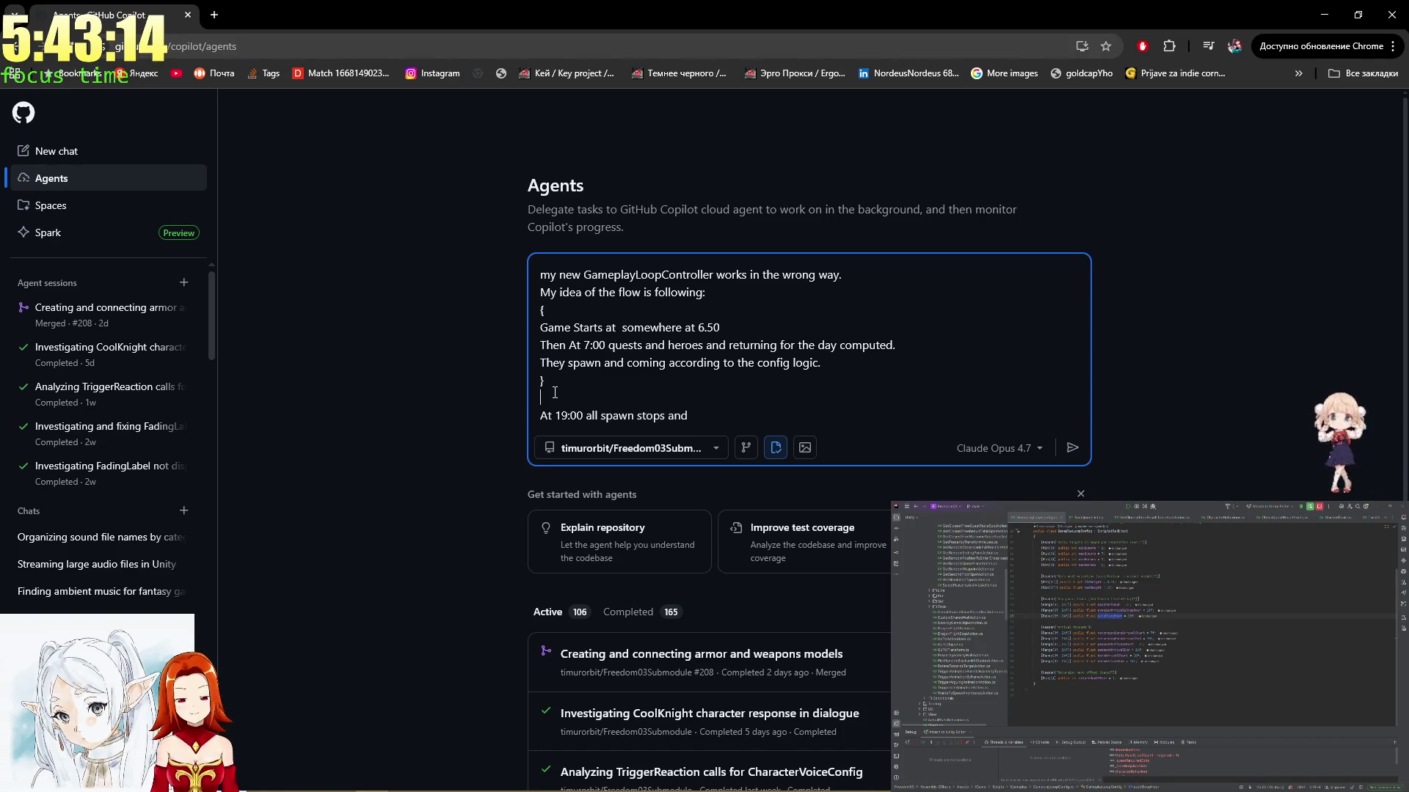
{"action": "key", "text": "Return"}
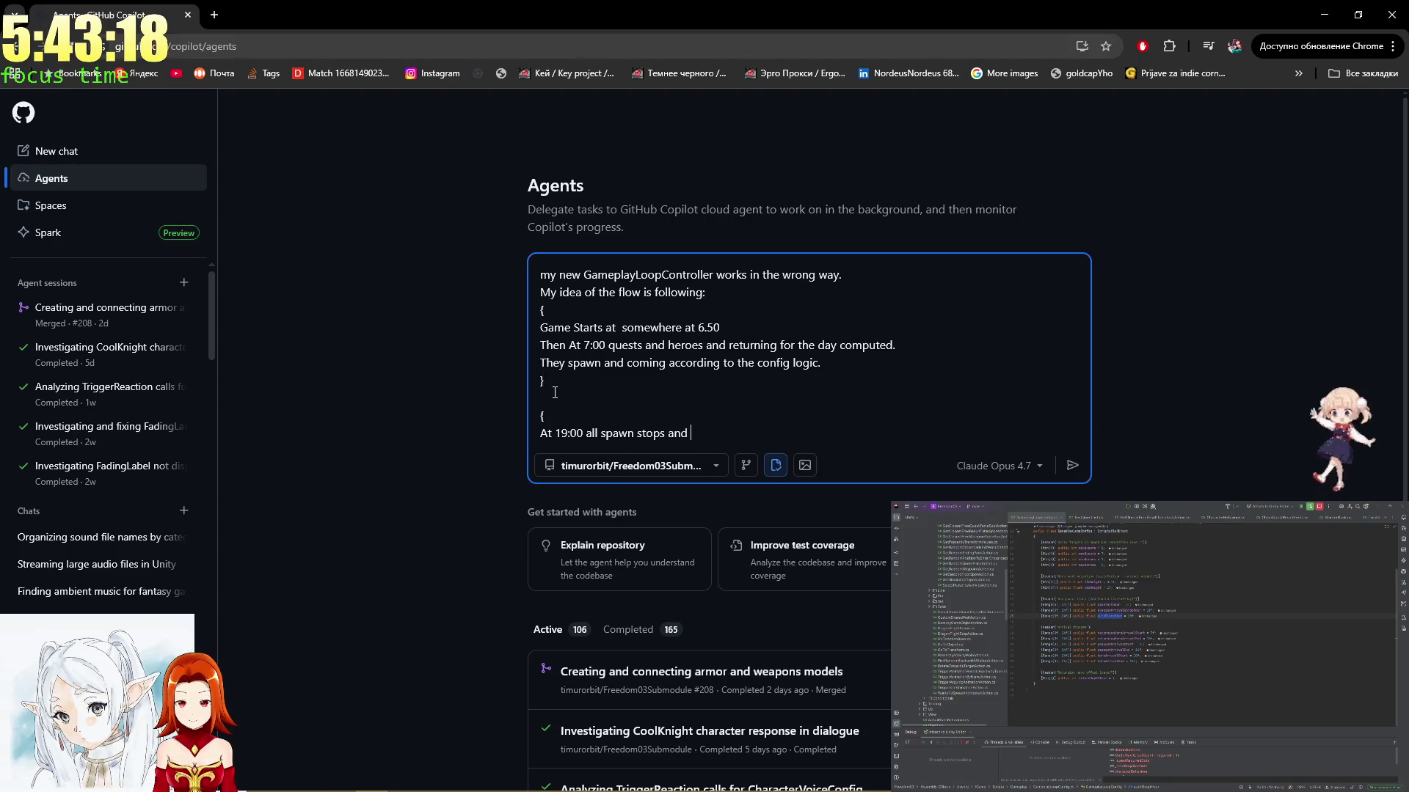
Write 'Heroes and Peasants are not spawning' and 'And the player might go to the sleep' on separate lines
{"action": "type", "text": "Heroes and Peasa"}
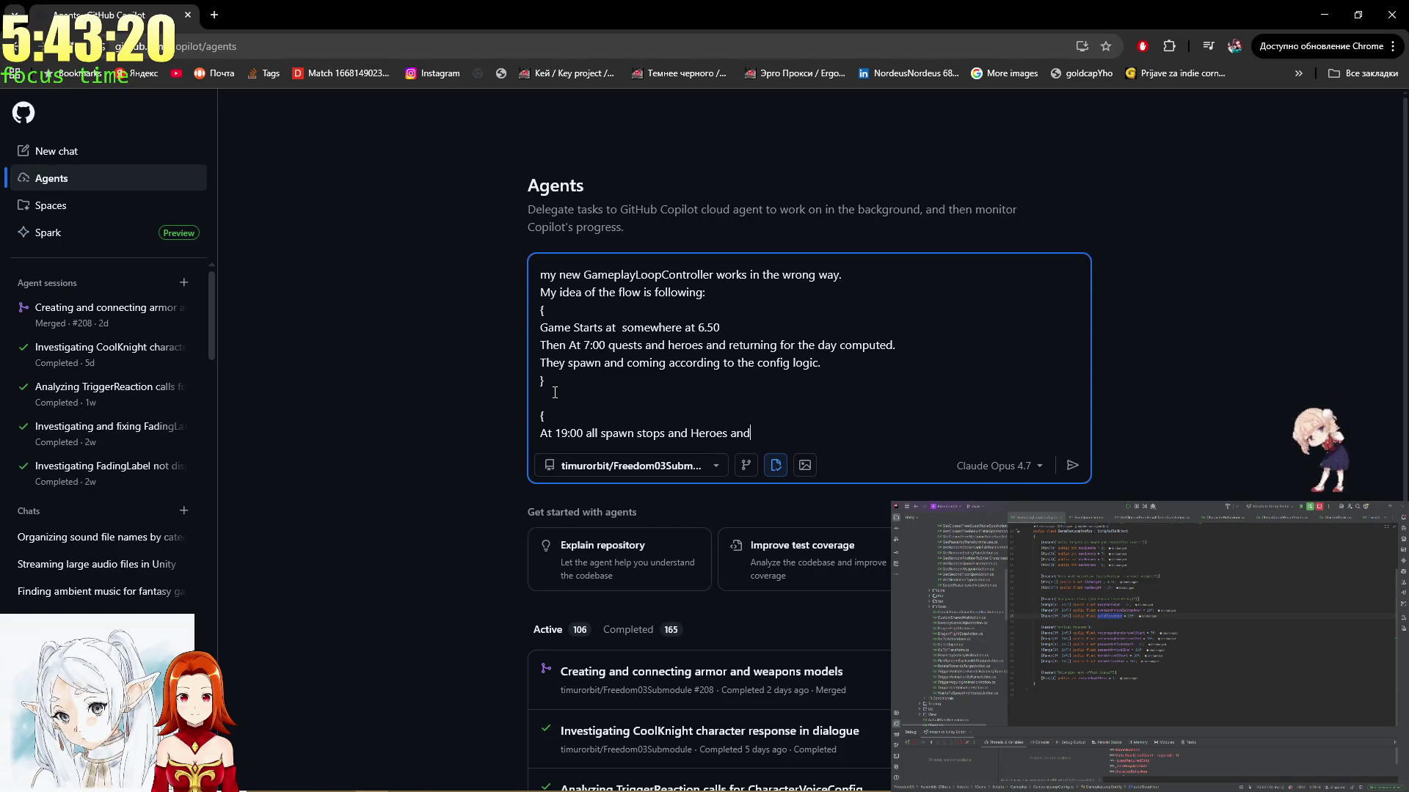
{"action": "type", "text": "nts are not spawnin"}
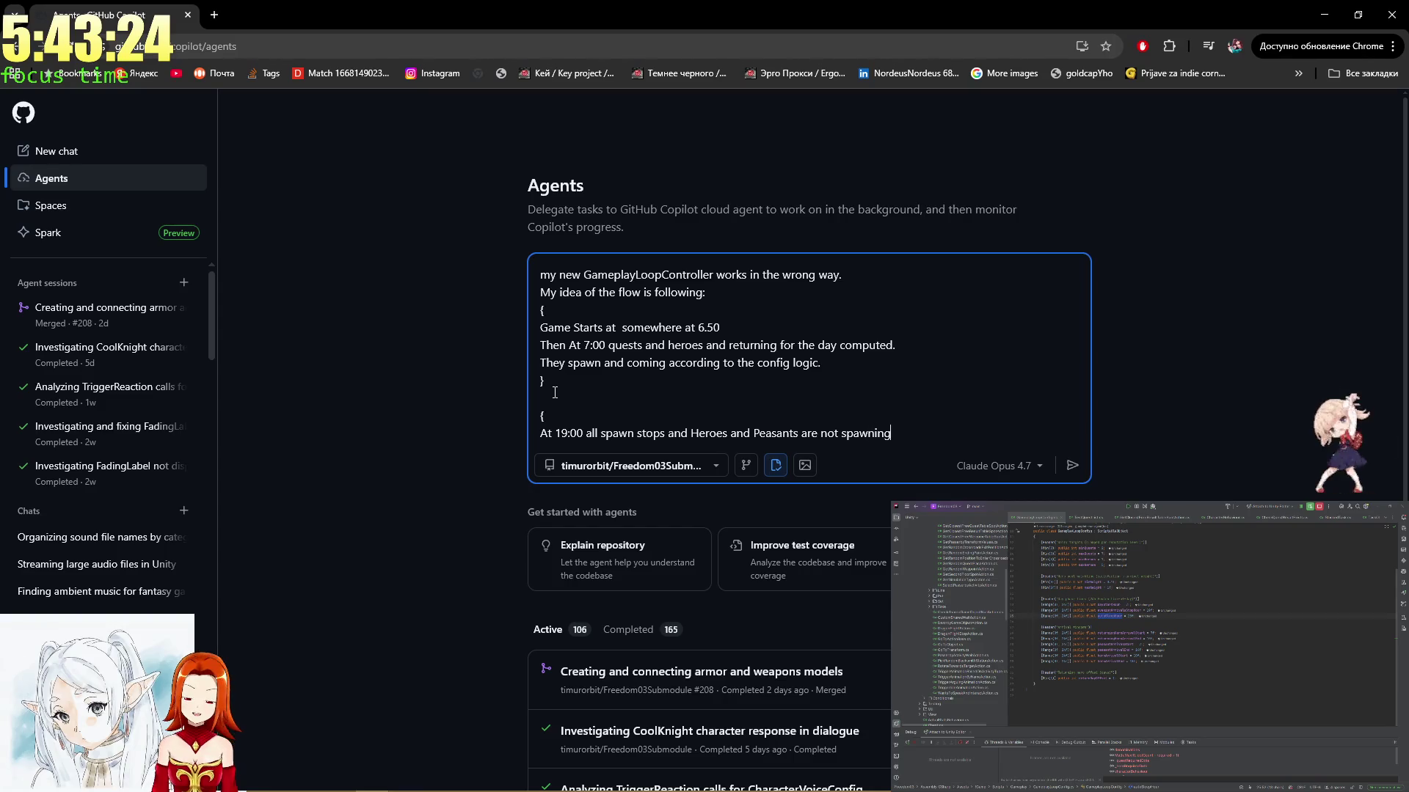
{"action": "type", "text": "g"}
{"action": "key", "text": "shift+Return"}
{"action": "type", "text": "A"}
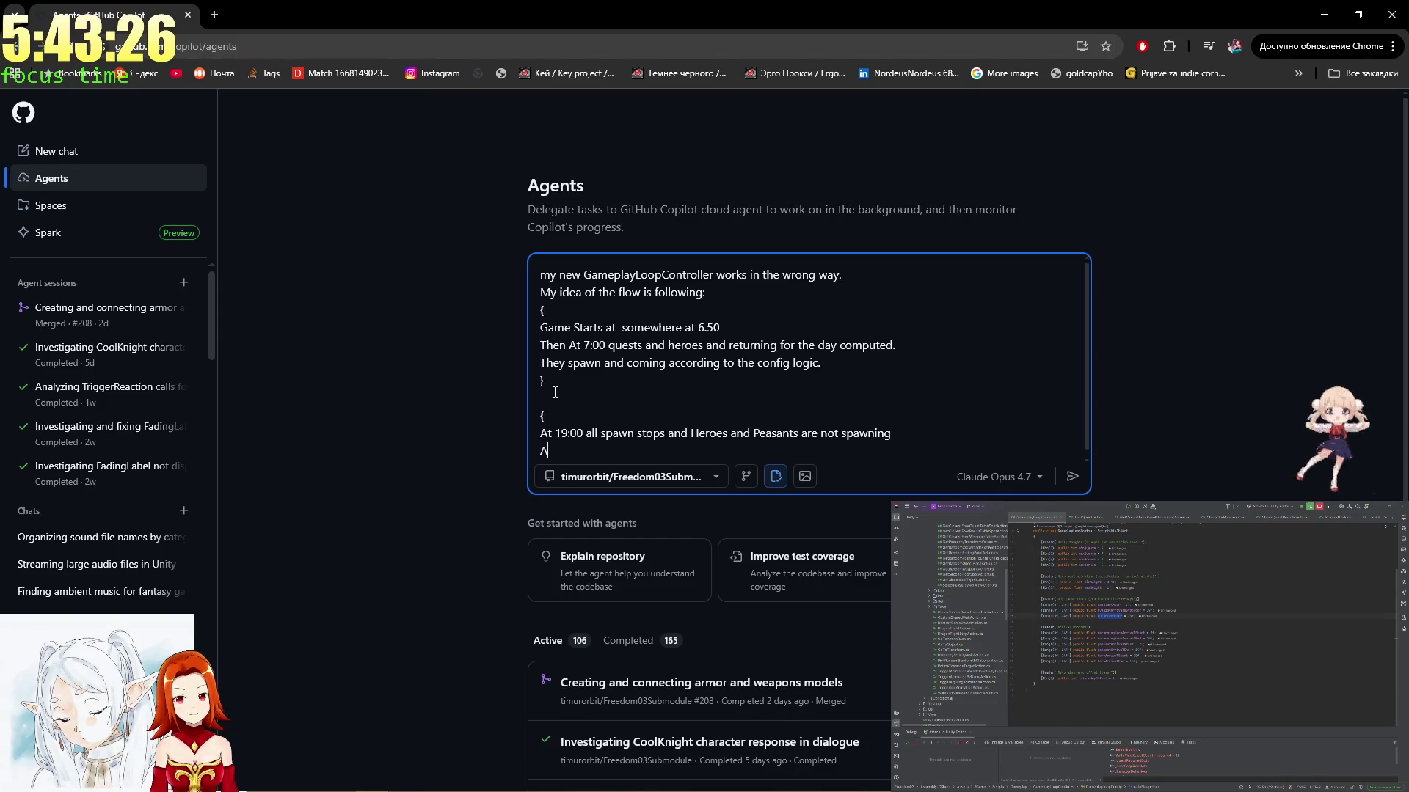
{"action": "type", "text": "nd the player"}
{"action": "key", "text": "BackSpace"}
{"action": "type", "text": "might go to the sle"}
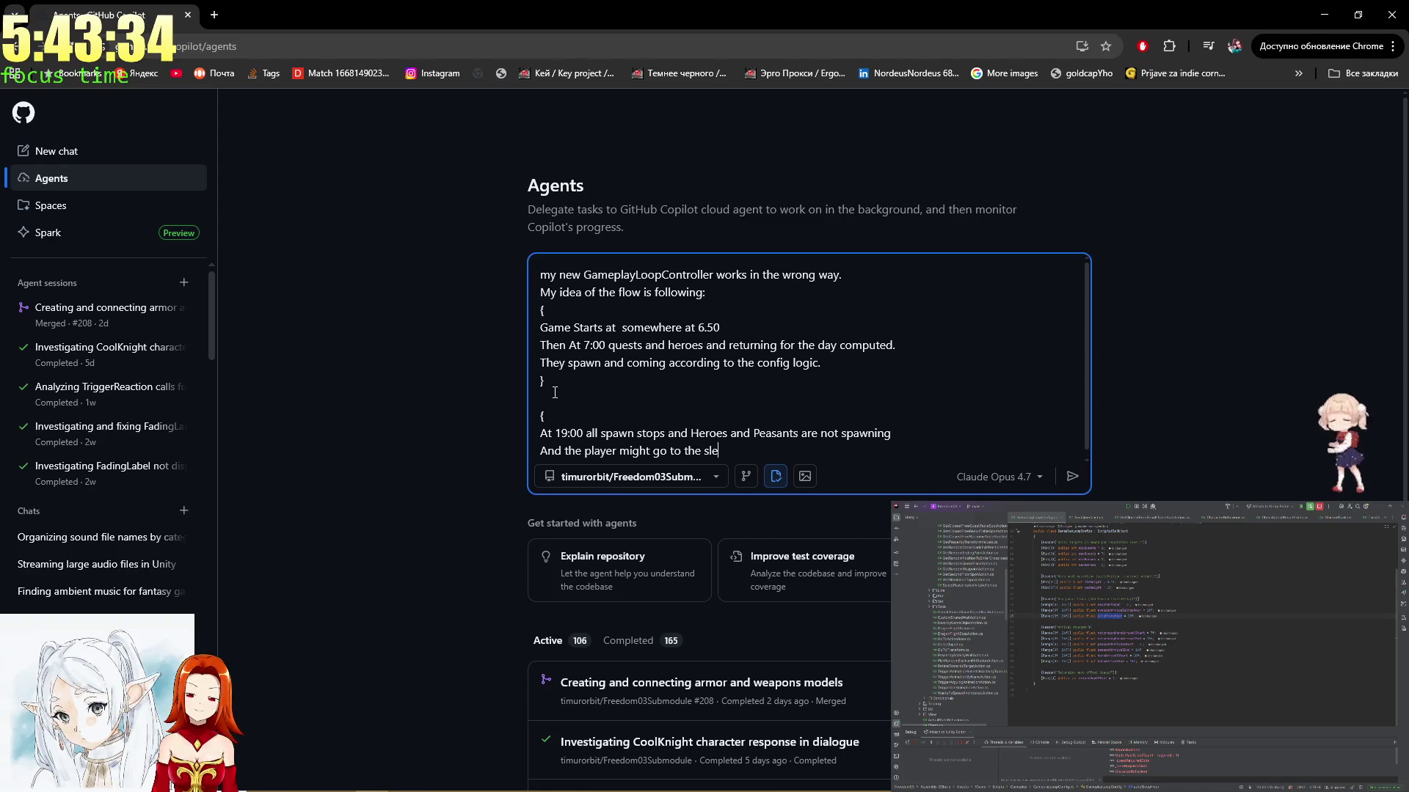
{"action": "type", "text": "ep"}
{"action": "key", "text": "Return"}
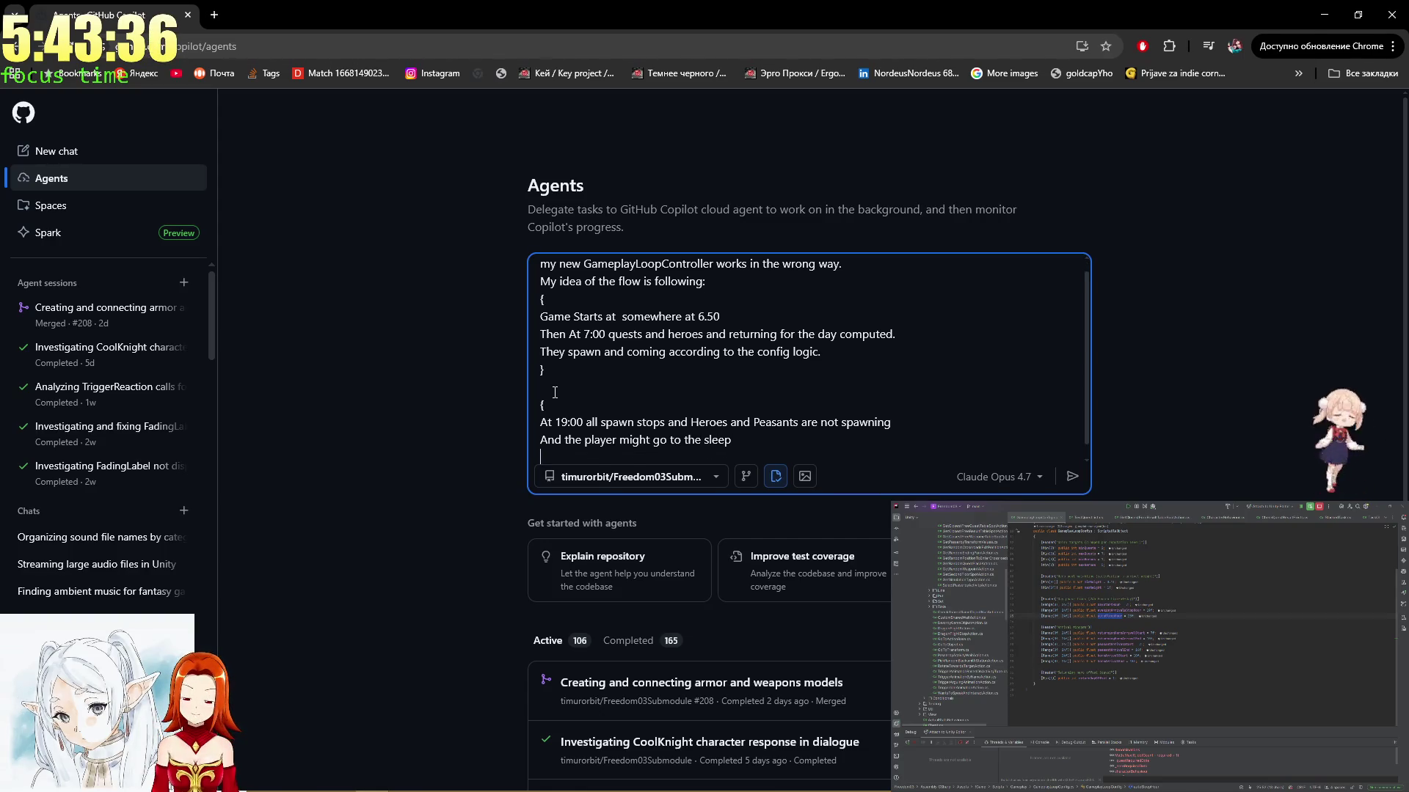
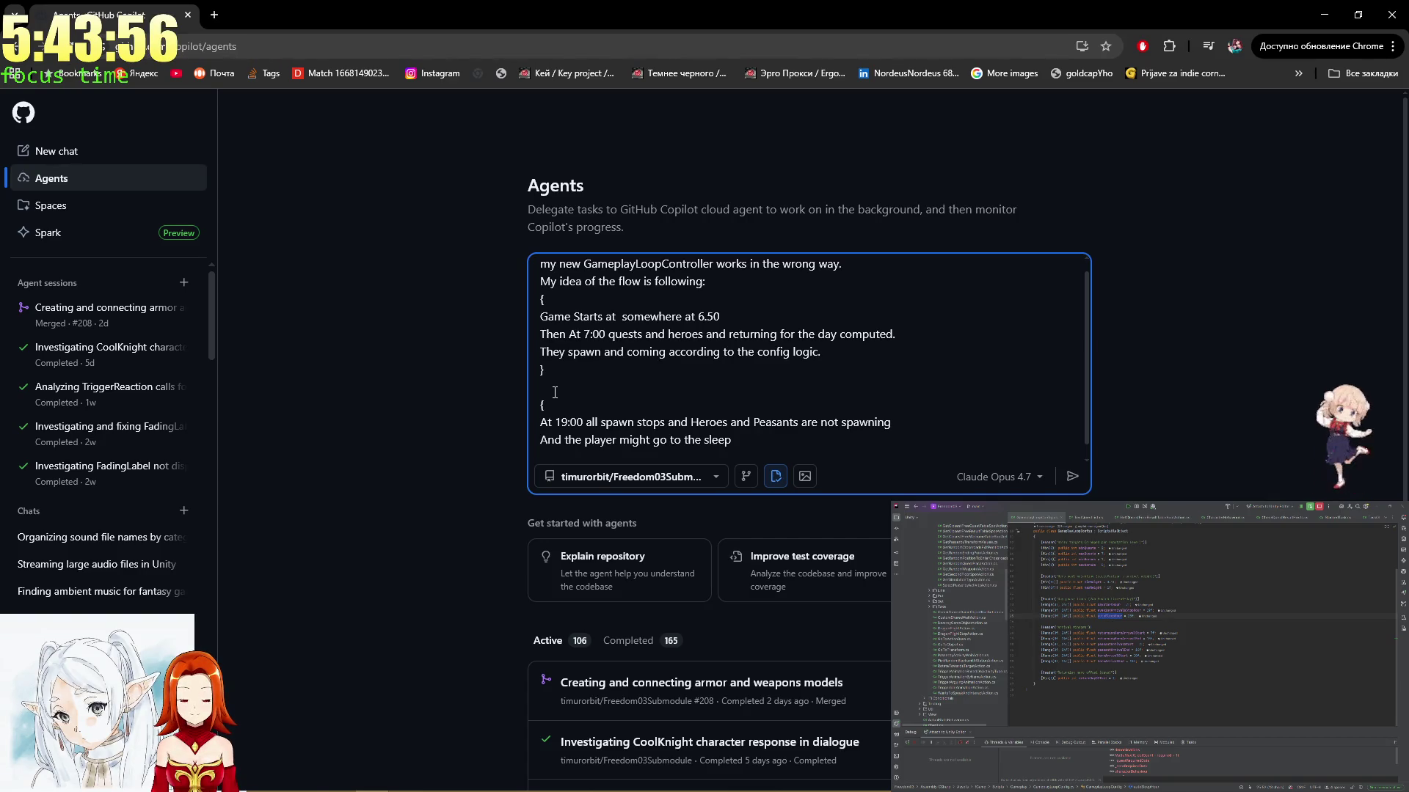
Append 'anymore' to the 19:00 spawning line and start 'via Be' on the last line
{"action": "left_click", "coordinate": [899, 415]}
{"action": "type", "text": "anymo"}
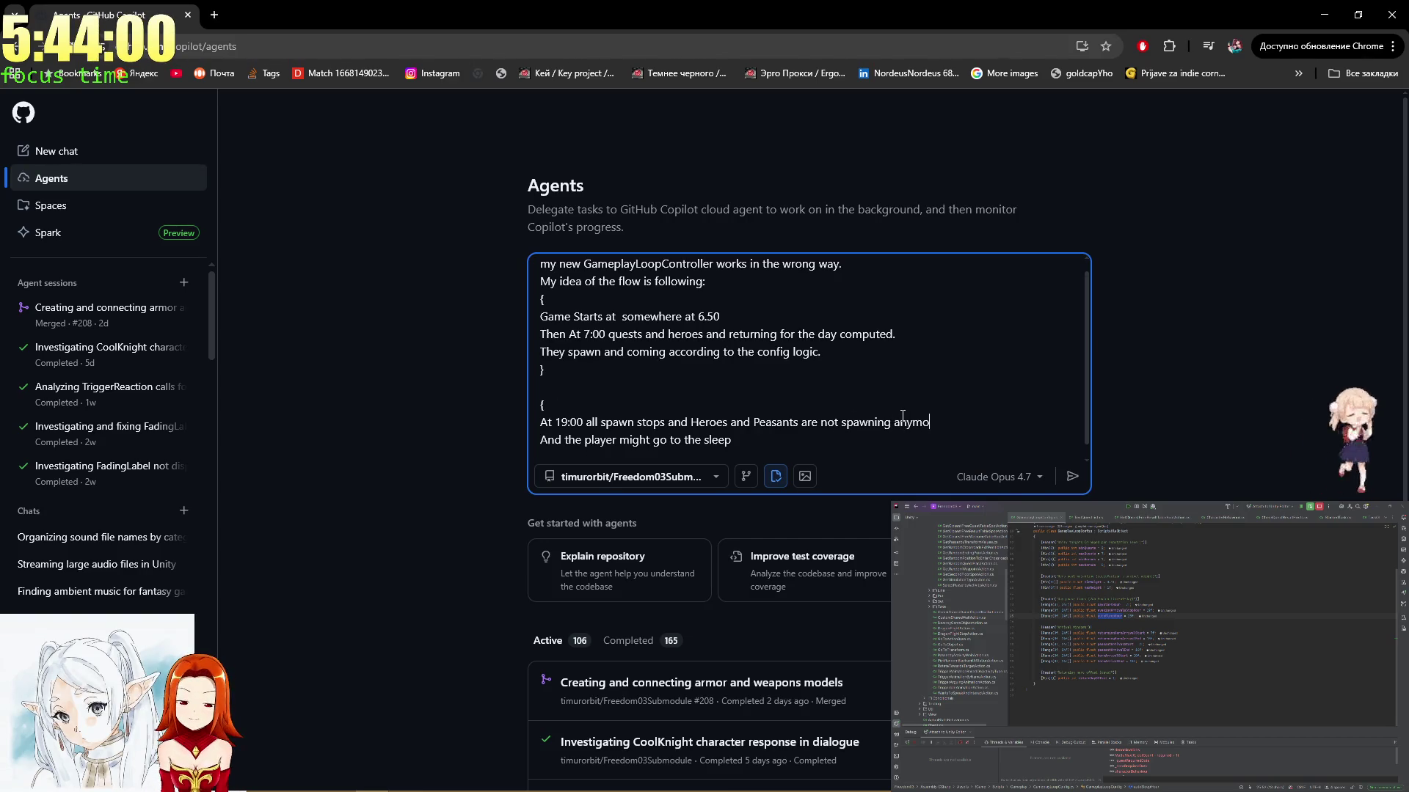
{"action": "type", "text": "re"}
{"action": "key", "text": "Down"}
{"action": "key", "text": "Down"}
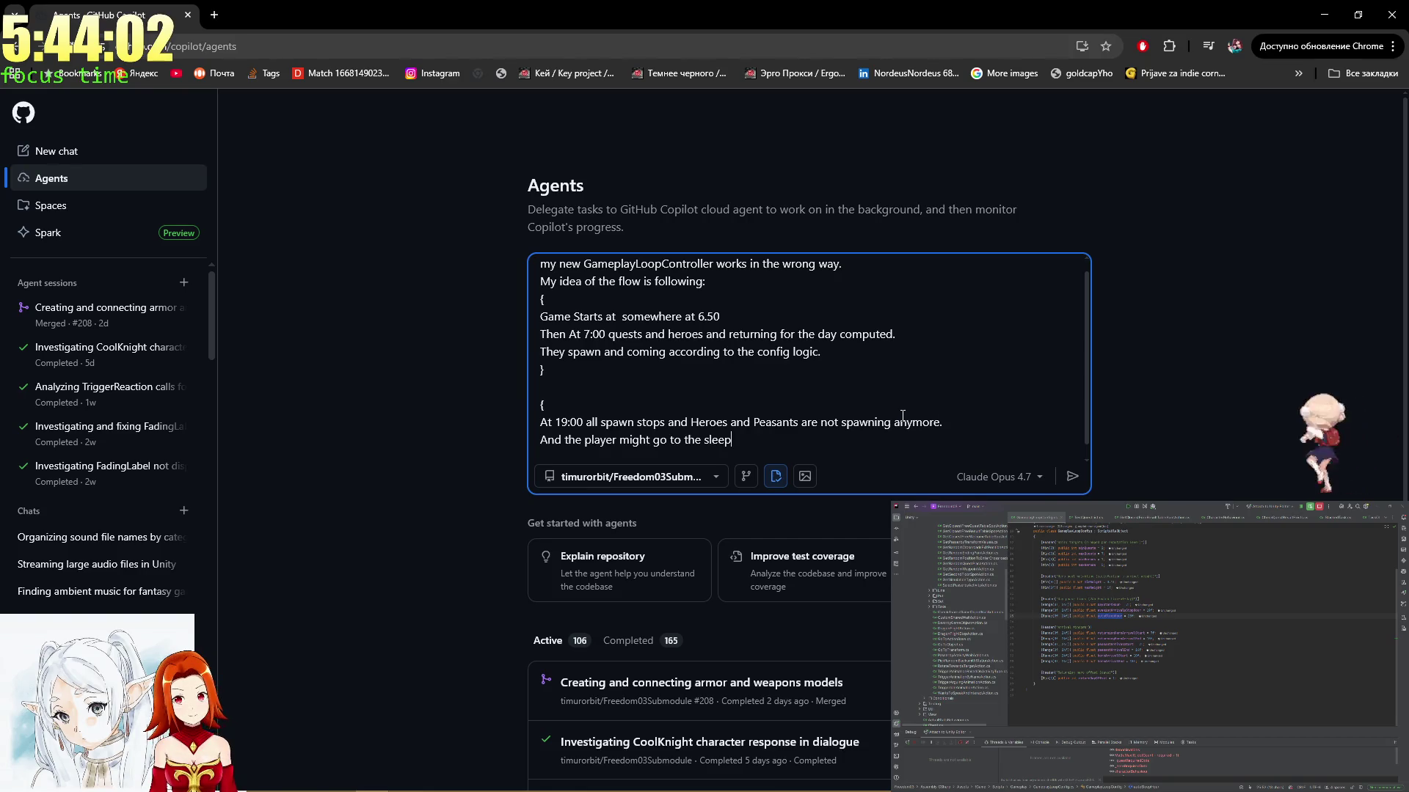
{"action": "type", "text": " via "}
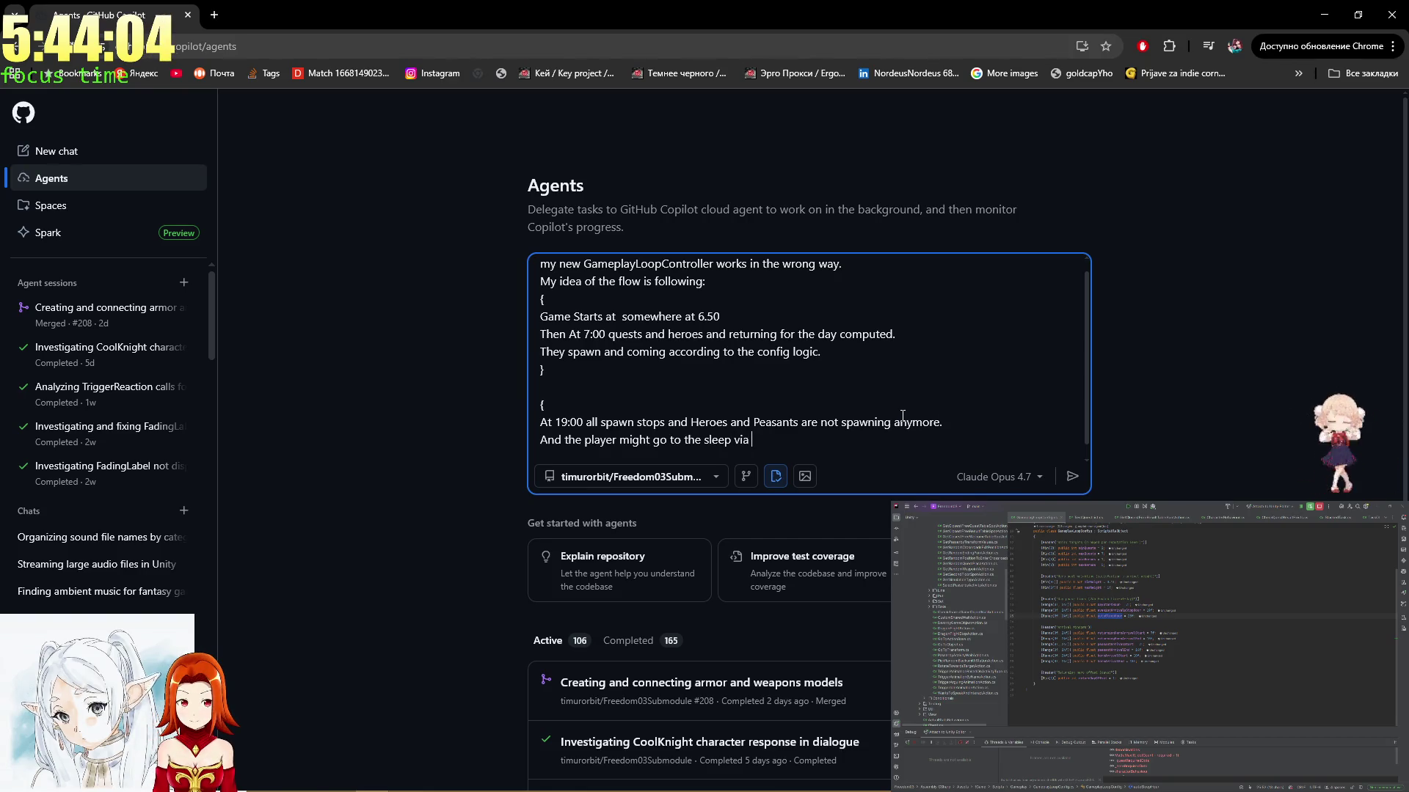
{"action": "type", "text": "Be"}
Switch to Rider and open the GameplayLoopConfig file through the file search
{"action": "key", "text": "alt+Tab"}
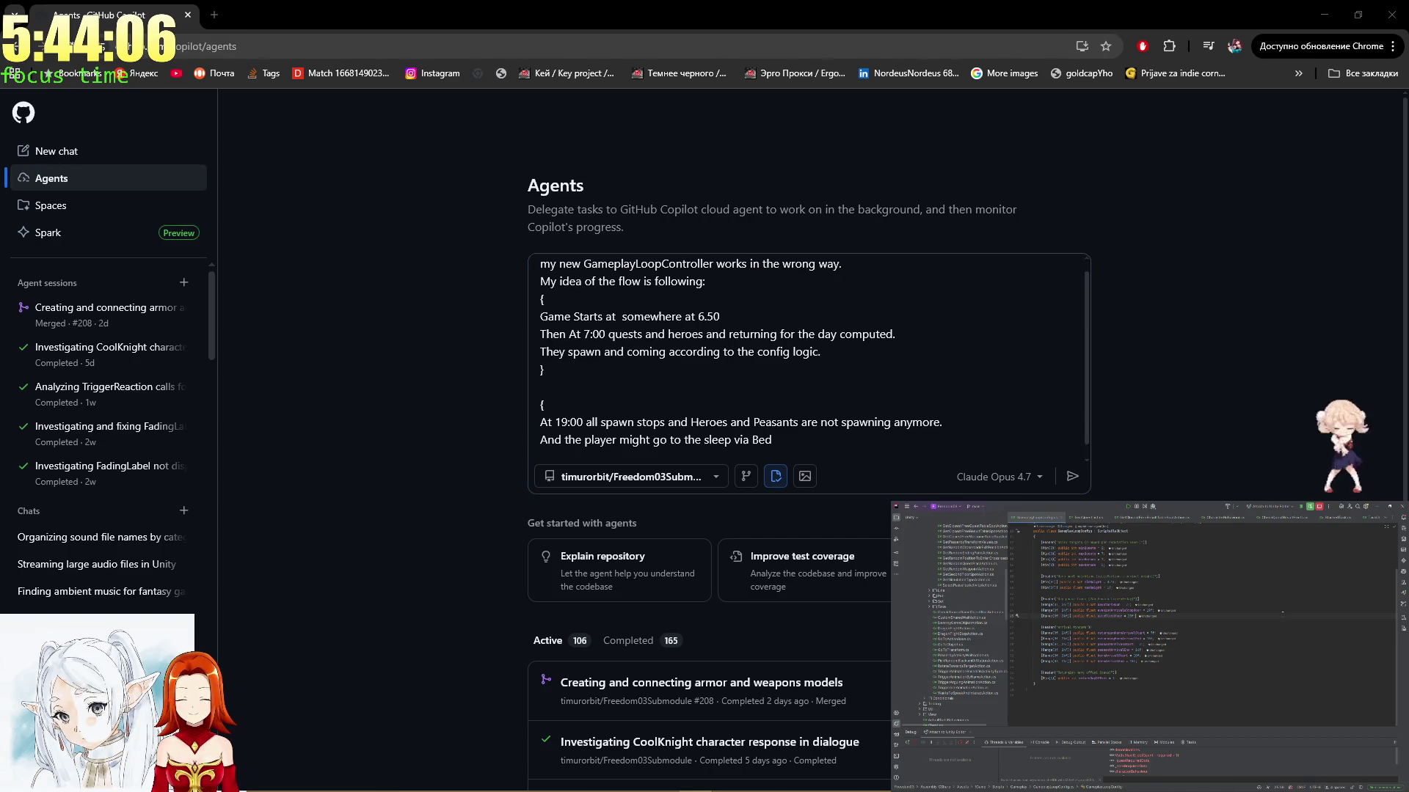
{"action": "key", "text": "ctrl+shift+n"}
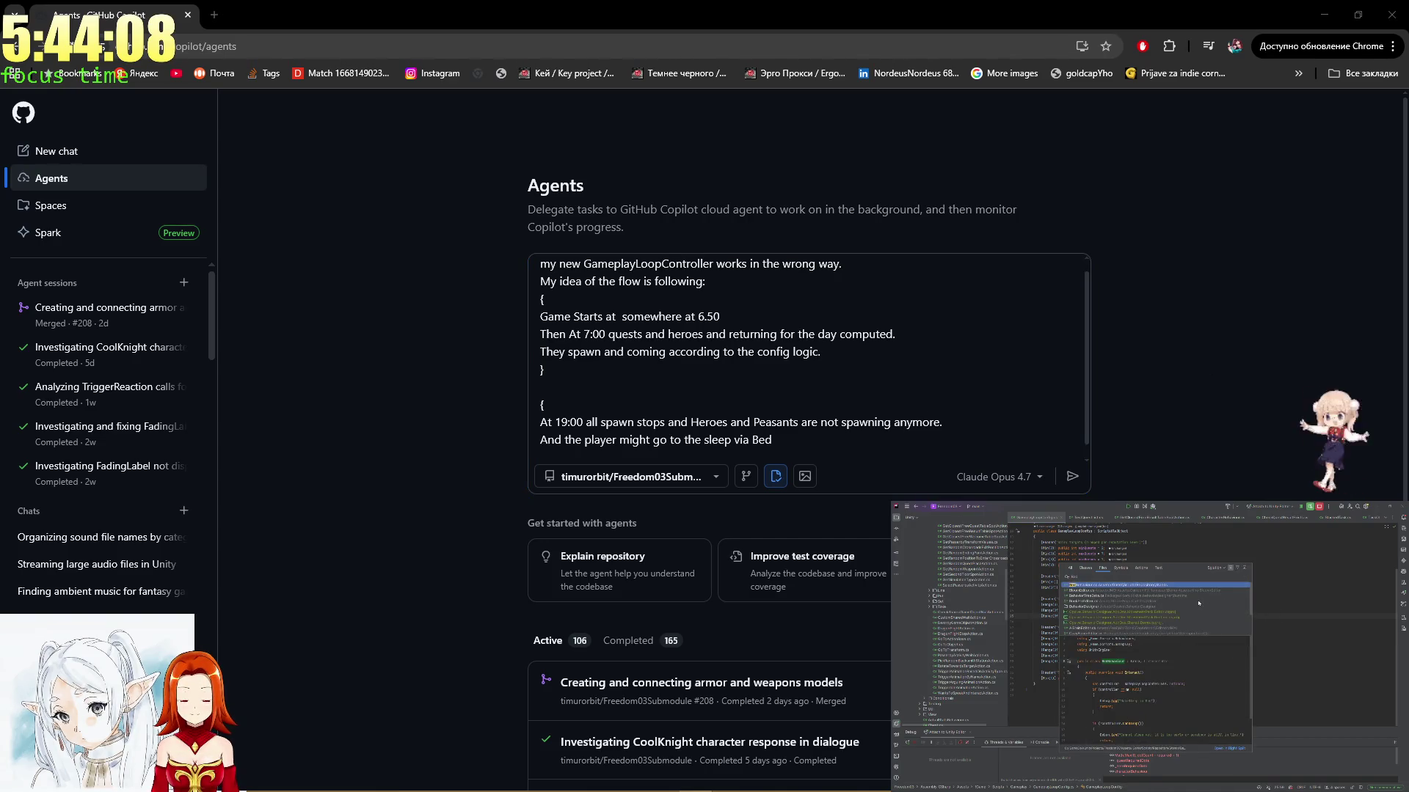
{"action": "left_click", "coordinate": [1124, 585]}
Inspect the BedBehaviour Interact method, then open QuestActivationAction.cs via file search
{"action": "key", "text": "ctrl+Tab"}
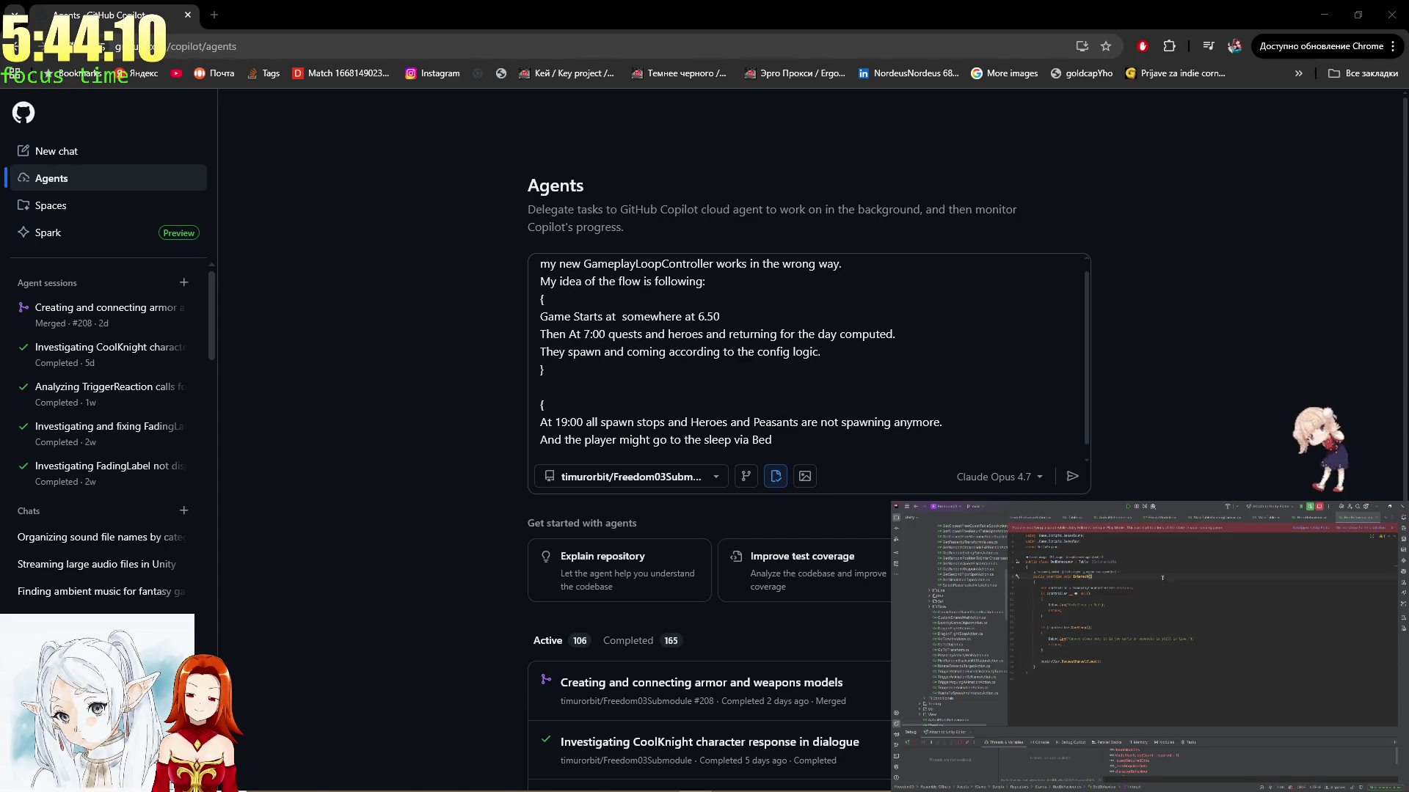
{"action": "left_click", "coordinate": [1088, 577]}
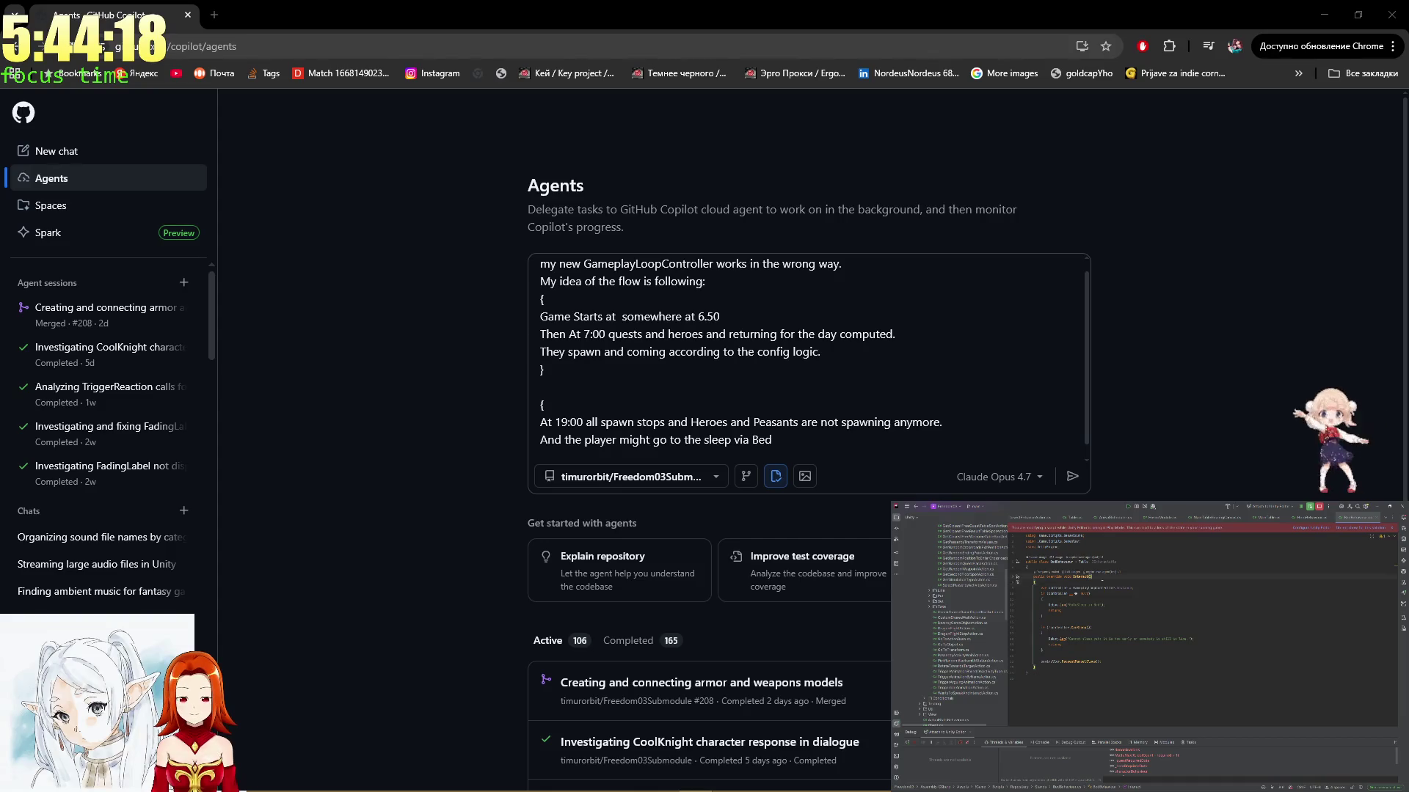
{"action": "key", "text": "ctrl+shift+n"}
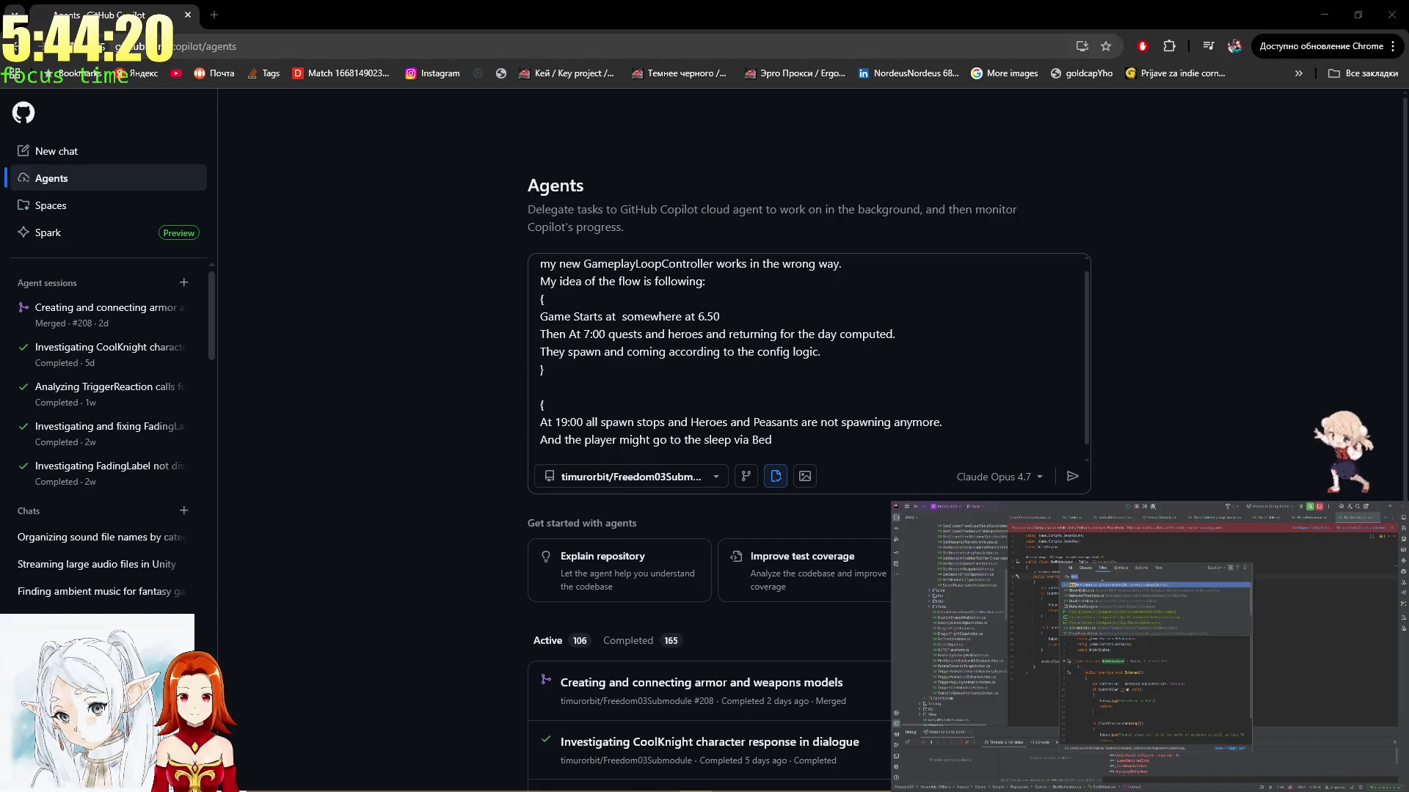
{"action": "type", "text": "Quest"}
{"action": "key", "text": "Down"}
{"action": "key", "text": "Down"}
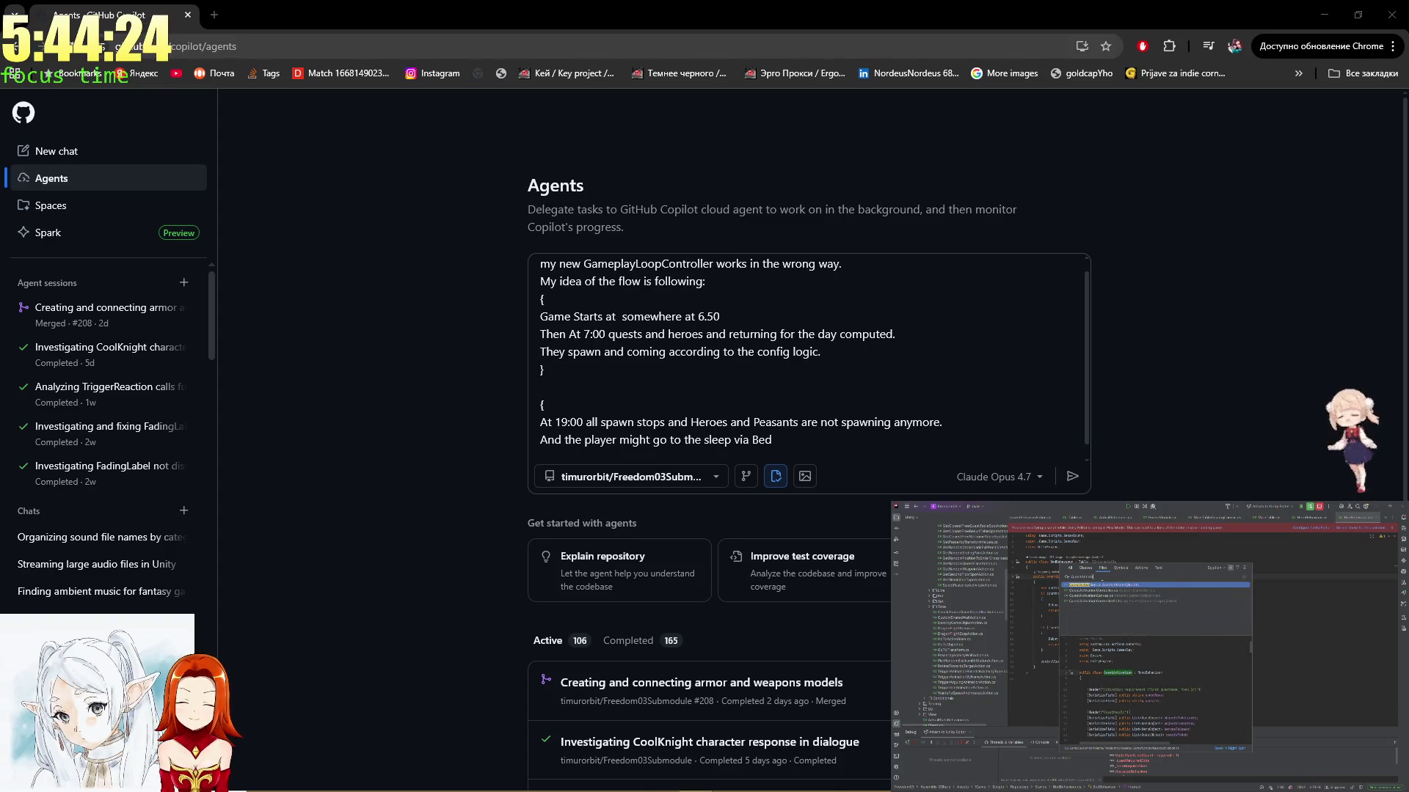
{"action": "key", "text": "Return"}
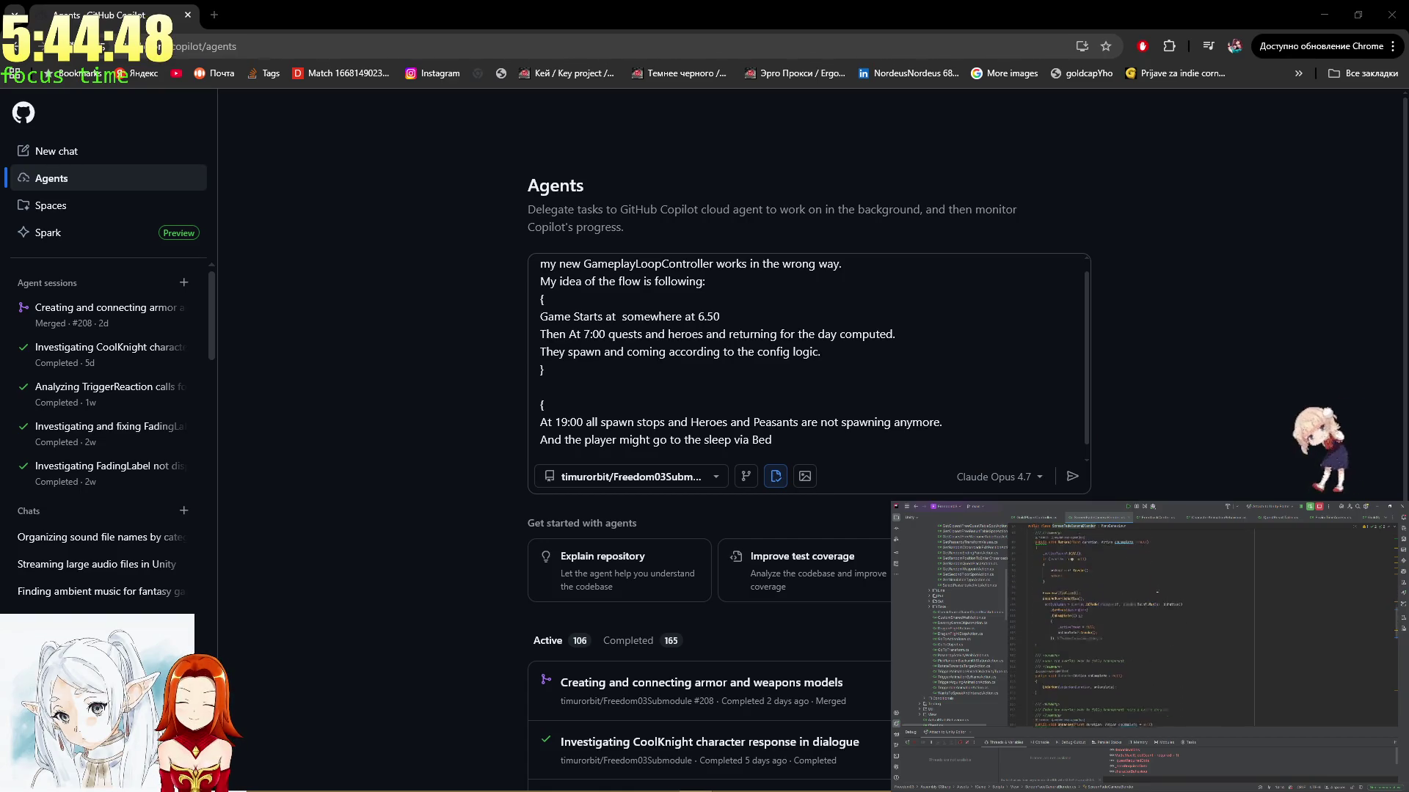
Return to the Copilot prompt to continue writing after 'Bed'
{"action": "left_click", "coordinate": [799, 433]}
{"action": "key", "text": "alt+Tab"}
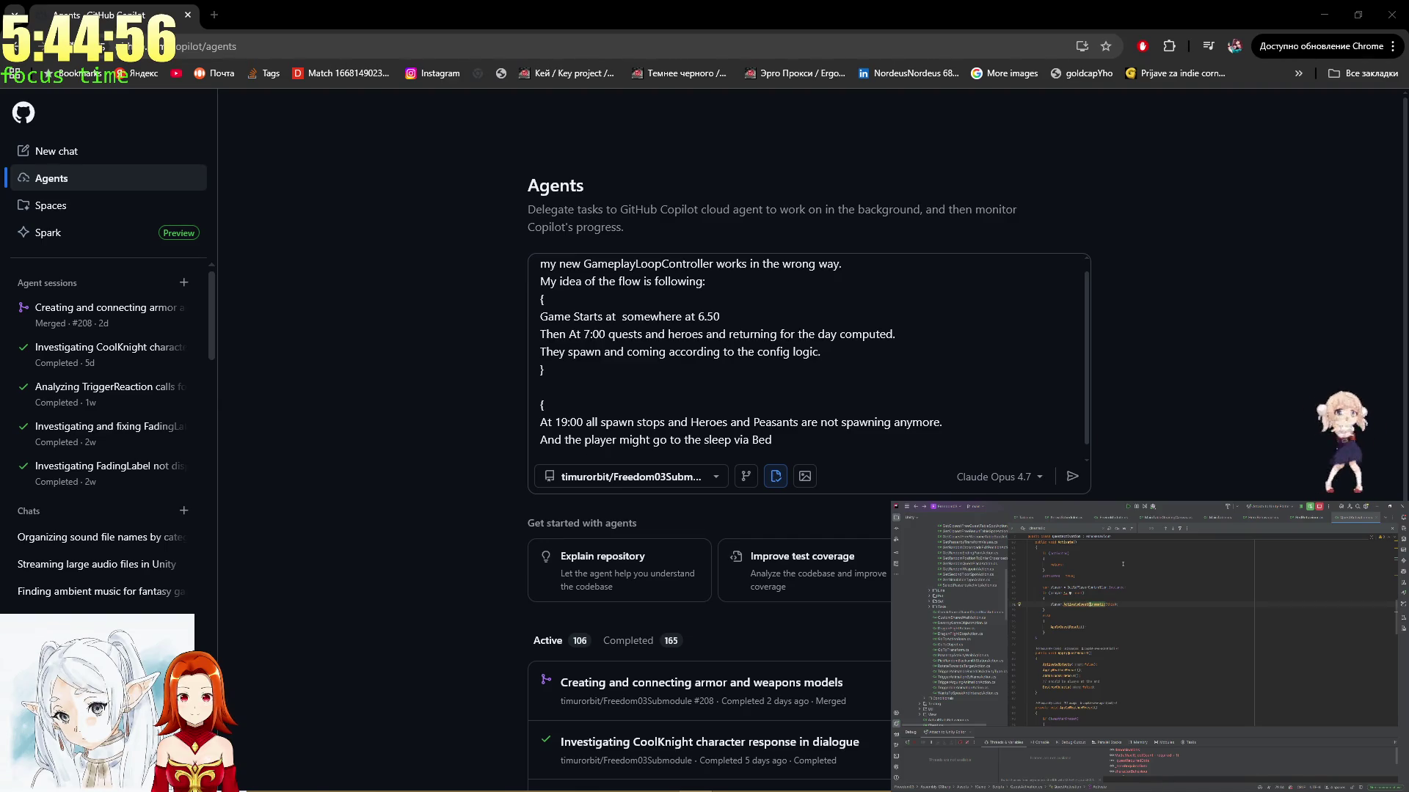
{"action": "left_click", "coordinate": [768, 434]}
Complete 'BedBehaviour' and open an empty braced block below it
{"action": "type", "text": "Behavio"}
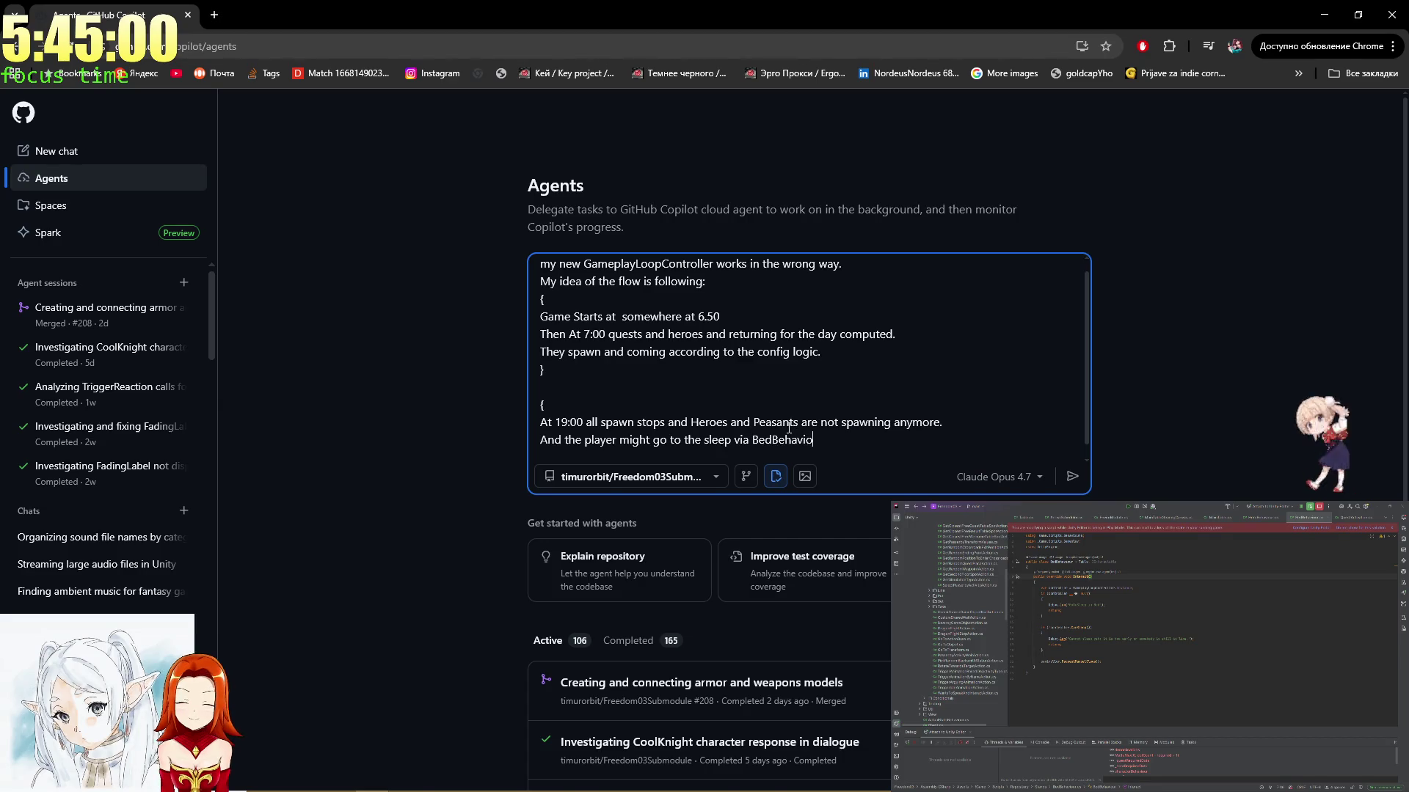
{"action": "type", "text": "ur"}
{"action": "key", "text": "Return"}
{"action": "type", "text": "{"}
{"action": "key", "text": "Return"}
{"action": "key", "text": "Return"}
{"action": "key", "text": "Return"}
{"action": "type", "text": "}"}
{"action": "key", "text": "Up"}
{"action": "key", "text": "BackSpace"}
Write 'It should cause darkening and show Canvas with stats where button will be Continue'
{"action": "type", "text": "It should "}
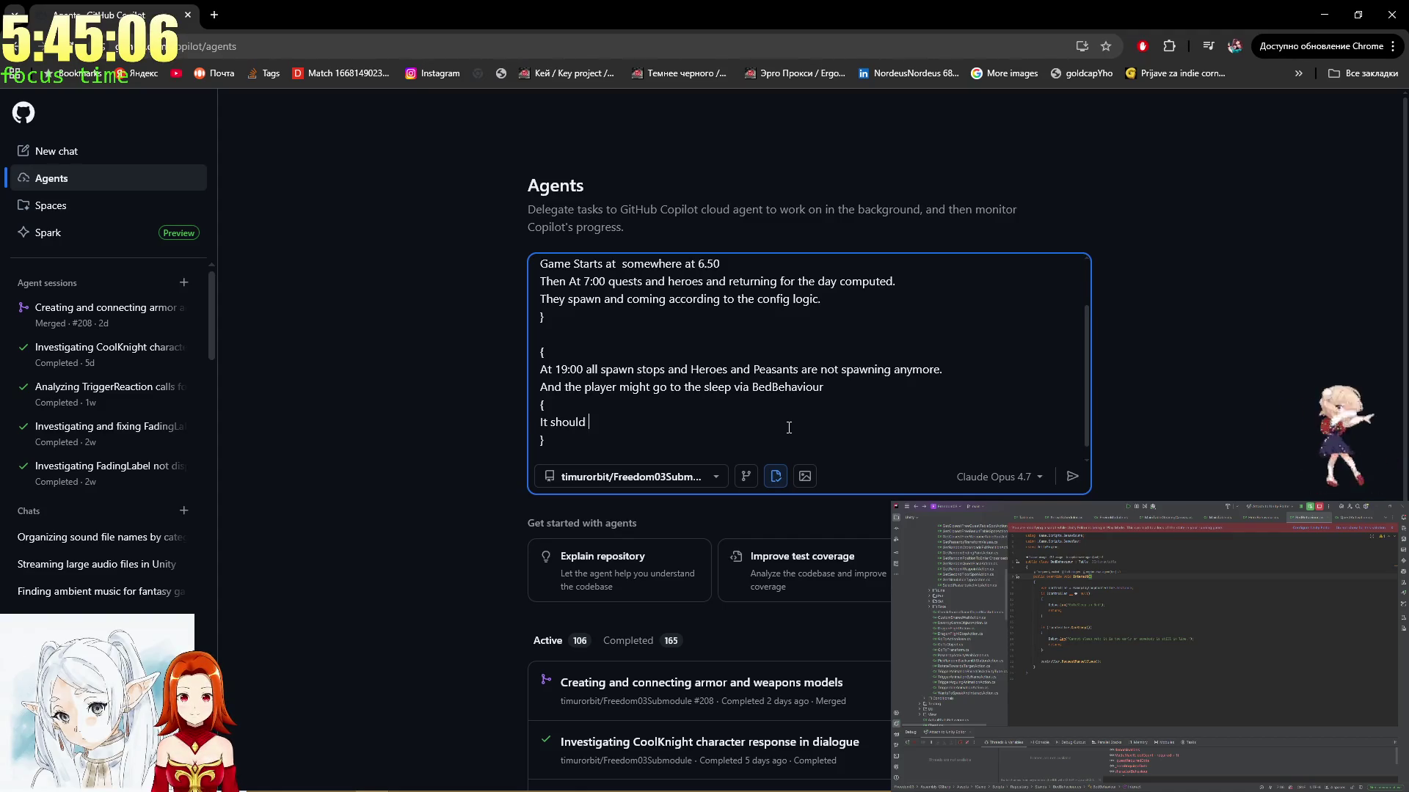
{"action": "type", "text": "cause "}
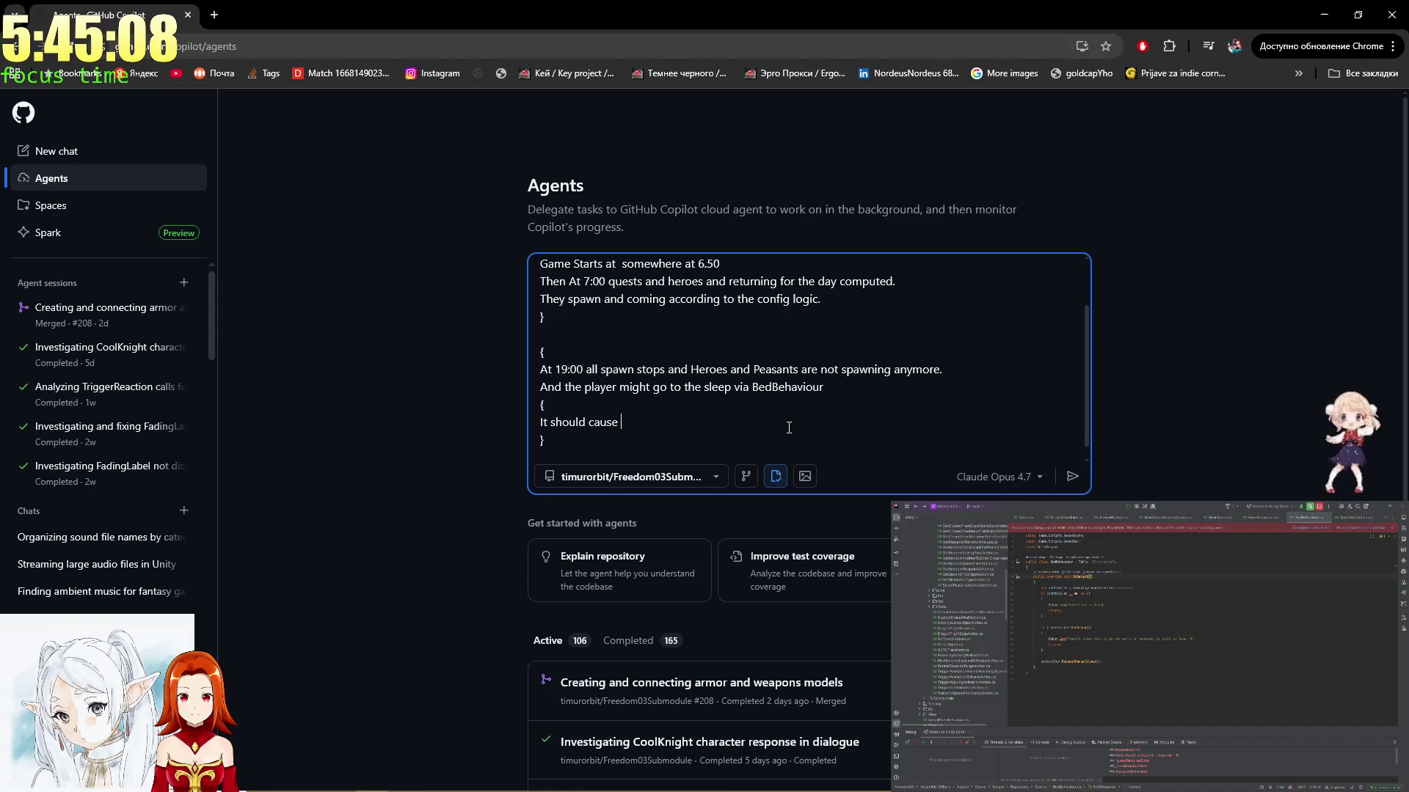
{"action": "type", "text": "darkening"}
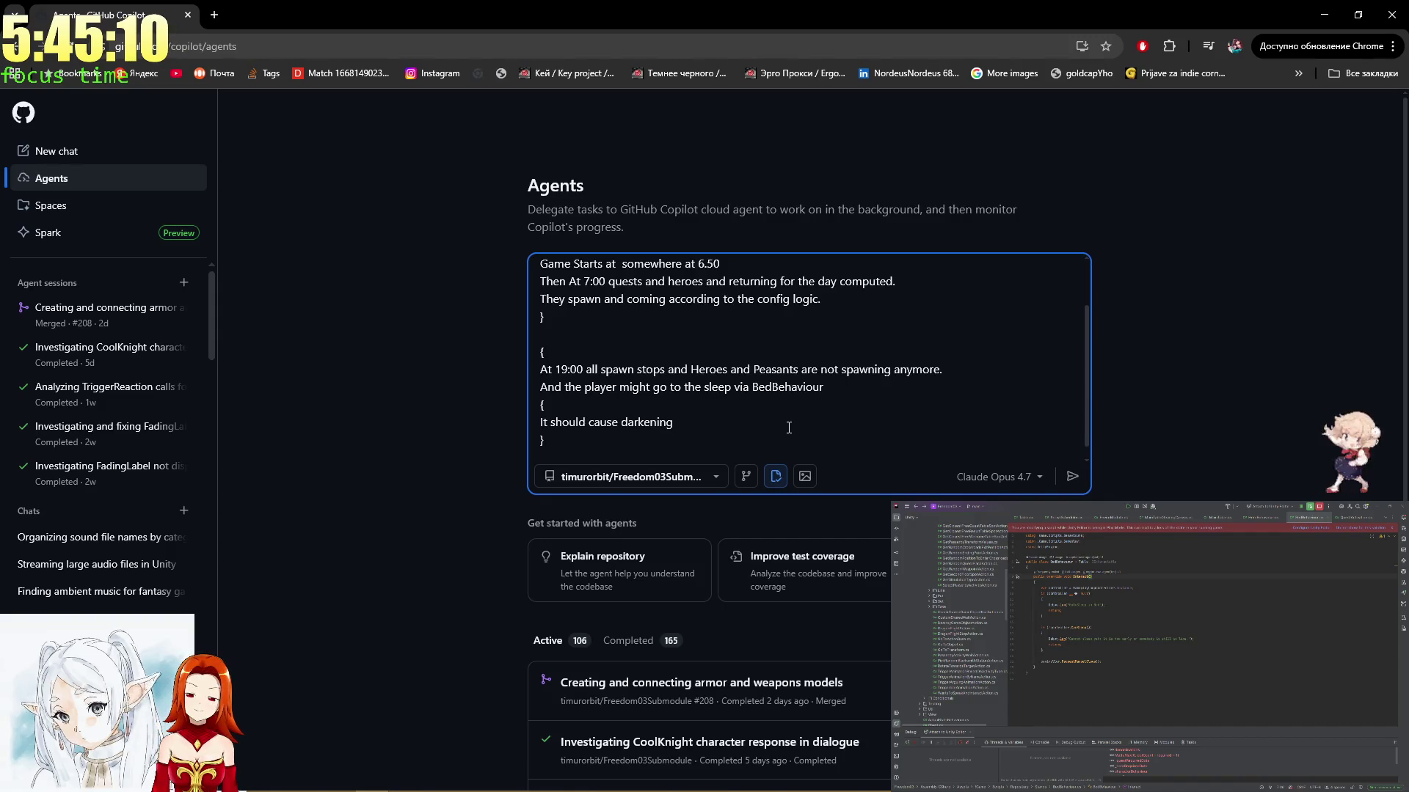
{"action": "type", "text": " and"}
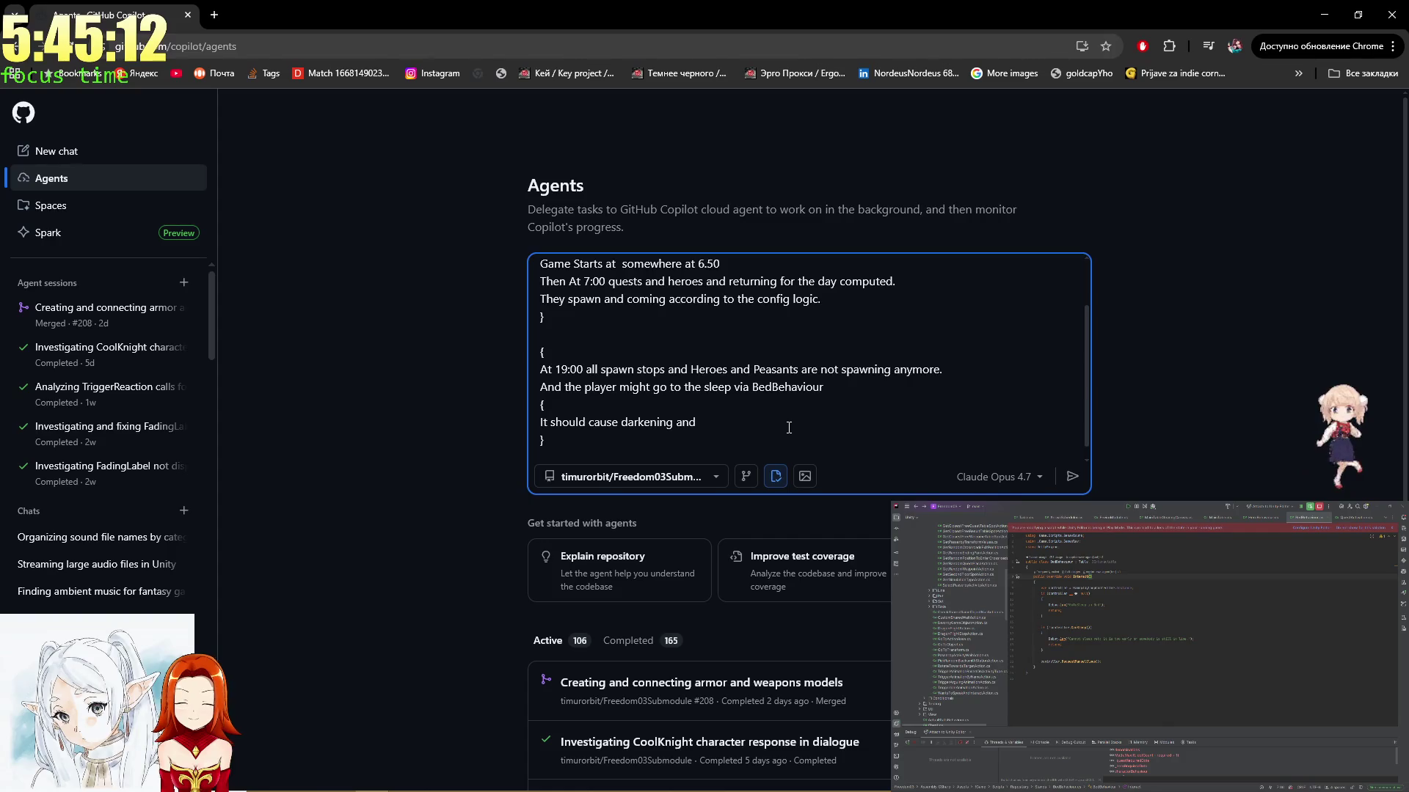
{"action": "type", "text": " show"}
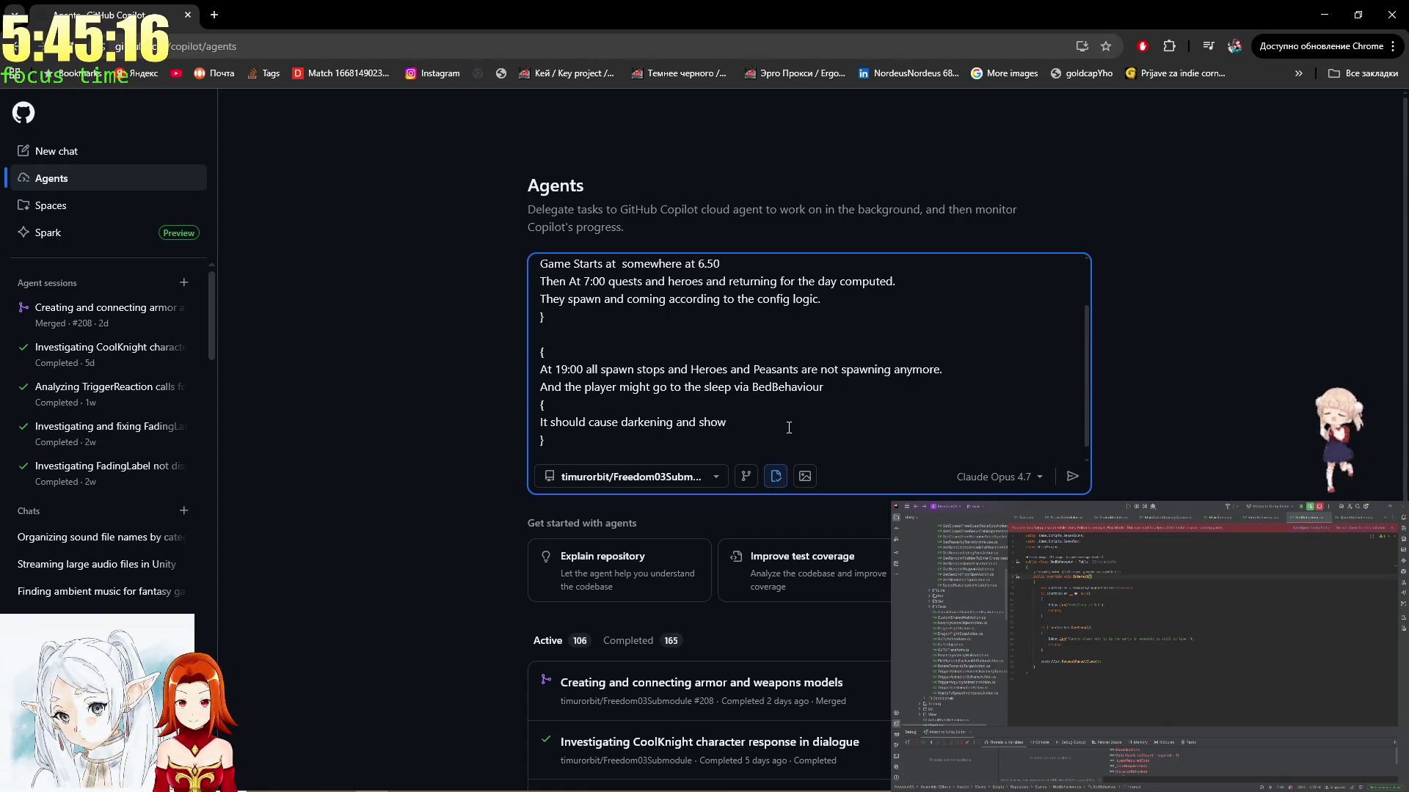
{"action": "type", "text": " Act"}
{"action": "key", "text": "BackSpace"}
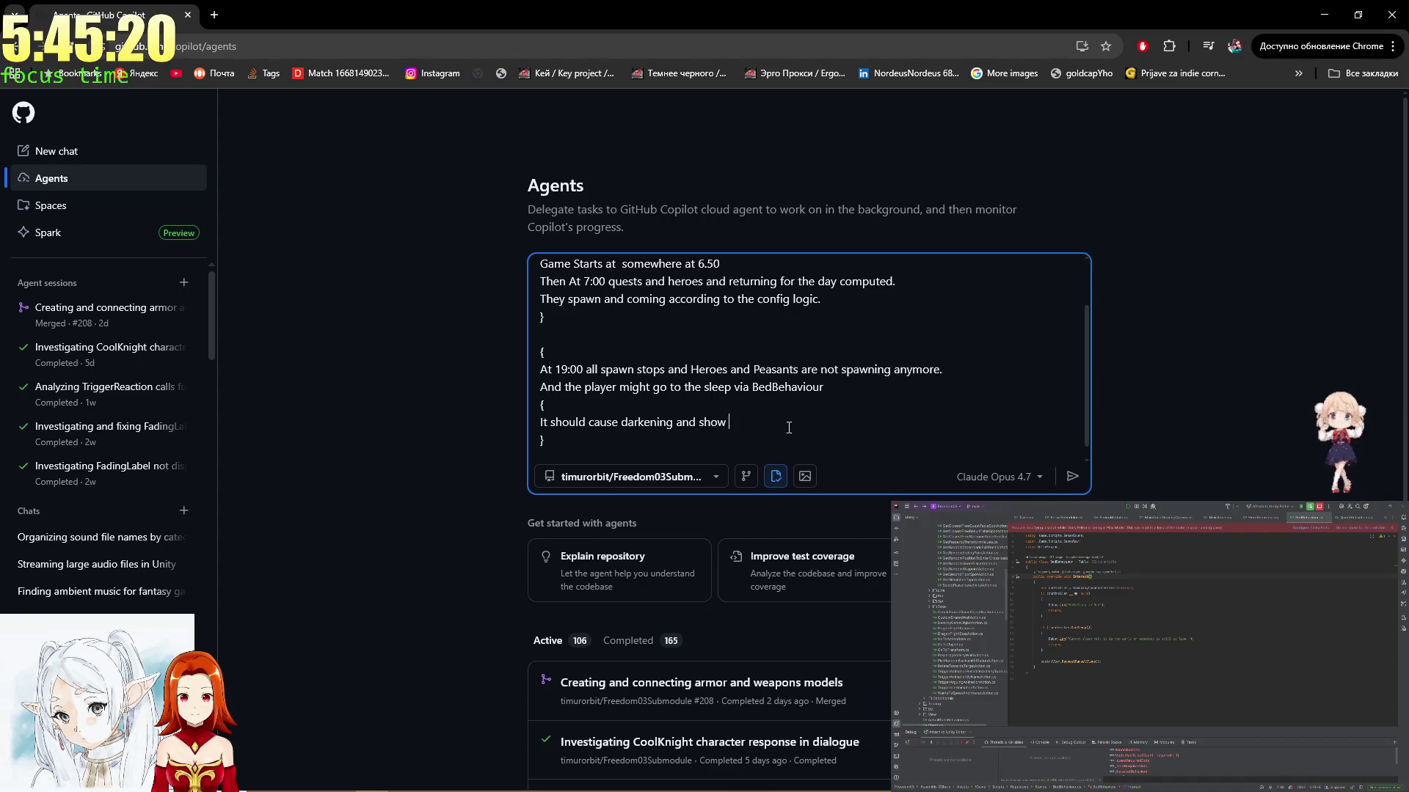
{"action": "type", "text": "vas w"}
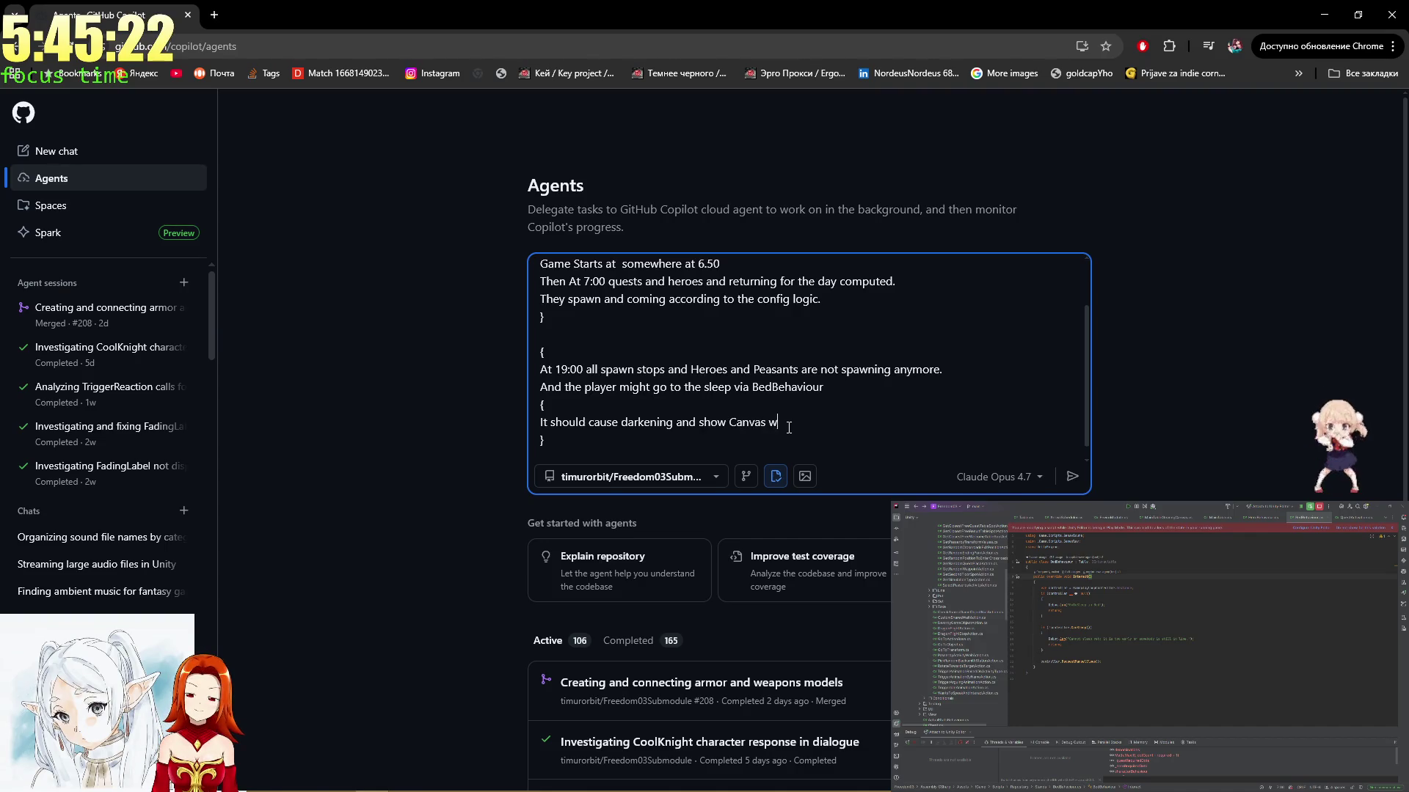
{"action": "type", "text": "here button "}
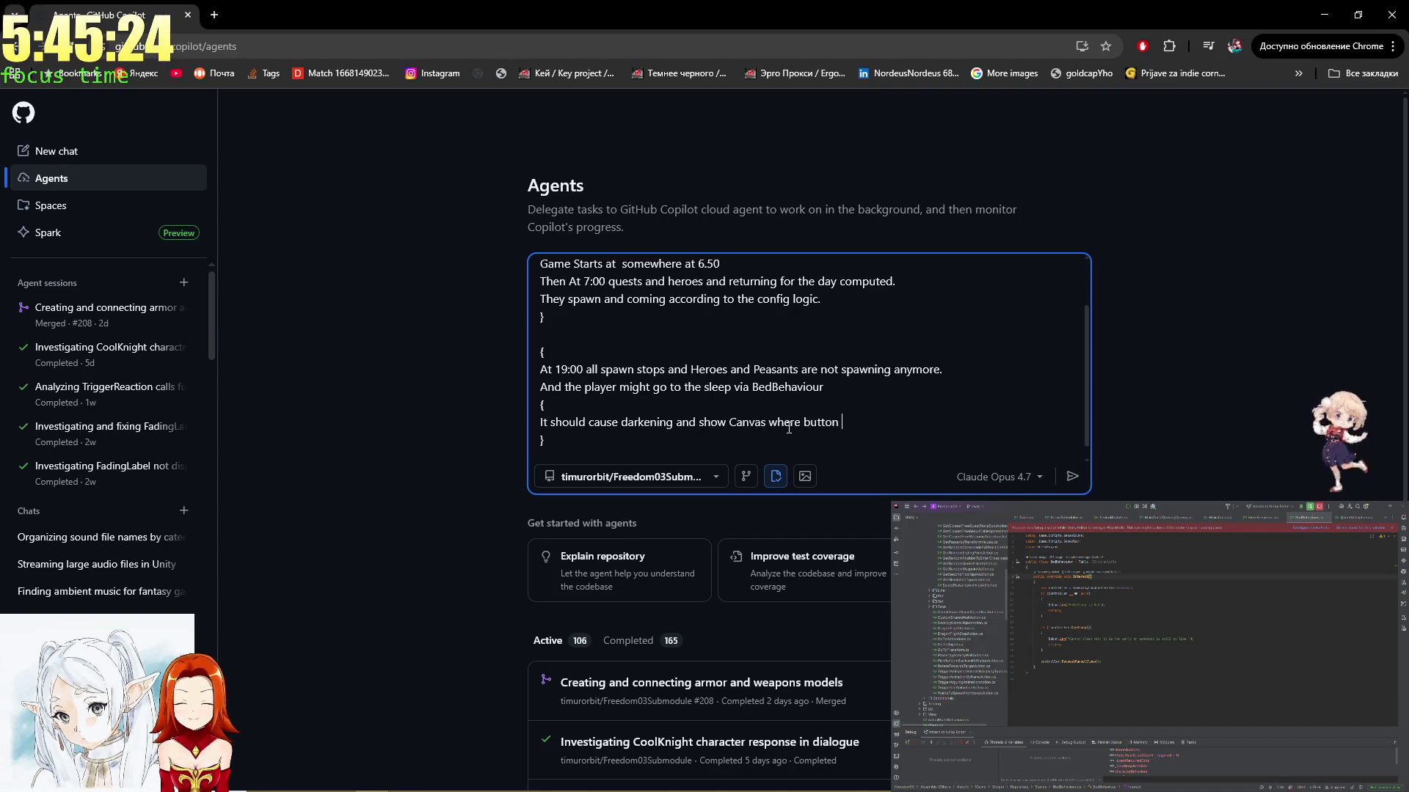
{"action": "type", "text": "will be "}
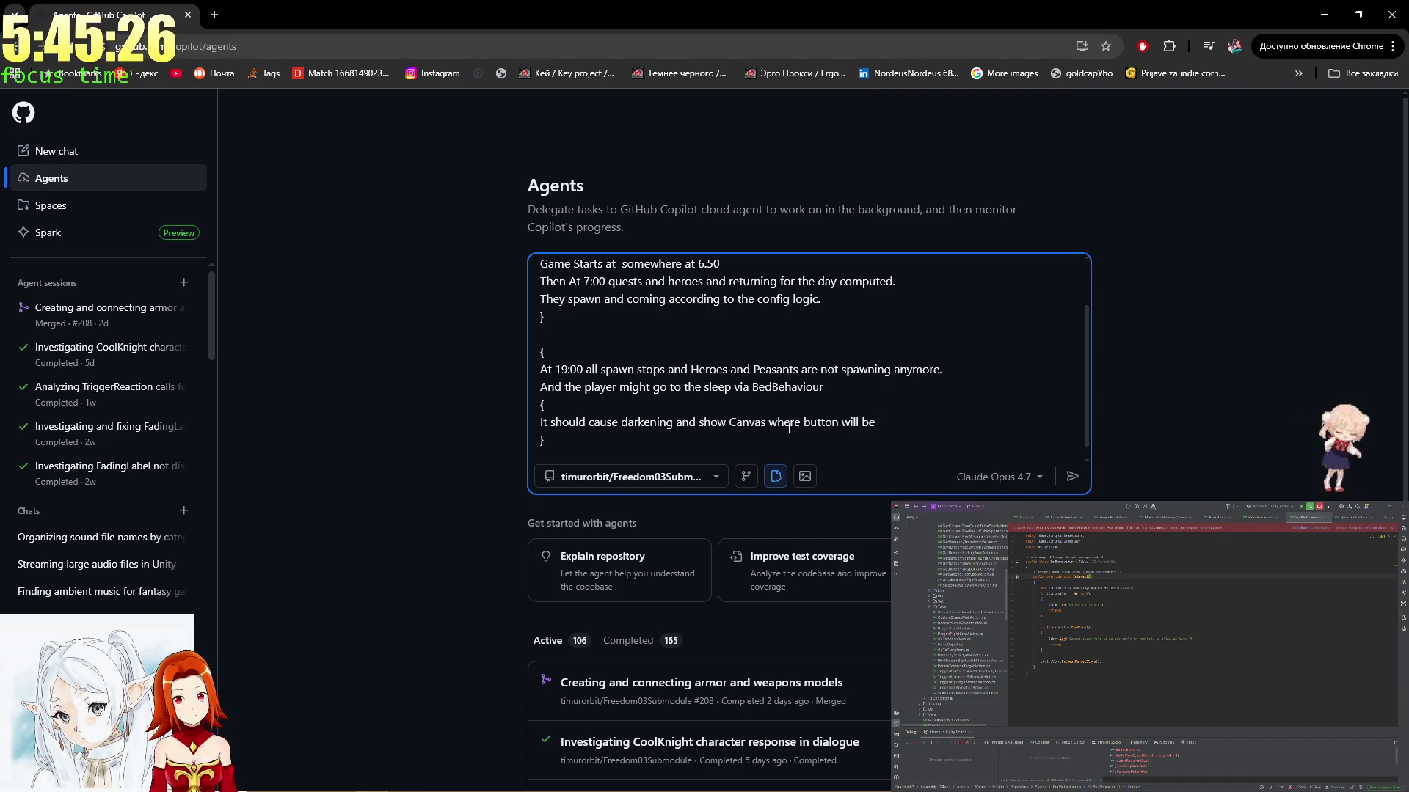
{"action": "type", "text": "COntinue"}
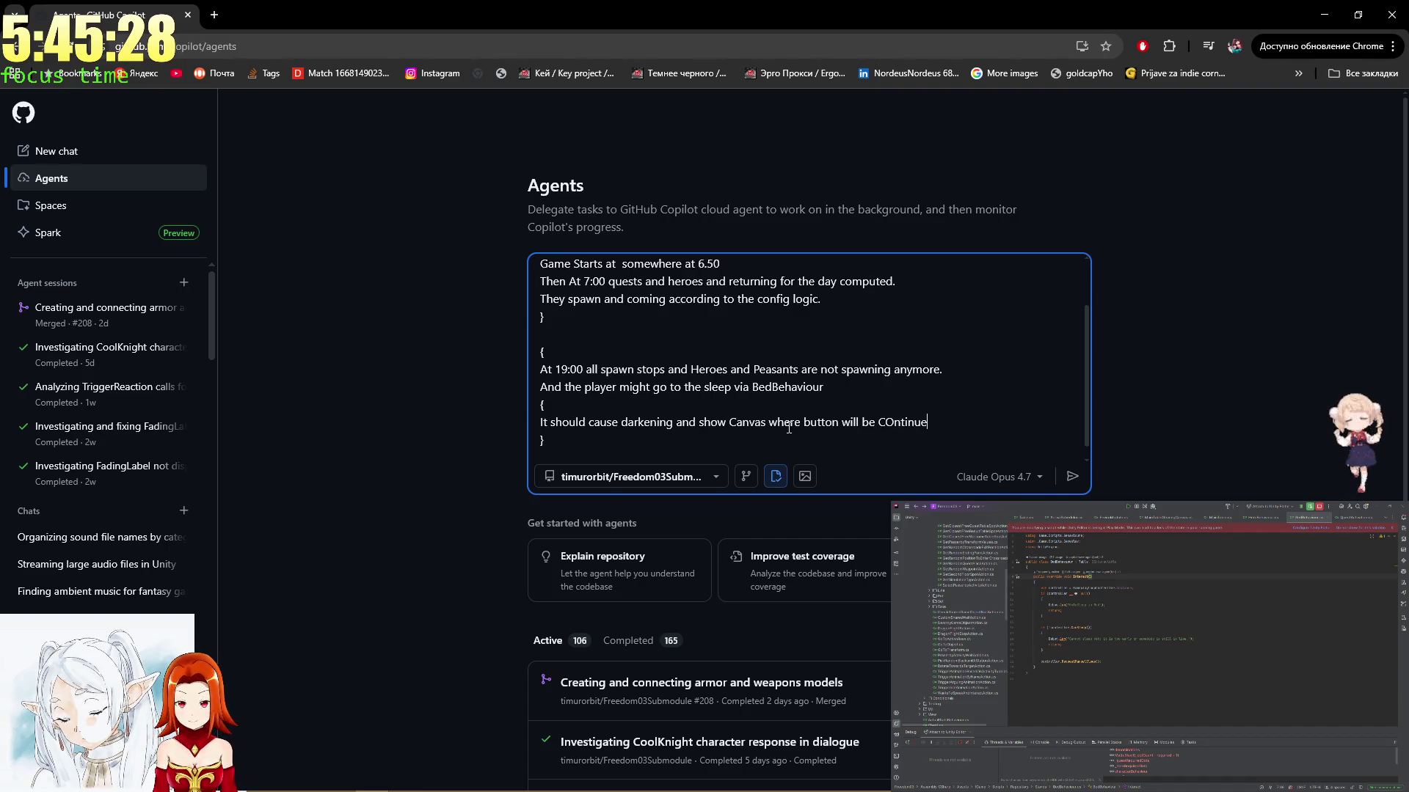
{"action": "key", "text": "Left"}
{"action": "key", "text": "Left"}
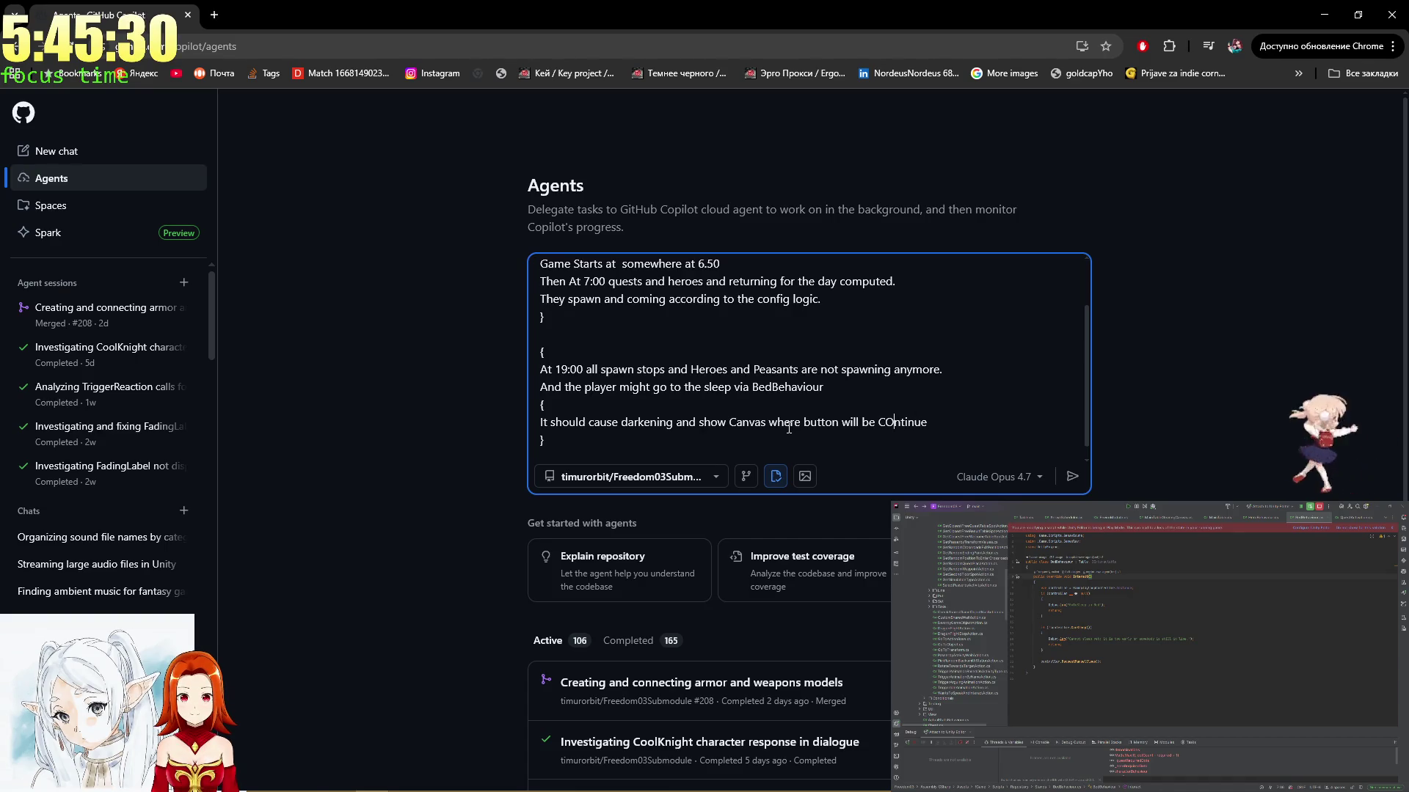
{"action": "key", "text": "BackSpace"}
{"action": "type", "text": "o"}
{"action": "key", "text": "ctrl+Left"}
{"action": "key", "text": "ctrl+Left"}
{"action": "key", "text": "ctrl+Left"}
{"action": "type", "text": "with stats"}
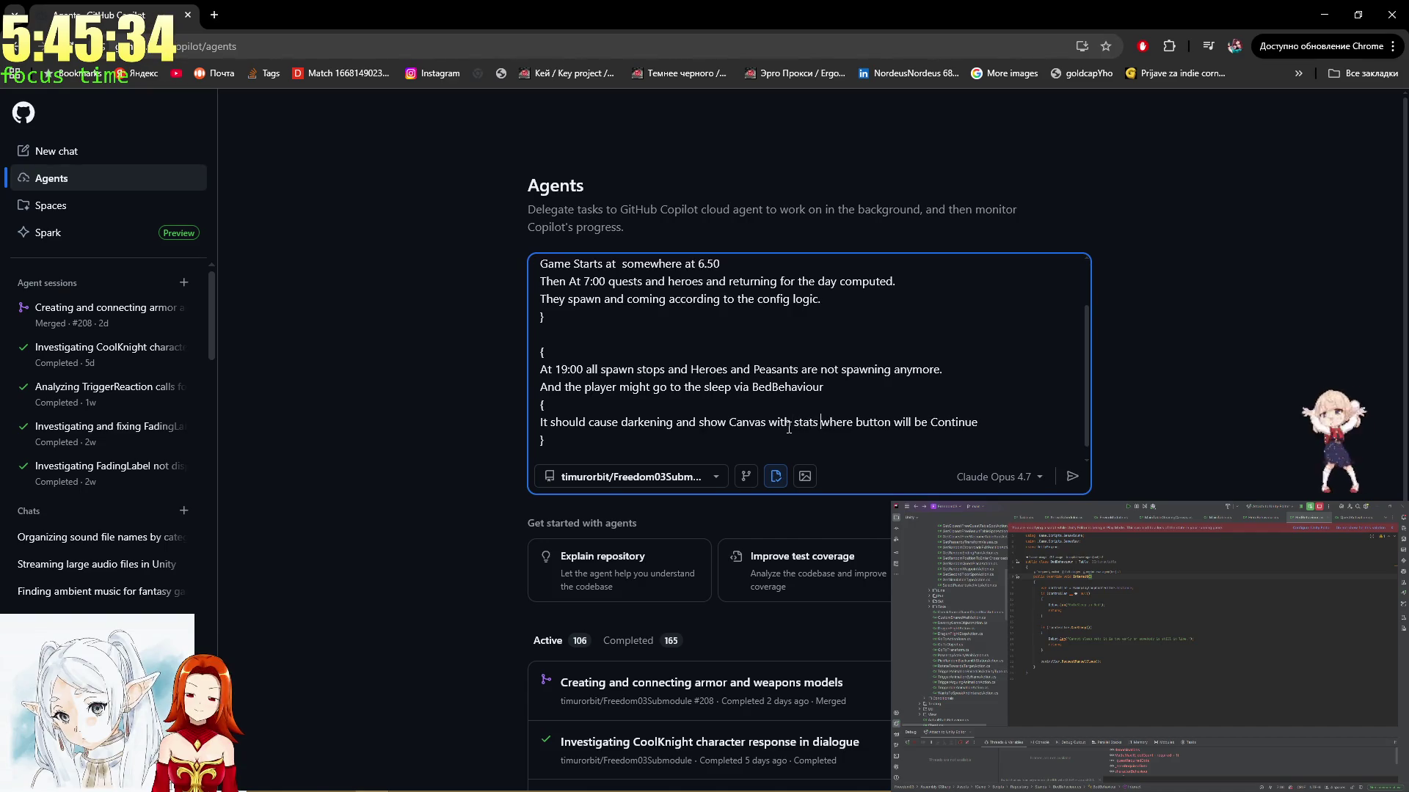
Continue the sentence with 'which undarkens the screen back and start next day at 6:59'
{"action": "key", "text": "Down"}
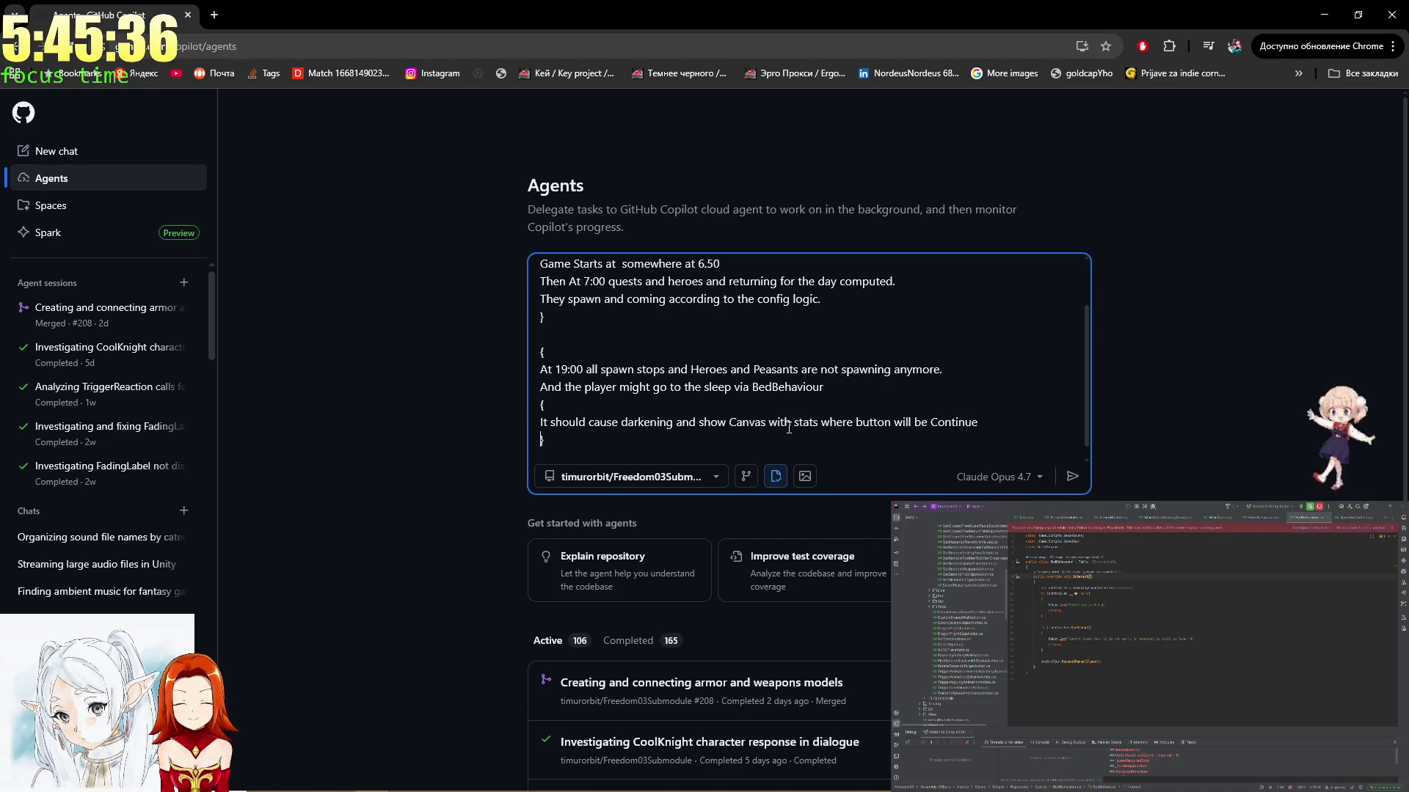
{"action": "key", "text": "Left"}
{"action": "type", "text": "ScreenFadeCameraBlender"}
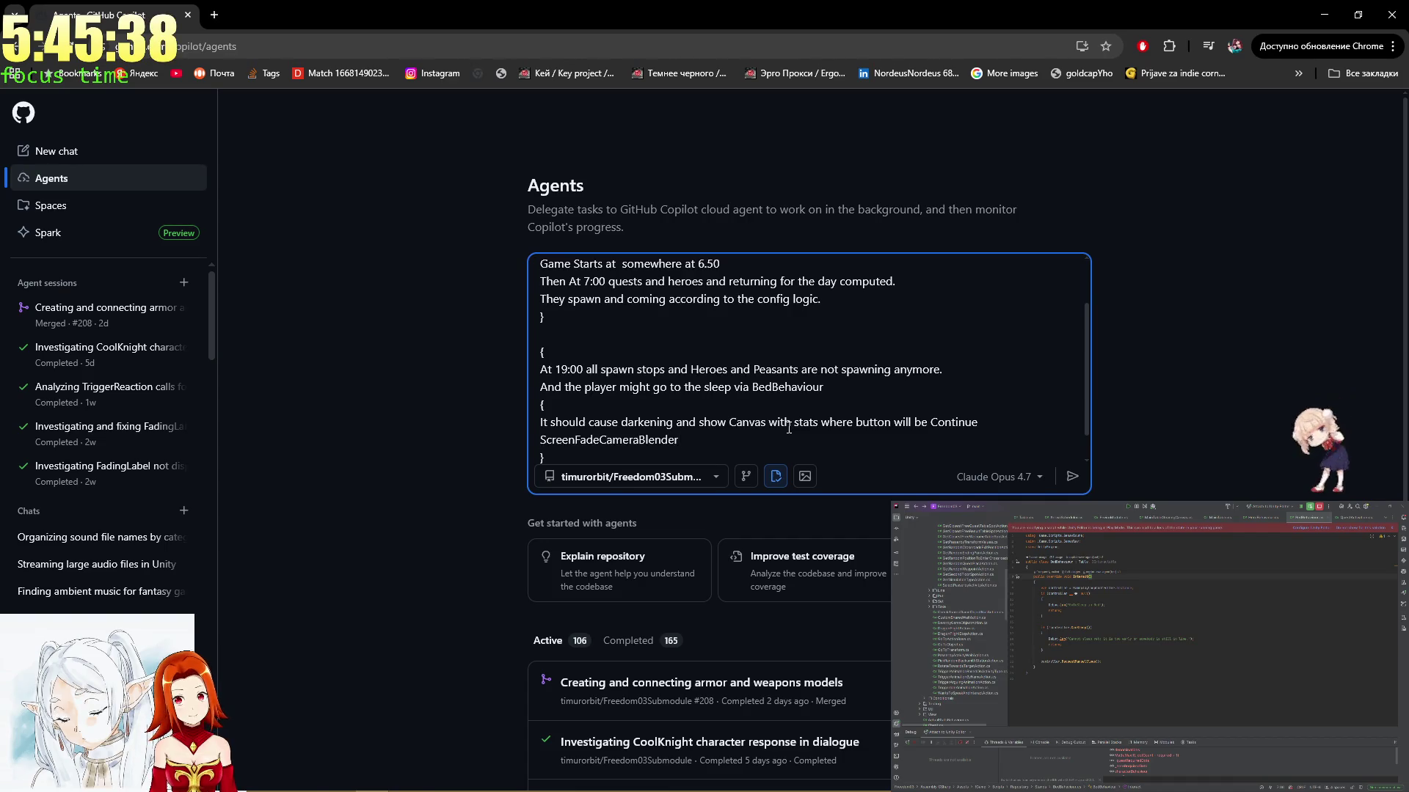
{"action": "key", "text": "ctrl+z"}
{"action": "type", "text": "."}
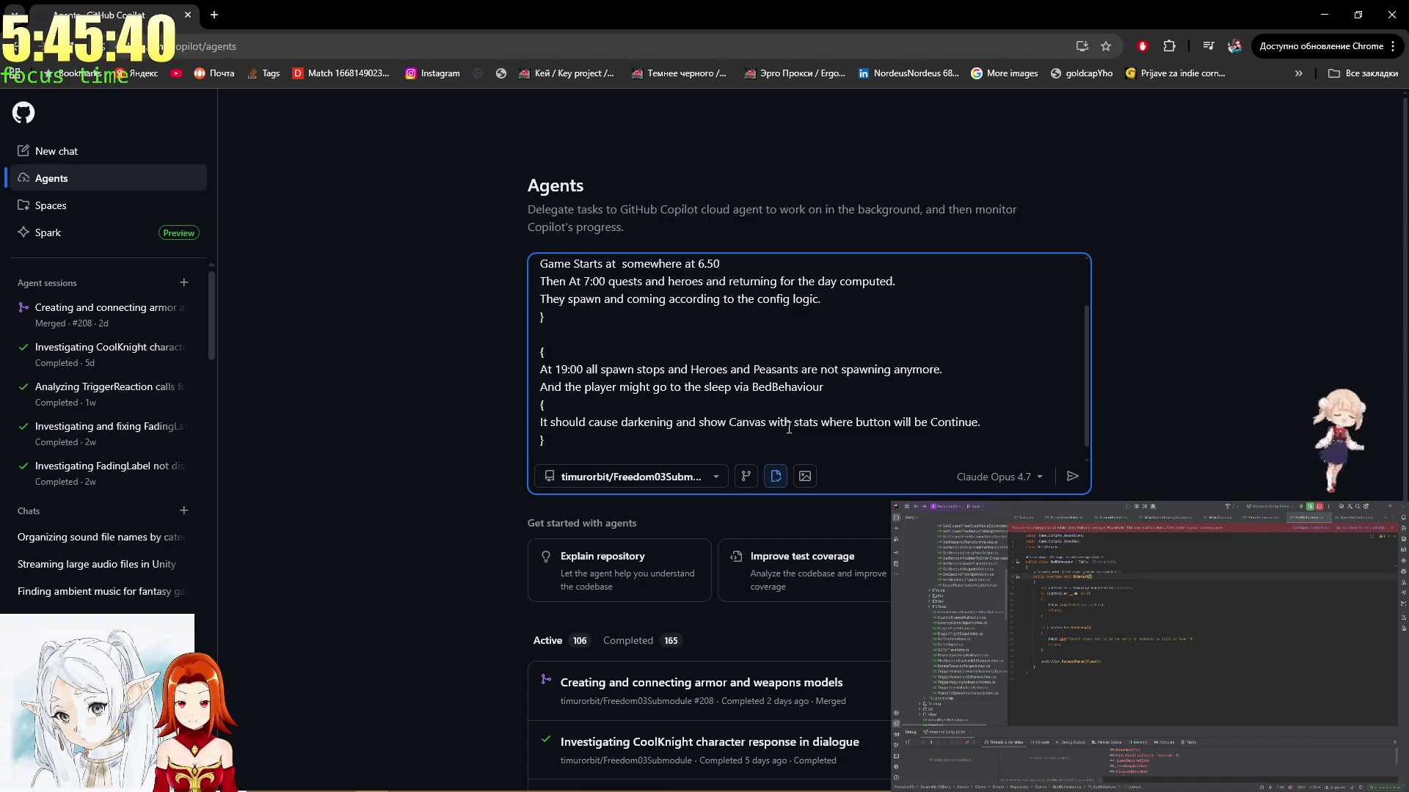
{"action": "key", "text": "BackSpace"}
{"action": "type", "text": " which undarkens the scree"}
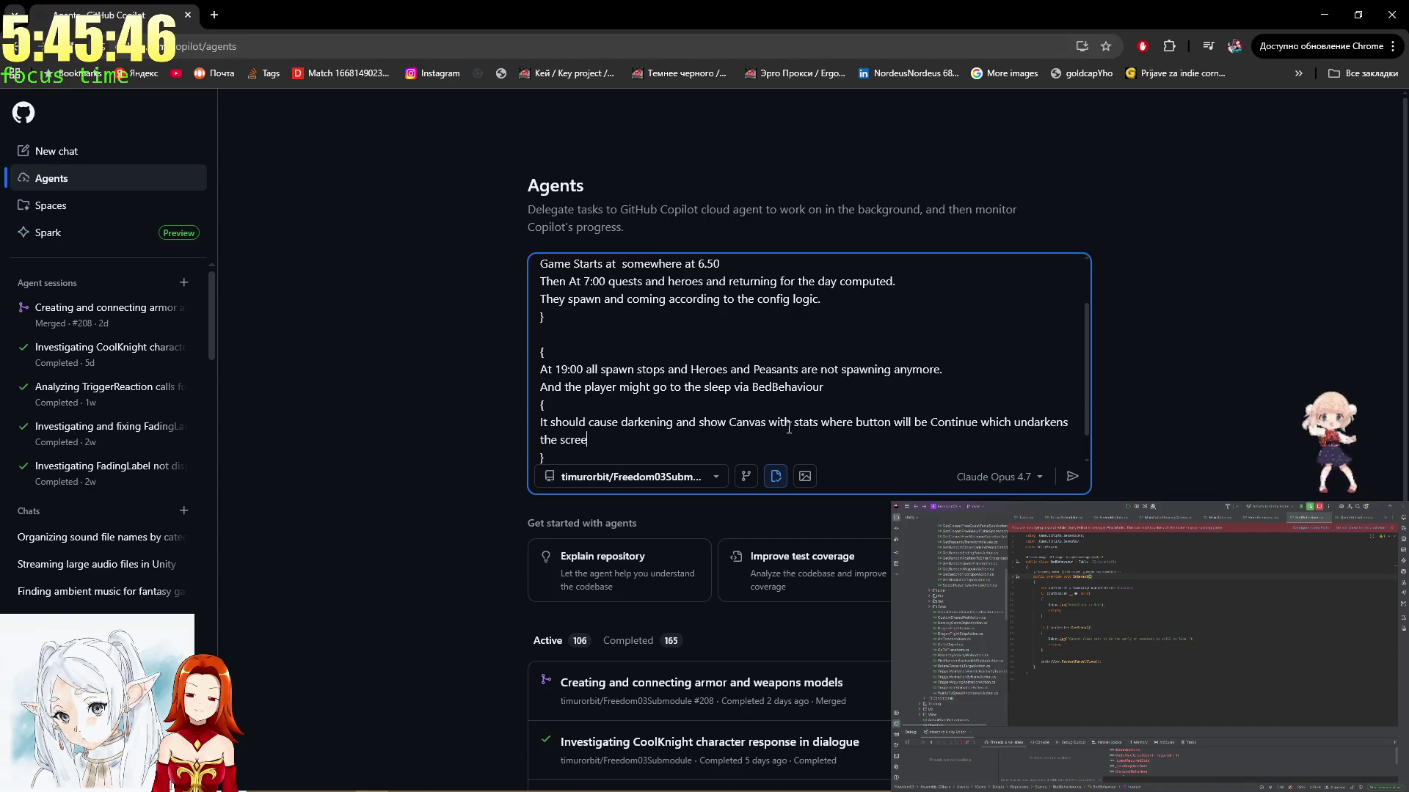
{"action": "type", "text": "n back and s"}
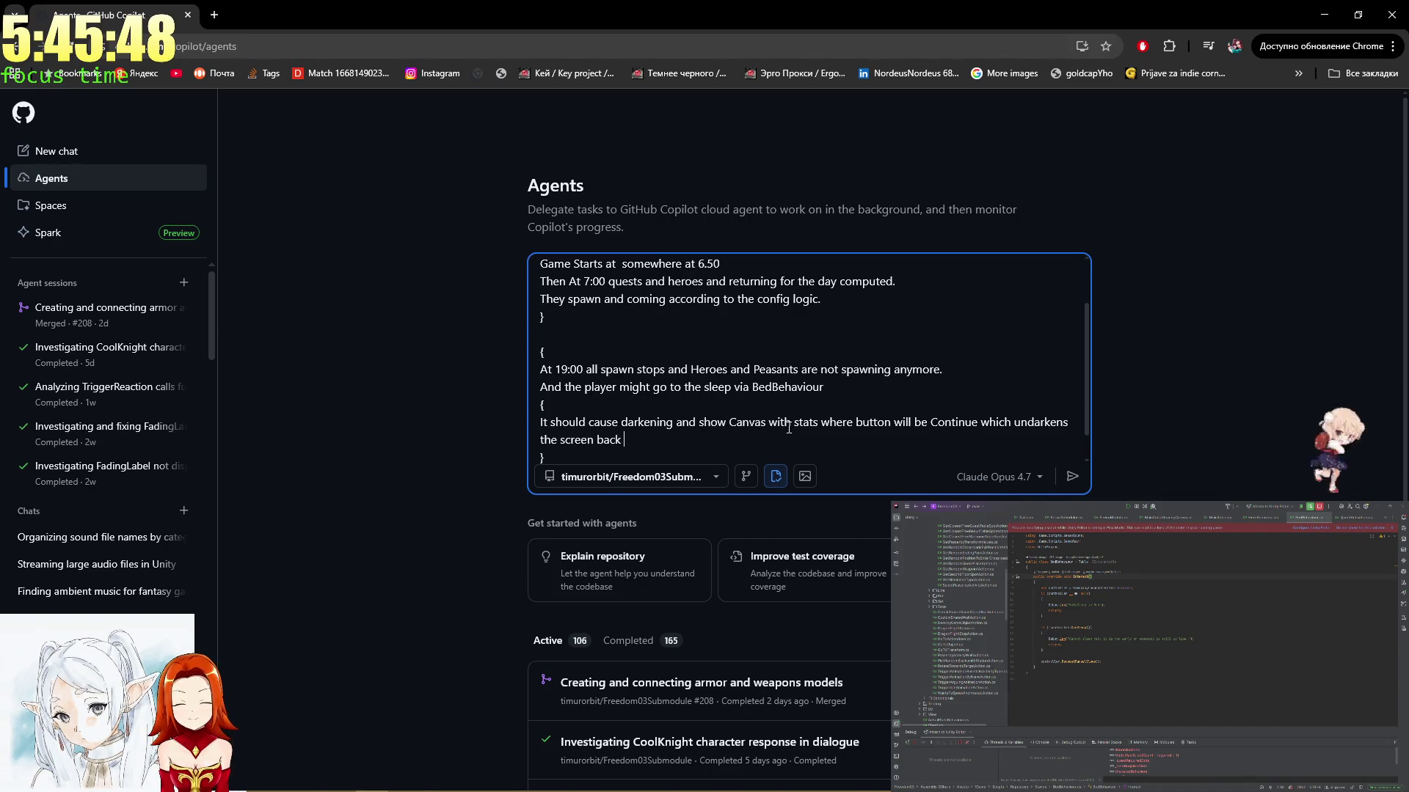
{"action": "type", "text": "tart "}
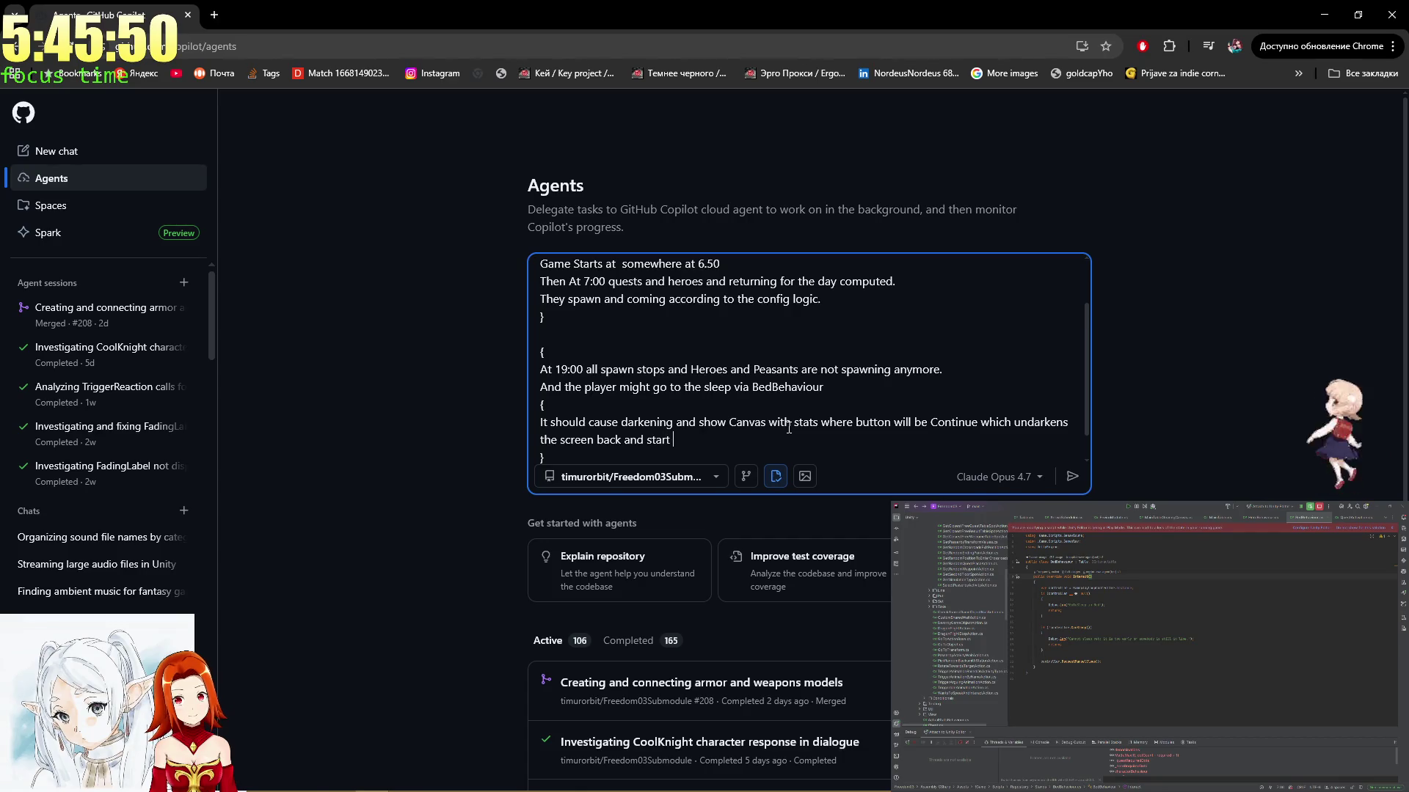
{"action": "type", "text": "next day at 6:"}
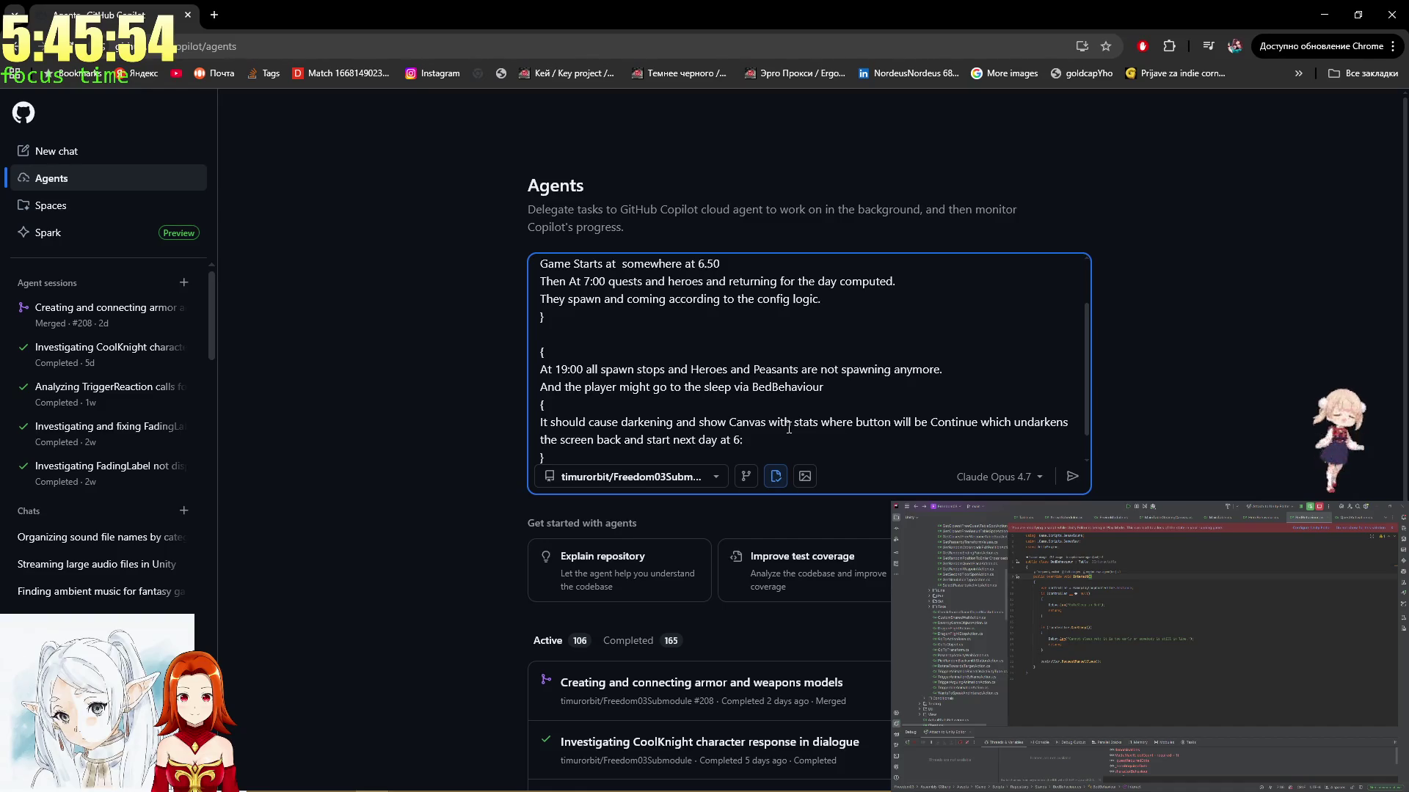
{"action": "type", "text": "59."}
{"action": "key", "text": "Down"}
{"action": "key", "text": "Down"}
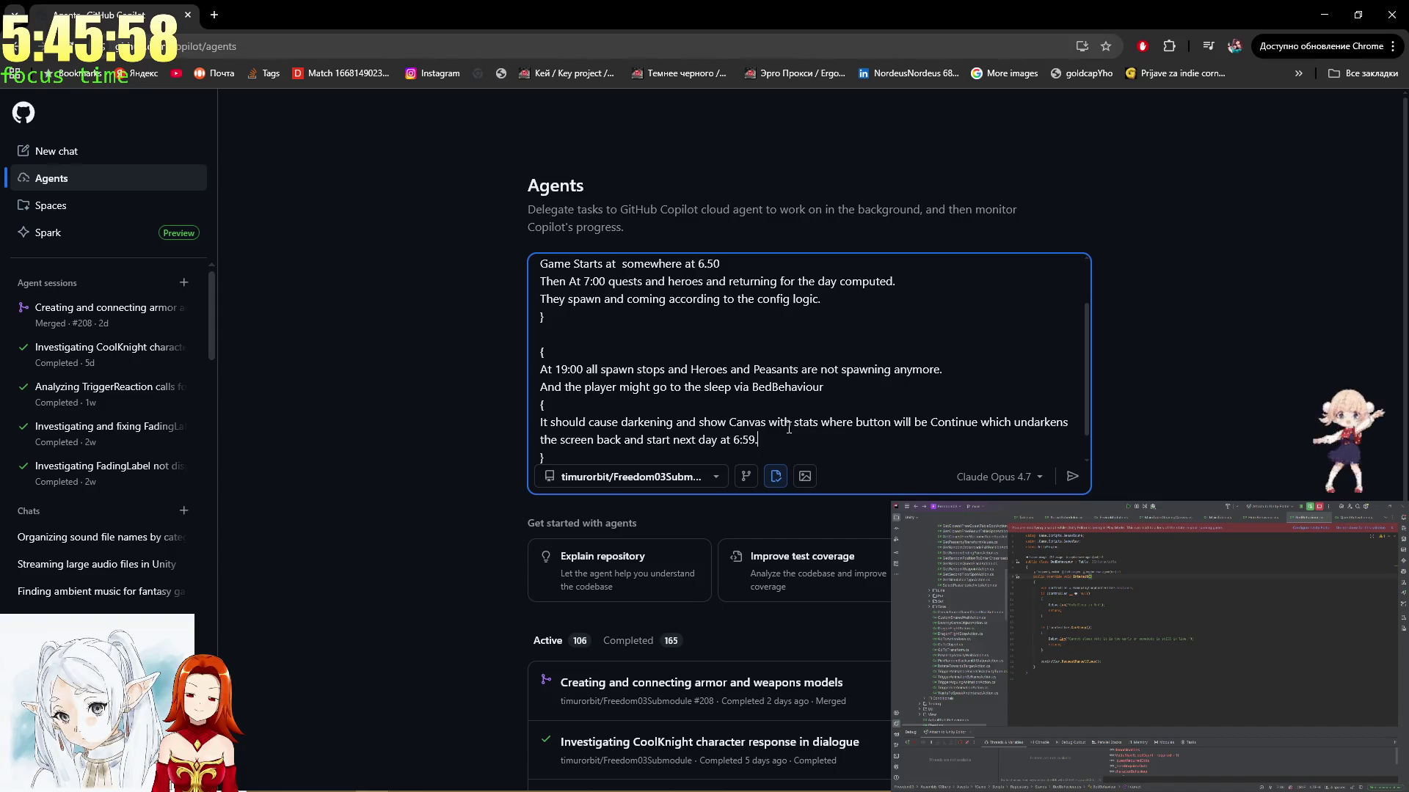
Change the game start time from 6.50 to 6.55 and the next-day time to 7:00
{"action": "key", "text": "Up"}
{"action": "key", "text": "Up"}
{"action": "key", "text": "Up"}
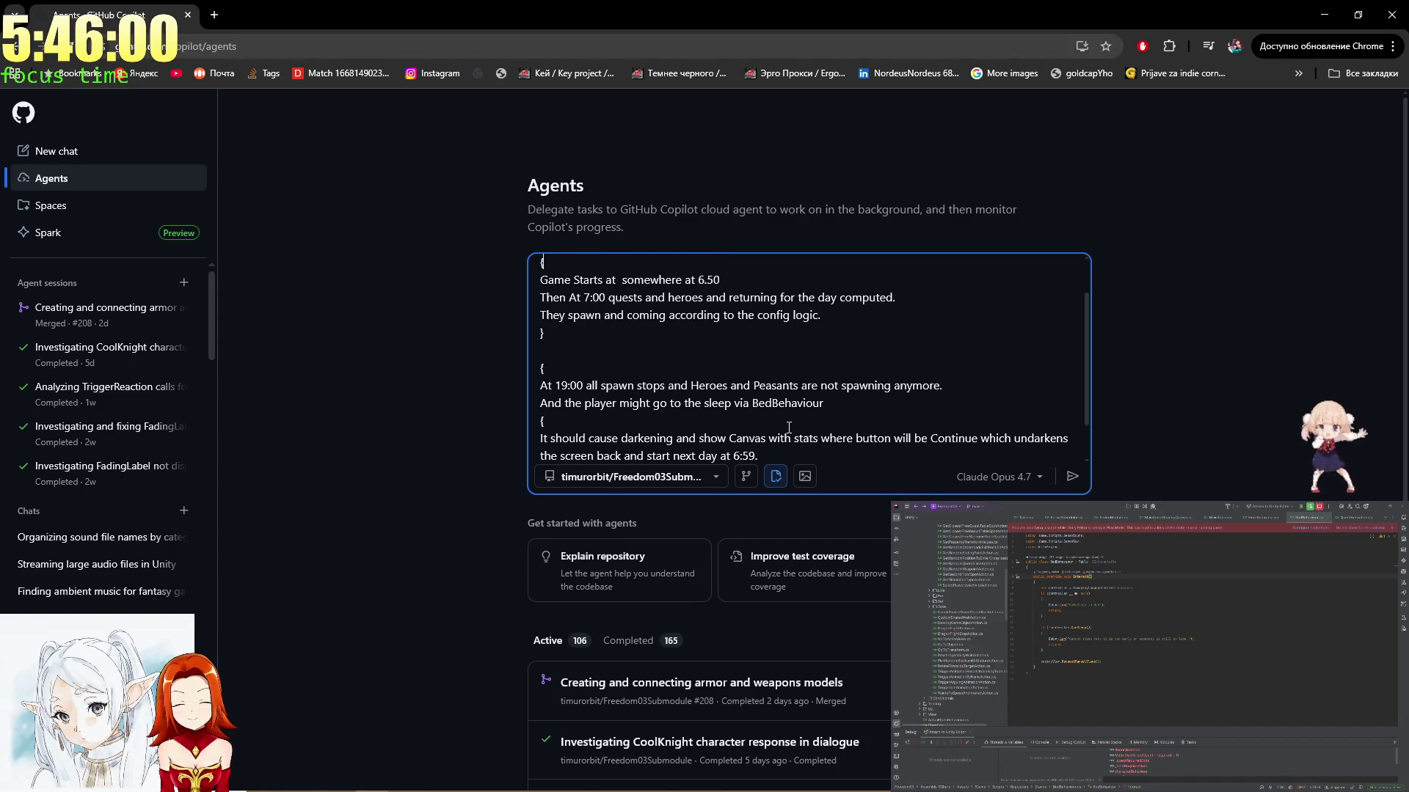
{"action": "key", "text": "Delete"}
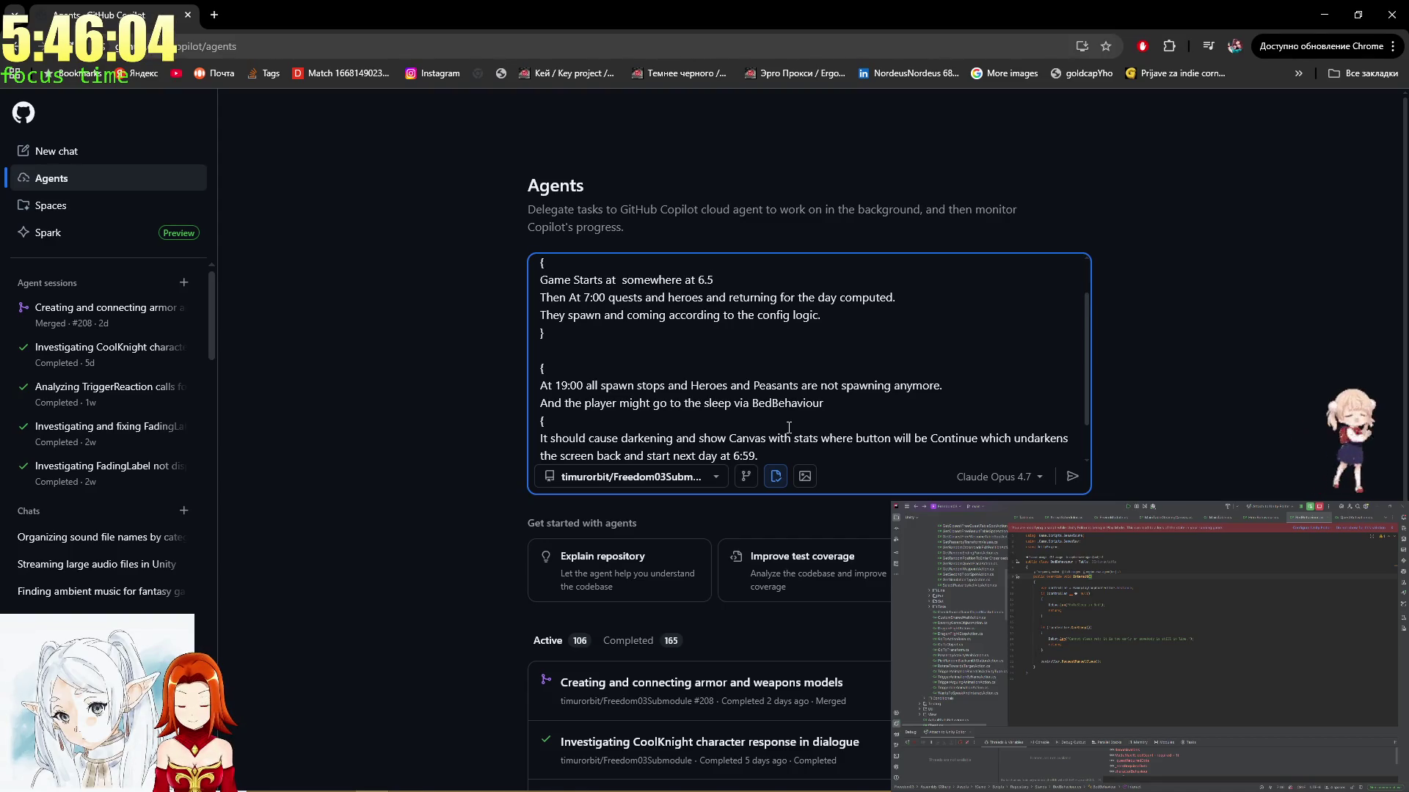
{"action": "type", "text": "5"}
{"action": "key", "text": "Down"}
{"action": "key", "text": "Down"}
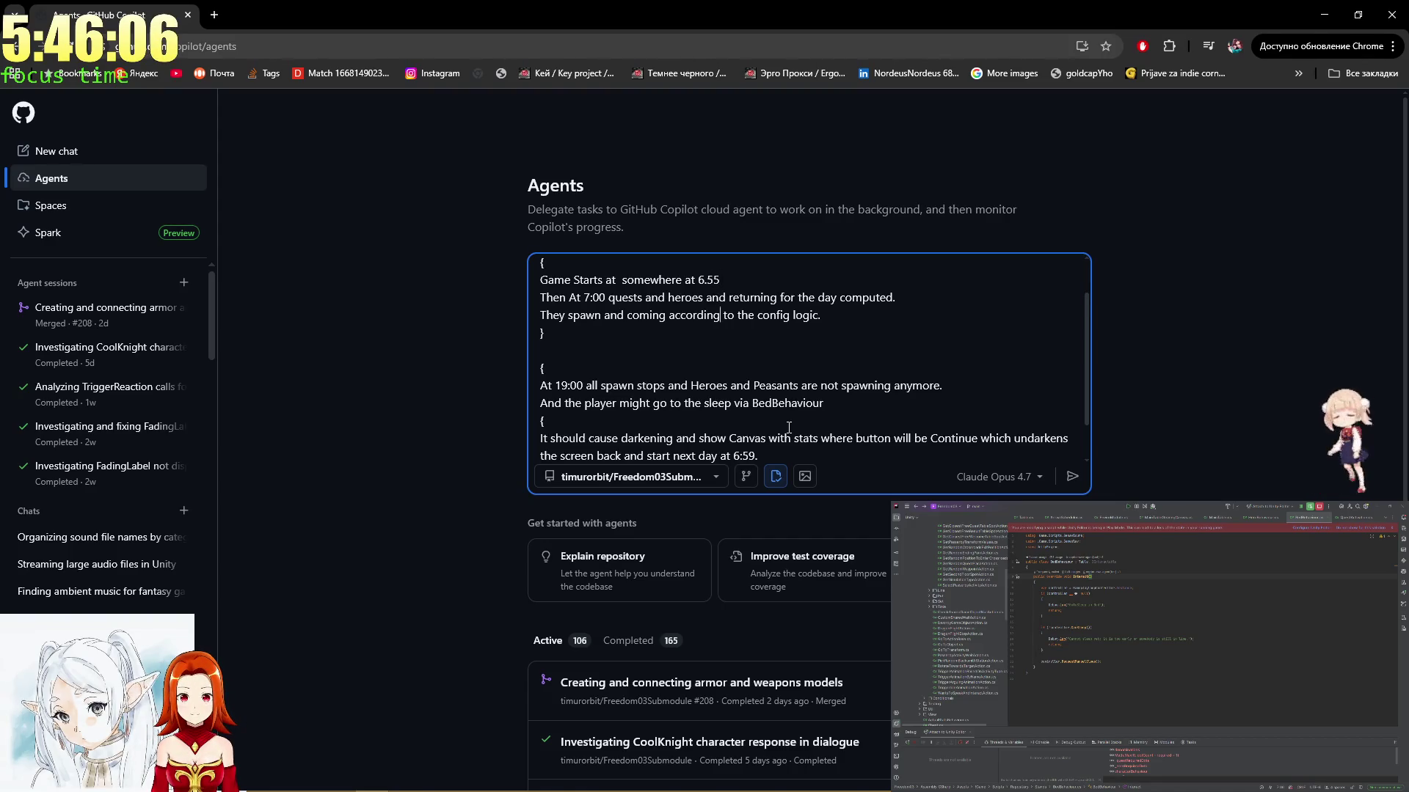
{"action": "key", "text": "ctrl+End"}
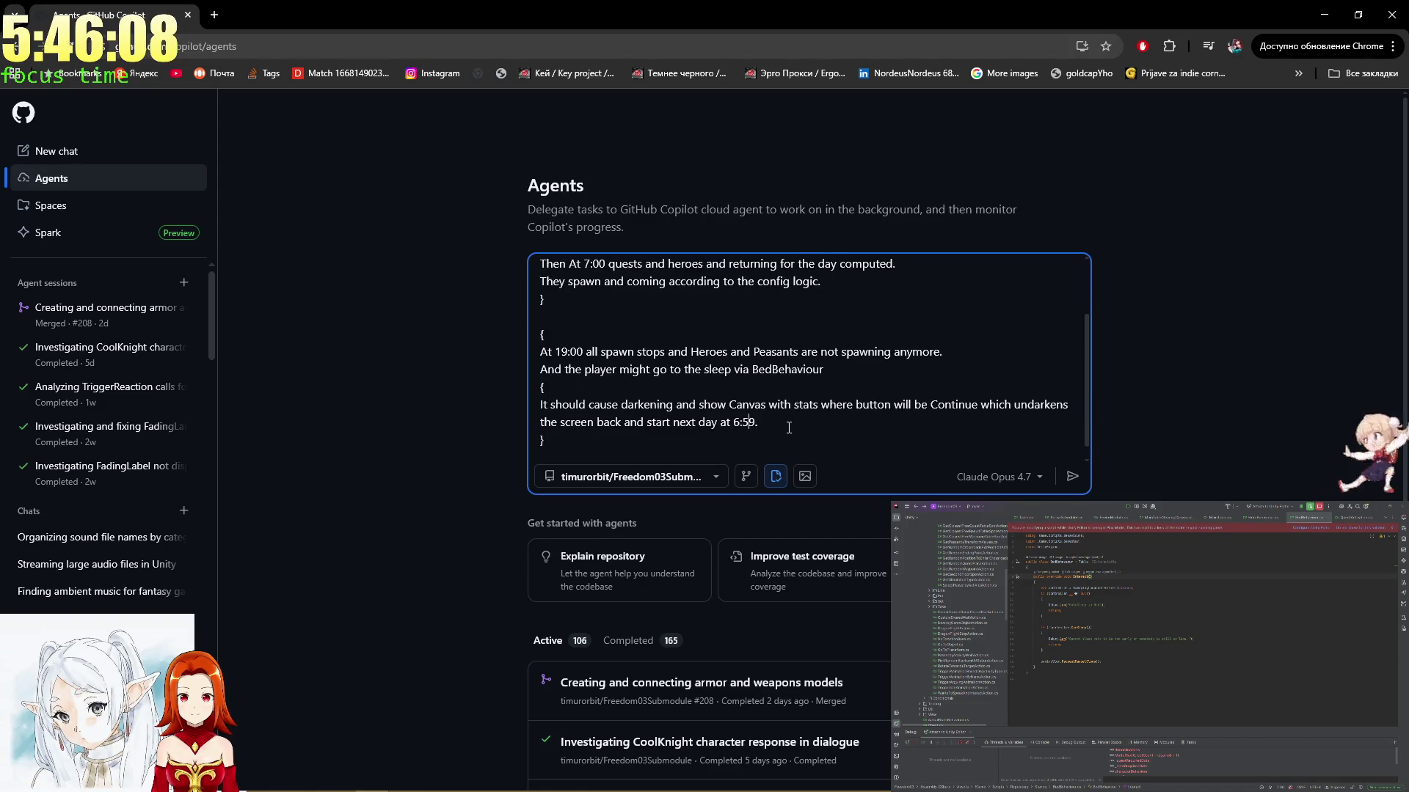
{"action": "key", "text": "BackSpace"}
{"action": "type", "text": "5"}
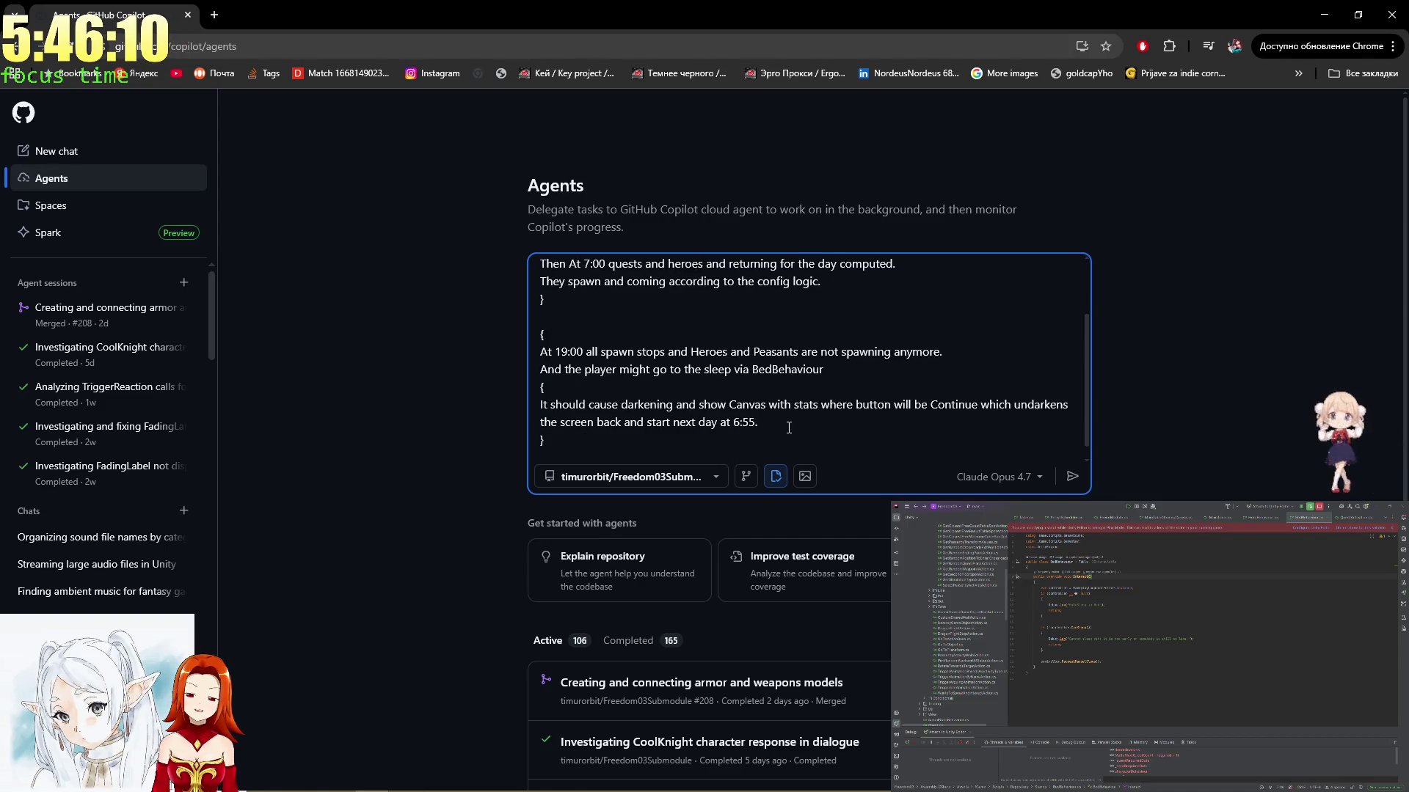
{"action": "key", "text": "BackSpace"}
{"action": "key", "text": "BackSpace"}
{"action": "key", "text": "BackSpace"}
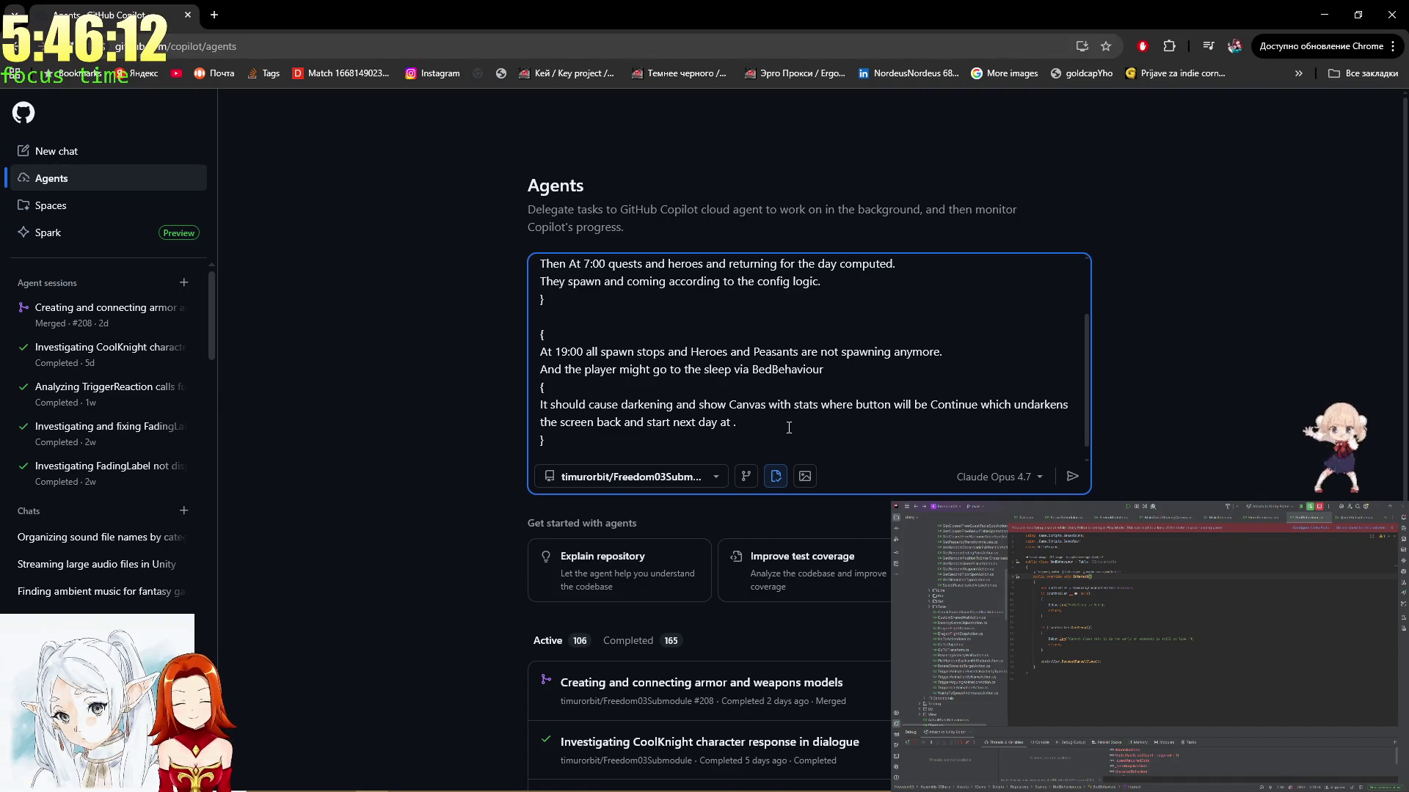
{"action": "type", "text": "7:00"}
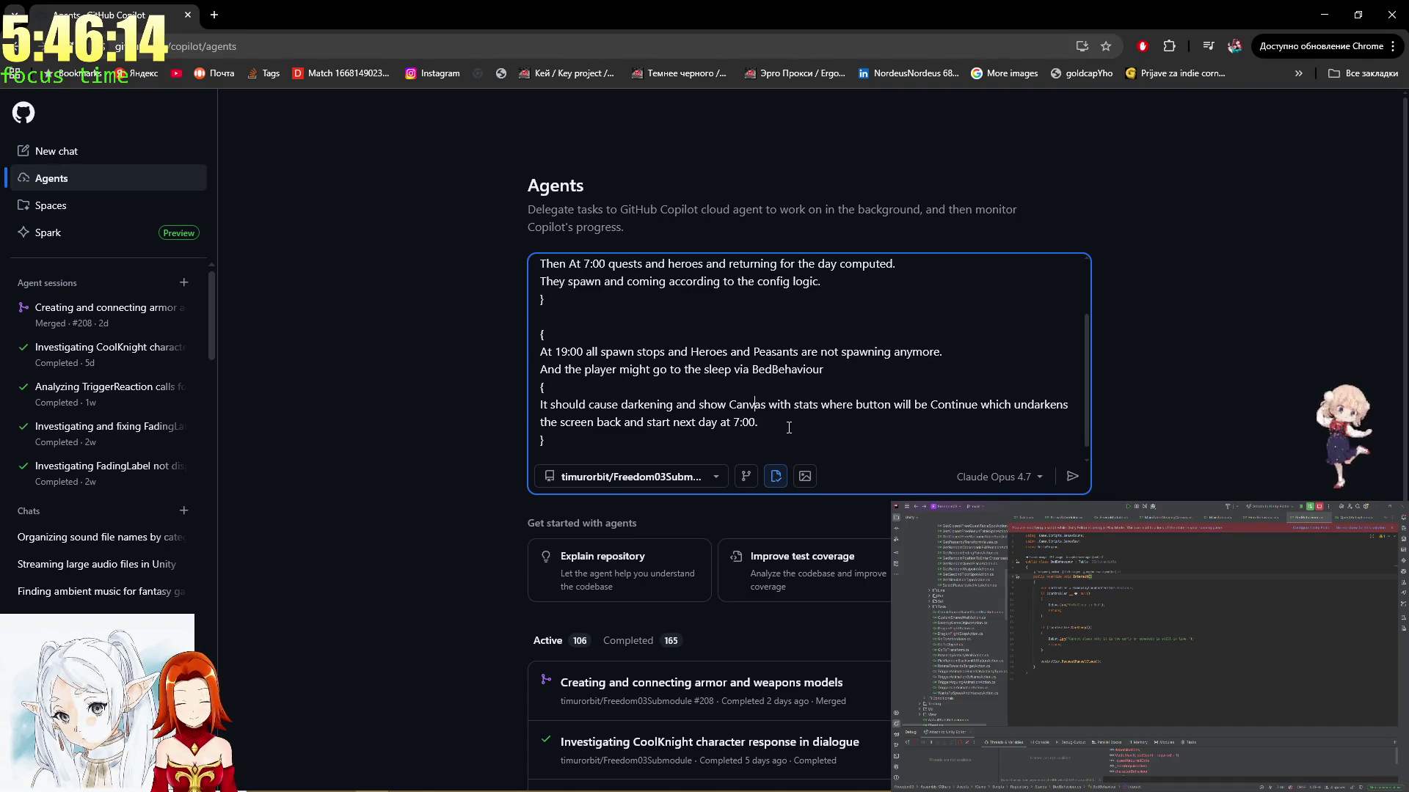
Append 'if all tables are freed.' to the end of the prompt
{"action": "scroll", "coordinate": [789, 428], "scroll_direction": "up", "scroll_amount": 1}
{"action": "key", "text": "Up"}
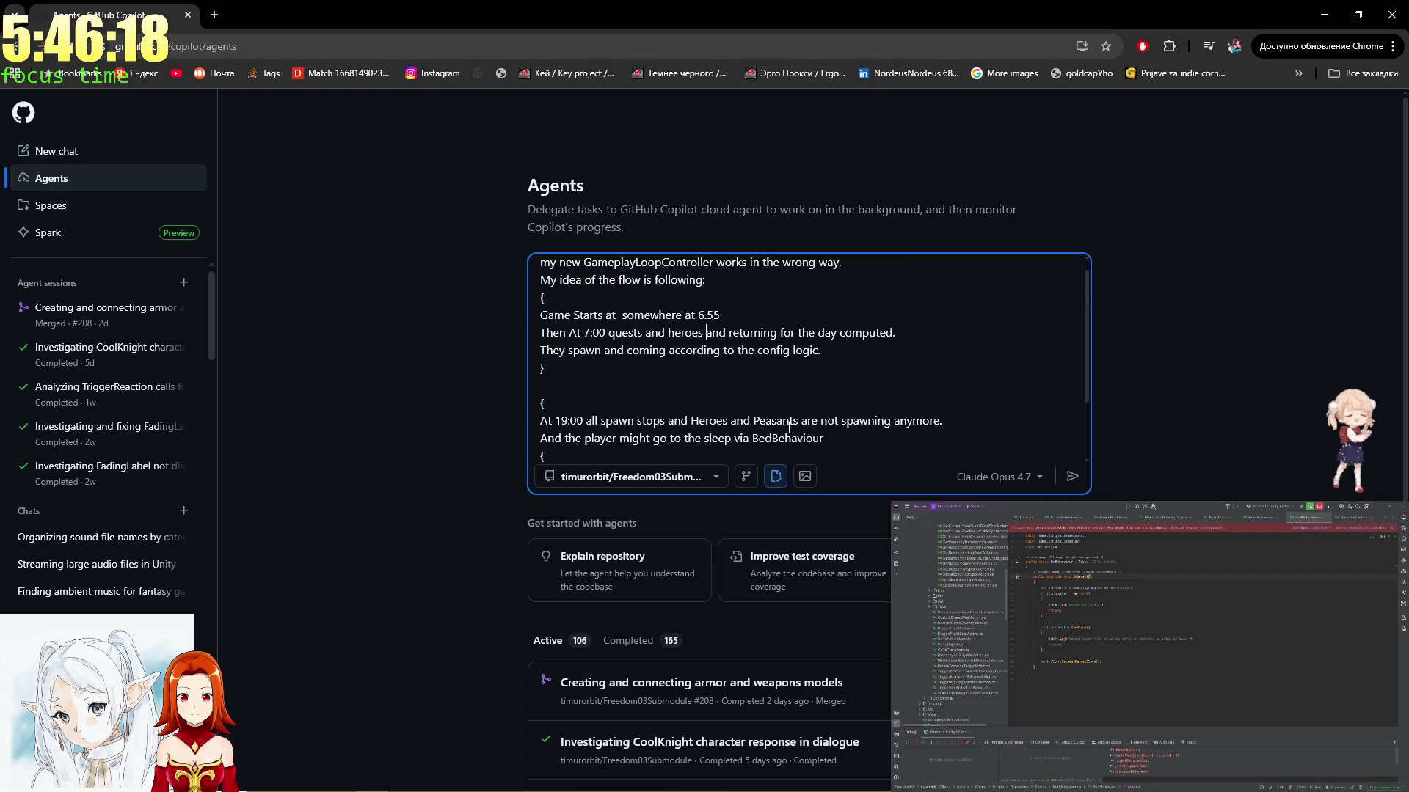
{"action": "key", "text": "ctrl+End"}
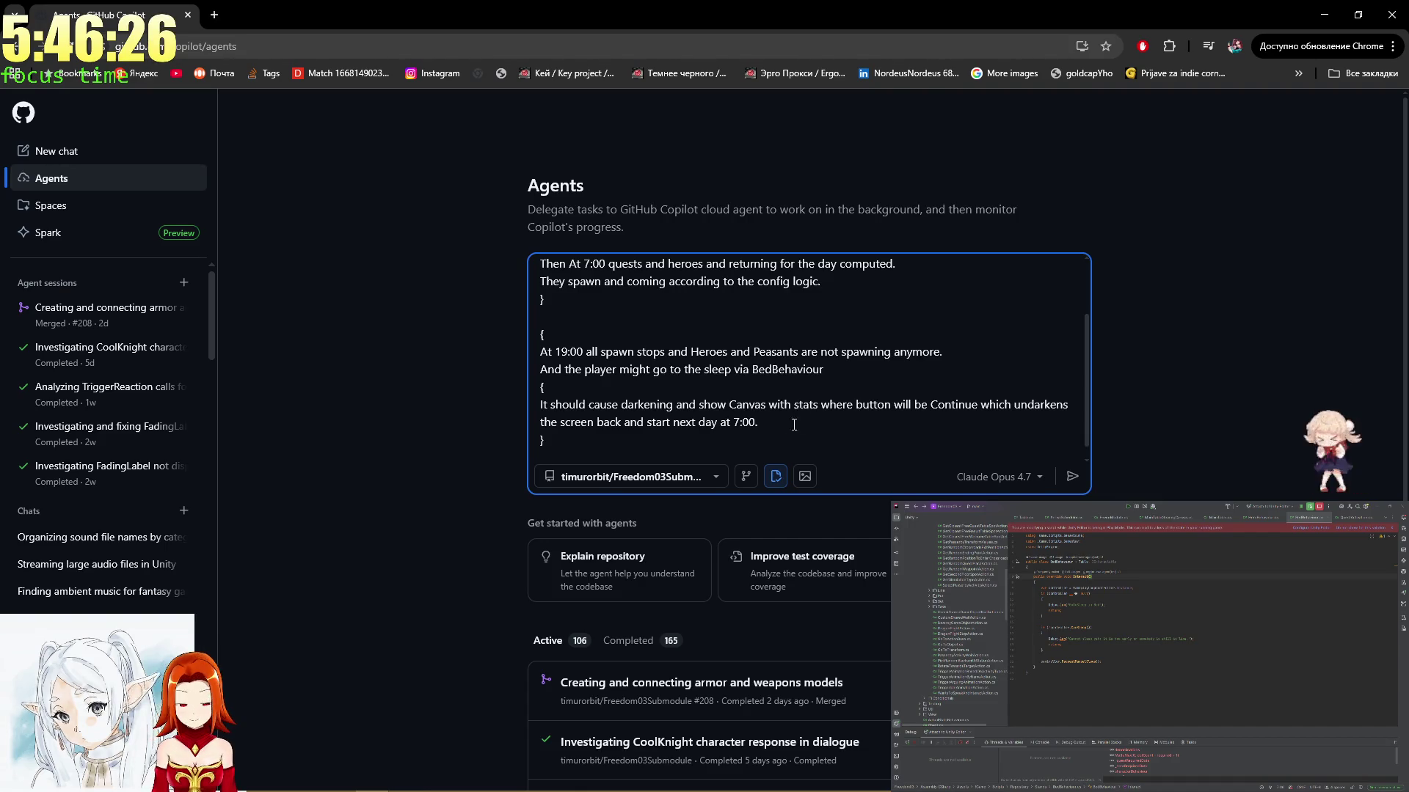
{"action": "type", "text": " if"}
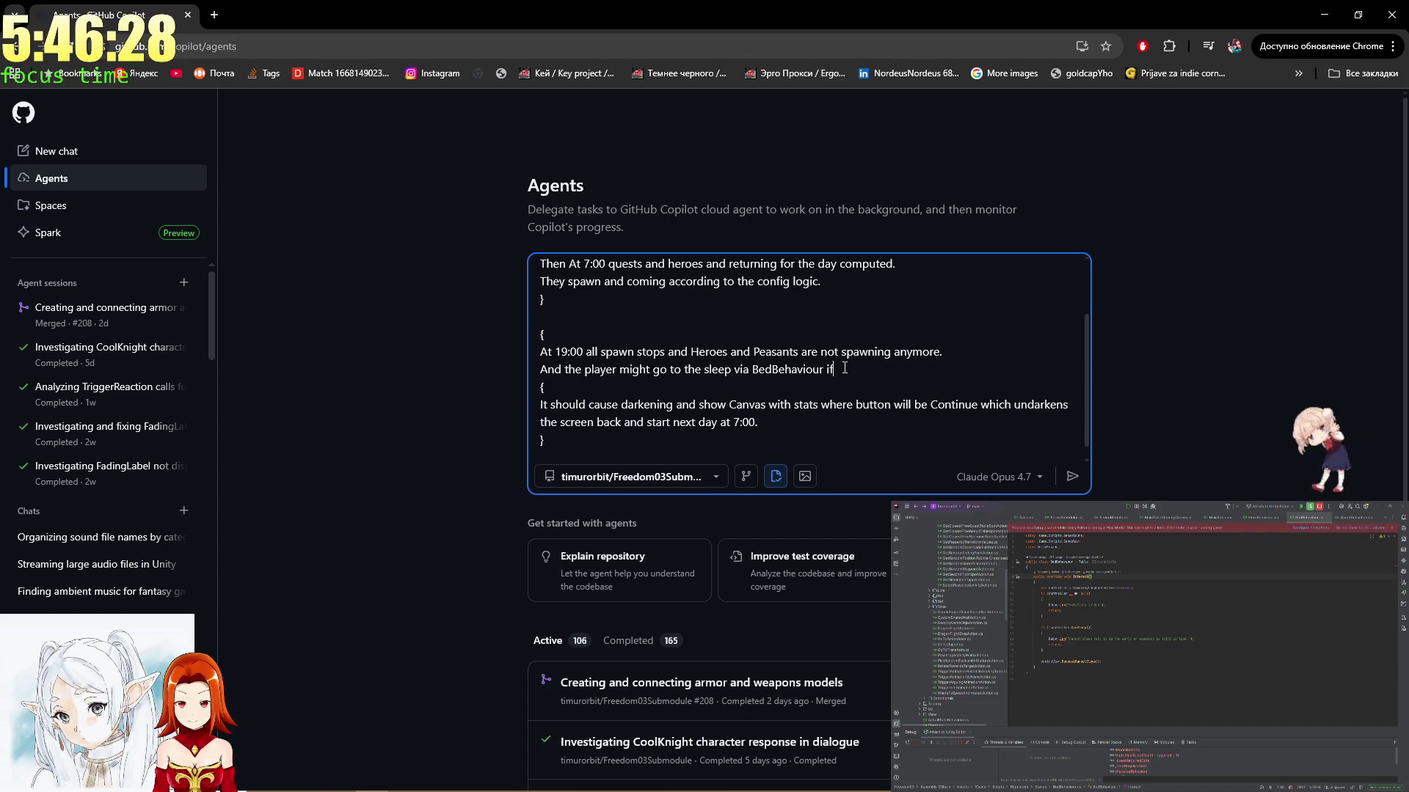
{"action": "type", "text": " all tables "}
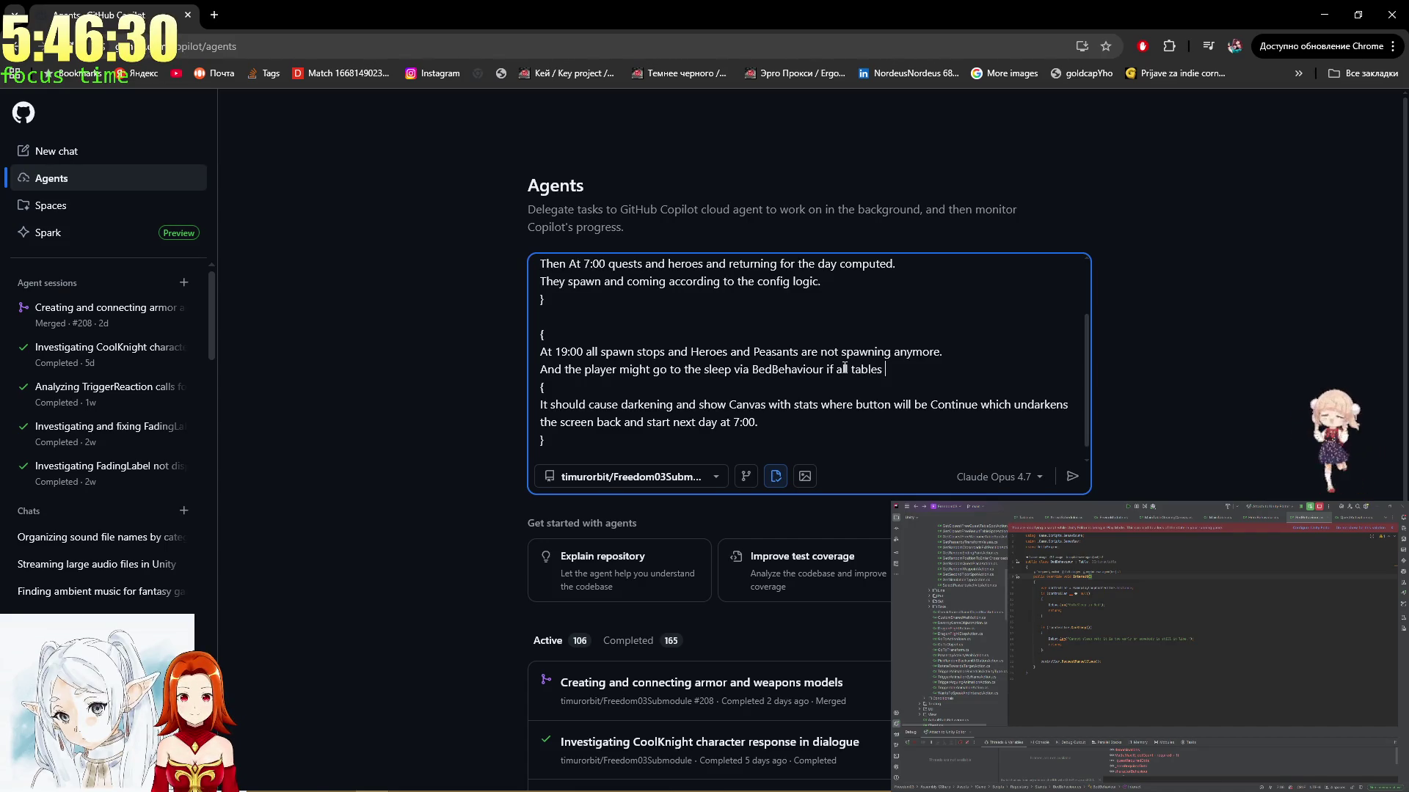
{"action": "type", "text": "are freed"}
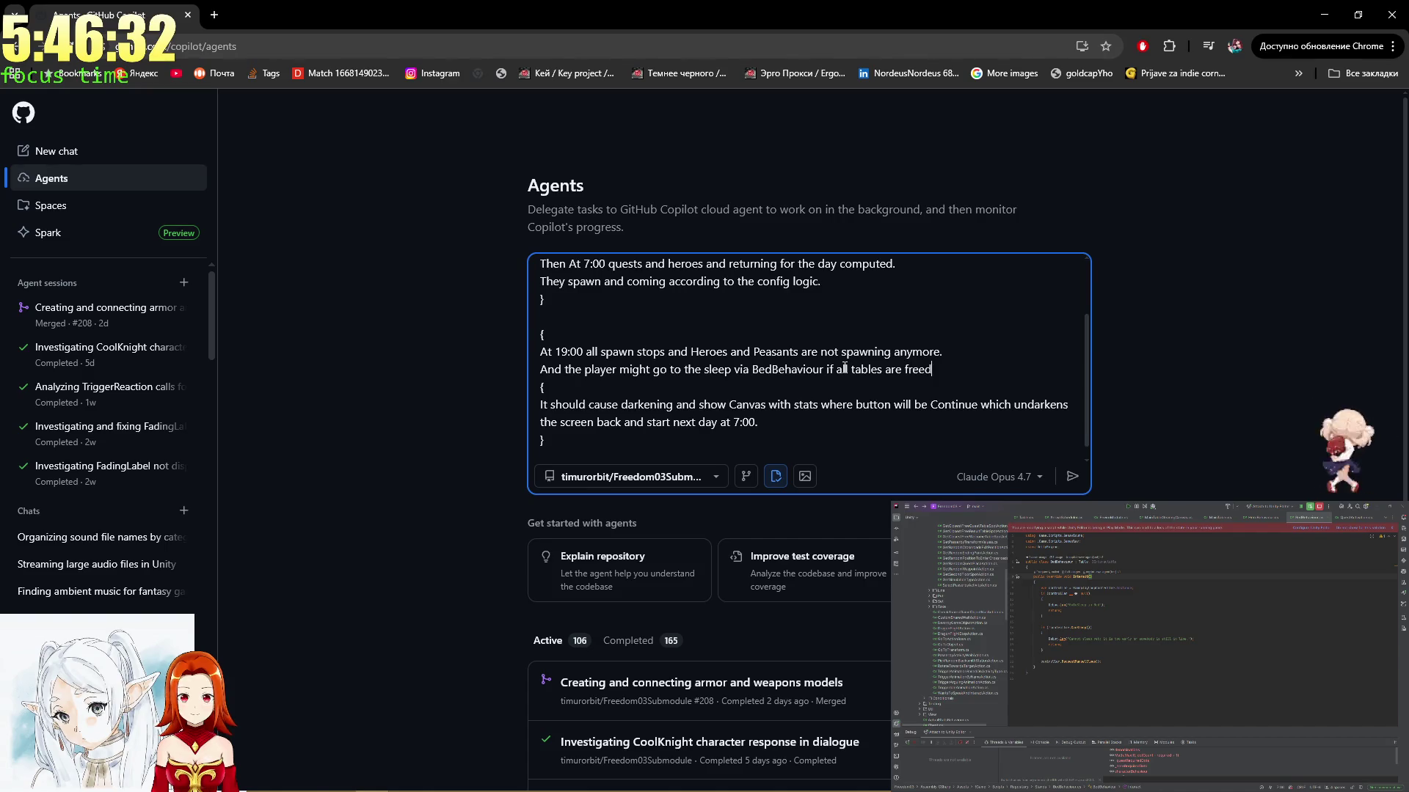
{"action": "type", "text": "."}
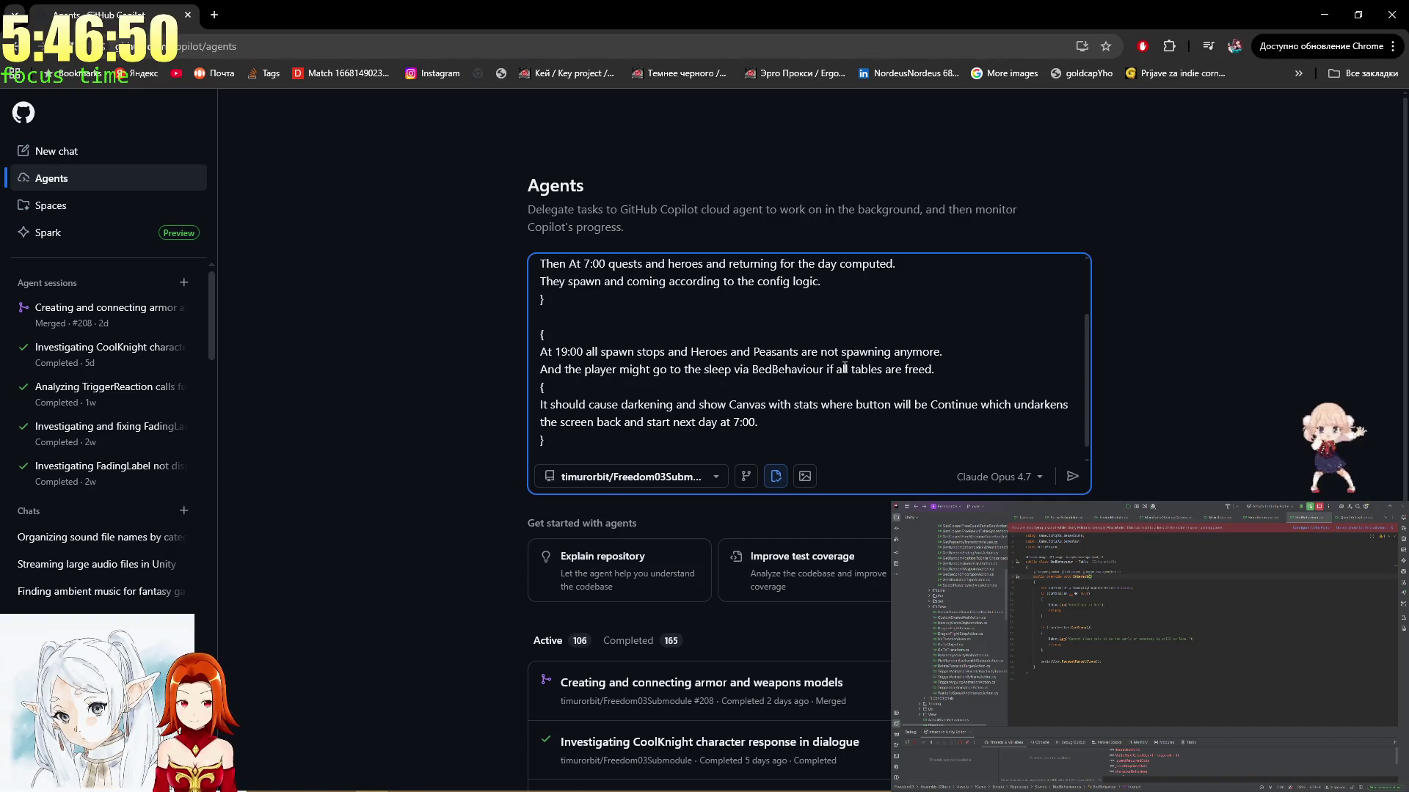
Add the line 'If canvas null just darken and undarken.' after the 7:00 sentence
{"action": "left_click", "coordinate": [784, 415]}
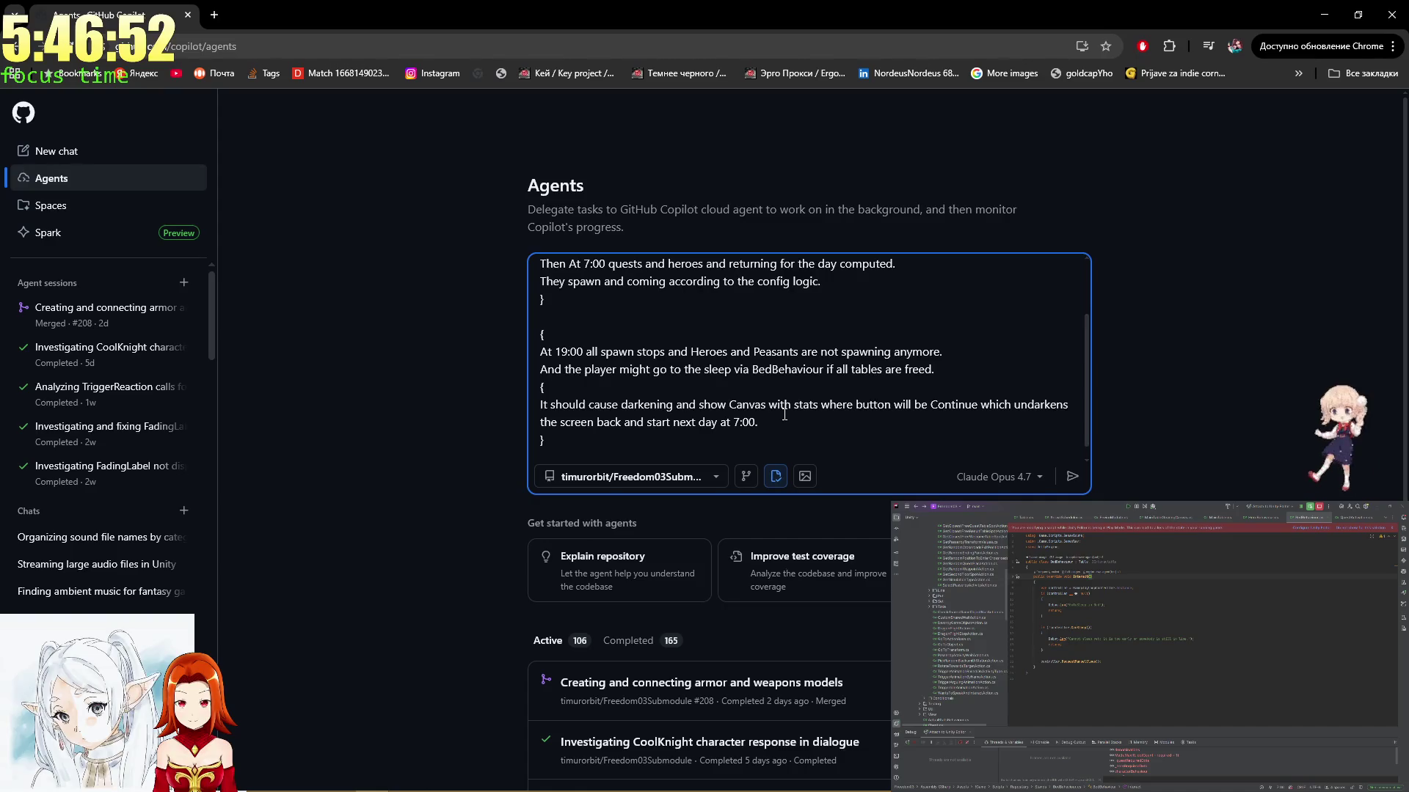
{"action": "key", "text": "shift+Return"}
{"action": "type", "text": "If th"}
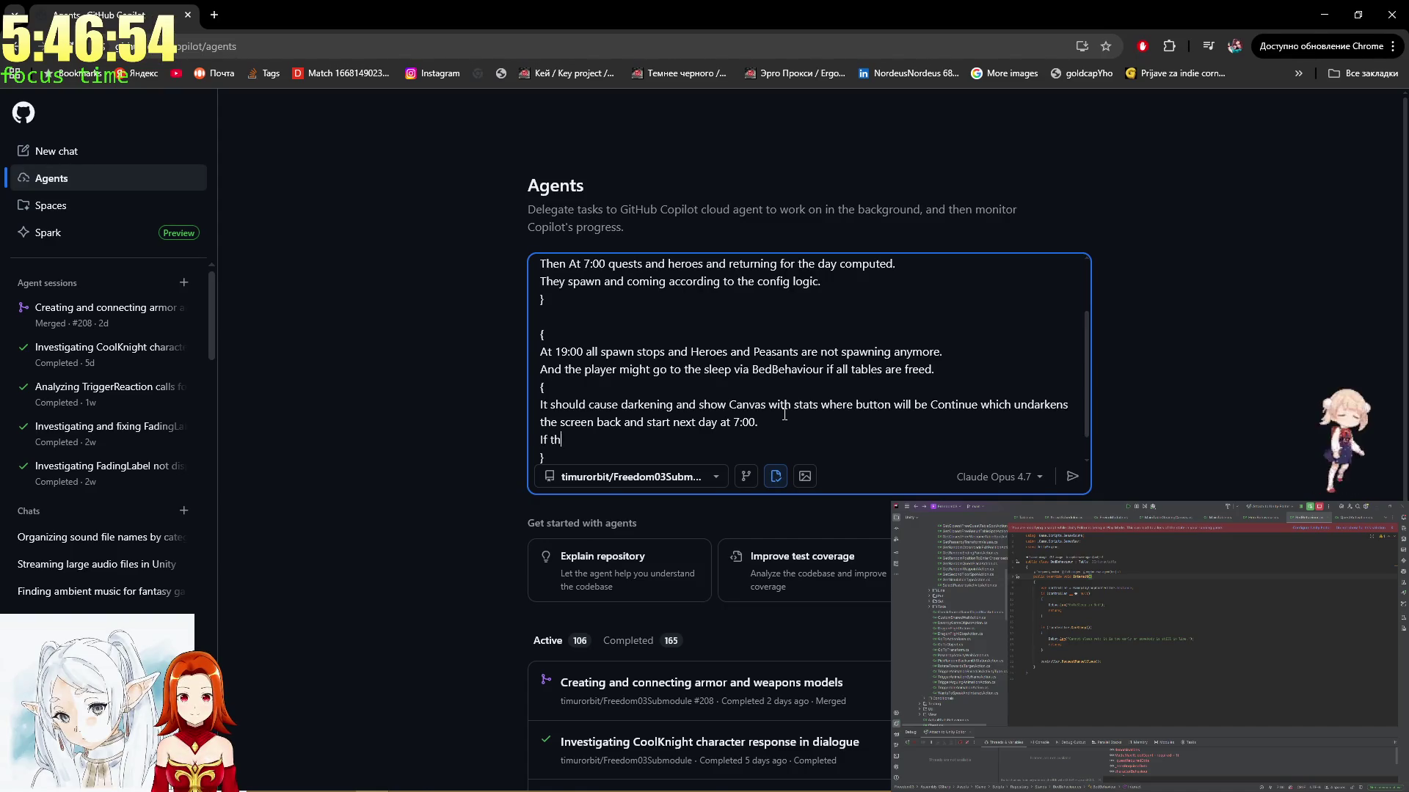
{"action": "type", "text": "ere's no canvas"}
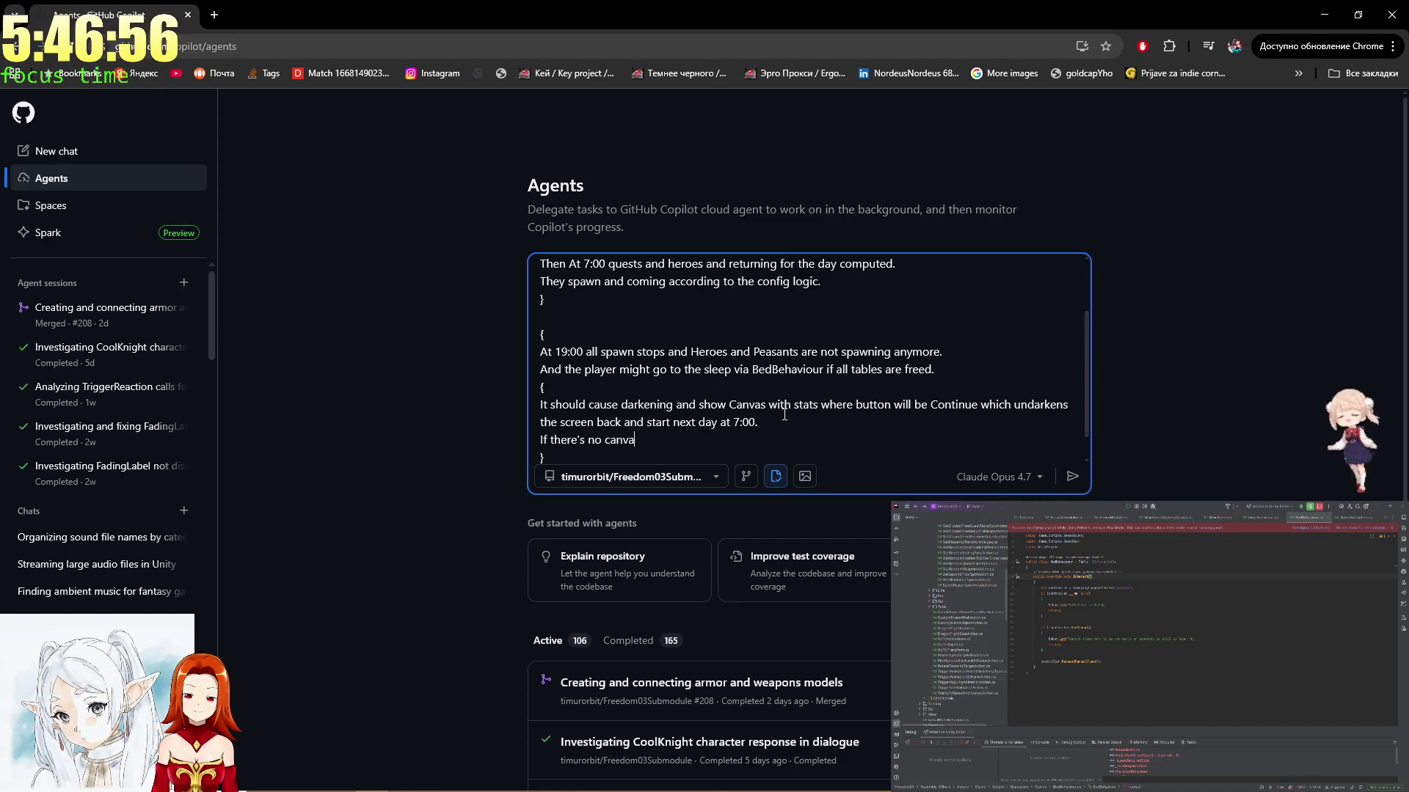
{"action": "key", "text": "ctrl+BackSpace"}
{"action": "key", "text": "ctrl+BackSpace"}
{"action": "key", "text": "ctrl+BackSpace"}
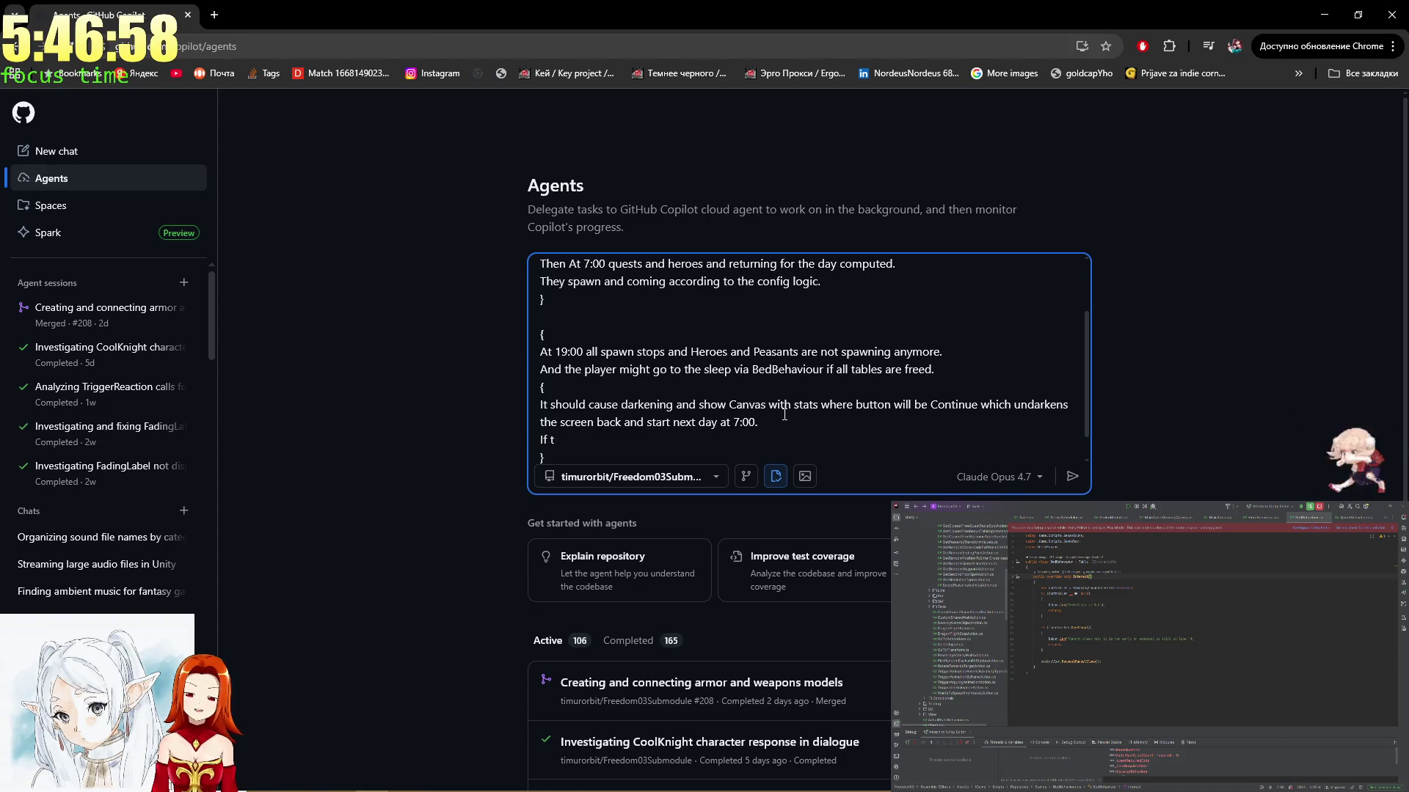
{"action": "key", "text": "BackSpace"}
{"action": "type", "text": "canvas null "}
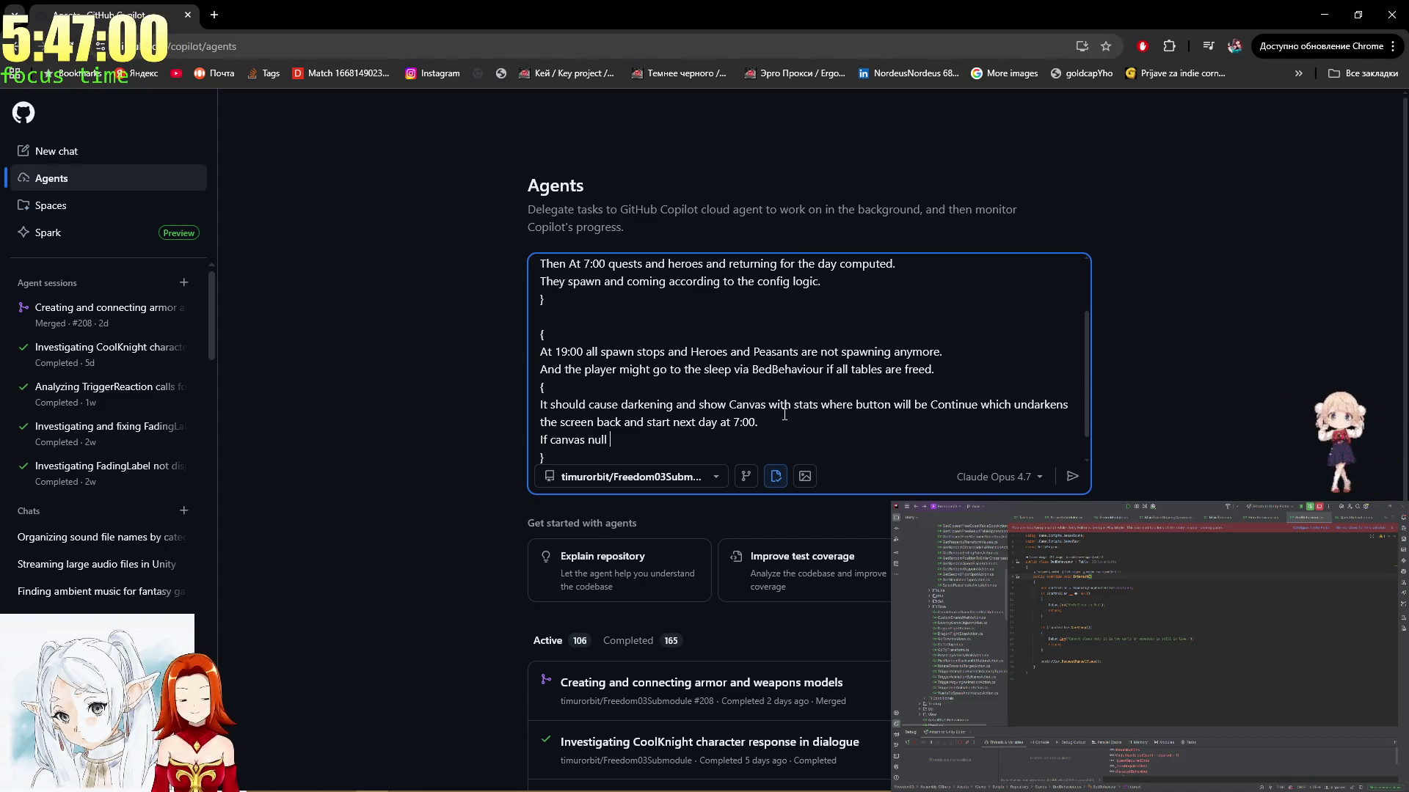
{"action": "type", "text": "just darken and undarken"}
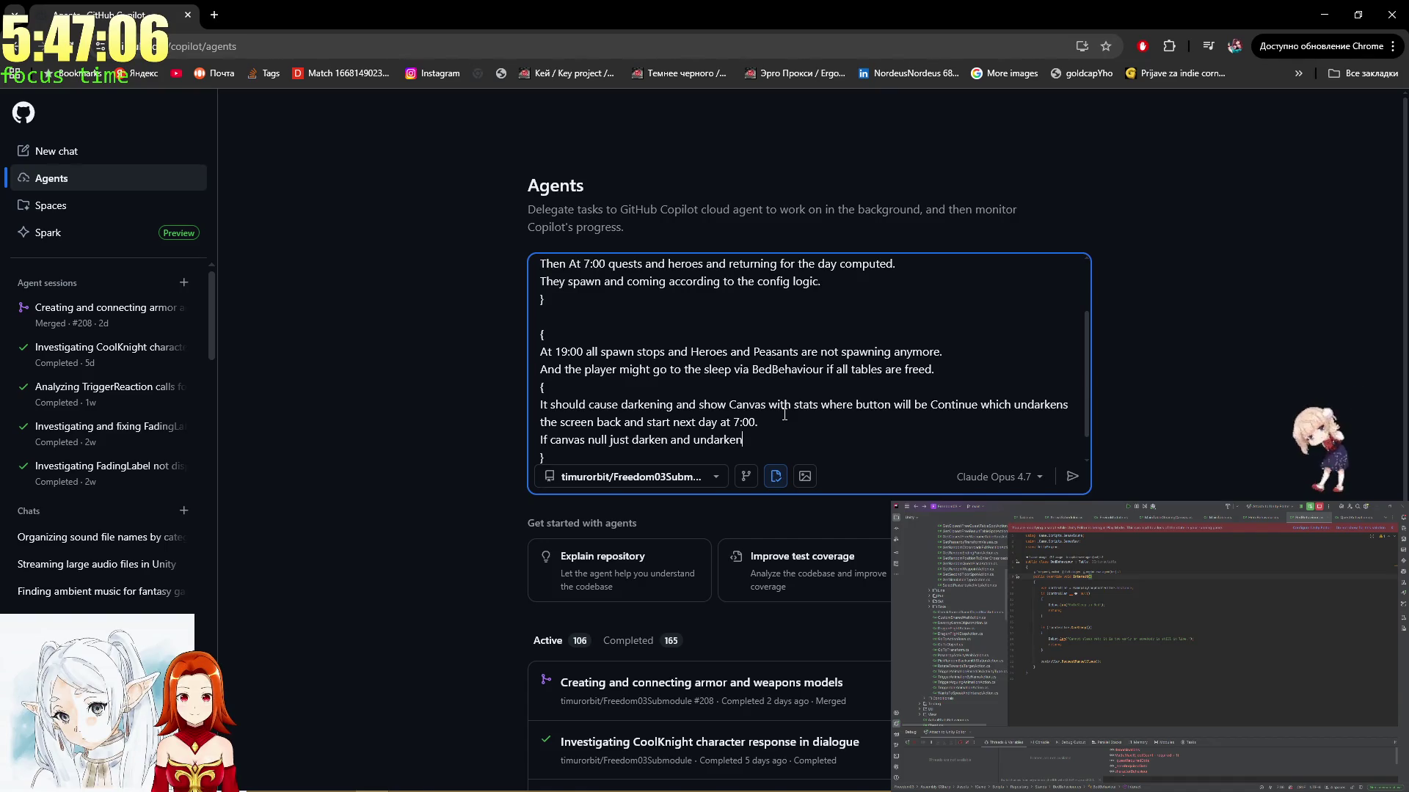
{"action": "type", "text": " with ScreenFadeCameraBlender."}
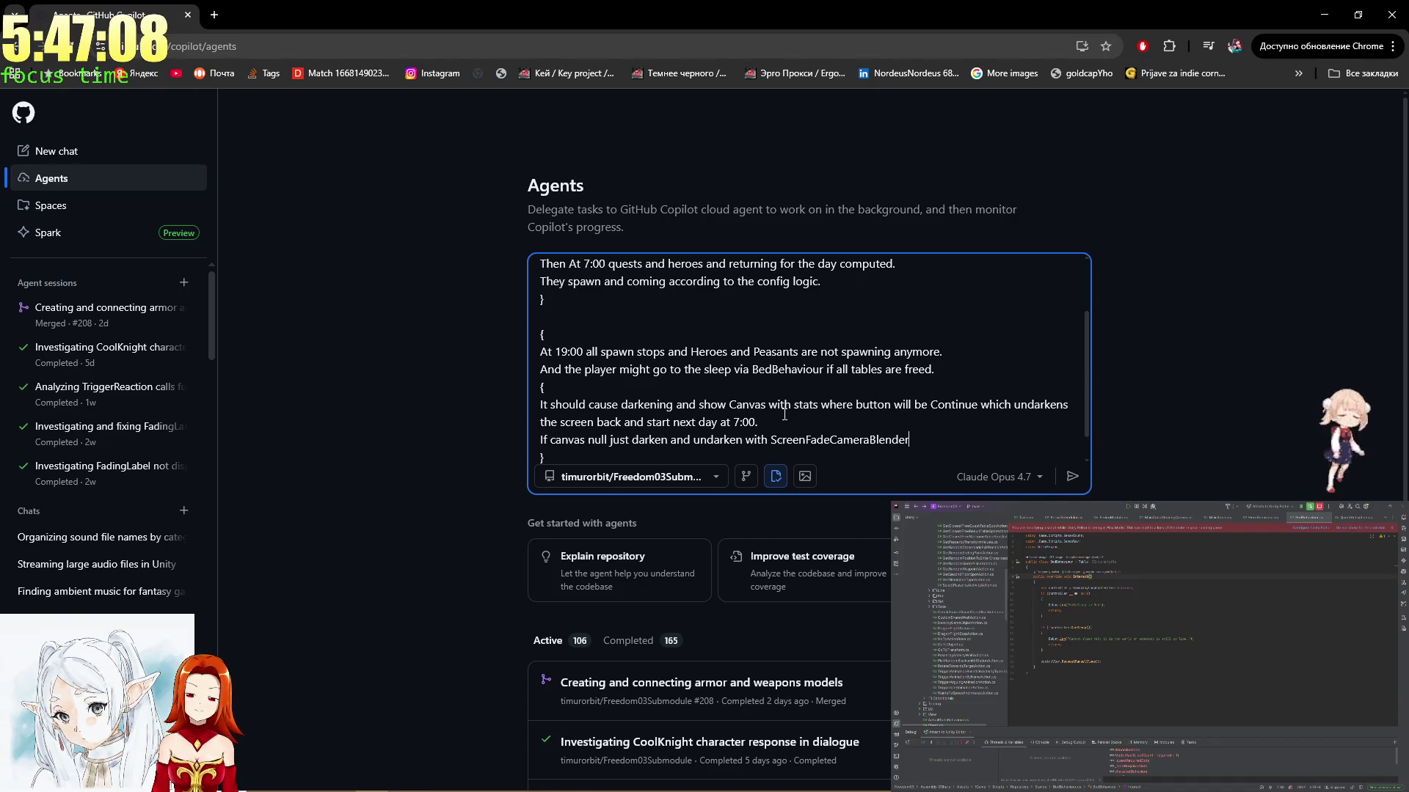
{"action": "key", "text": "ctrl+BackSpace"}
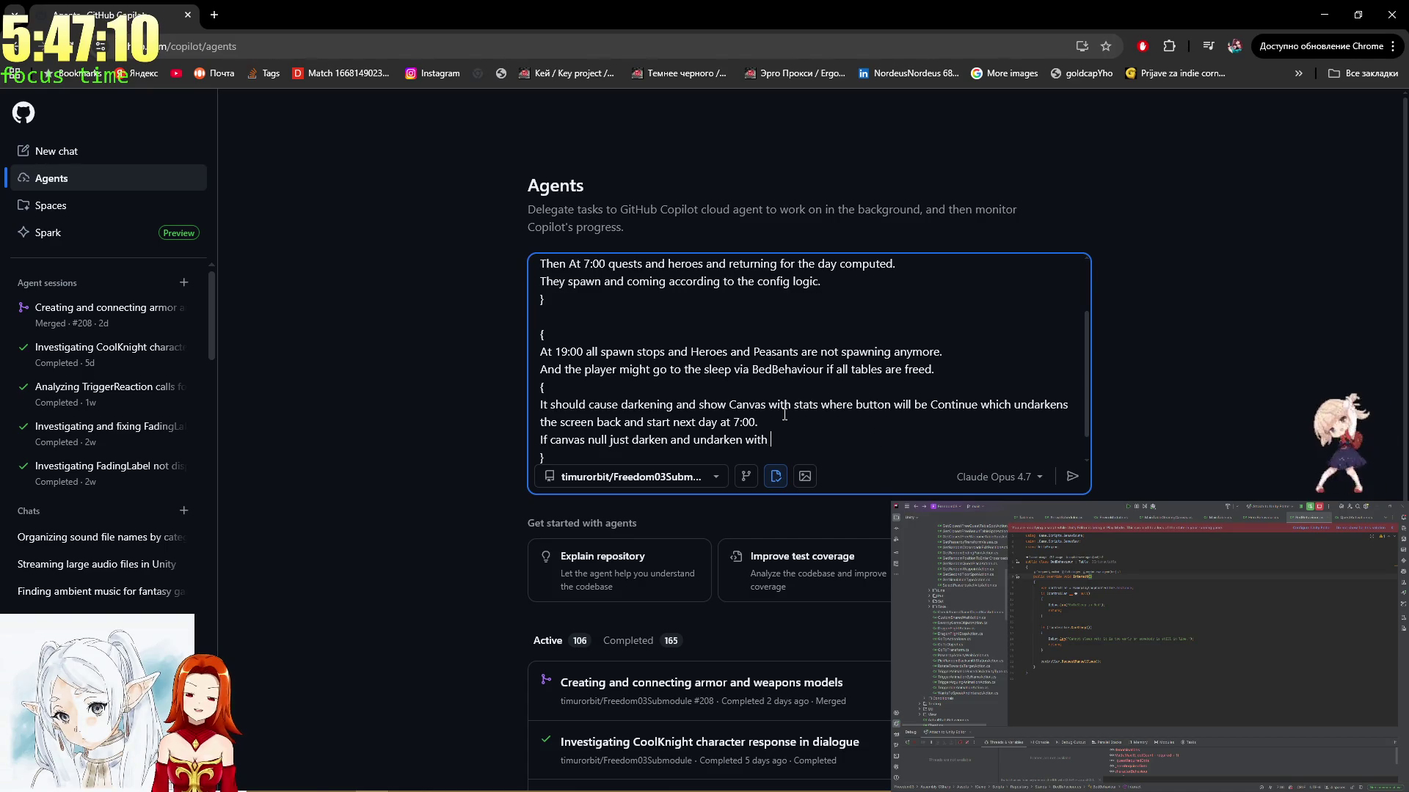
{"action": "key", "text": "ctrl+BackSpace"}
{"action": "type", "text": "."}
Add 'For darkening and undarkening screen use ScreenFadeCameraBlender' and a closing brace line
{"action": "key", "text": "shift+Return"}
{"action": "type", "text": "For darkening and"}
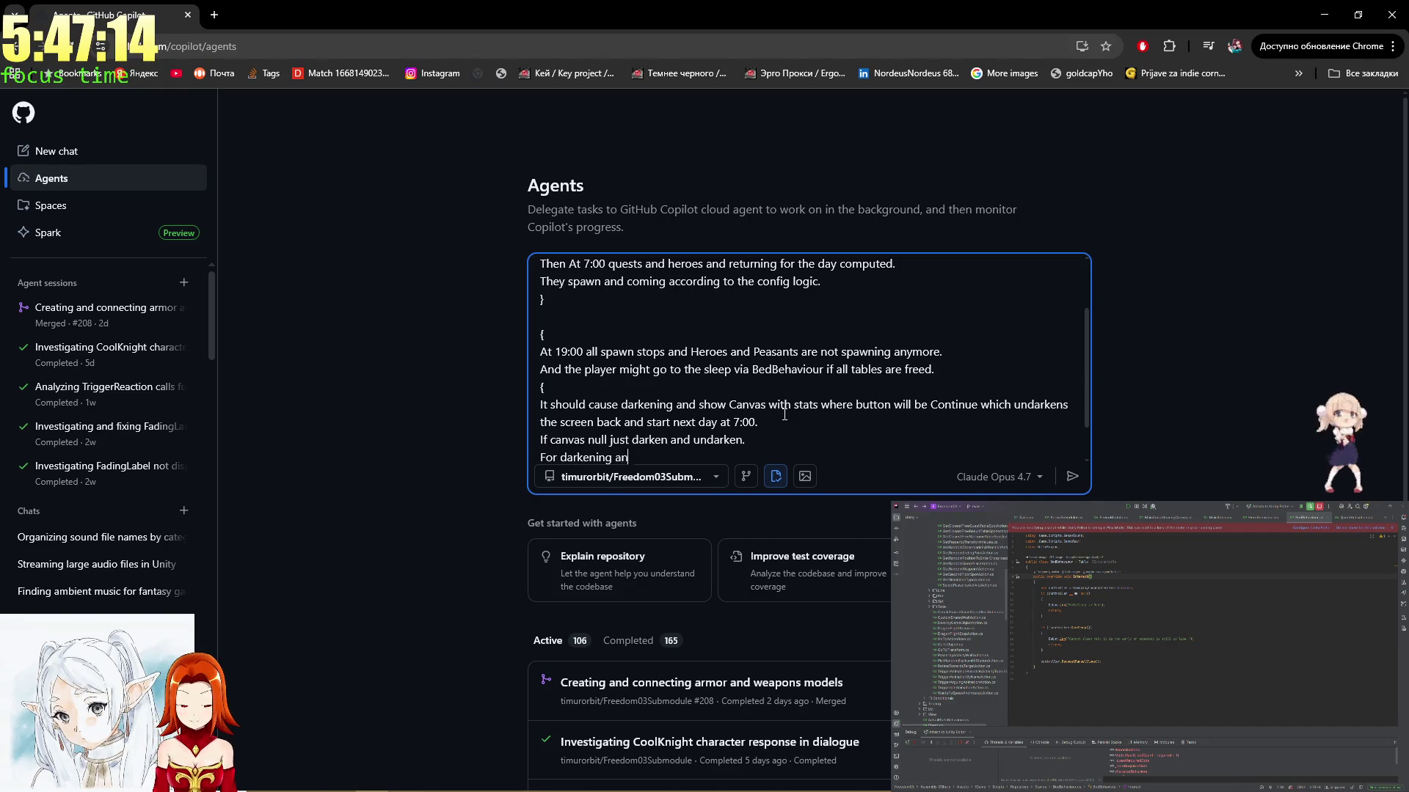
{"action": "type", "text": " und"}
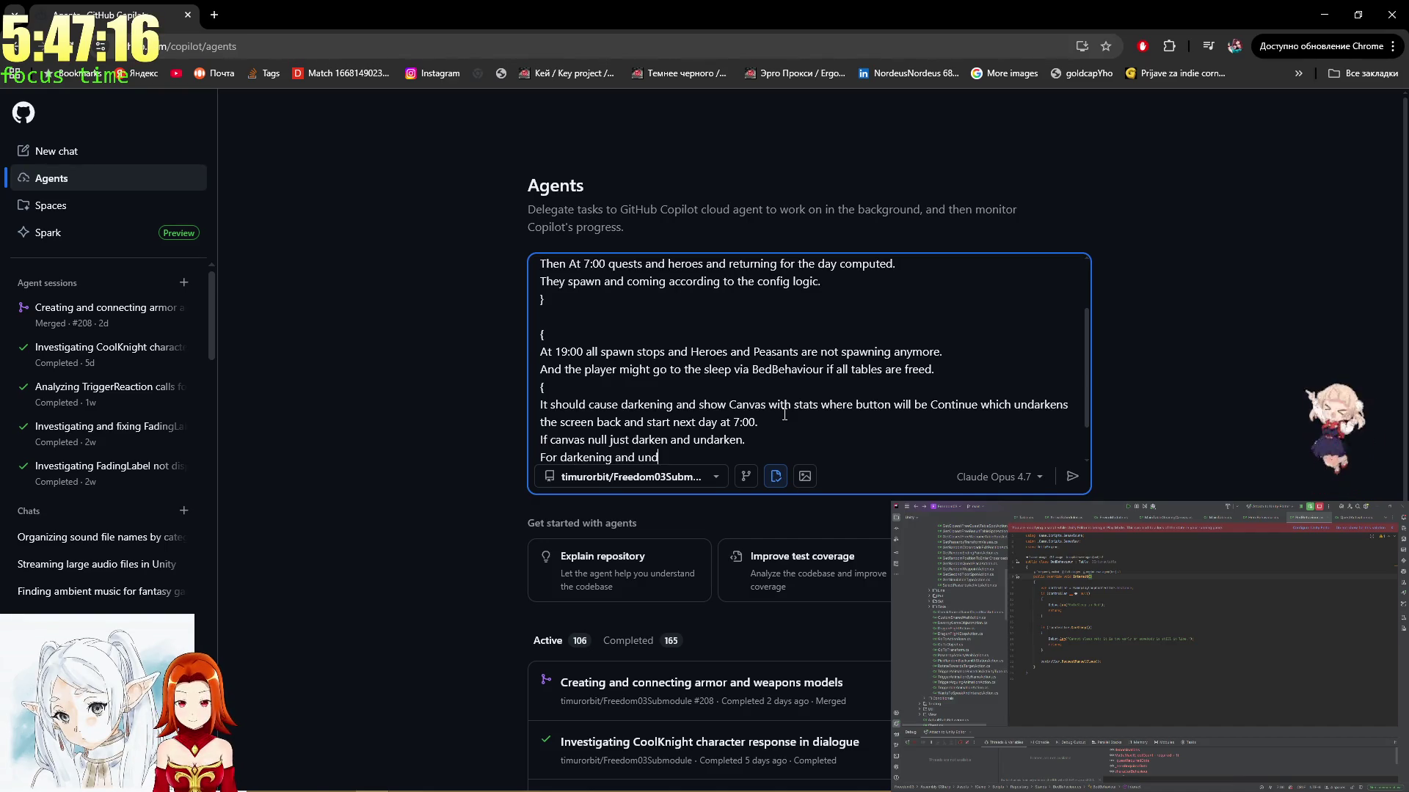
{"action": "type", "text": "arkening scre"}
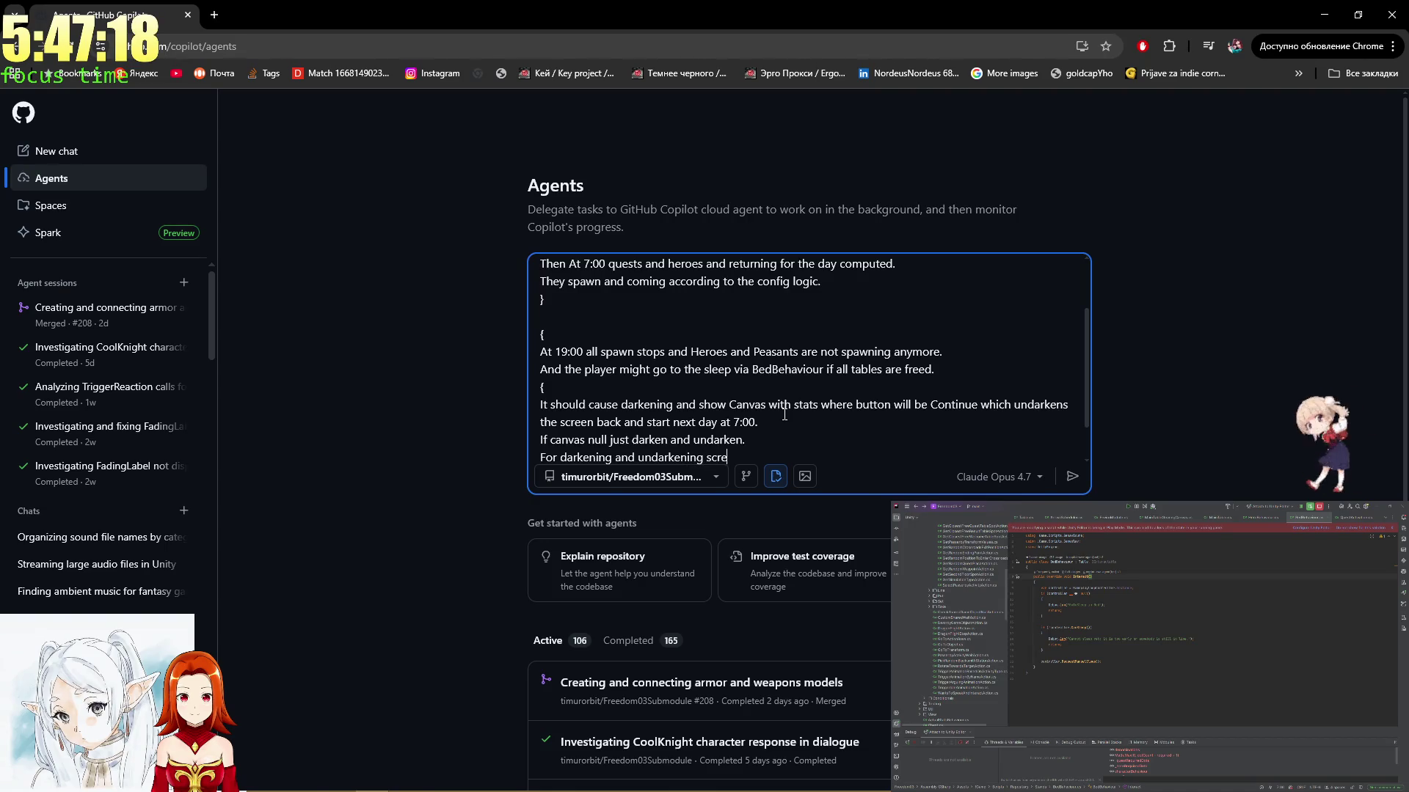
{"action": "type", "text": "en use"}
{"action": "type", "text": "ScreenFadeCameraBlender"}
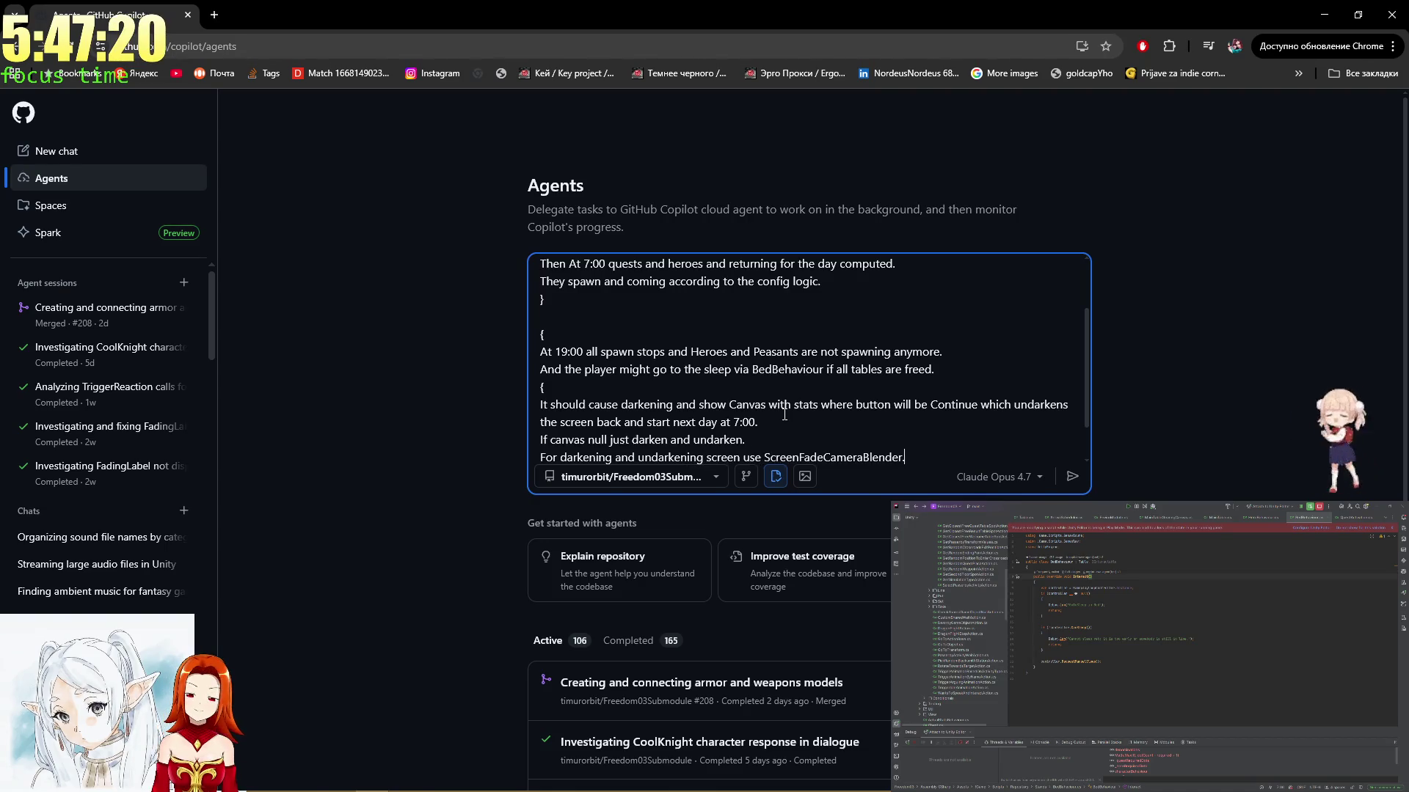
{"action": "key", "text": "shift+Return"}
{"action": "type", "text": "}"}
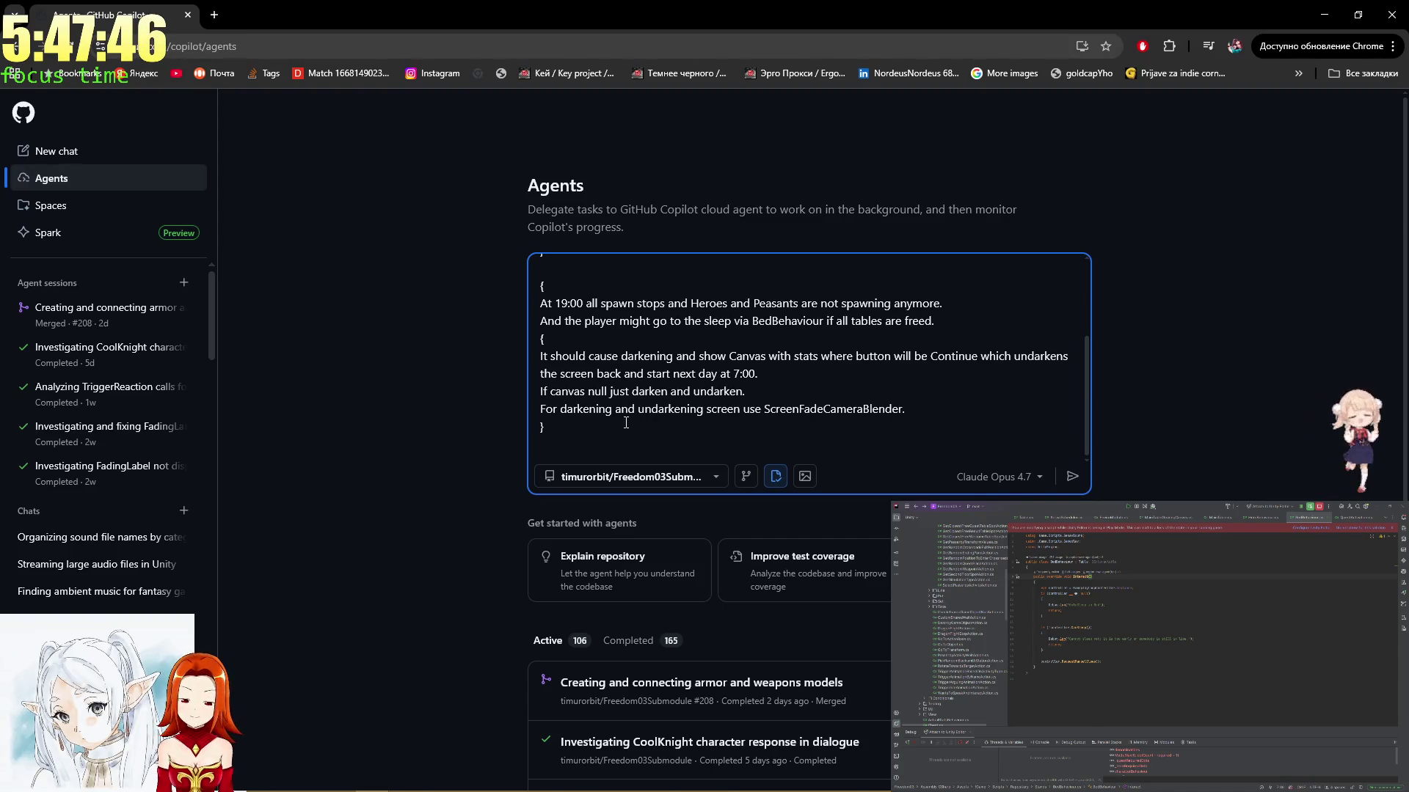
{"action": "key", "text": "shift+Return"}
{"action": "scroll", "coordinate": [733, 382], "scroll_direction": "up", "scroll_amount": 3}
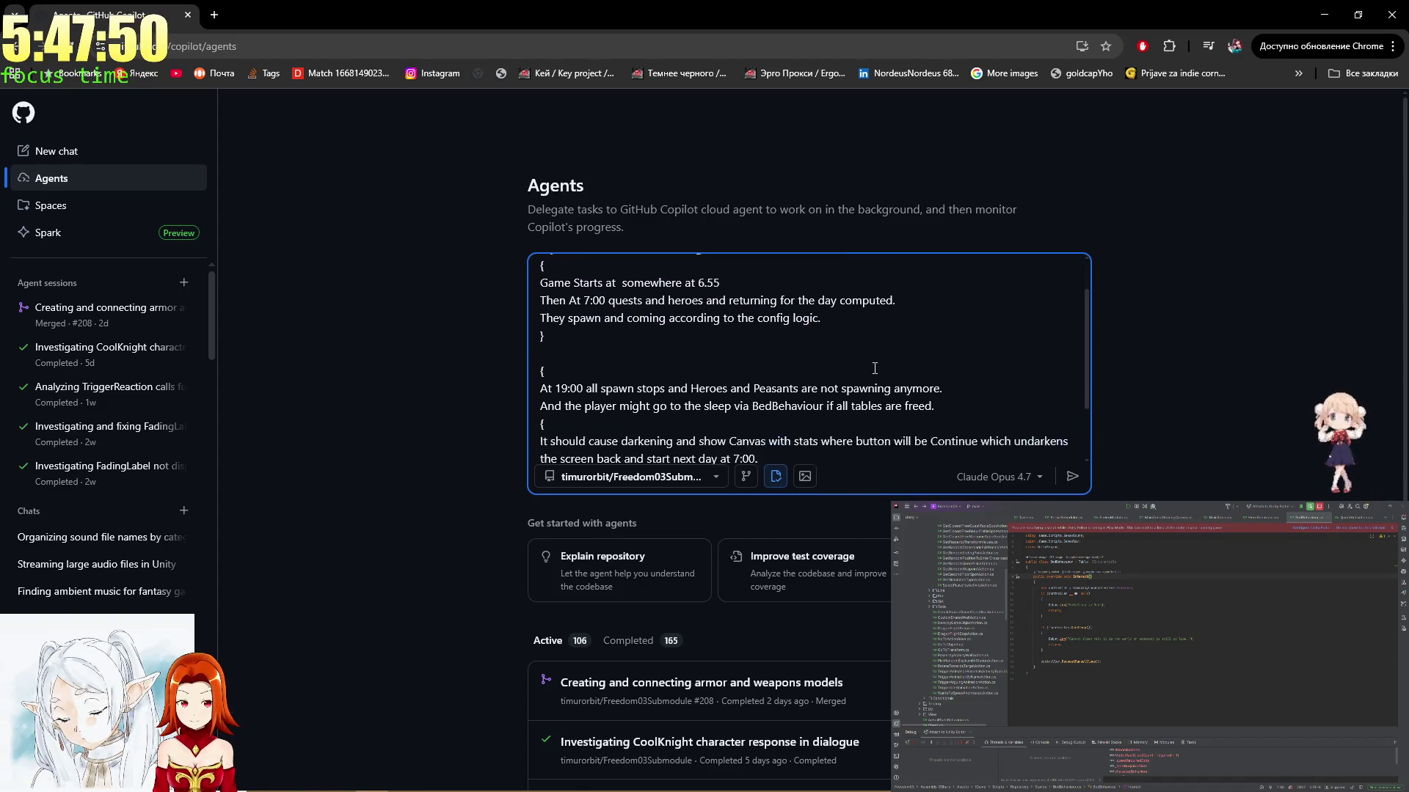
{"action": "scroll", "coordinate": [874, 368], "scroll_direction": "down", "scroll_amount": 4}
{"action": "scroll", "coordinate": [837, 318], "scroll_direction": "up", "scroll_amount": 5}
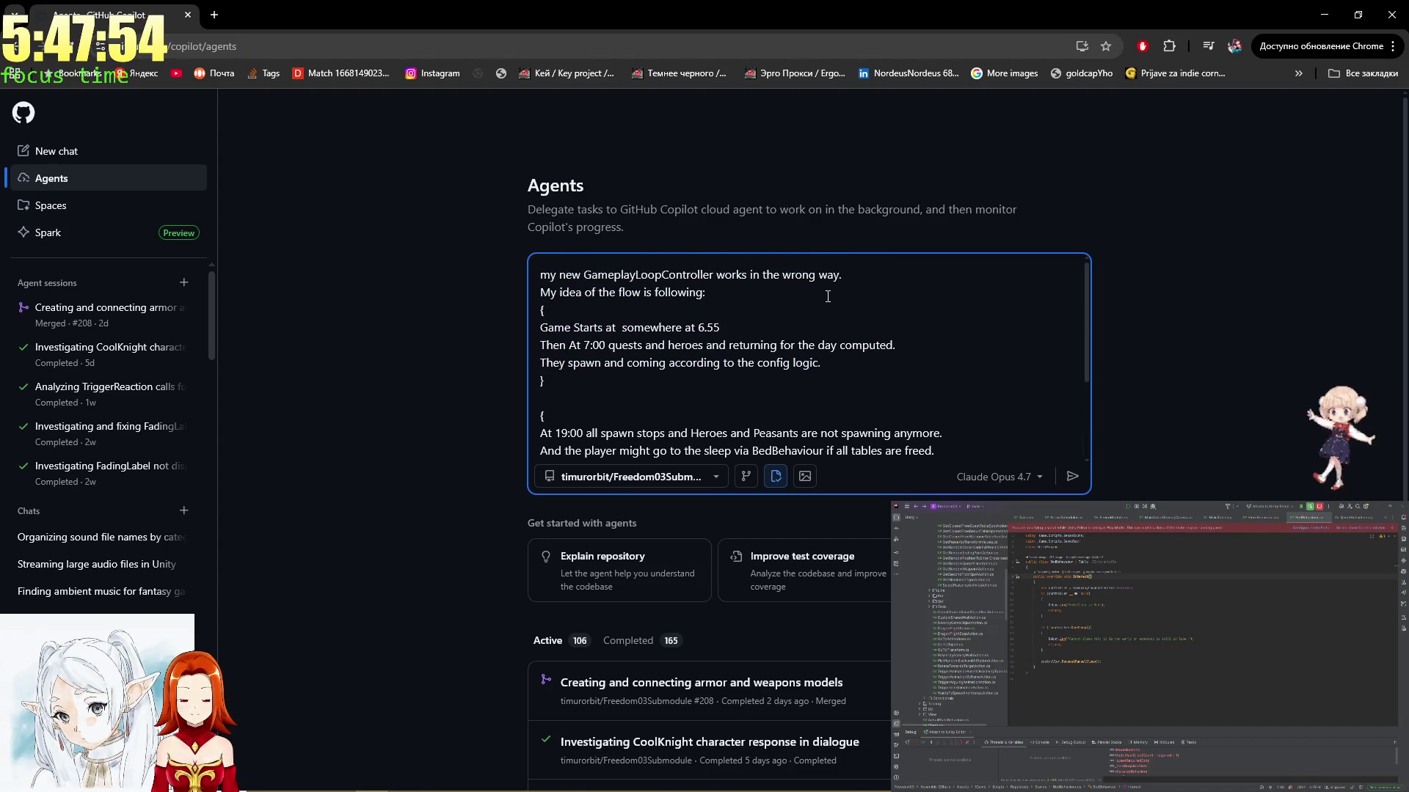
{"action": "scroll", "coordinate": [827, 295], "scroll_direction": "down", "scroll_amount": 3}
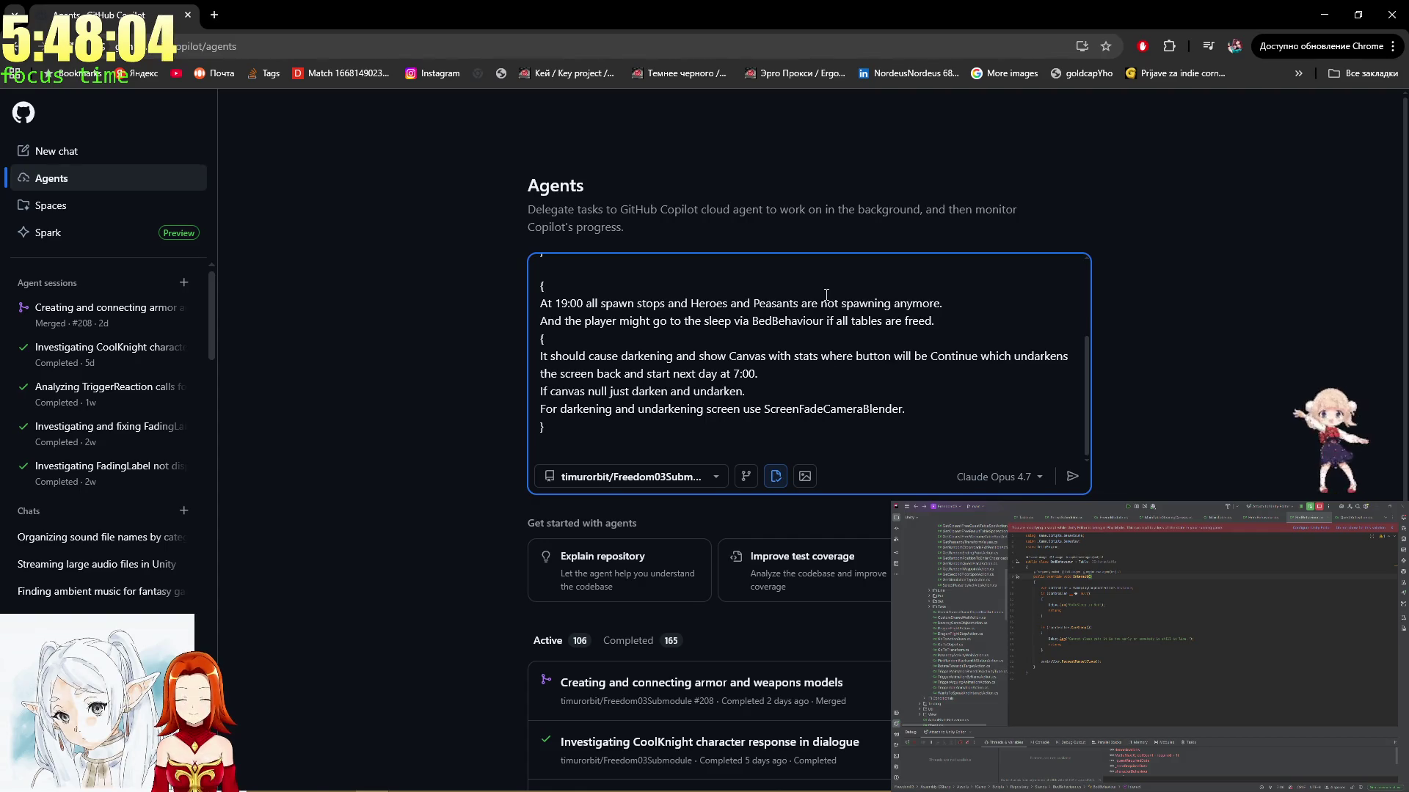
{"action": "key", "text": "shift+Return"}
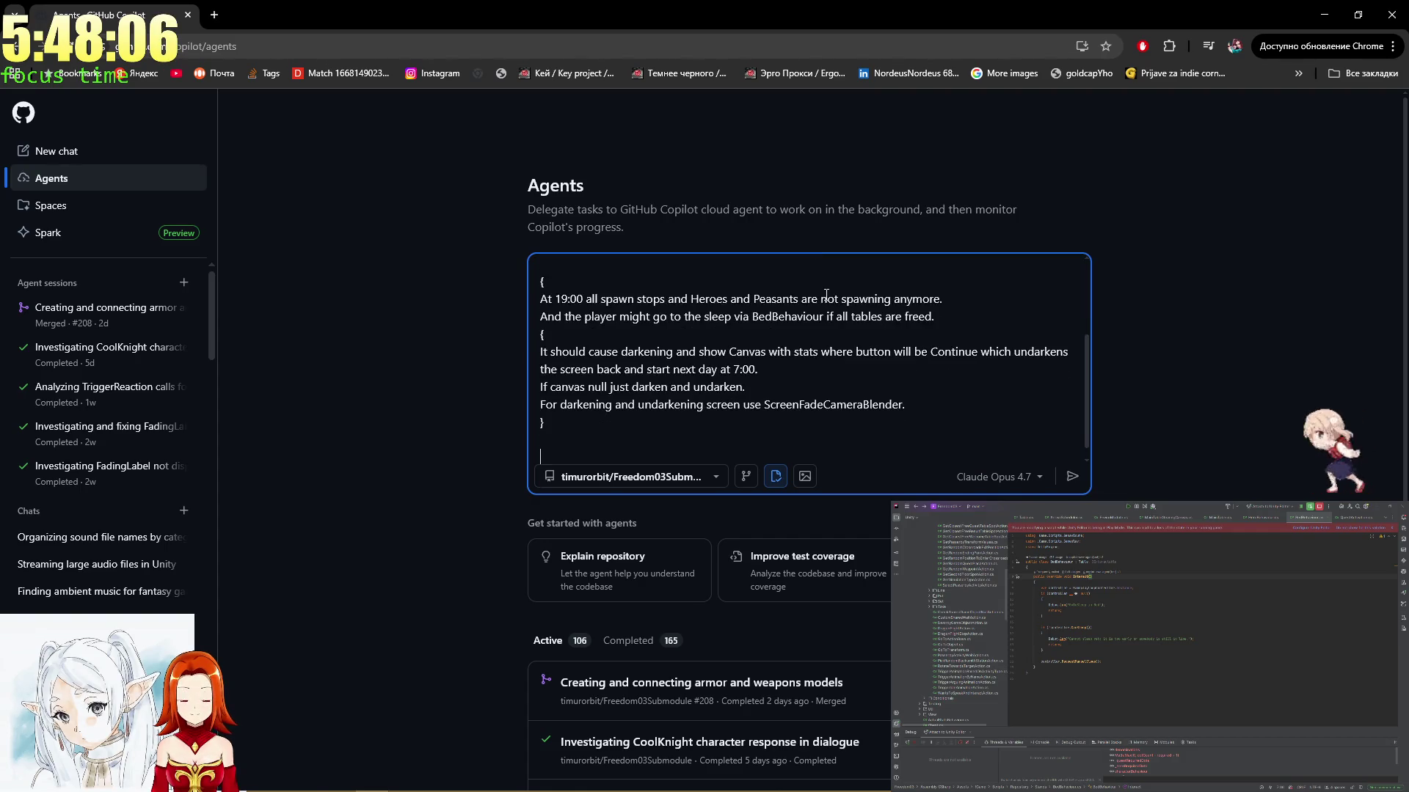
{"action": "key", "text": "Up"}
{"action": "key", "text": "Up"}
{"action": "key", "text": "Up"}
{"action": "key", "text": "Down"}
{"action": "key", "text": "Down"}
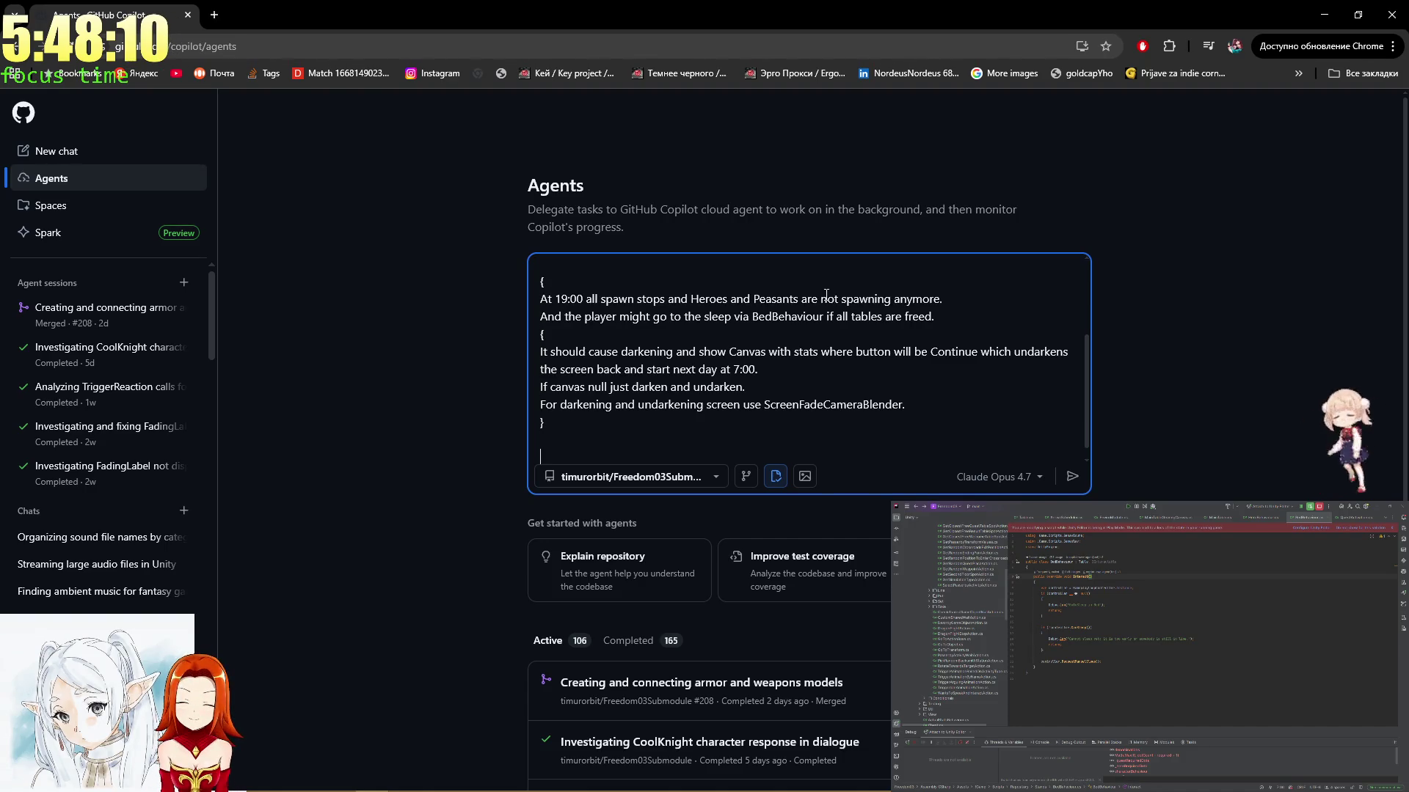
{"action": "key", "text": "Up"}
{"action": "key", "text": "Up"}
{"action": "key", "text": "Down"}
{"action": "key", "text": "Down"}
{"action": "key", "text": "Down"}
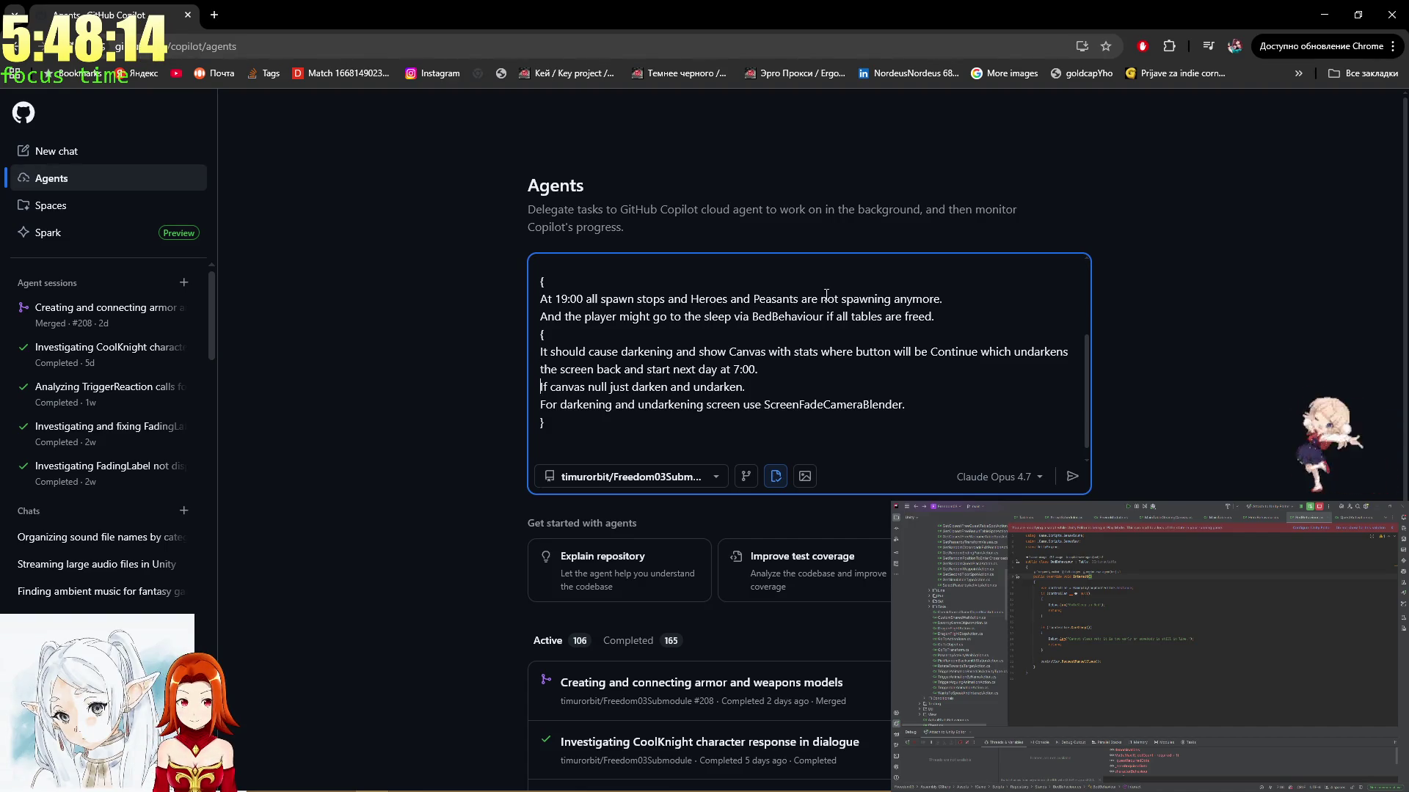
{"action": "key", "text": "Down"}
{"action": "key", "text": "Down"}
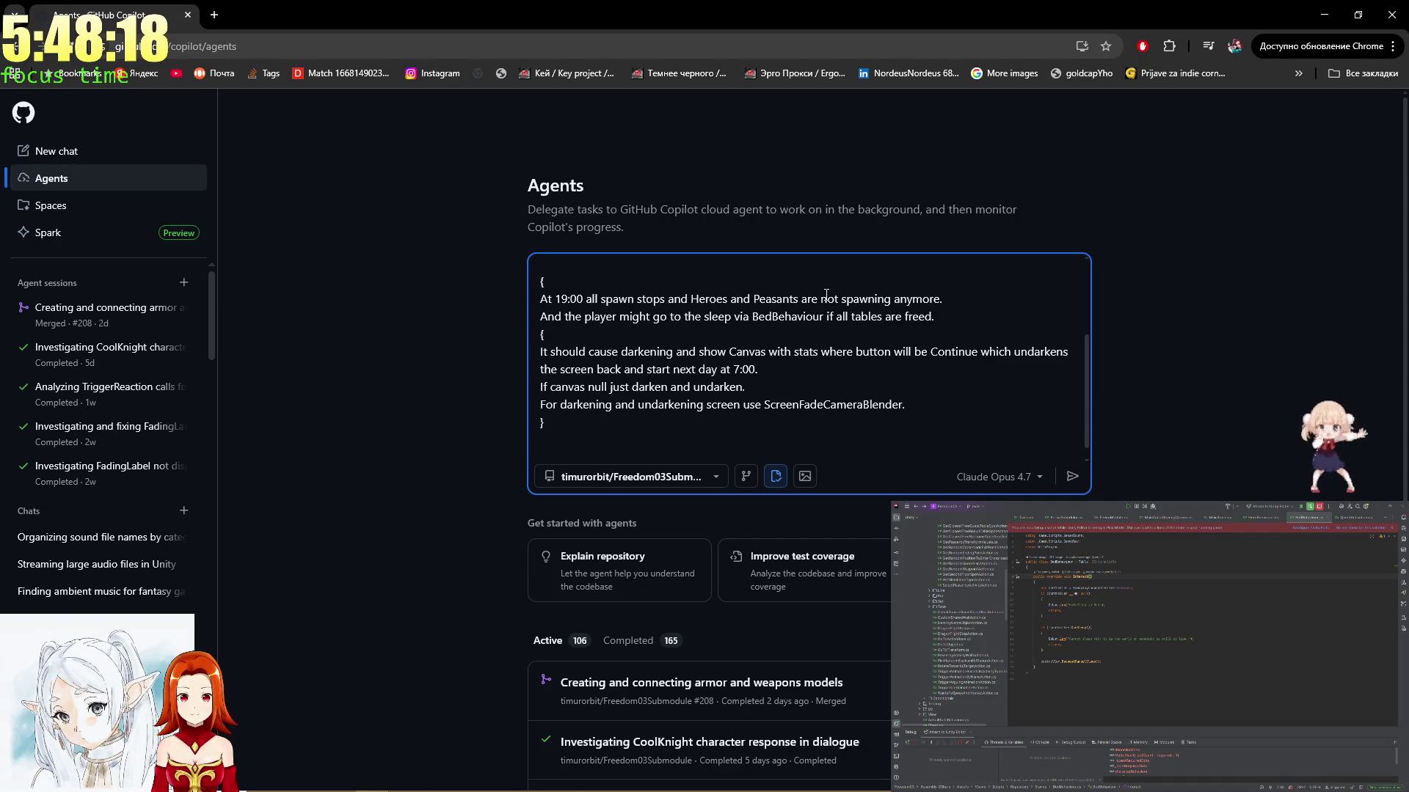
{"action": "key", "text": "Up"}
{"action": "key", "text": "Up"}
{"action": "key", "text": "Up"}
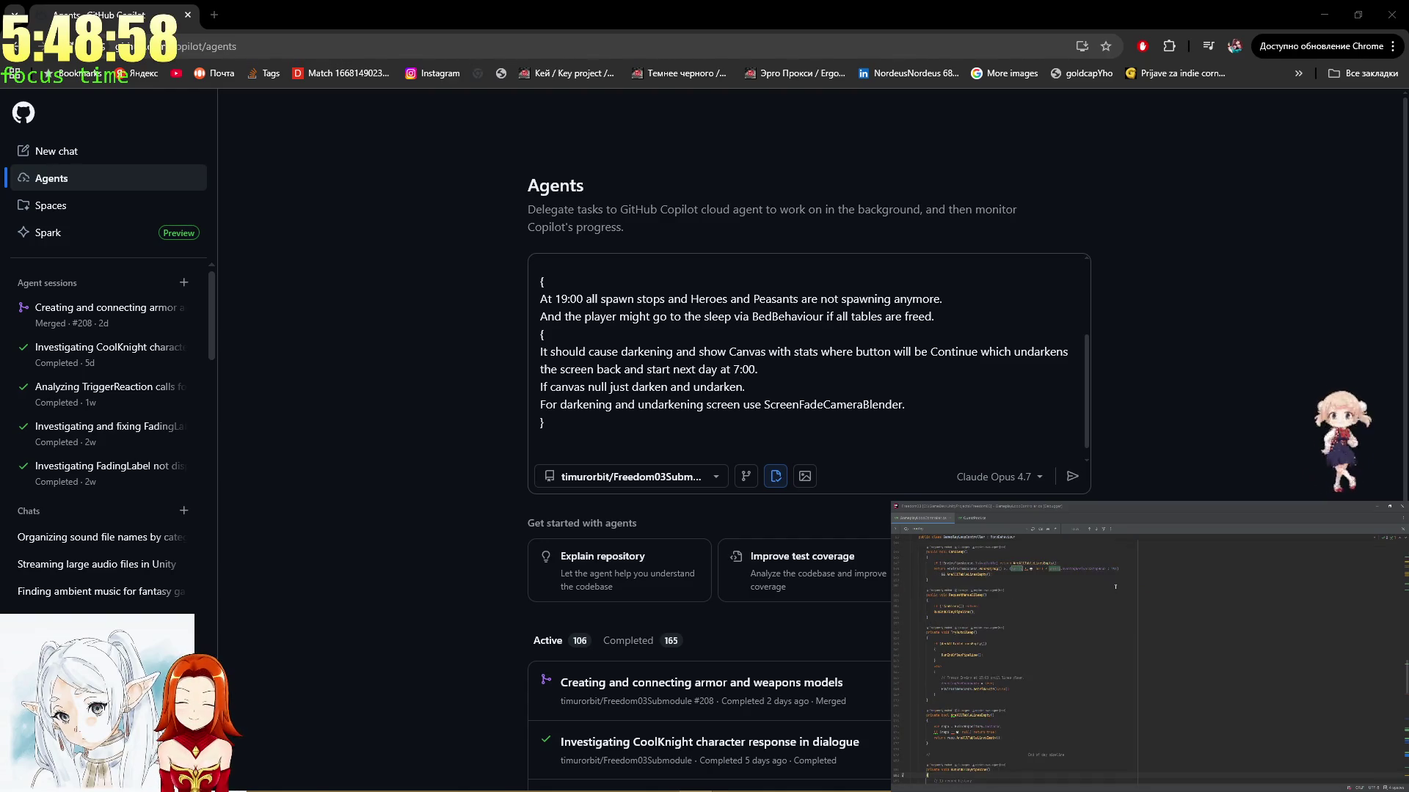
{"action": "scroll", "coordinate": [1115, 587], "scroll_direction": "down", "scroll_amount": 8}
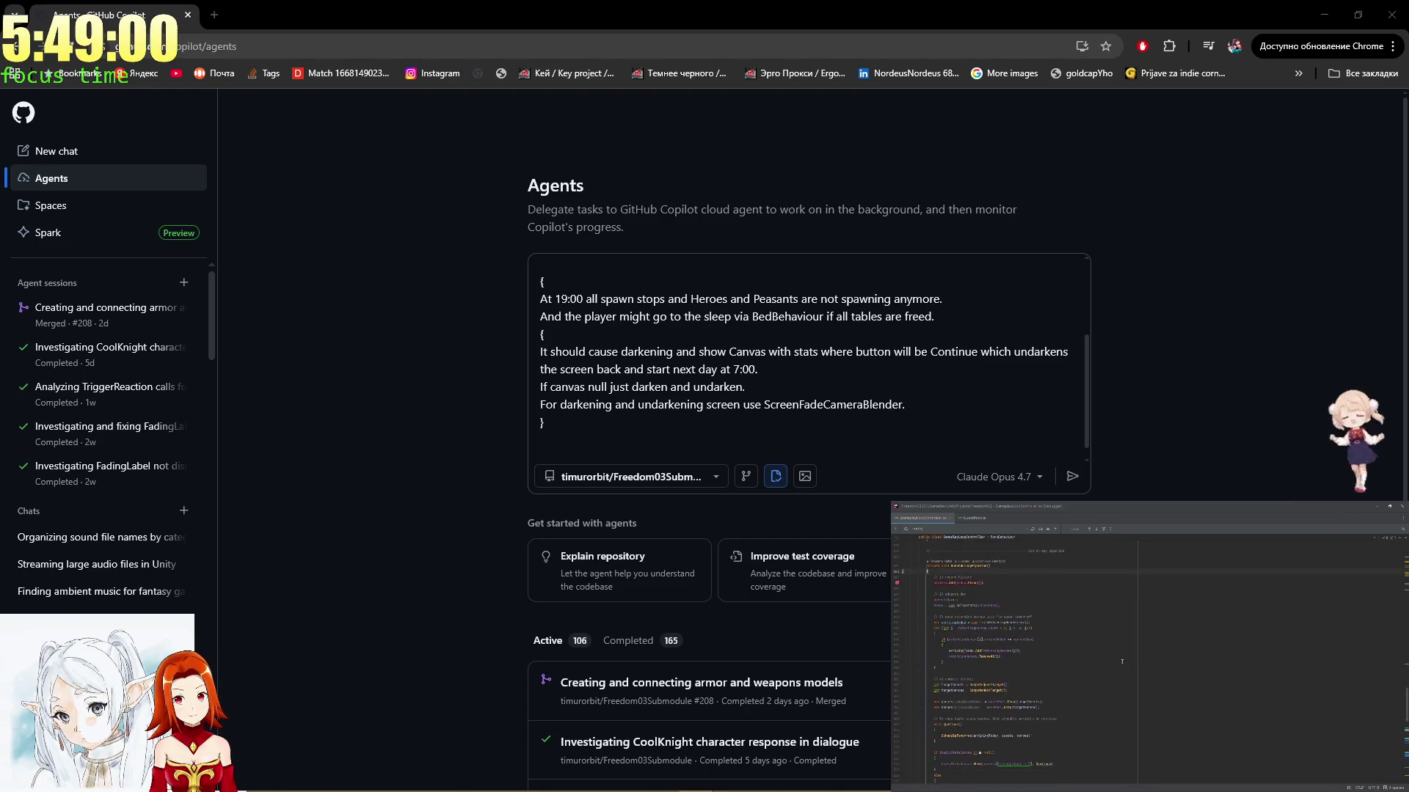
{"action": "scroll", "coordinate": [1122, 662], "scroll_direction": "down", "scroll_amount": 3}
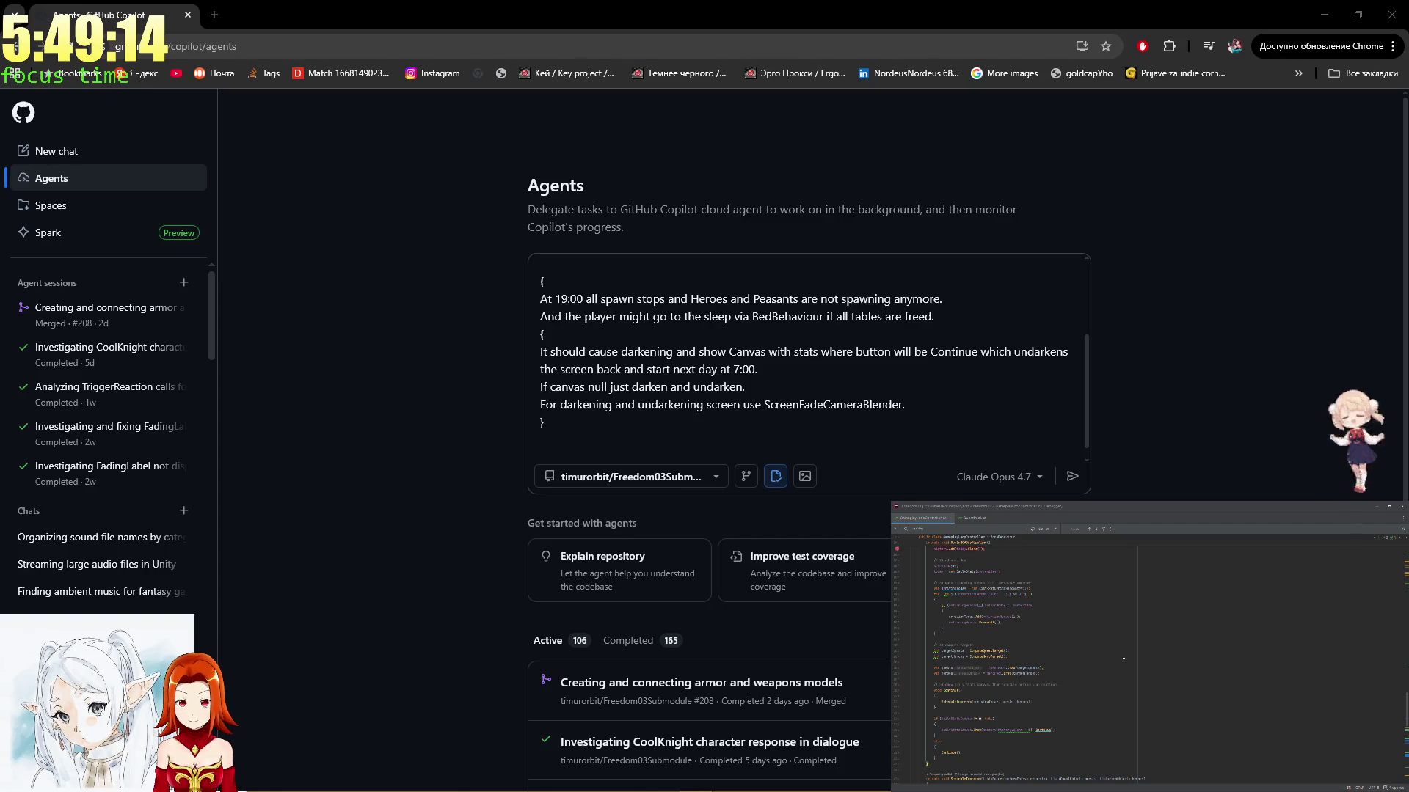
{"action": "left_click", "coordinate": [592, 440]}
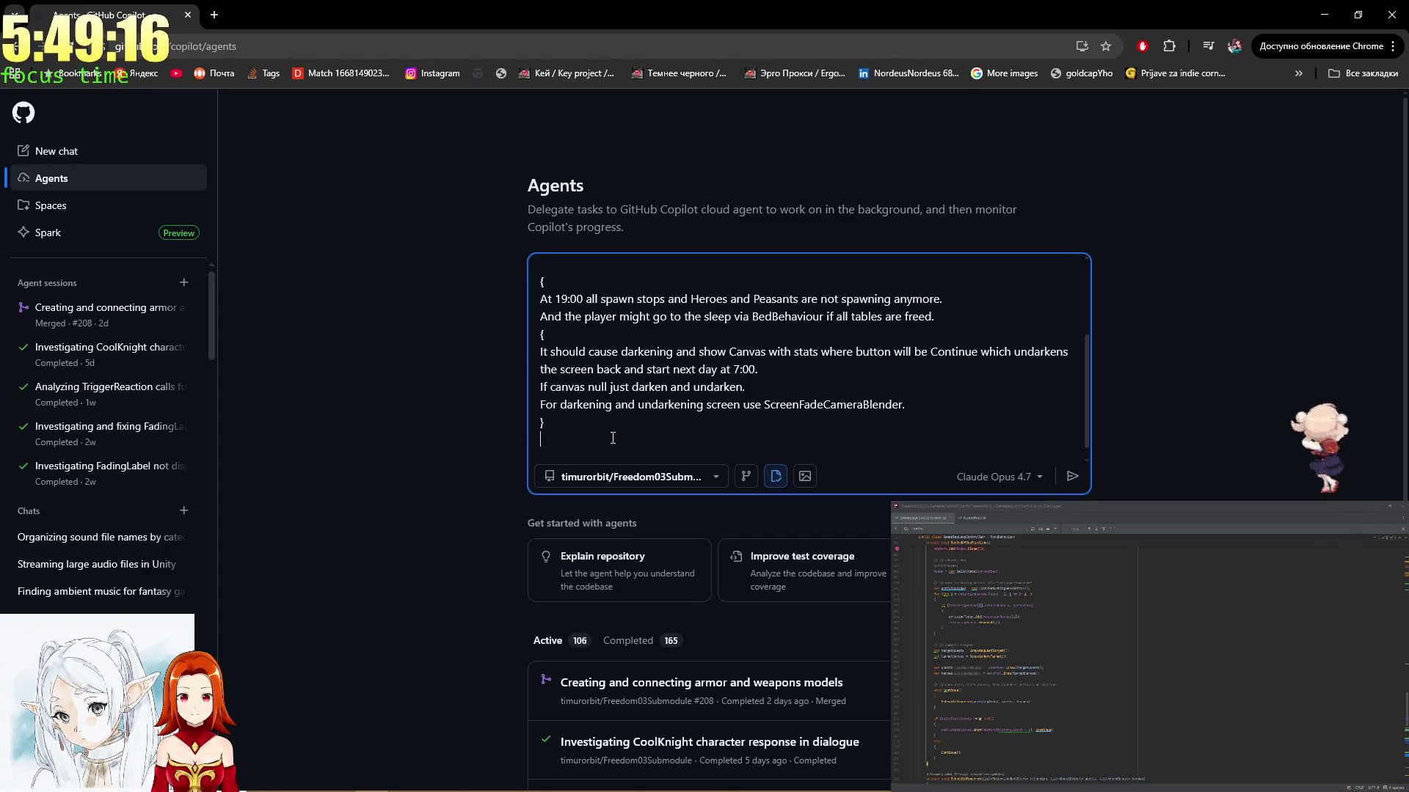
Type the note 'Right now calculation happens at night which wont fit… and kinda work in the wrong way.'
{"action": "type", "text": "Right "}
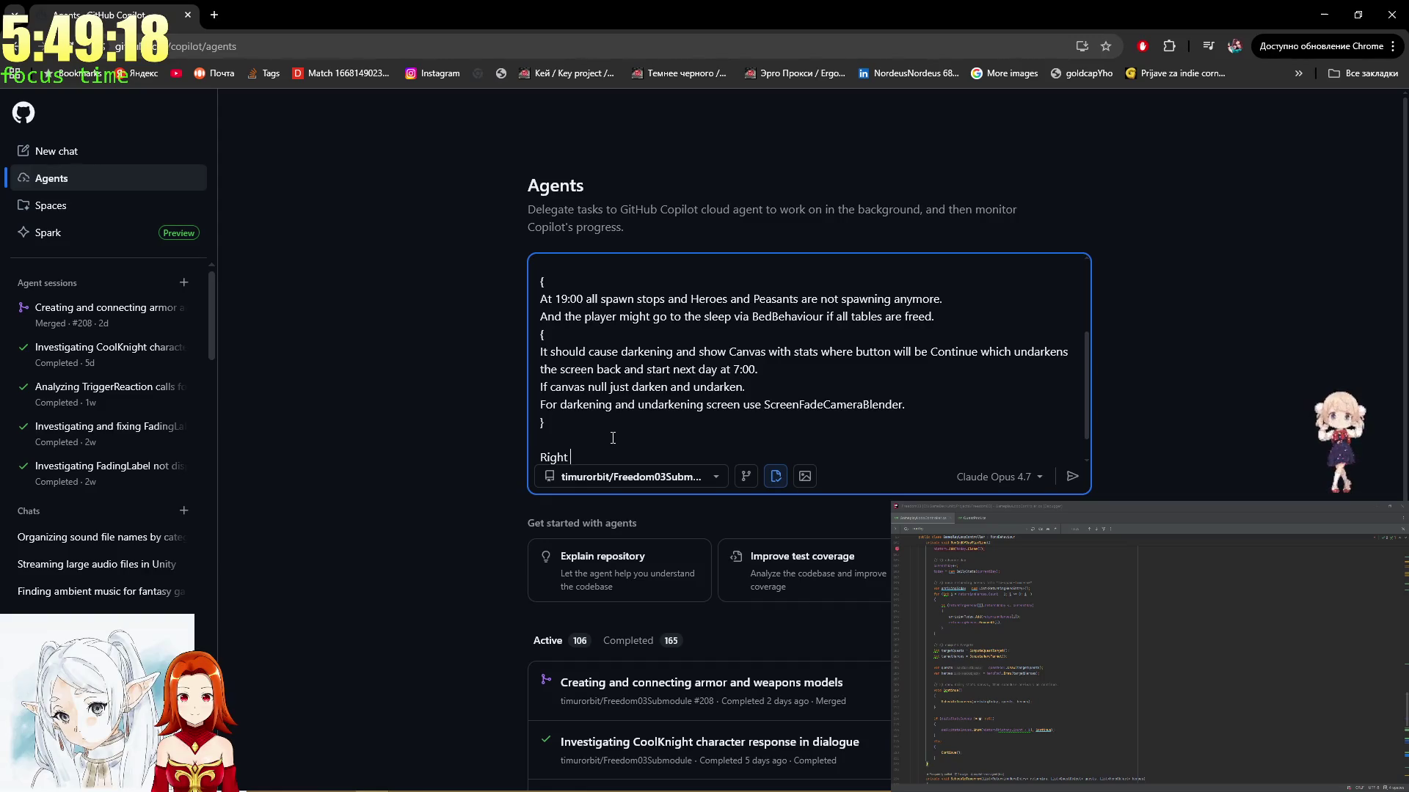
{"action": "type", "text": "now calc"}
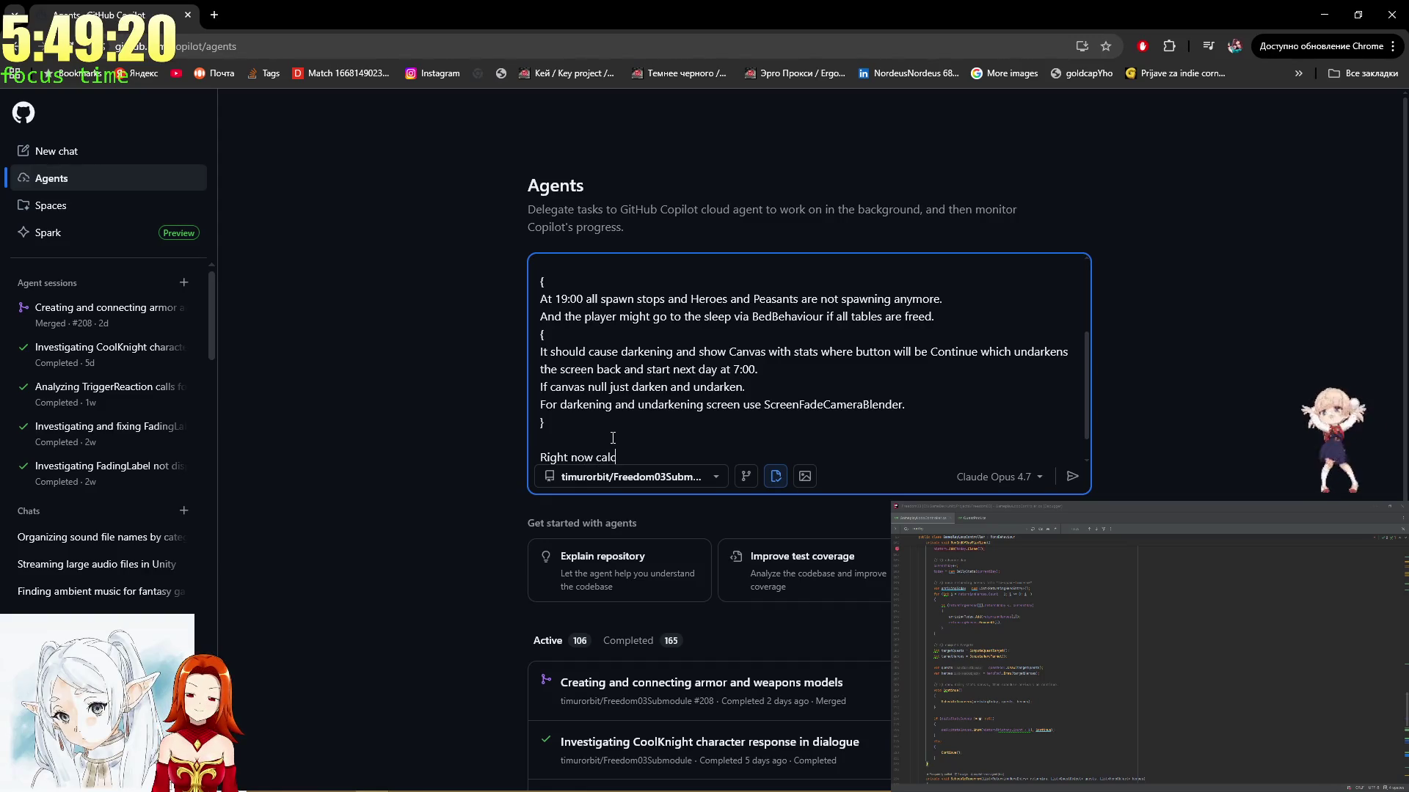
{"action": "type", "text": "ulation "}
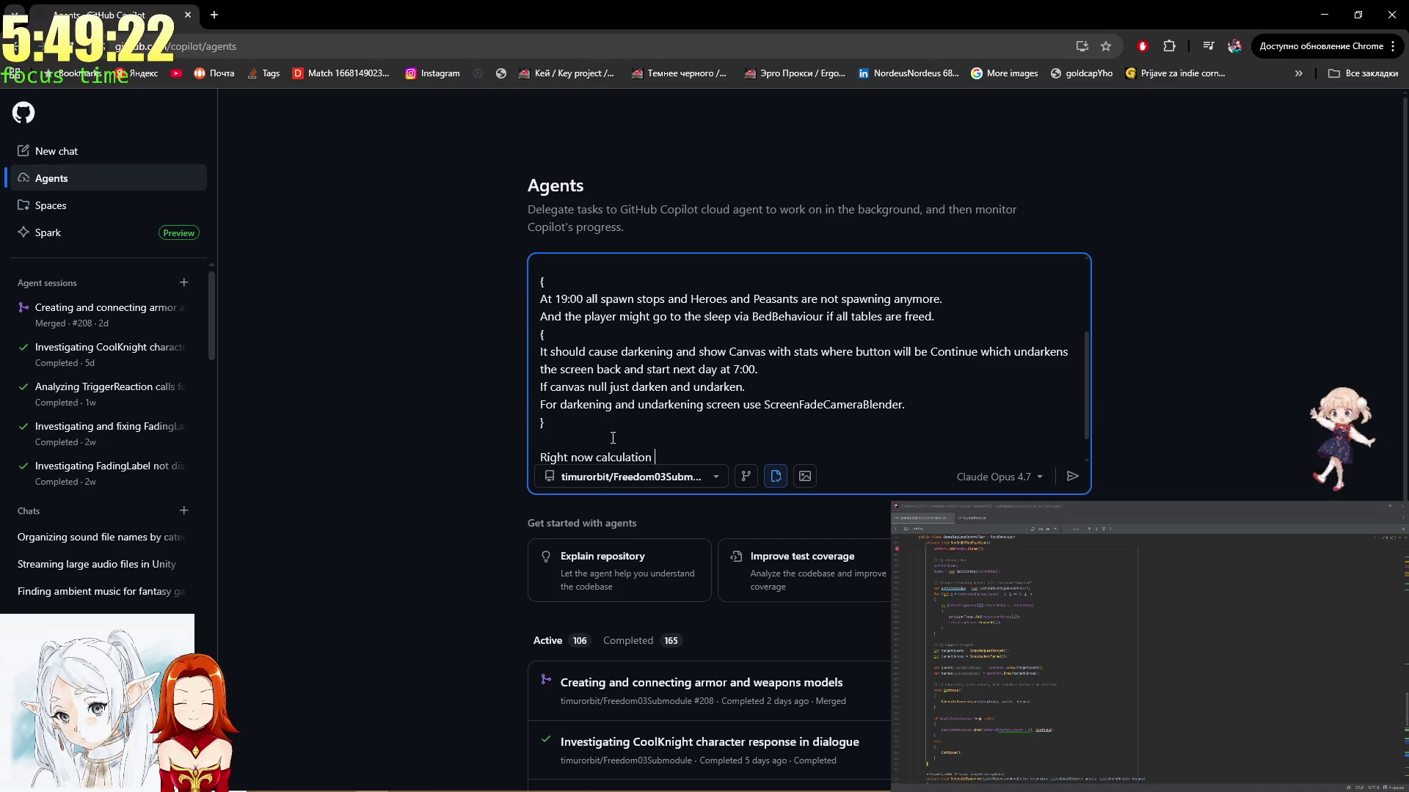
{"action": "type", "text": "happens "}
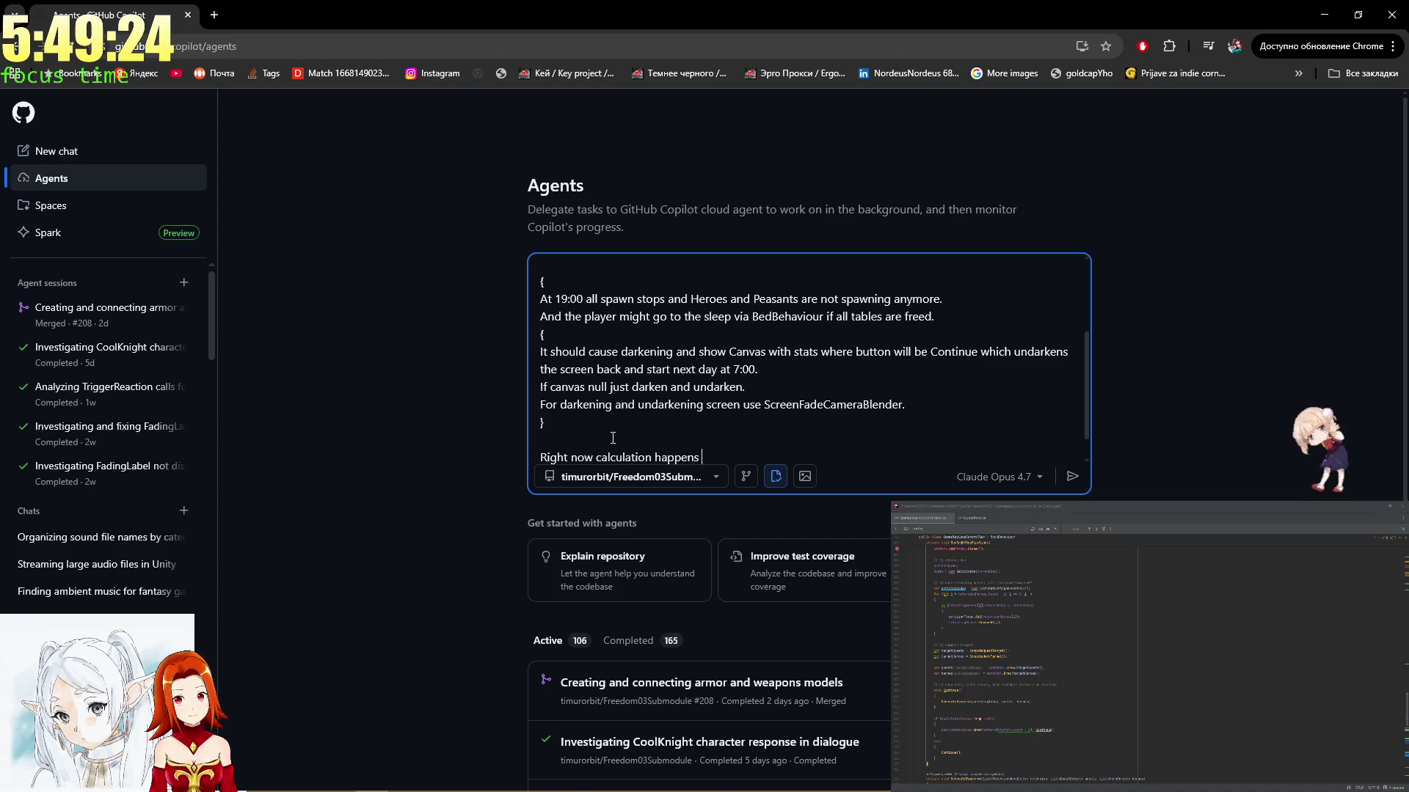
{"action": "type", "text": "at 23:00 "}
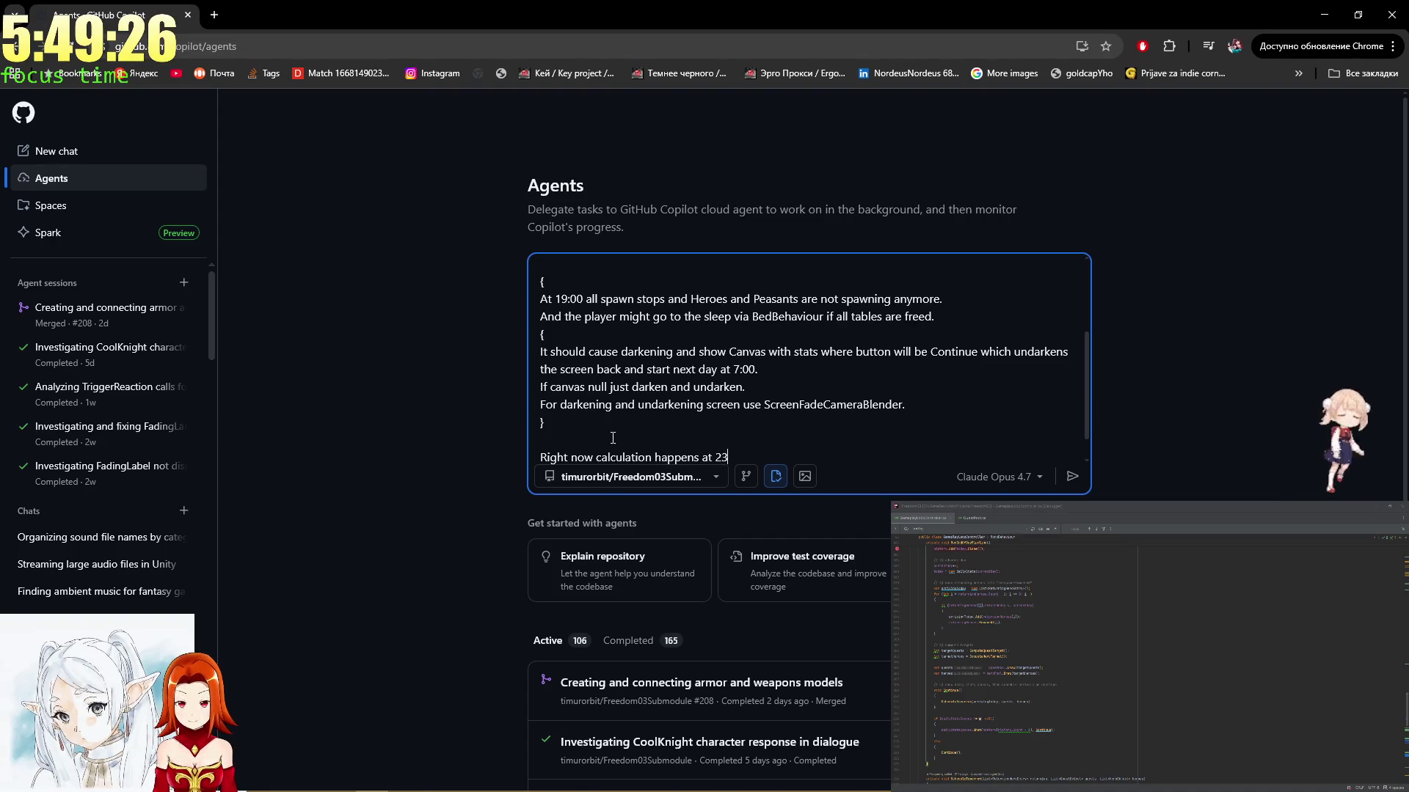
{"action": "type", "text": "which"}
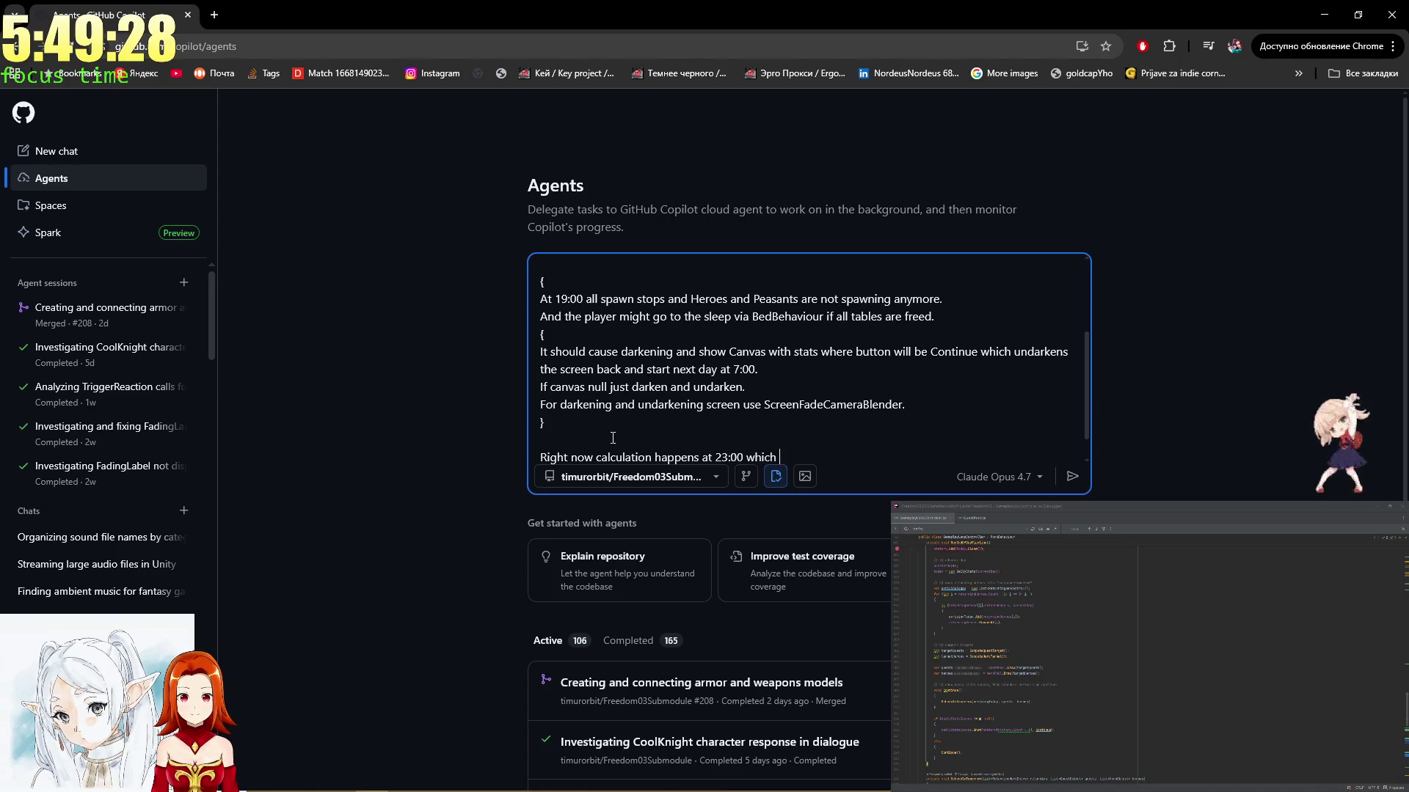
{"action": "key", "text": "BackSpace"}
{"action": "key", "text": "BackSpace"}
{"action": "key", "text": "BackSpace"}
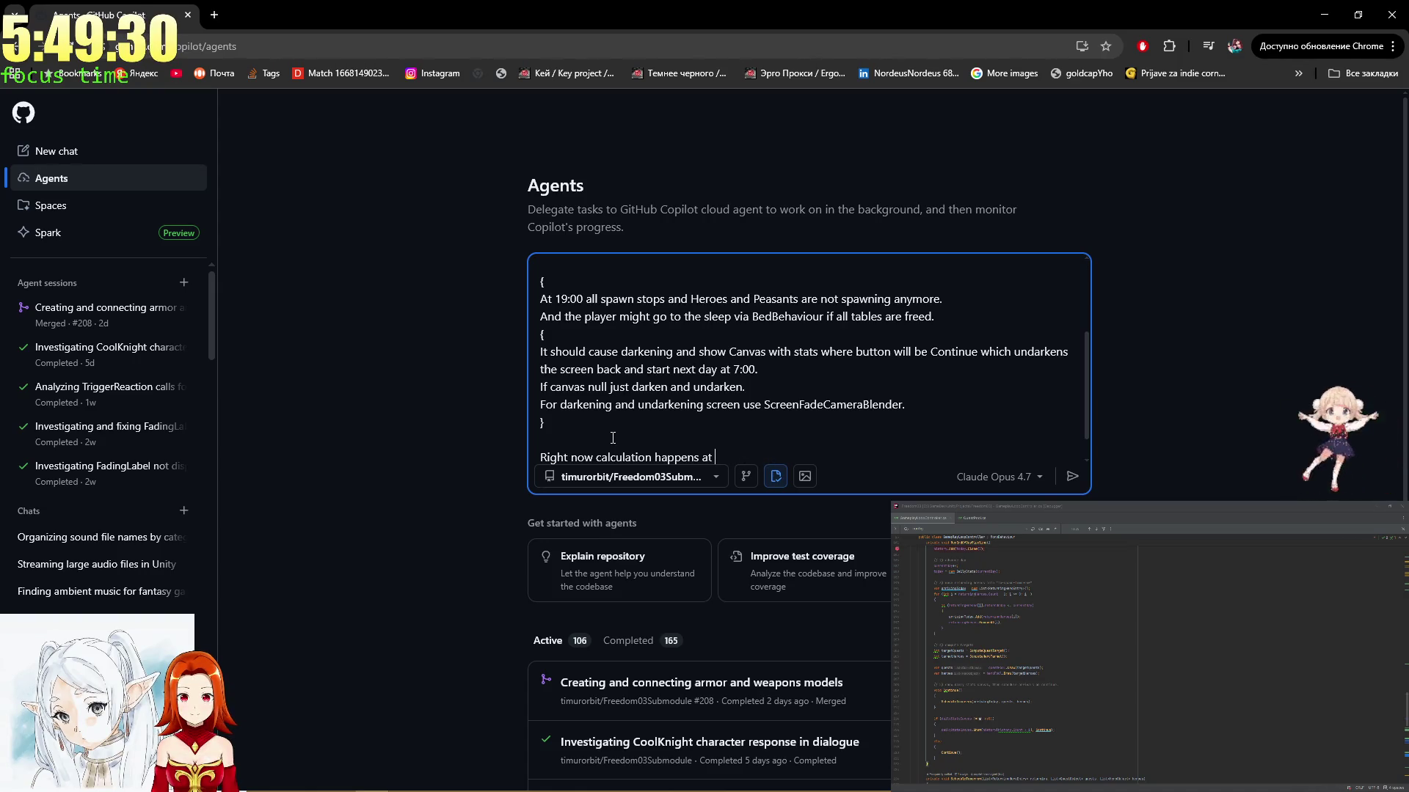
{"action": "type", "text": "ight which wont fit my sty"}
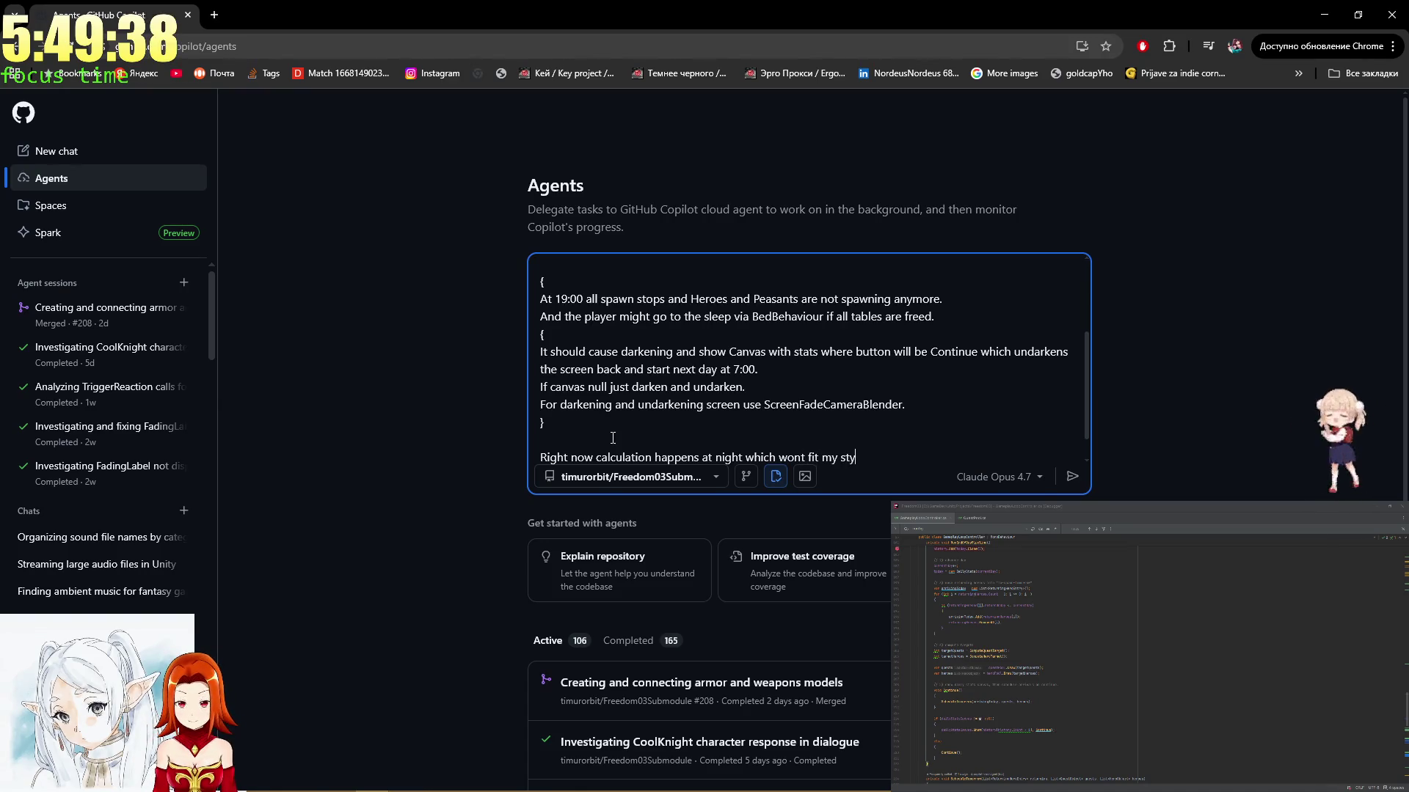
{"action": "key", "text": "BackSpace"}
{"action": "key", "text": "BackSpace"}
{"action": "key", "text": "BackSpace"}
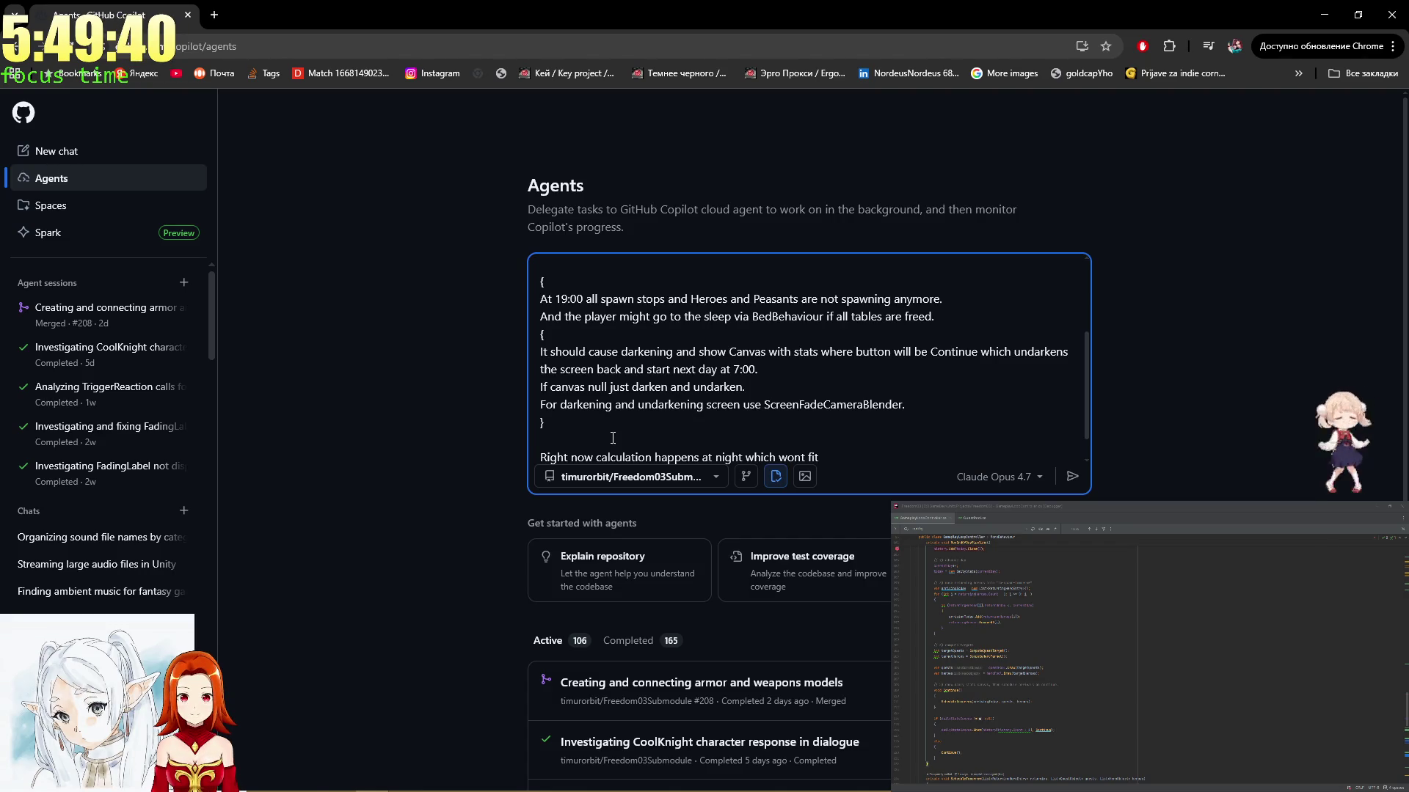
{"action": "type", "text": "."}
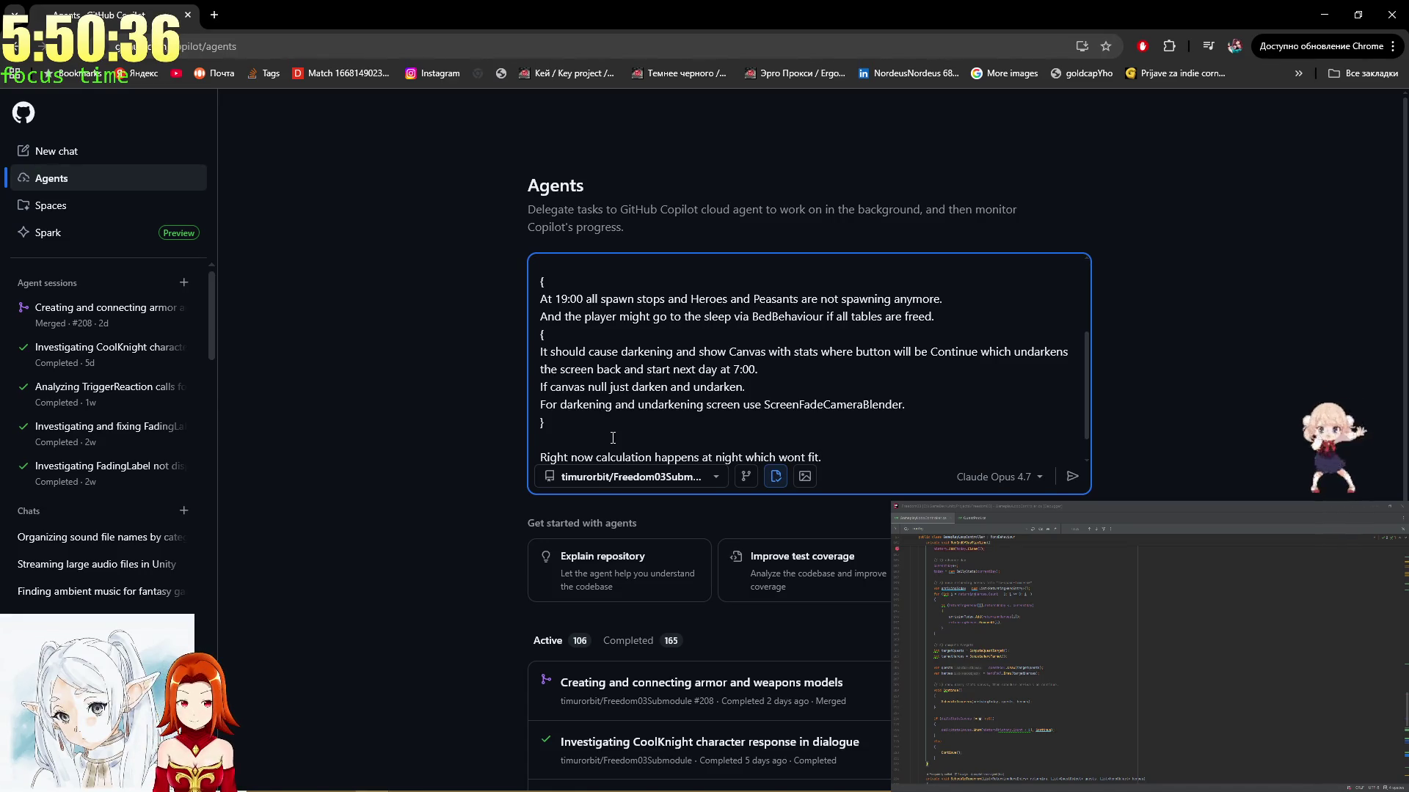
{"action": "key", "text": "BackSpace"}
{"action": "type", "text": "and"}
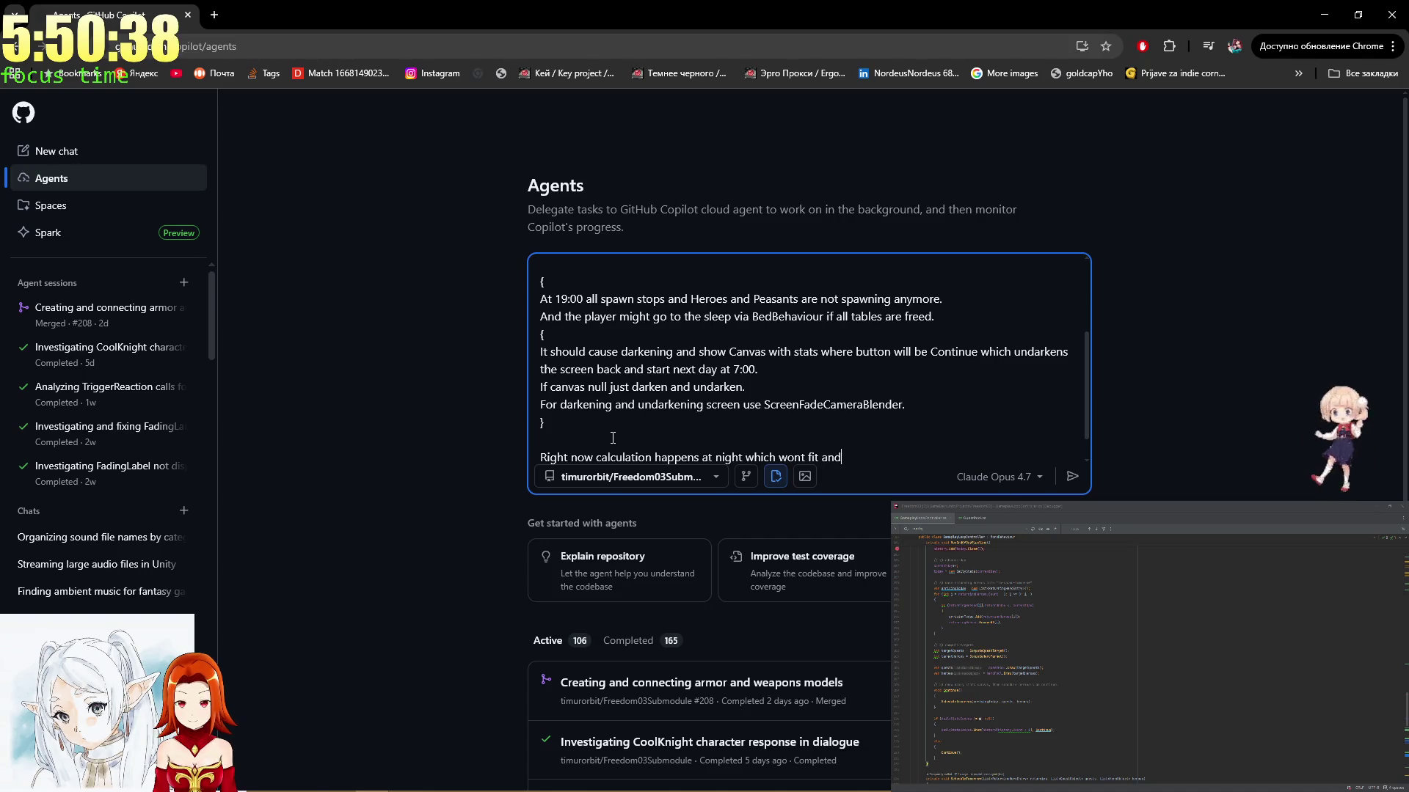
{"action": "type", "text": " kinda"}
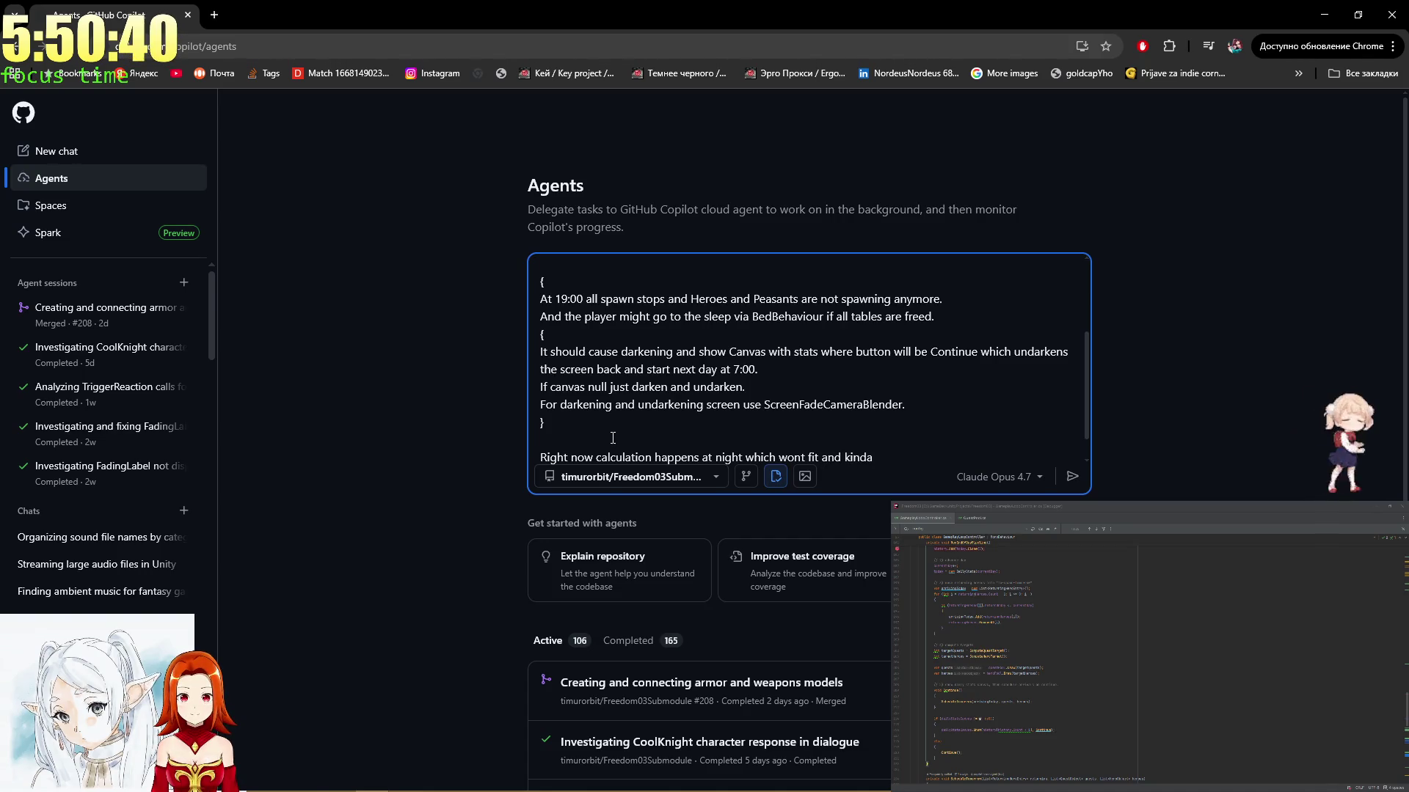
{"action": "type", "text": " work in the wrong way."}
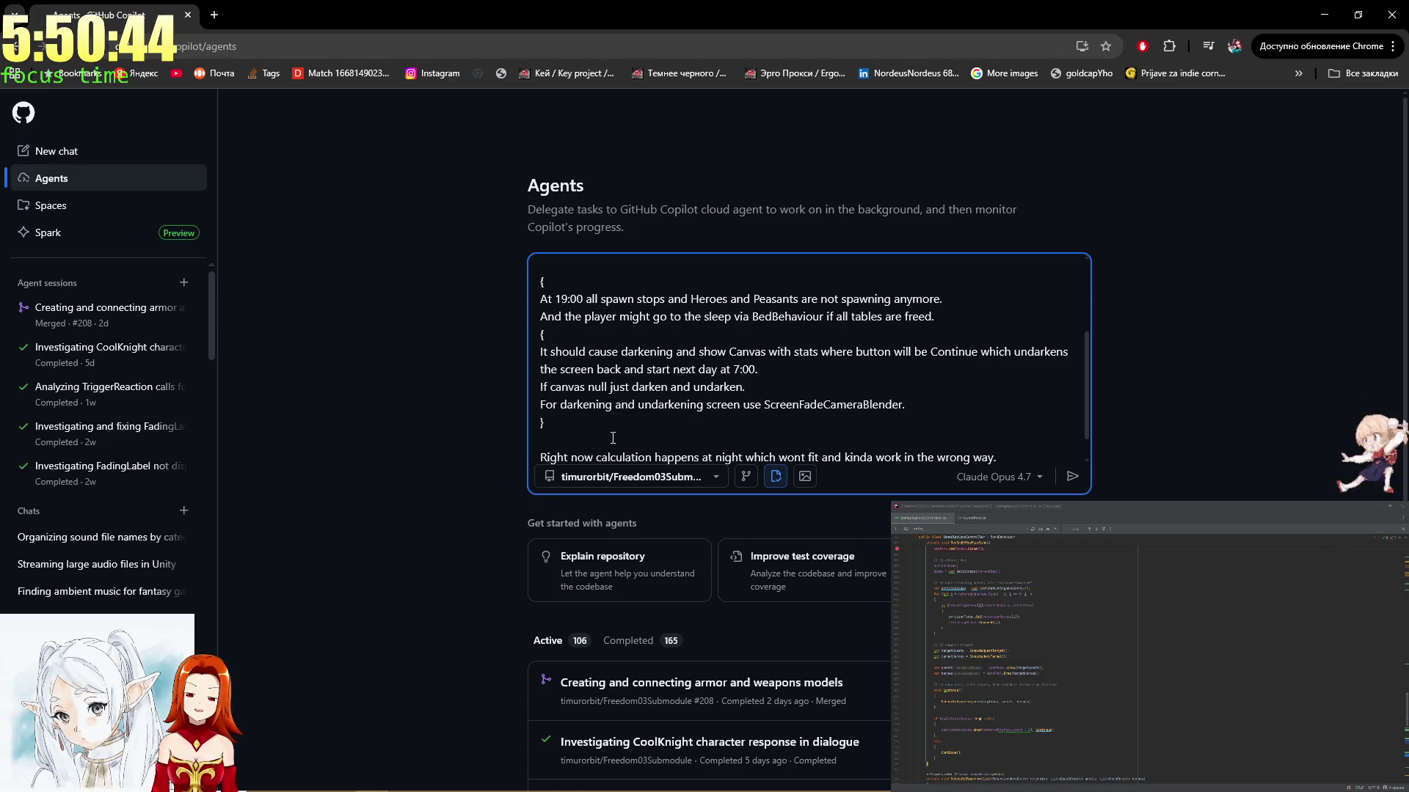
{"action": "scroll", "coordinate": [660, 411], "scroll_direction": "up", "scroll_amount": 3}
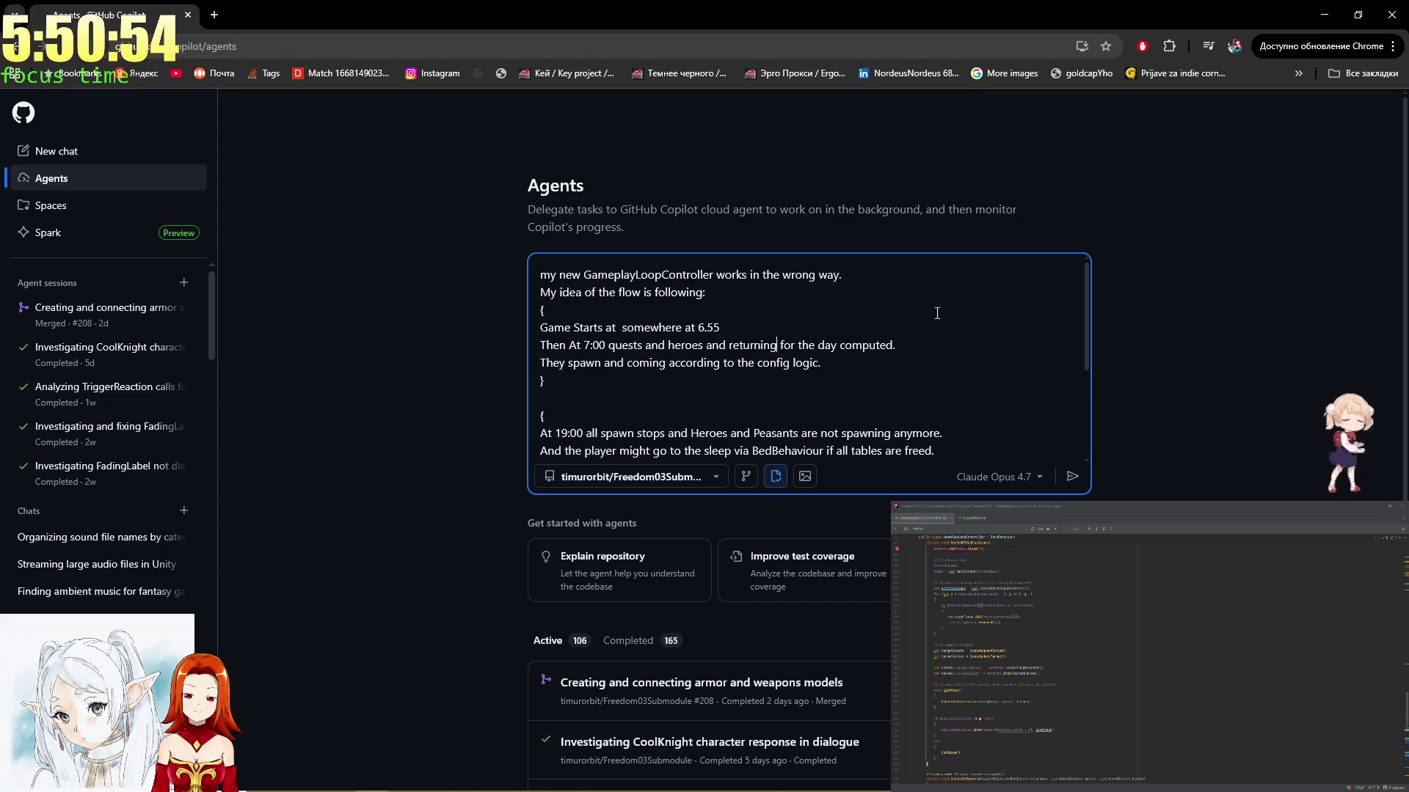
Insert 'heroes' after 'returning' and add an empty line below the night block's closing brace
{"action": "type", "text": "heroes"}
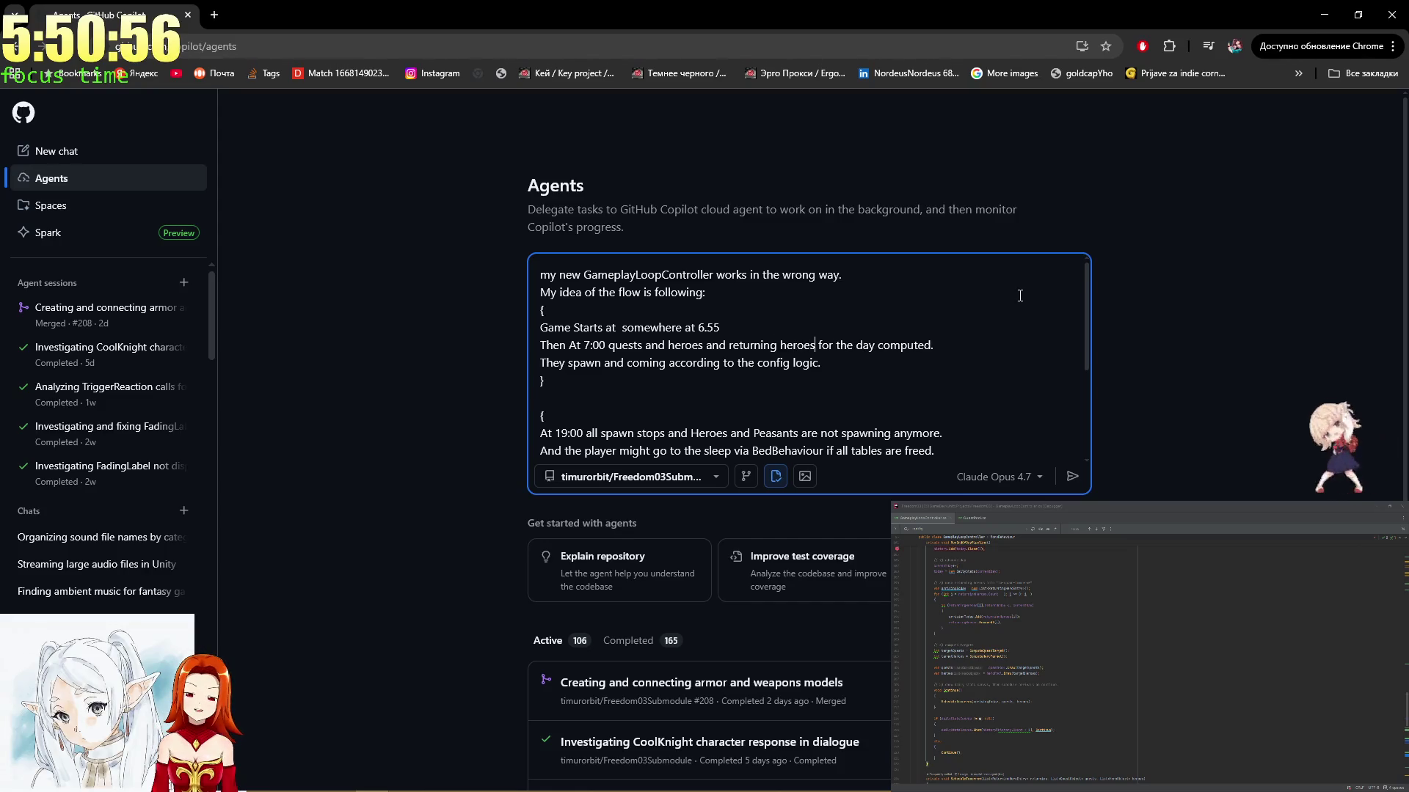
{"action": "key", "text": "Down"}
{"action": "key", "text": "Down"}
{"action": "key", "text": "Down"}
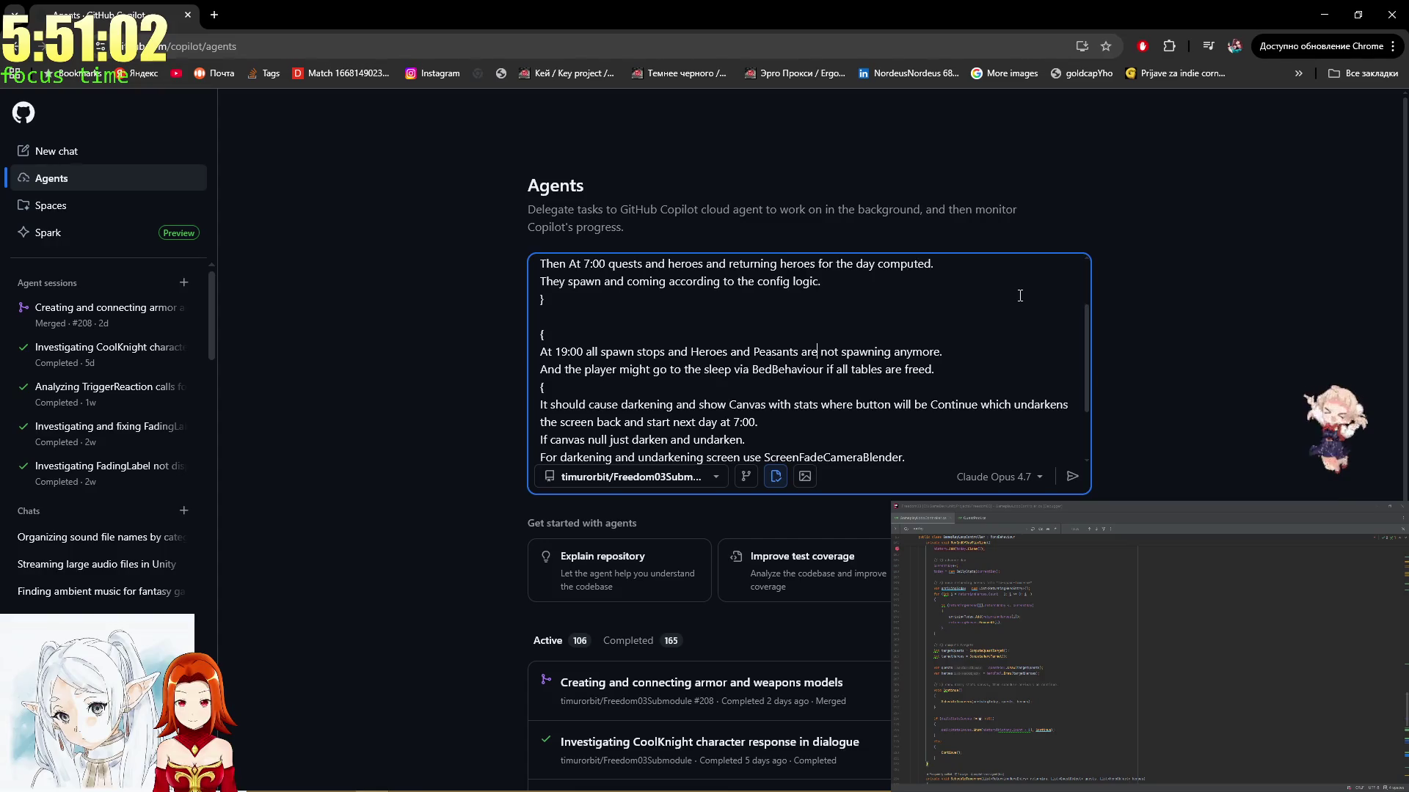
{"action": "key", "text": "Down"}
{"action": "key", "text": "Down"}
{"action": "key", "text": "Up"}
{"action": "key", "text": "Down"}
{"action": "key", "text": "Down"}
{"action": "key", "text": "Down"}
{"action": "key", "text": "End"}
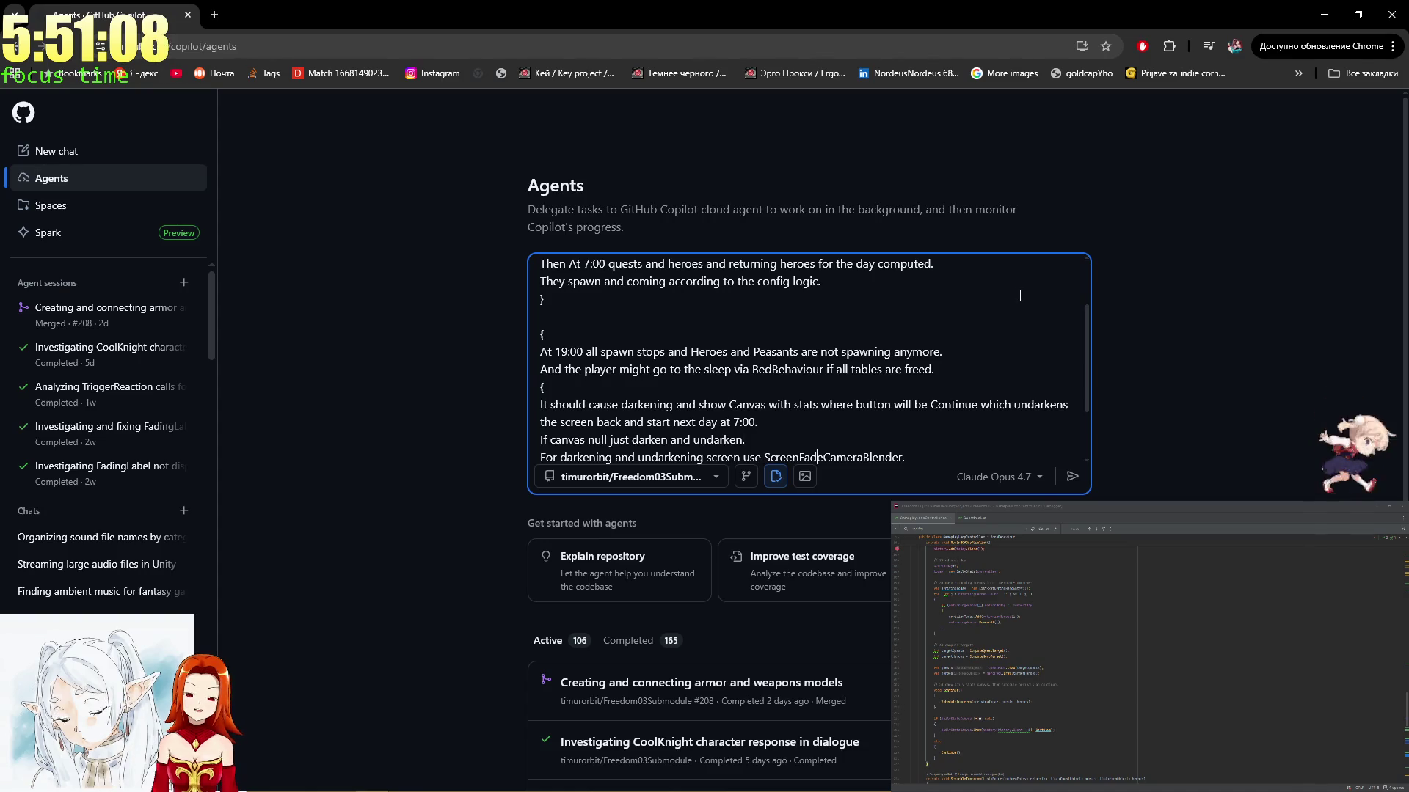
{"action": "key", "text": "Down"}
{"action": "key", "text": "Down"}
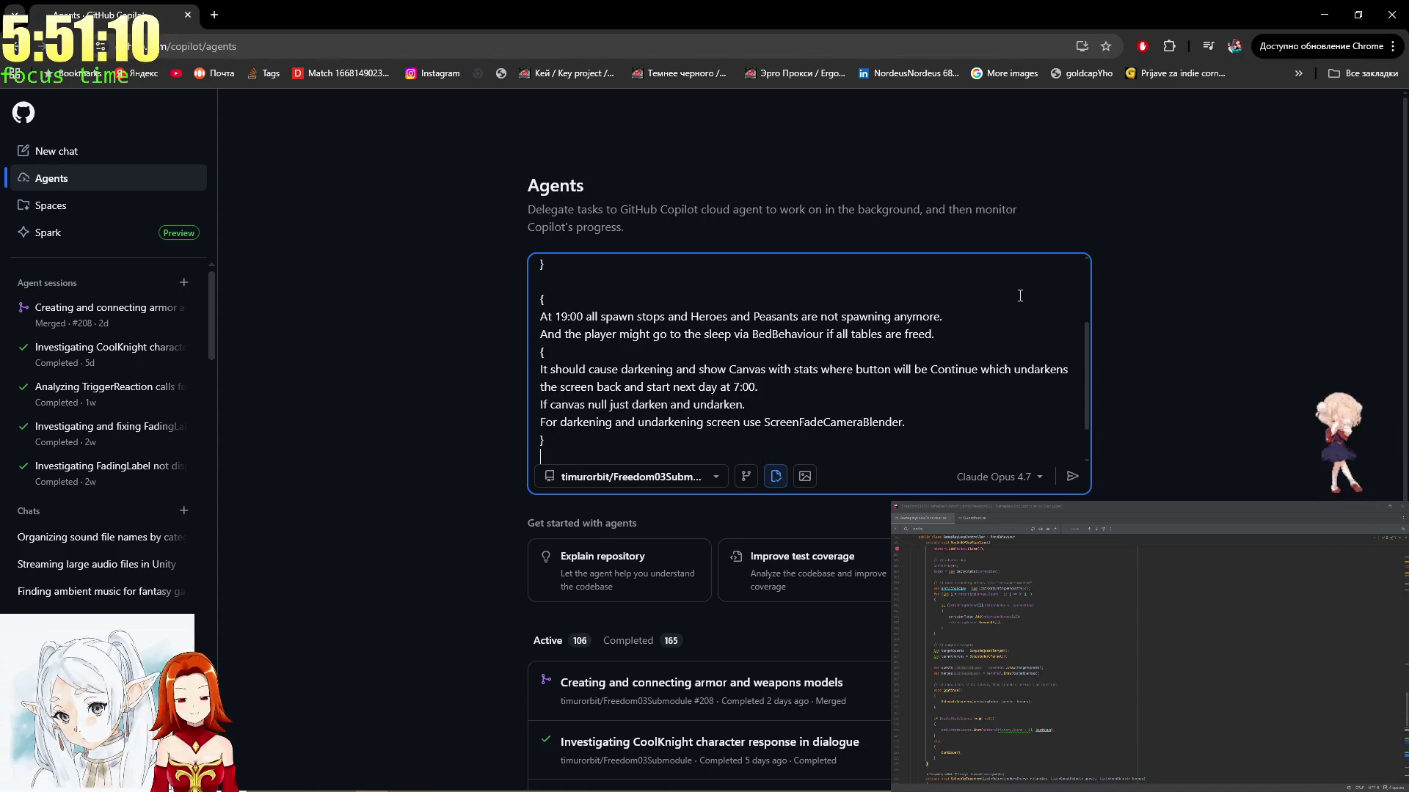
{"action": "key", "text": "Return"}
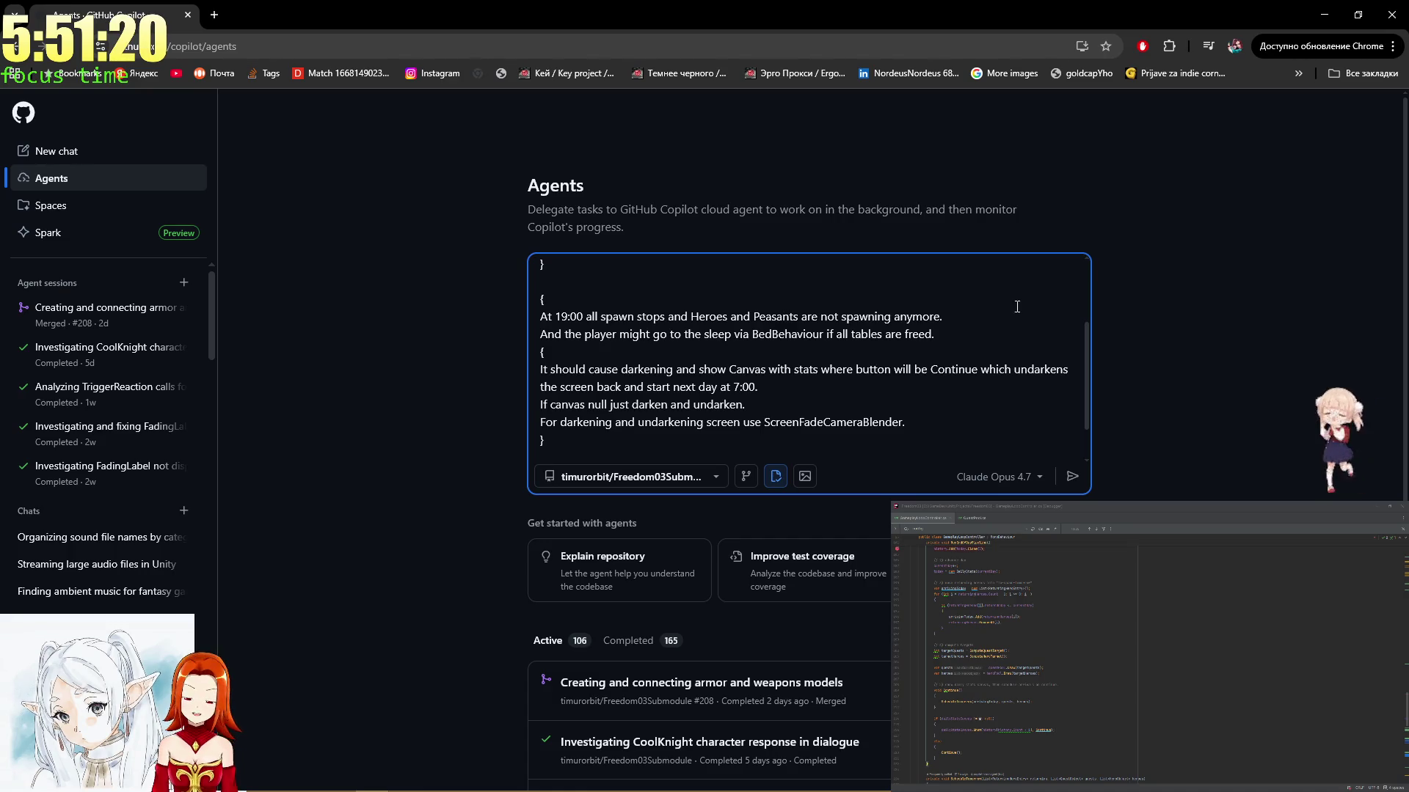
Check the code in Rider, then return to the prompt box
{"action": "left_click", "coordinate": [1069, 598]}
{"action": "scroll", "coordinate": [1069, 598], "scroll_direction": "up", "scroll_amount": 3}
{"action": "scroll", "coordinate": [1069, 598], "scroll_direction": "up", "scroll_amount": 5}
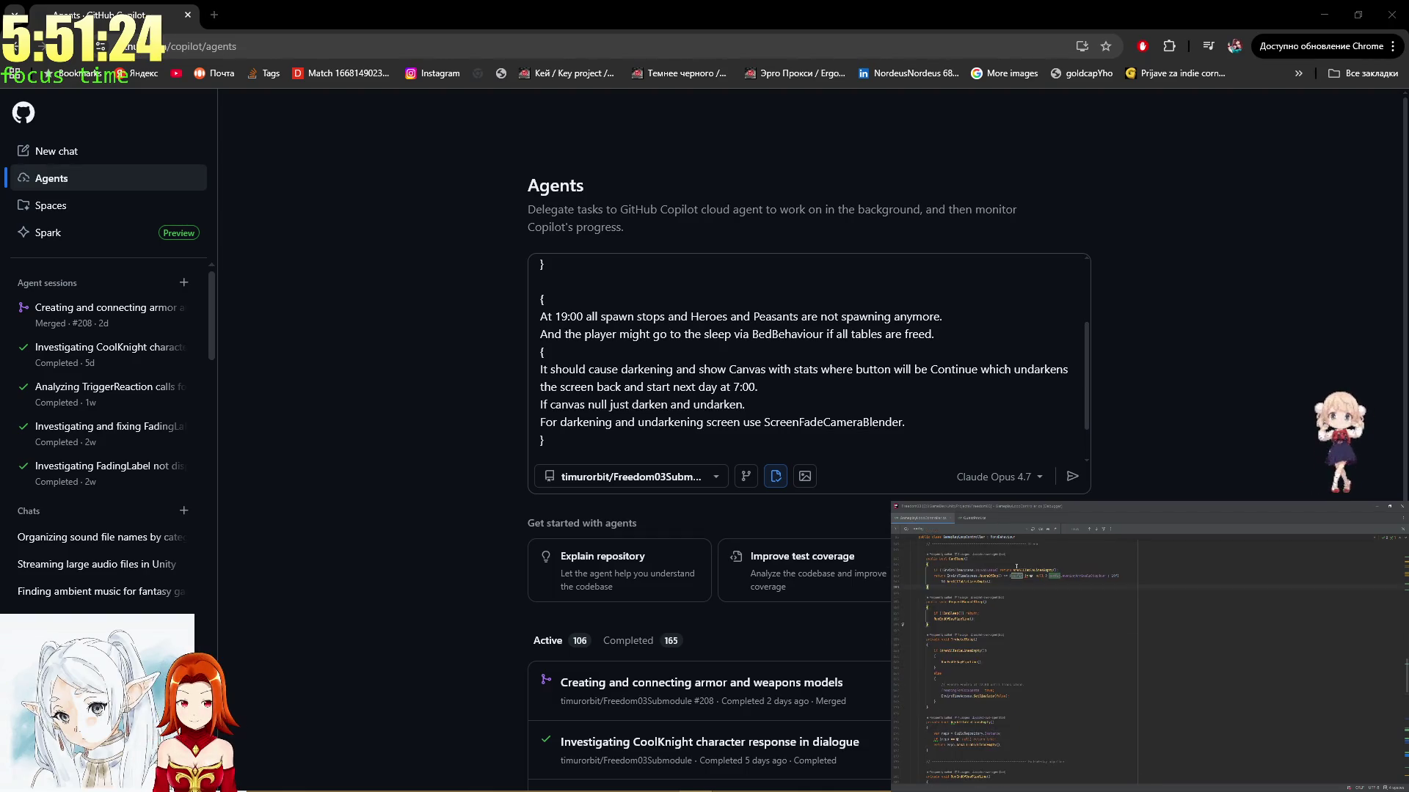
{"action": "scroll", "coordinate": [1015, 562], "scroll_direction": "down", "scroll_amount": 3}
{"action": "left_click", "coordinate": [850, 402]}
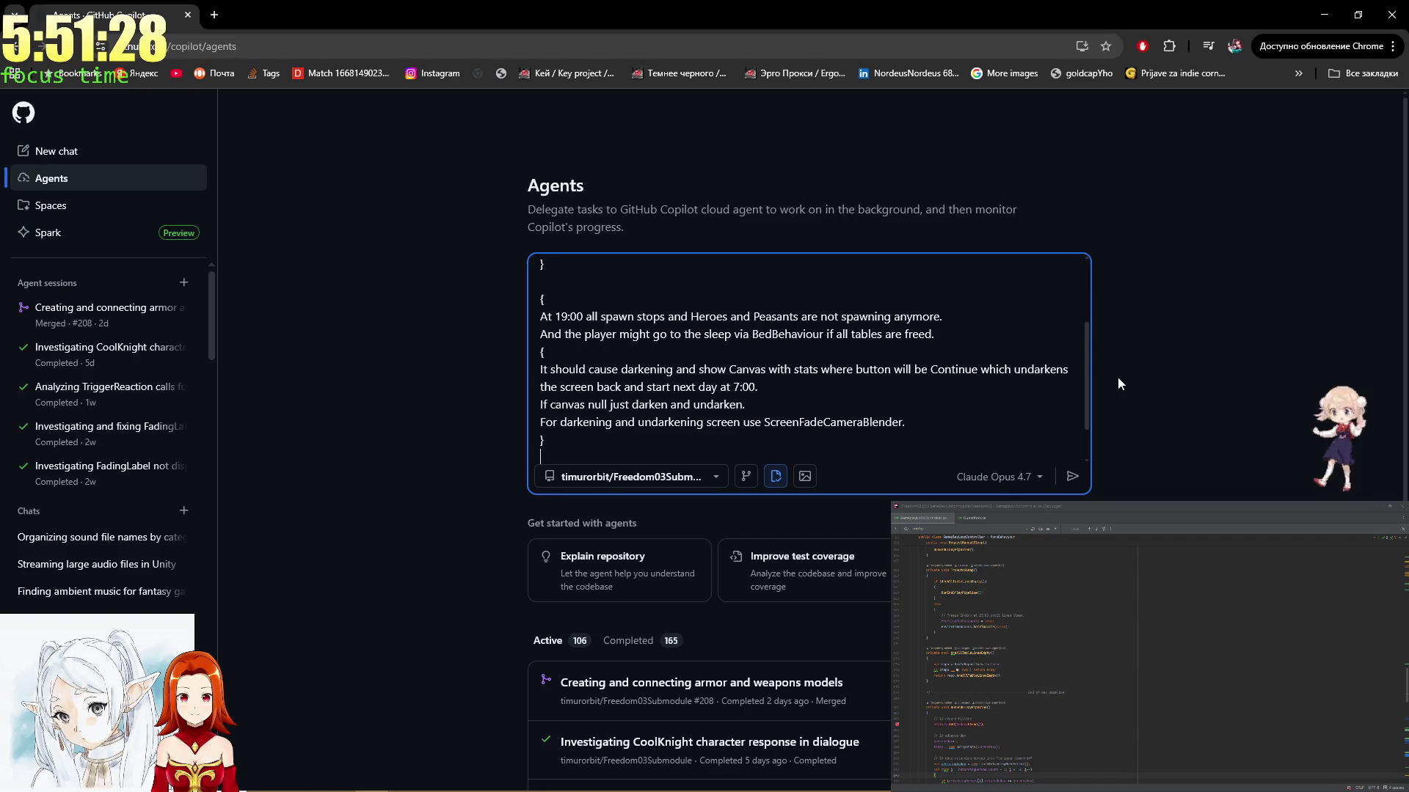
Start a new line reading 'Time should not proceed' below the closing brace
{"action": "key", "text": "Return"}
{"action": "key", "text": "Return"}
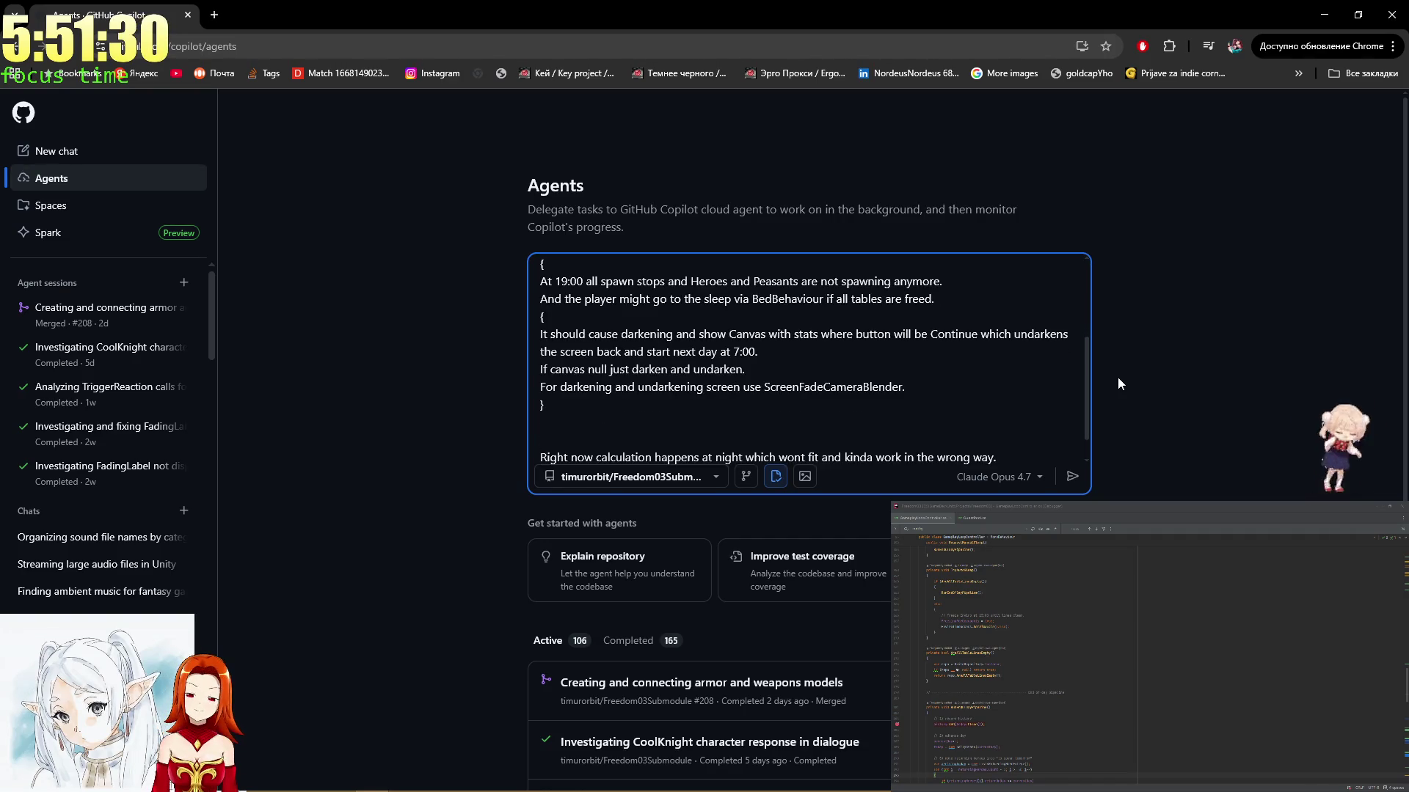
{"action": "type", "text": "Time should not pr"}
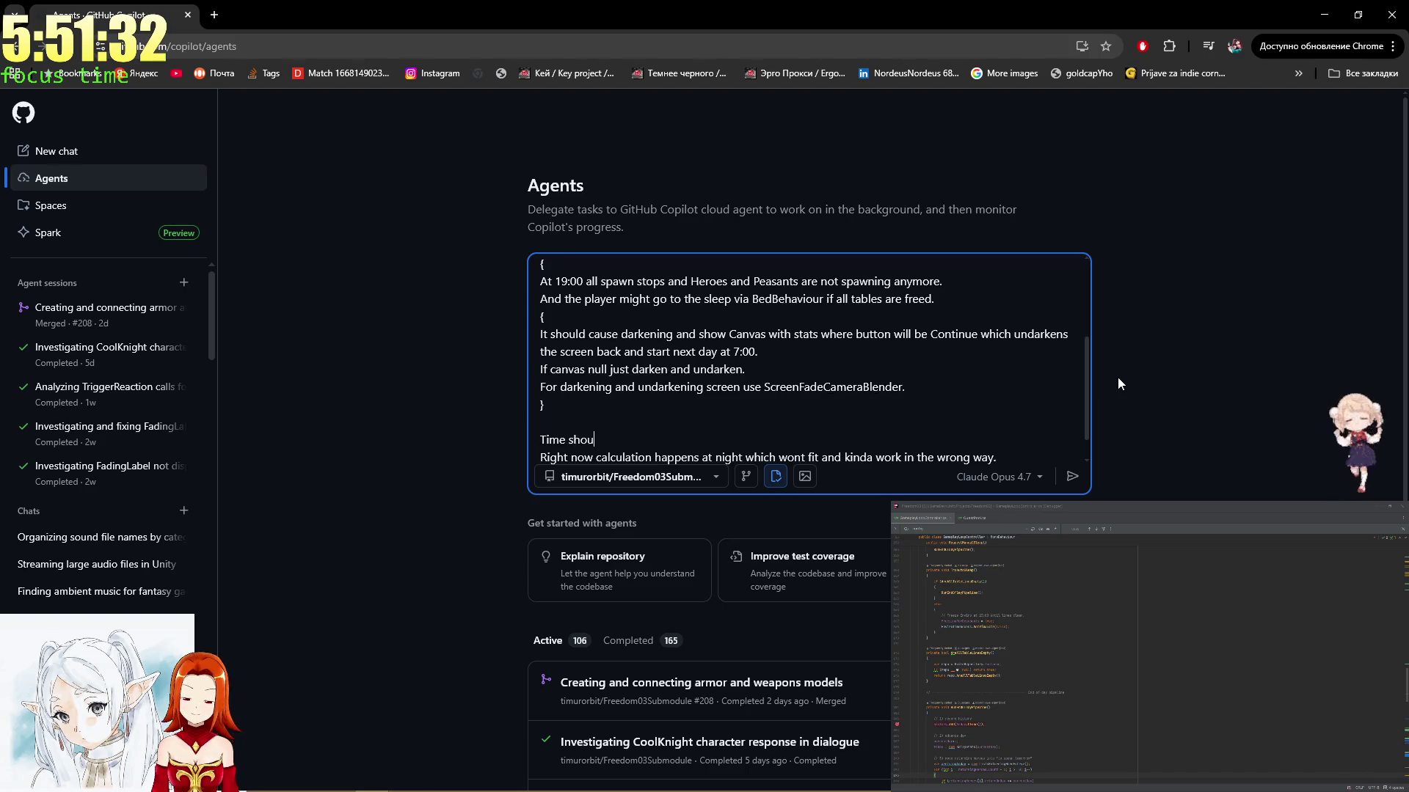
{"action": "type", "text": "oceed after"}
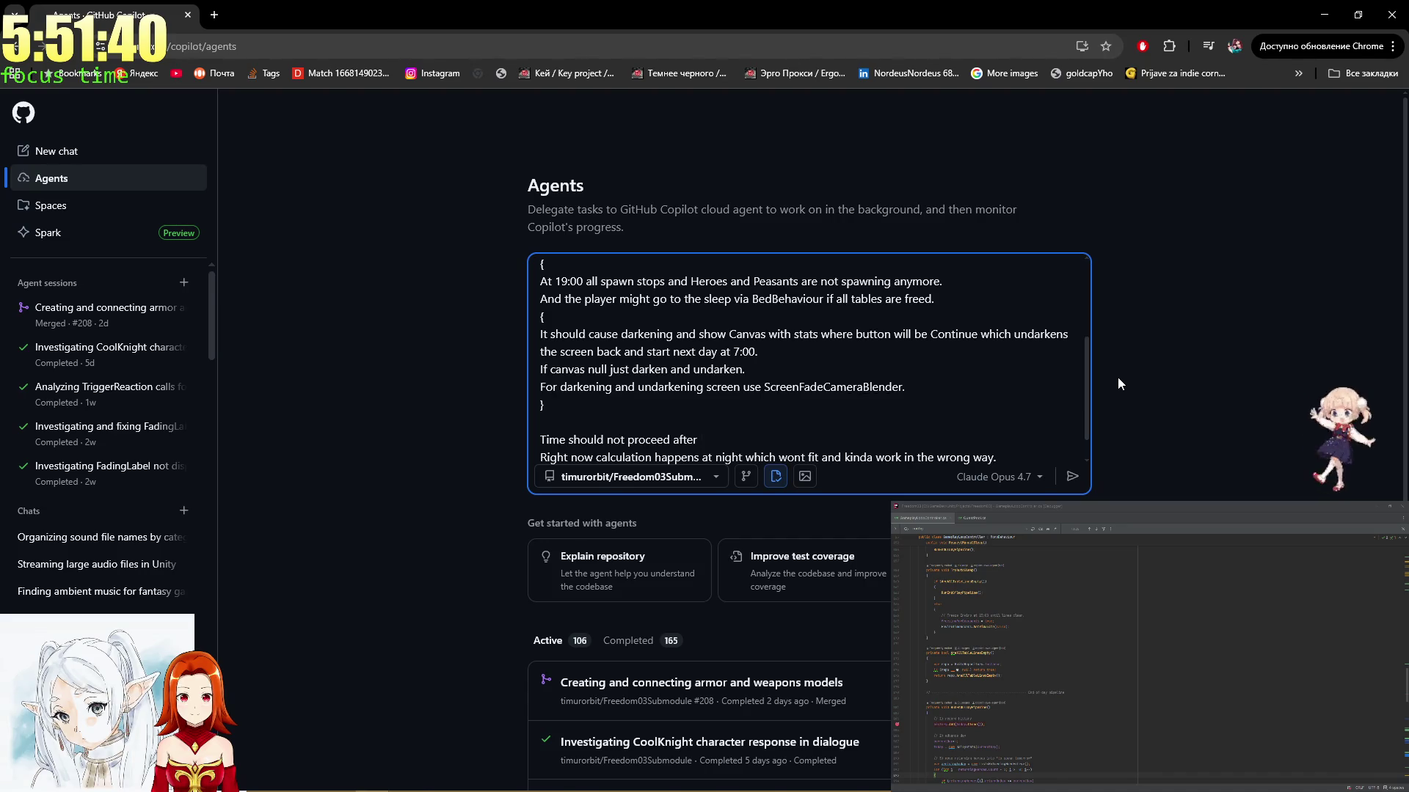
{"action": "type", "text": "22."}
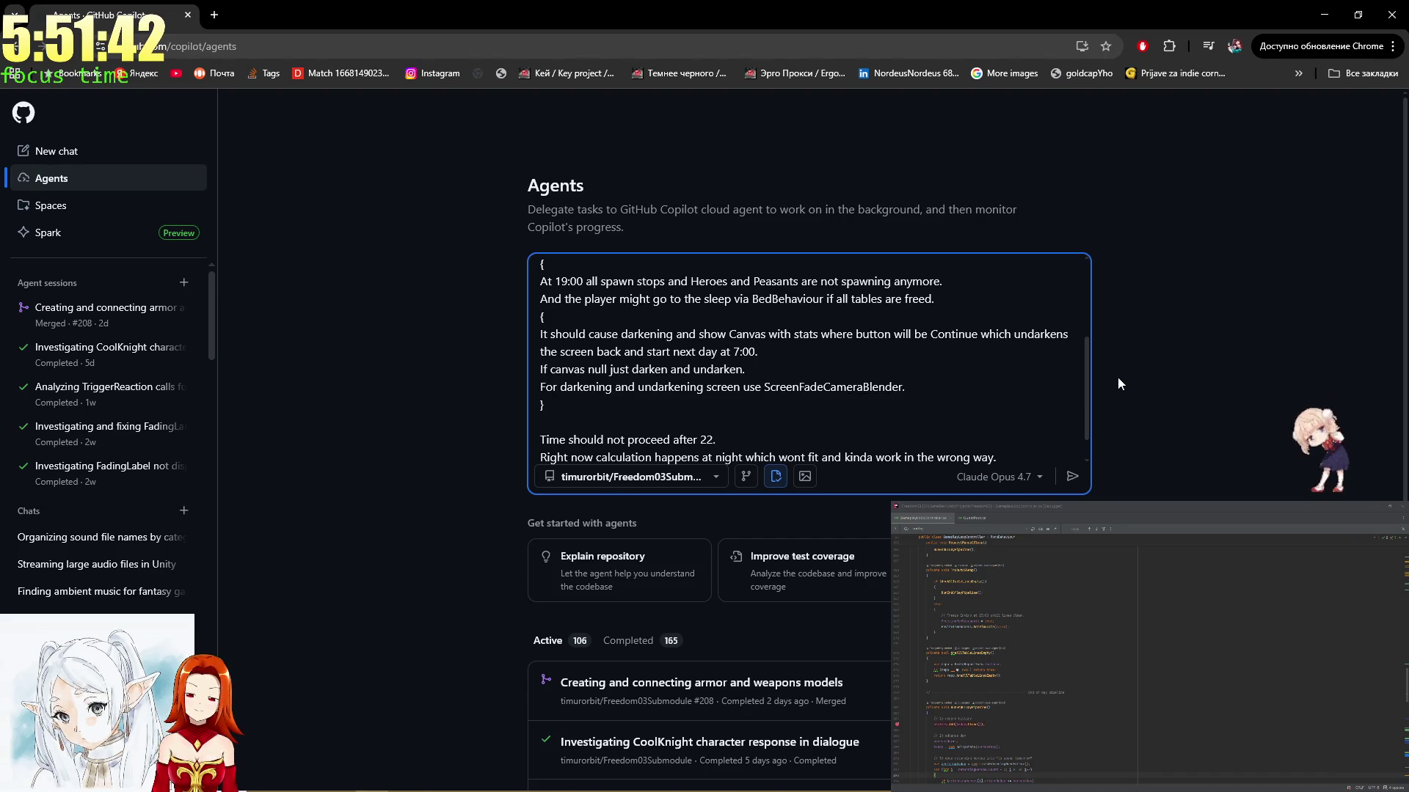
{"action": "key", "text": "BackSpace"}
{"action": "key", "text": "BackSpace"}
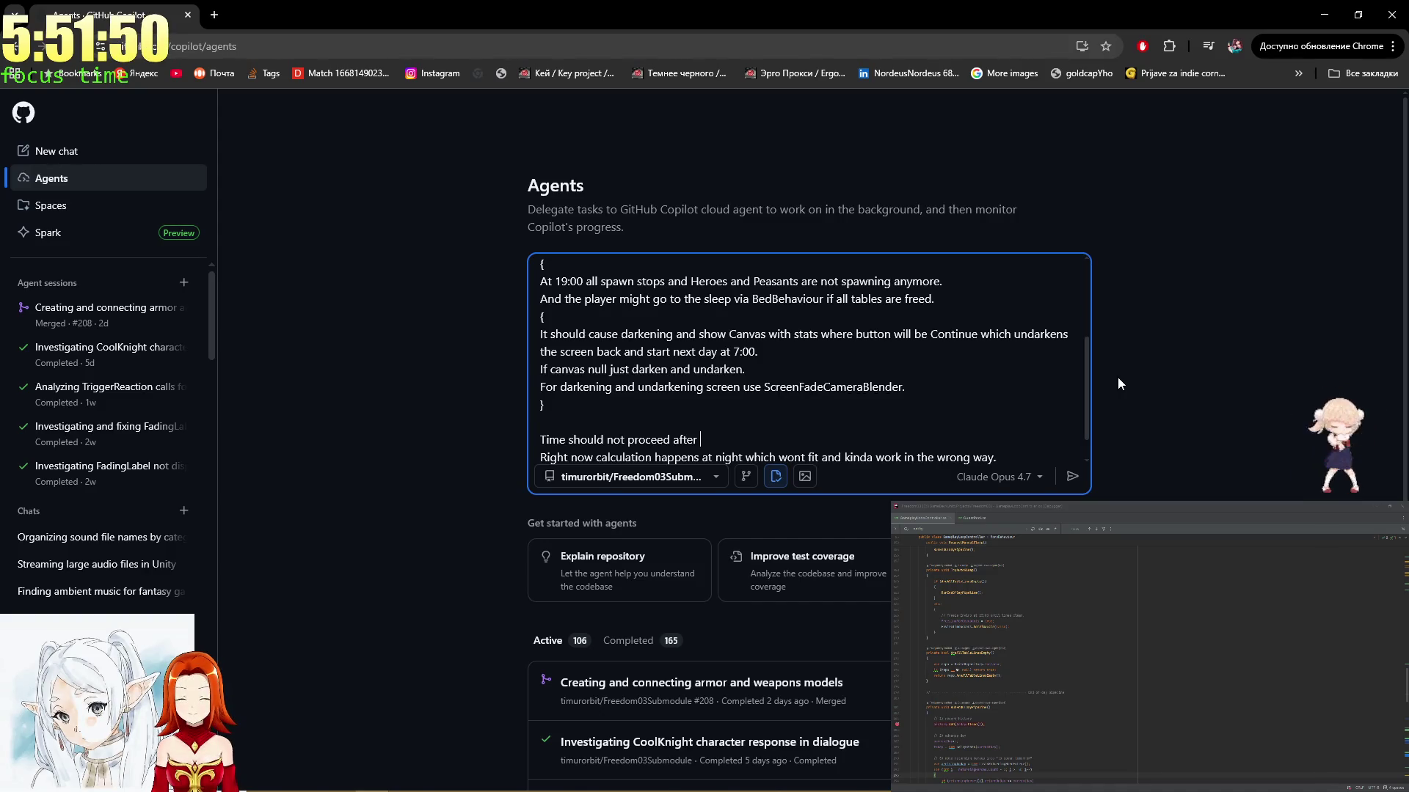
{"action": "key", "text": "BackSpace"}
{"action": "key", "text": "BackSpace"}
Check the code in Rider and finish the line with 'after'
{"action": "left_click", "coordinate": [982, 592]}
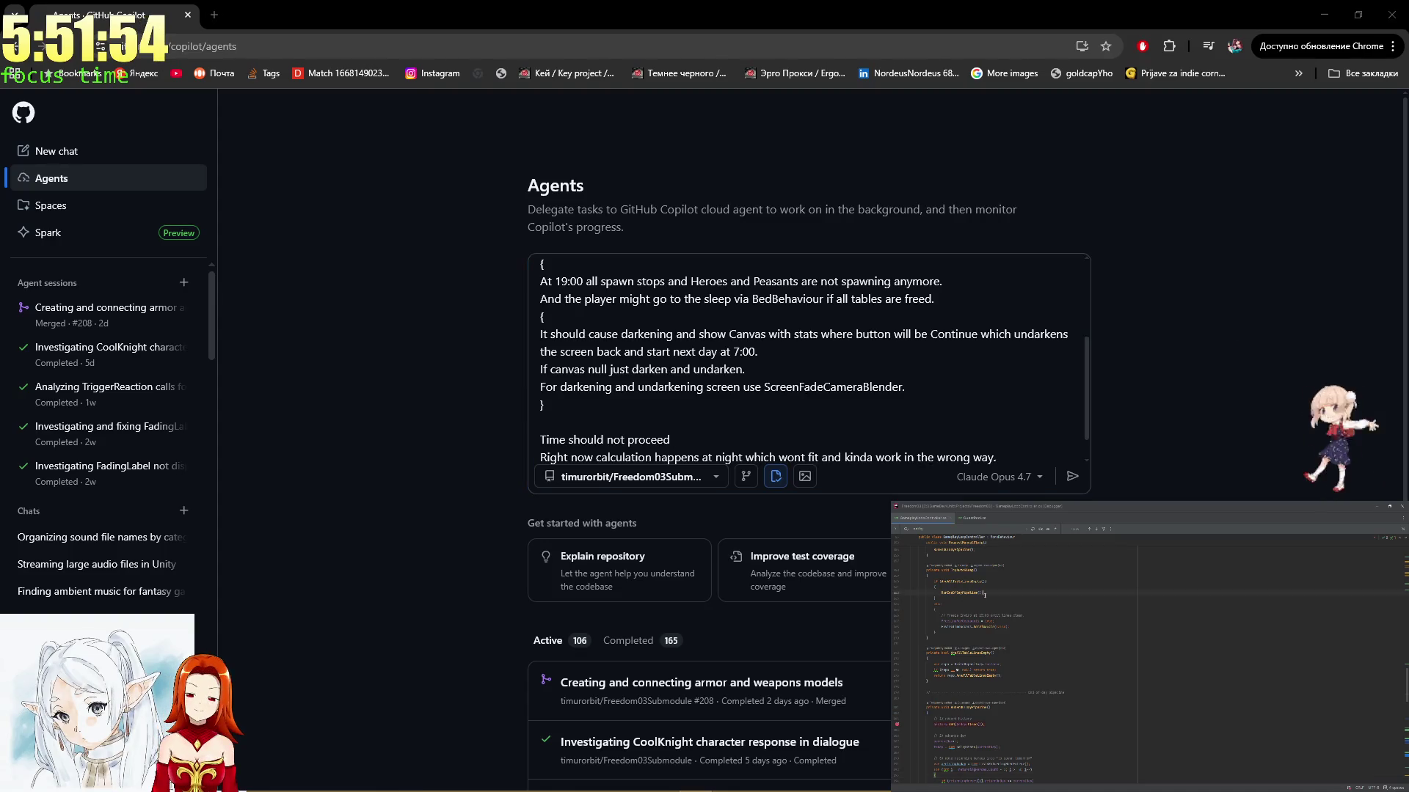
{"action": "left_click", "coordinate": [976, 609]}
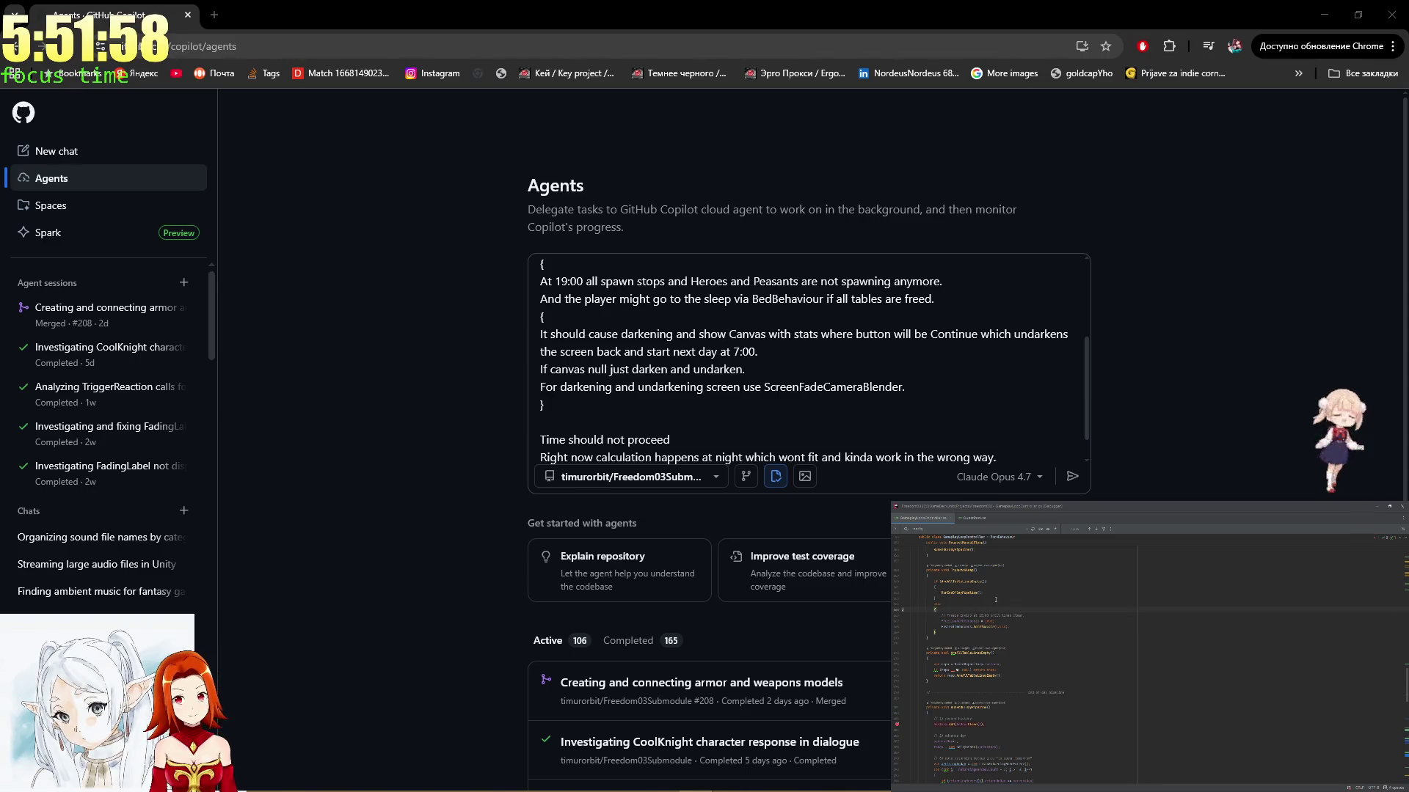
{"action": "left_click", "coordinate": [701, 443]}
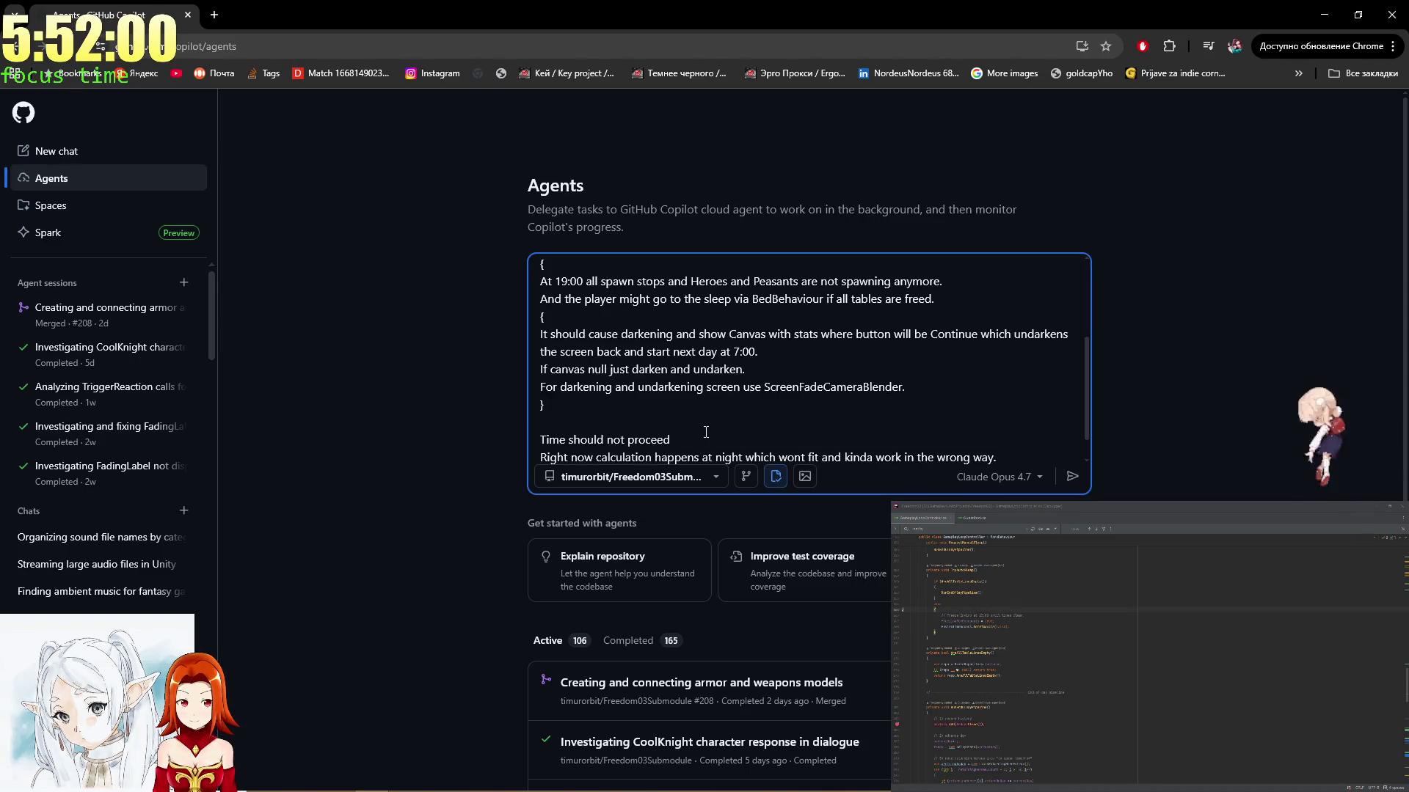
{"action": "type", "text": " after"}
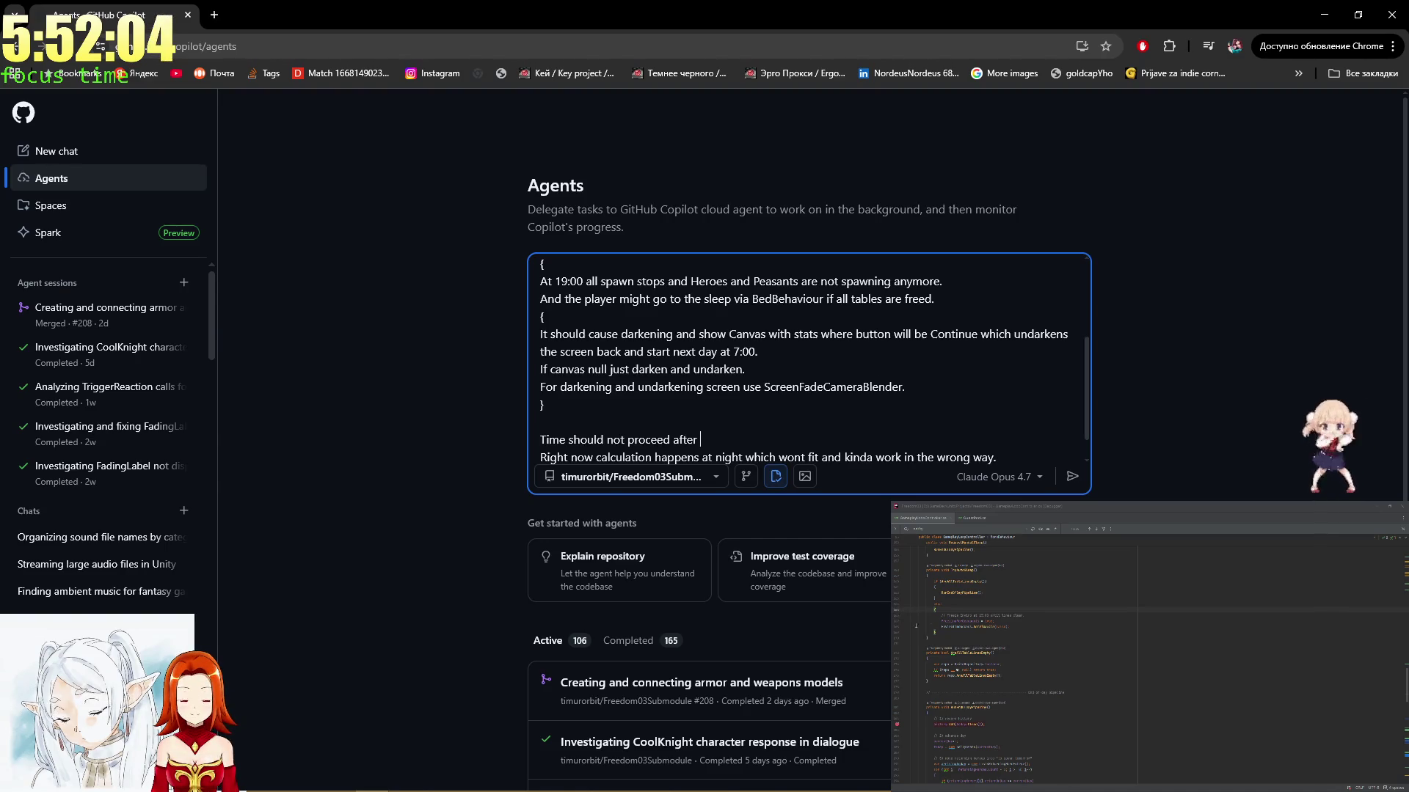
{"action": "left_click", "coordinate": [978, 622]}
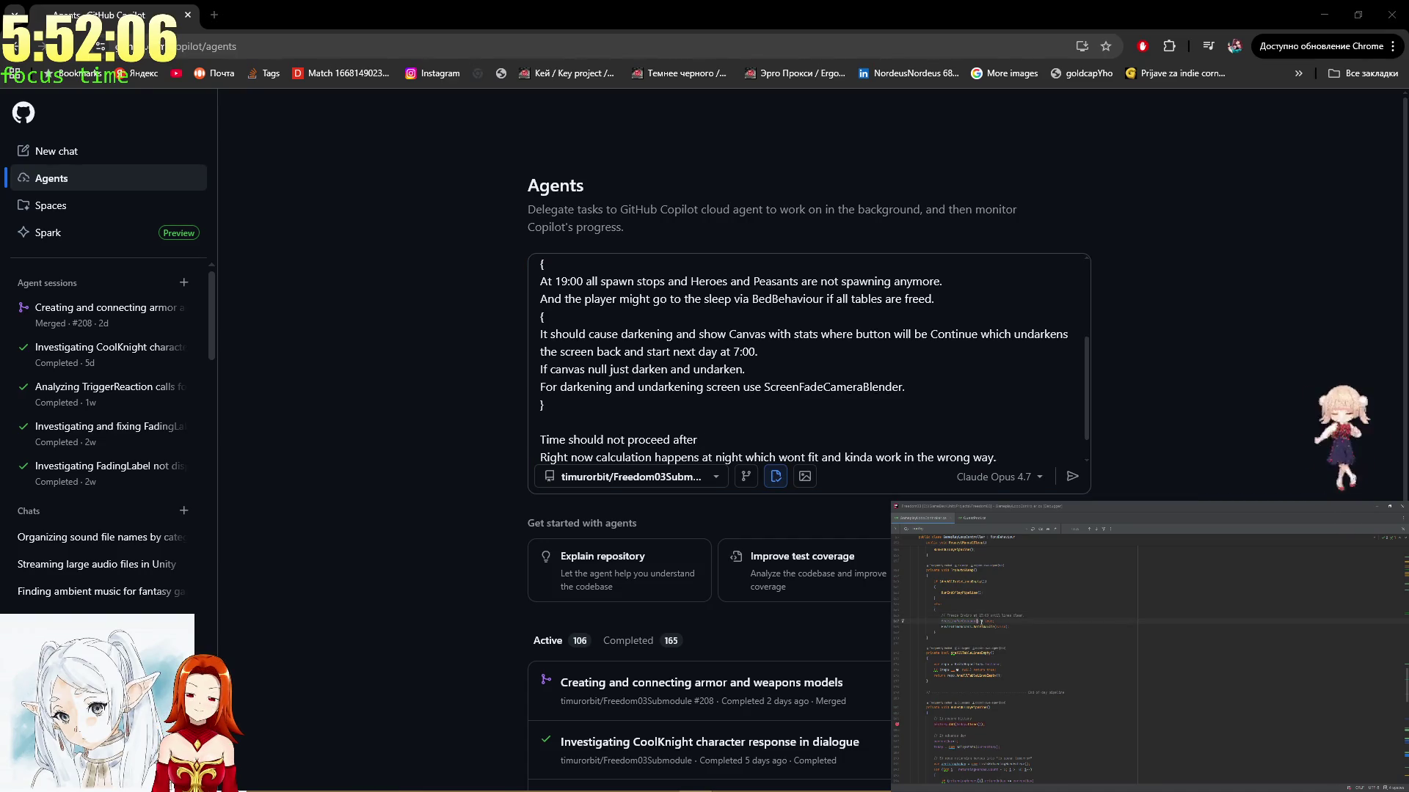
{"action": "left_click", "coordinate": [830, 438]}
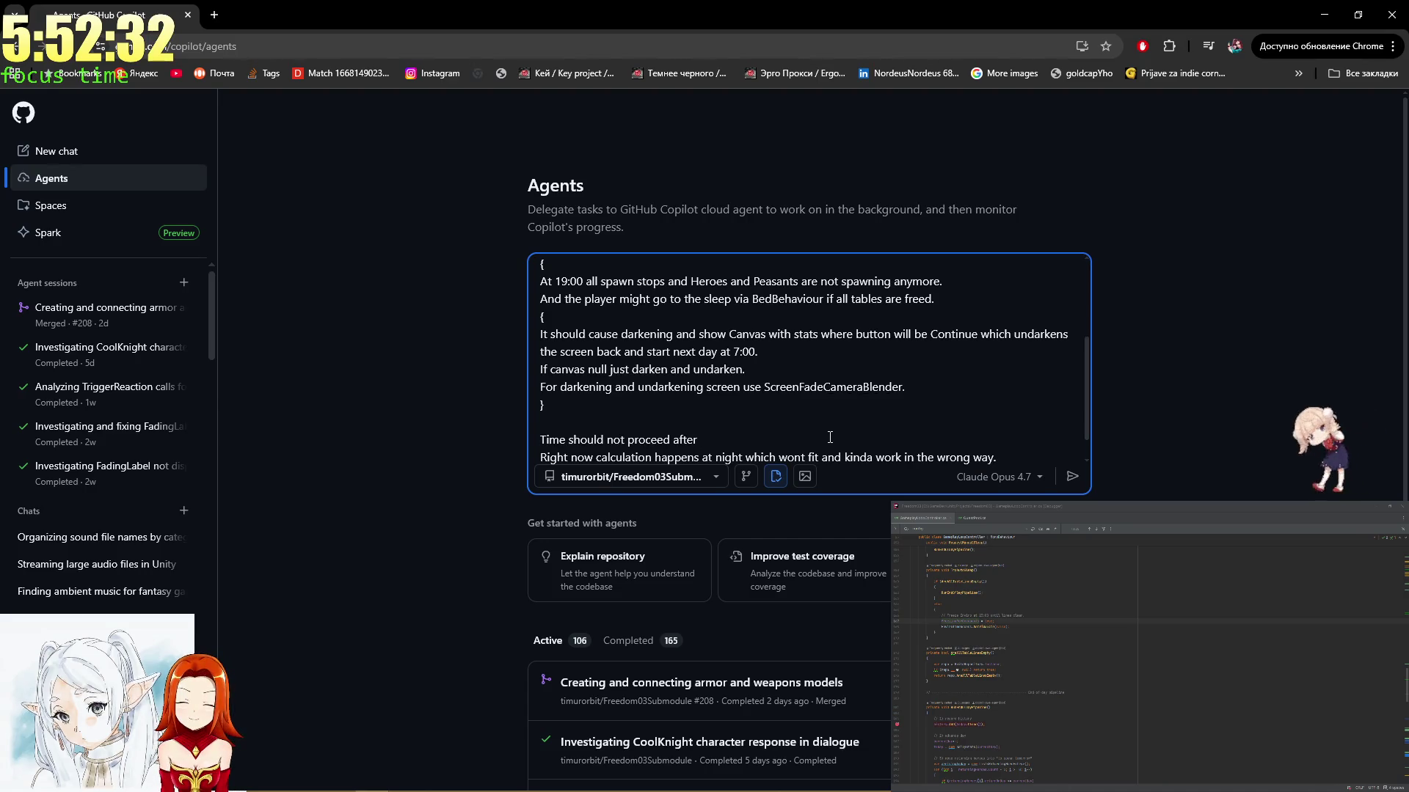
{"action": "left_click", "coordinate": [957, 595]}
{"action": "scroll", "coordinate": [956, 594], "scroll_direction": "down", "scroll_amount": 3}
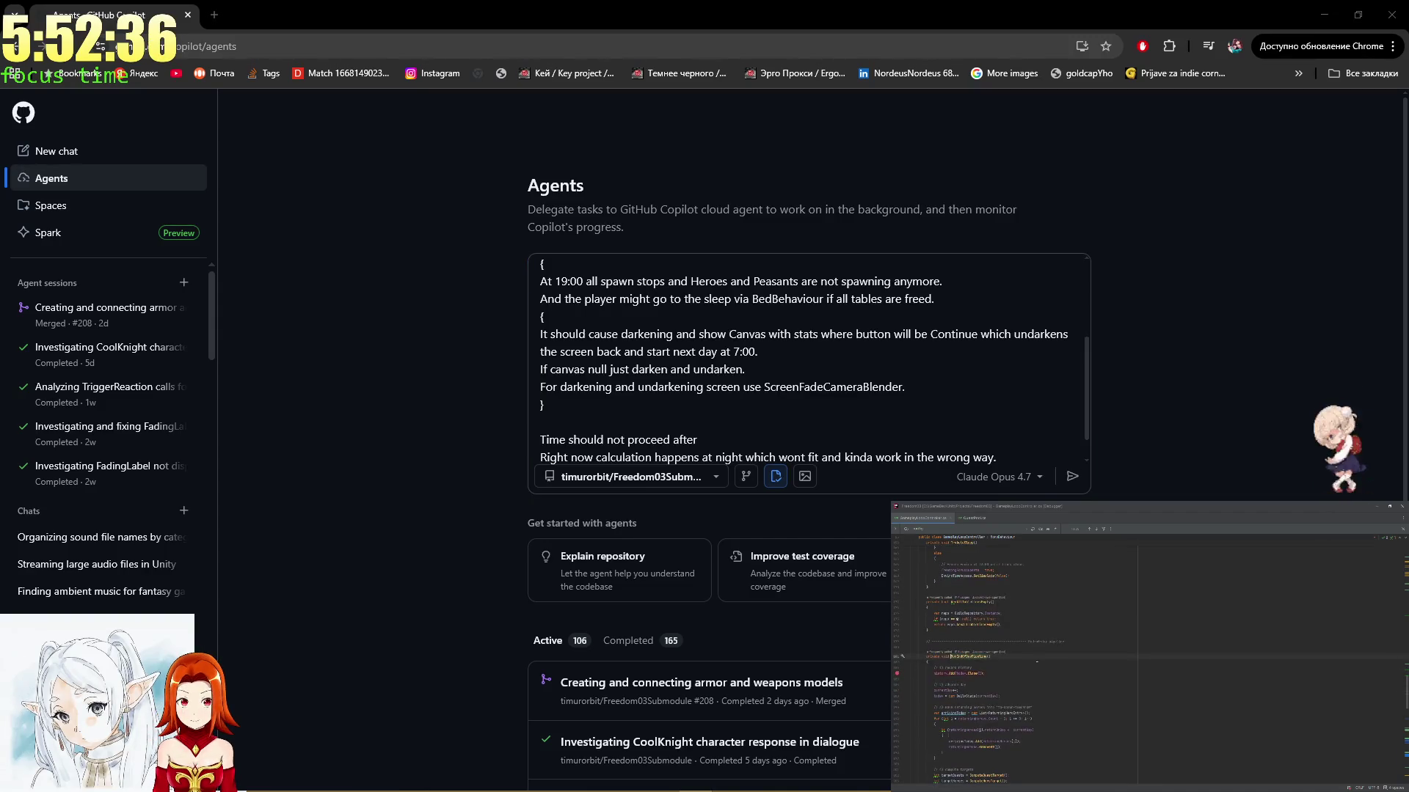
{"action": "scroll", "coordinate": [1033, 657], "scroll_direction": "up", "scroll_amount": 2}
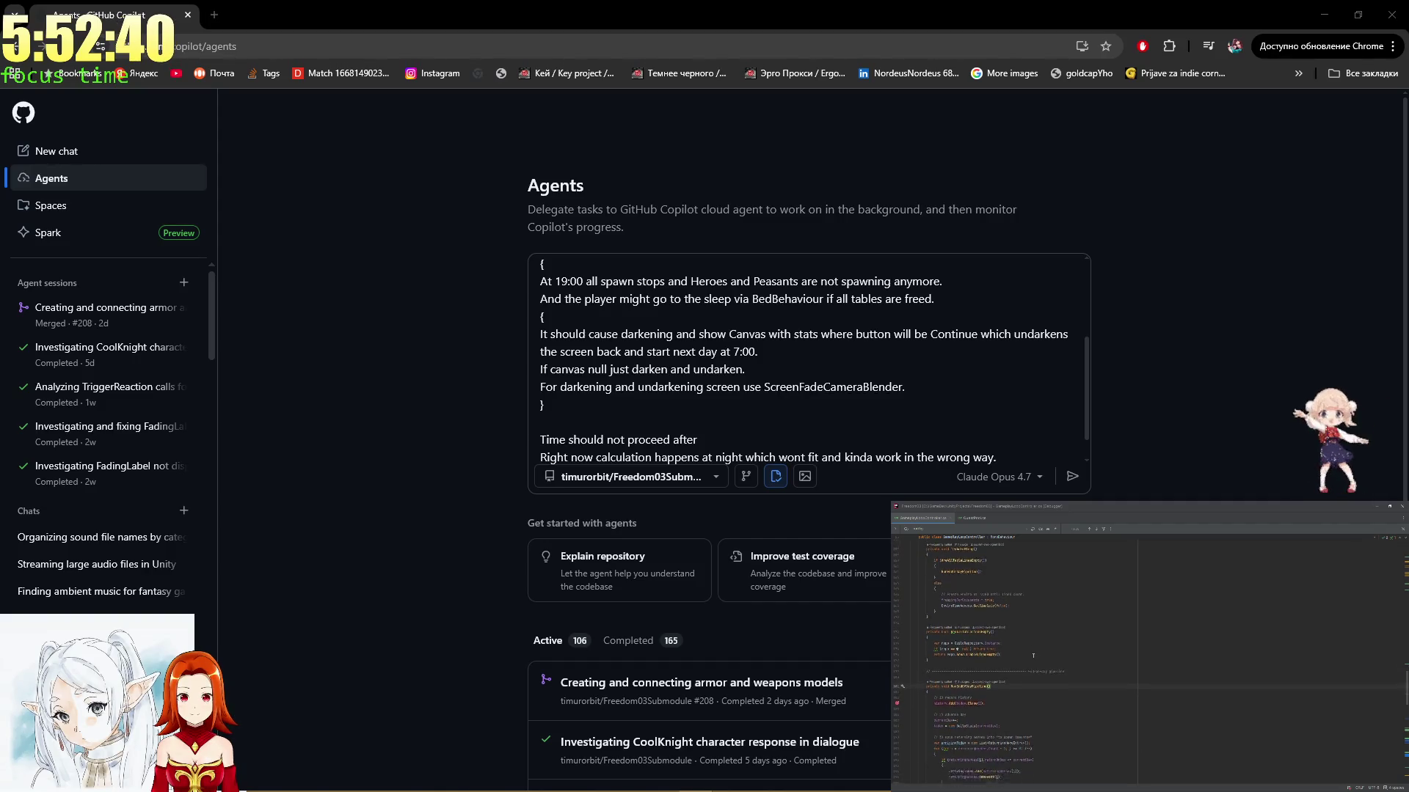
{"action": "scroll", "coordinate": [1033, 655], "scroll_direction": "down", "scroll_amount": 8}
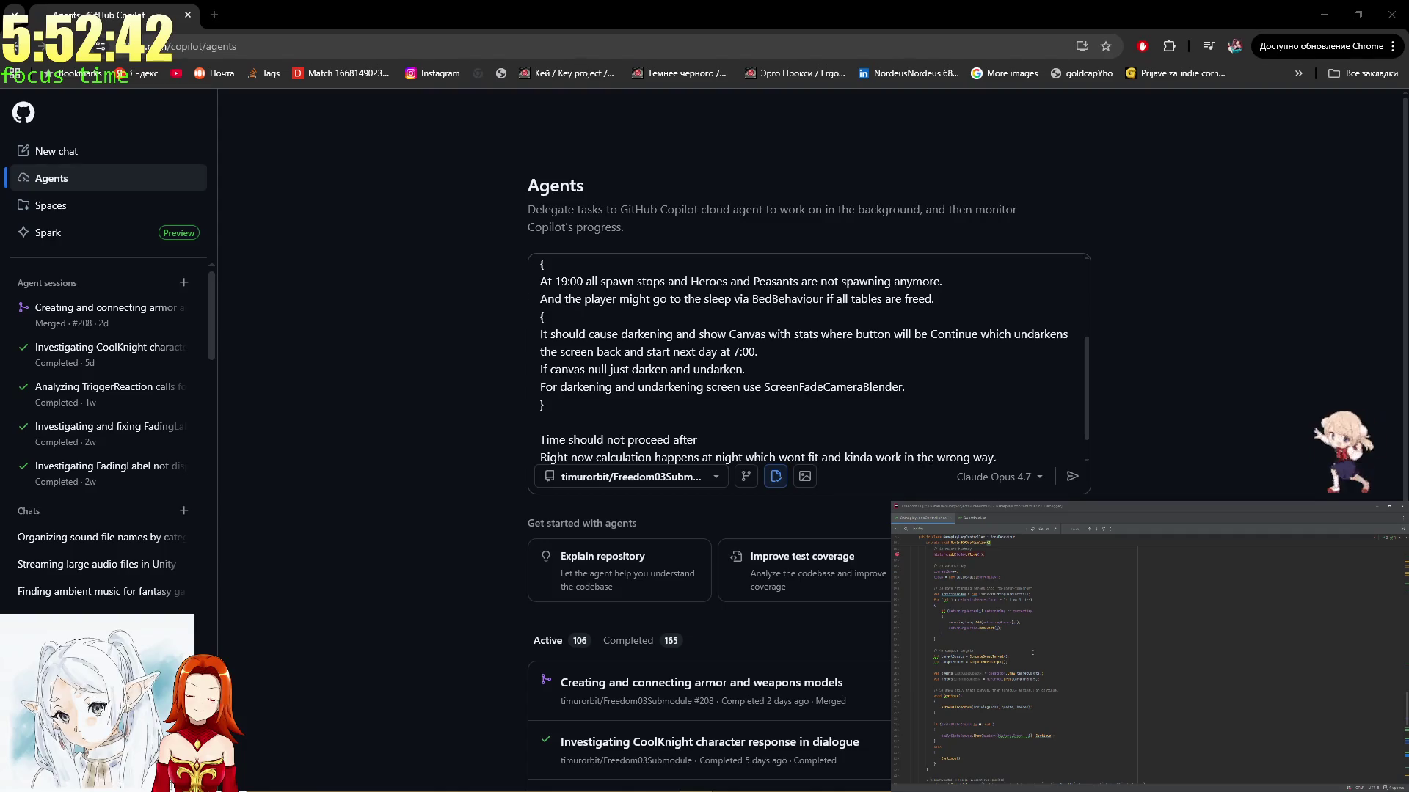
{"action": "scroll", "coordinate": [1033, 653], "scroll_direction": "down", "scroll_amount": 1}
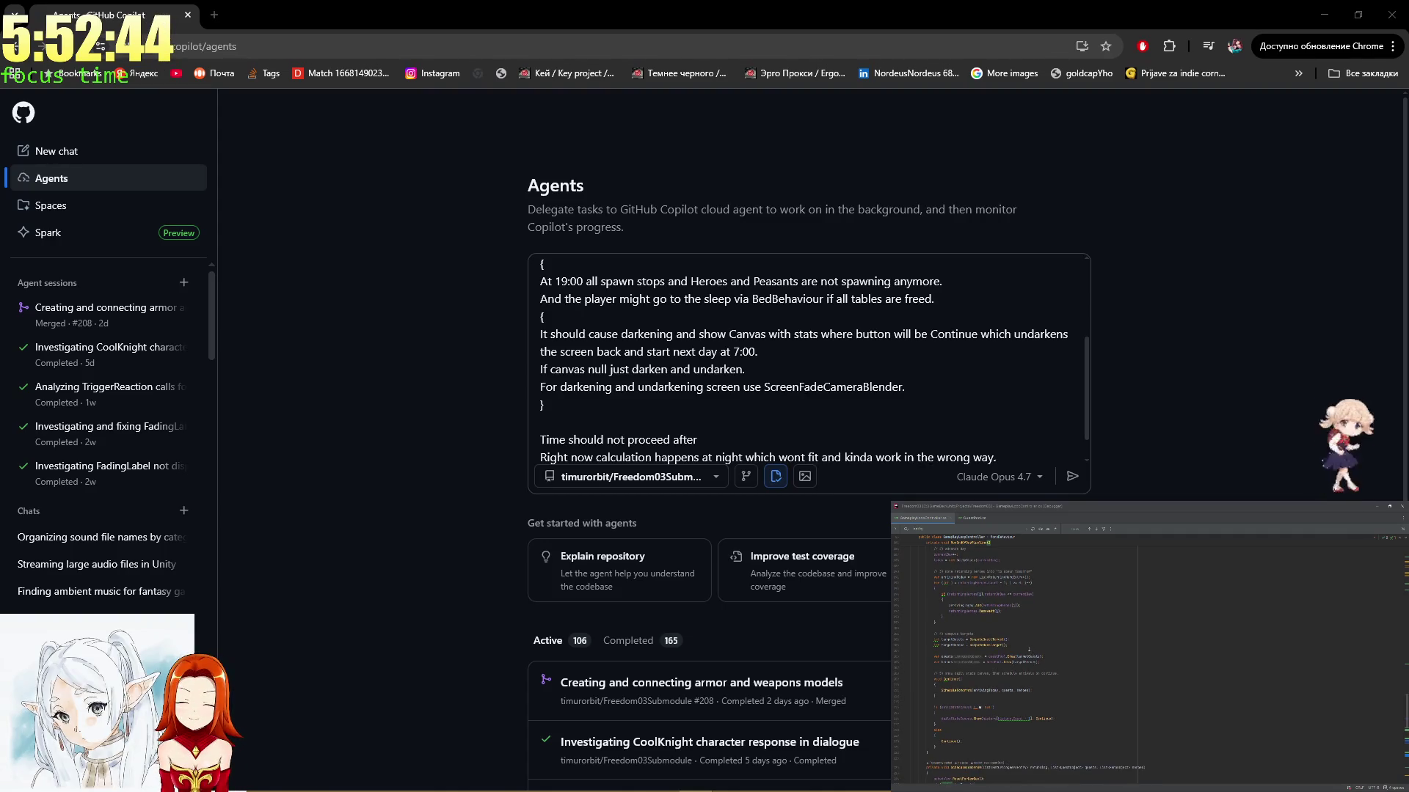
{"action": "scroll", "coordinate": [1029, 649], "scroll_direction": "up", "scroll_amount": 5}
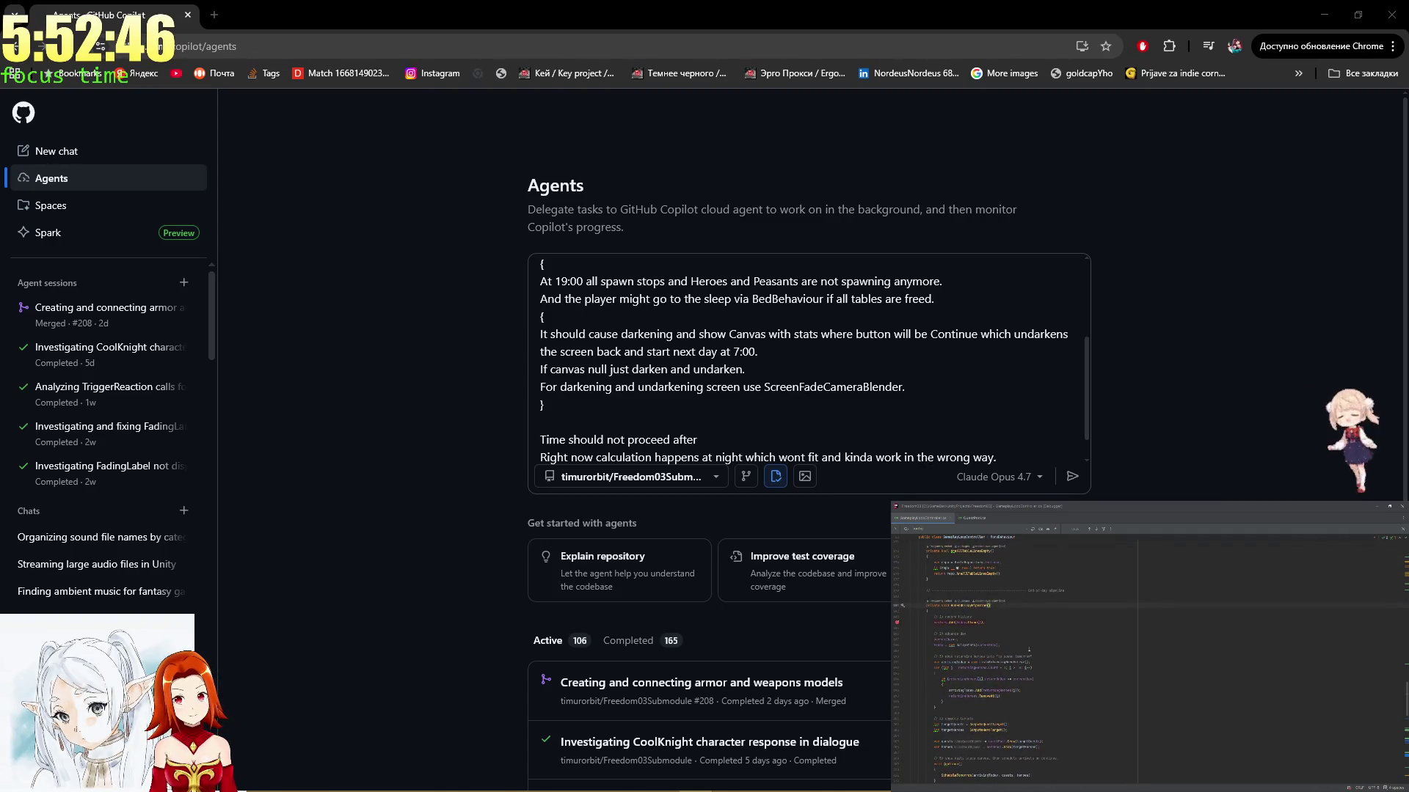
{"action": "left_click", "coordinate": [960, 605], "text": "ctrl"}
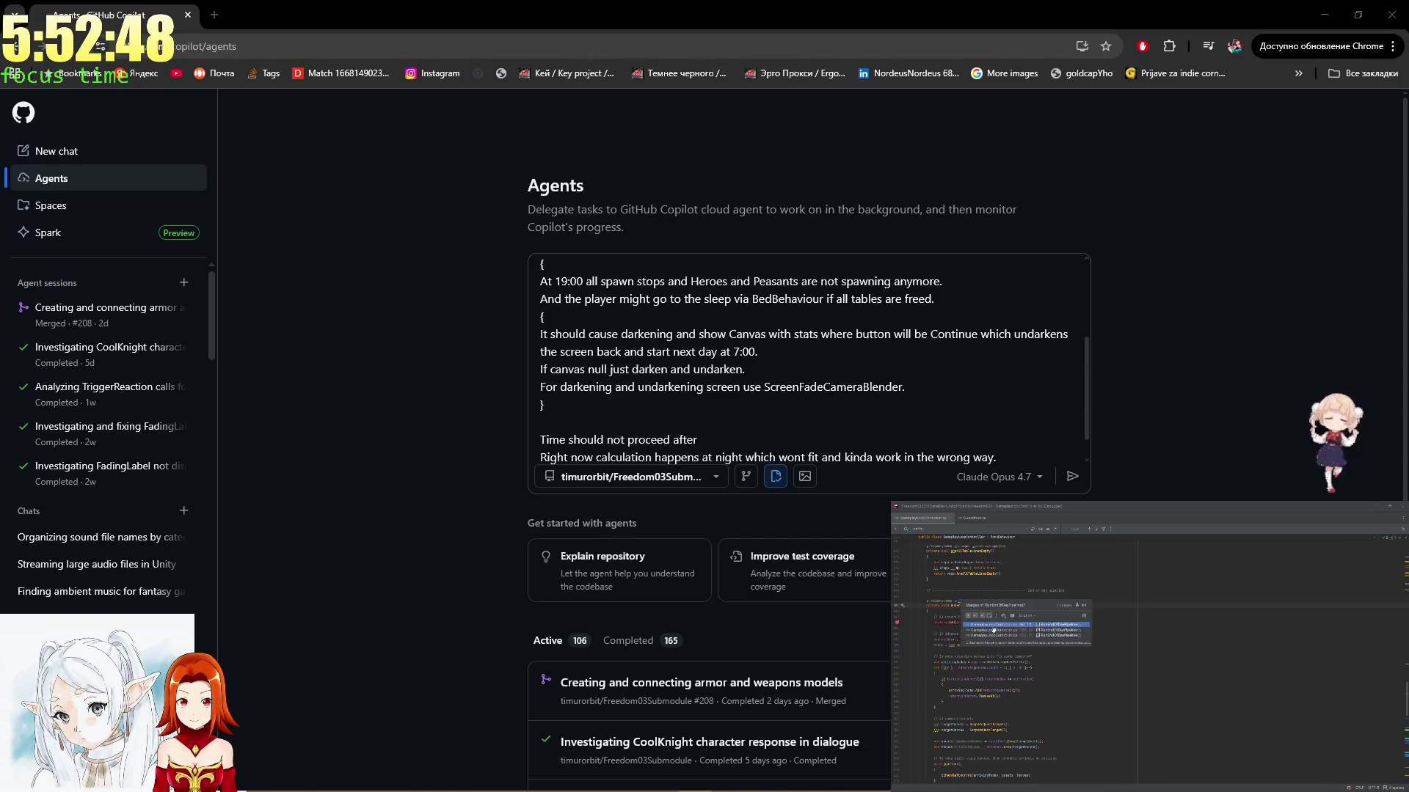
{"action": "left_click", "coordinate": [994, 629]}
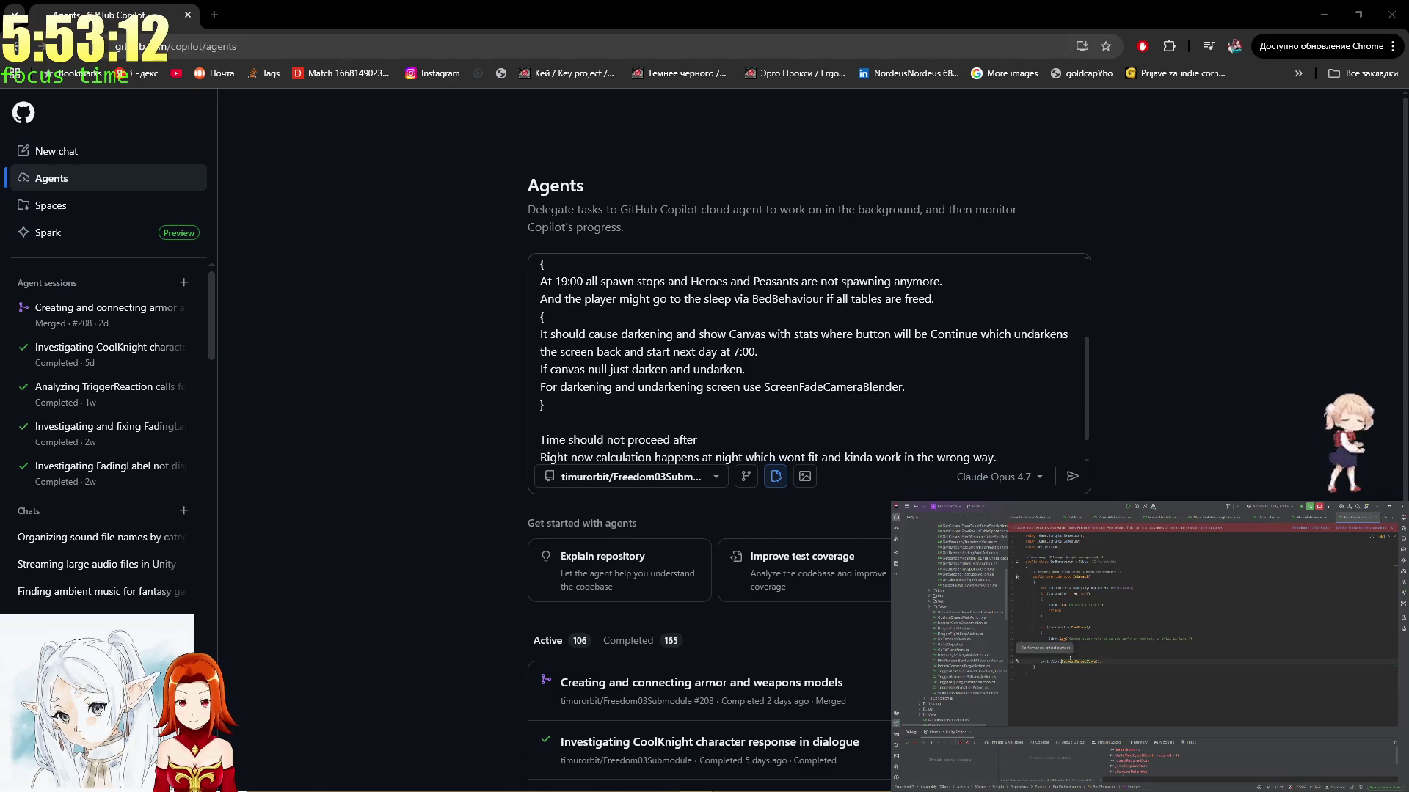
{"action": "scroll", "coordinate": [761, 417], "scroll_direction": "down", "scroll_amount": 1}
{"action": "left_click", "coordinate": [761, 417]}
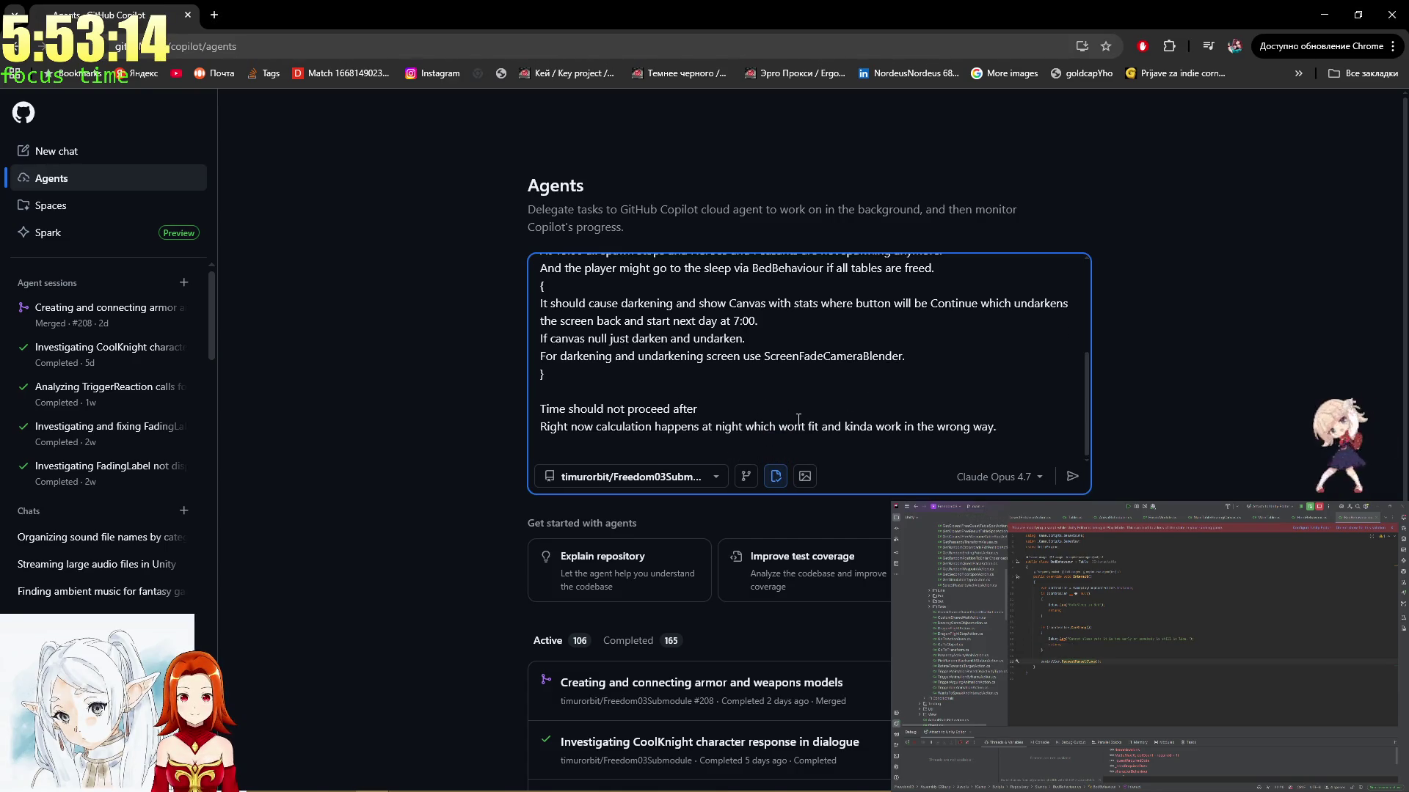
{"action": "key", "text": "alt+Tab"}
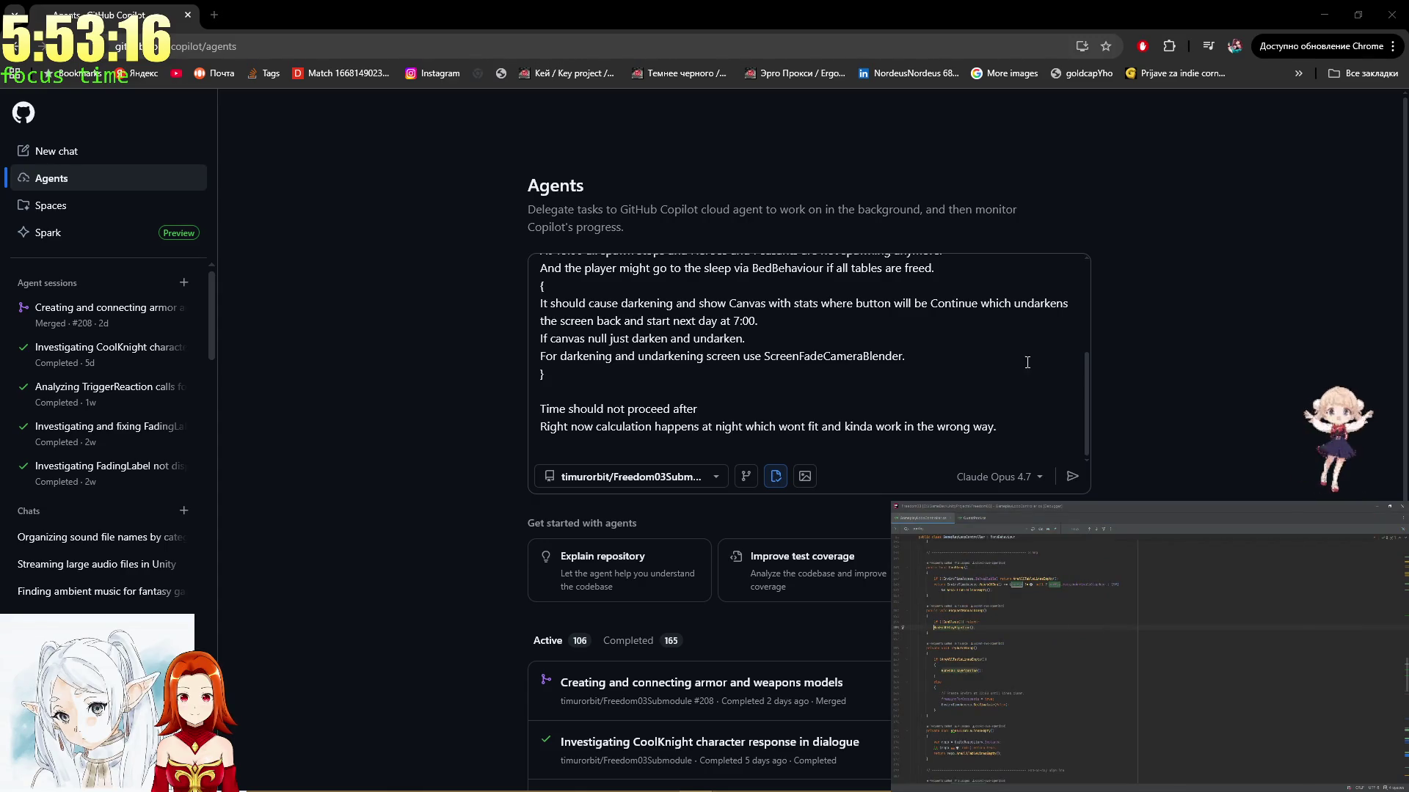
{"action": "left_click_drag", "start_coordinate": [698, 409], "coordinate": [522, 413]}
{"action": "key", "text": "BackSpace"}
{"action": "key", "text": "alt+Tab"}
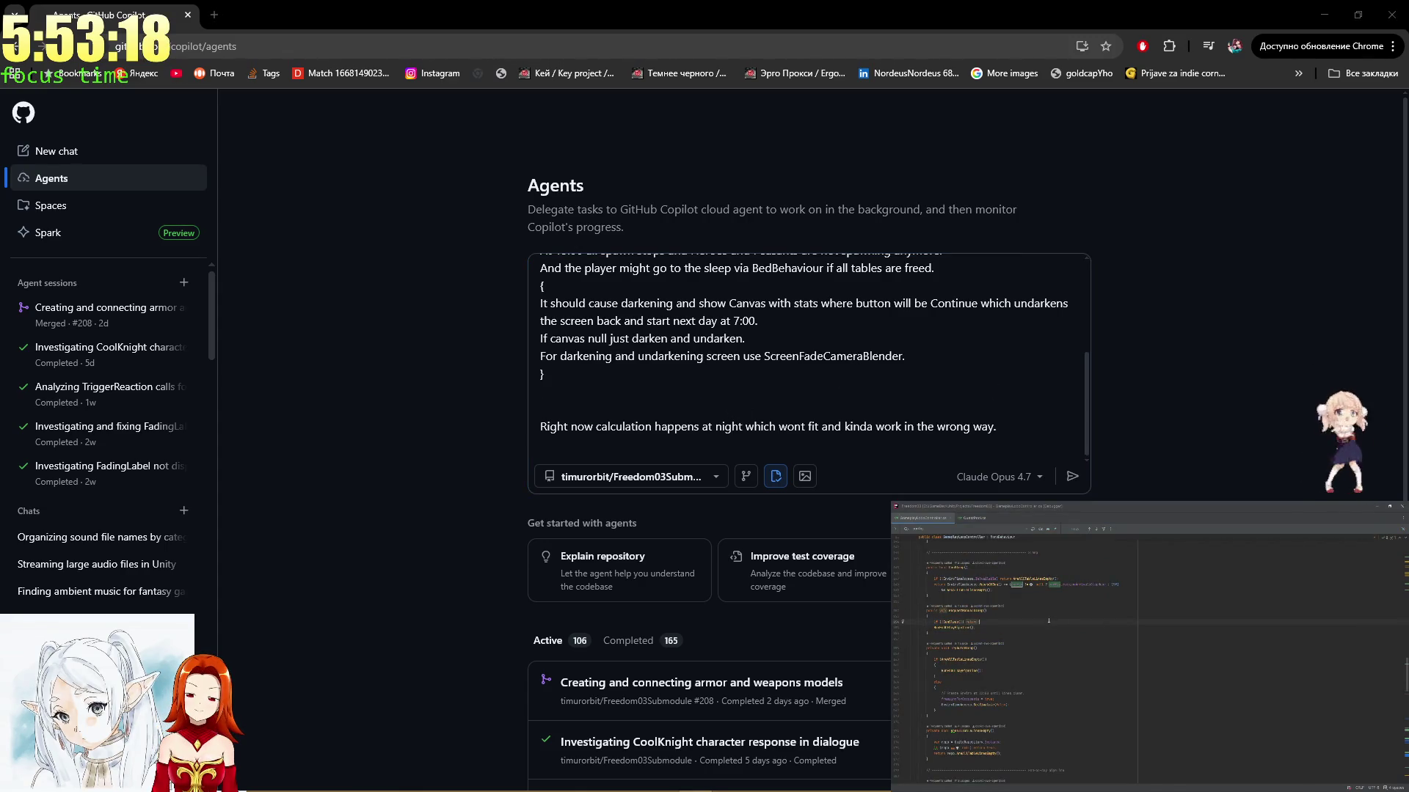
{"action": "scroll", "coordinate": [1148, 645], "scroll_direction": "down", "scroll_amount": 5}
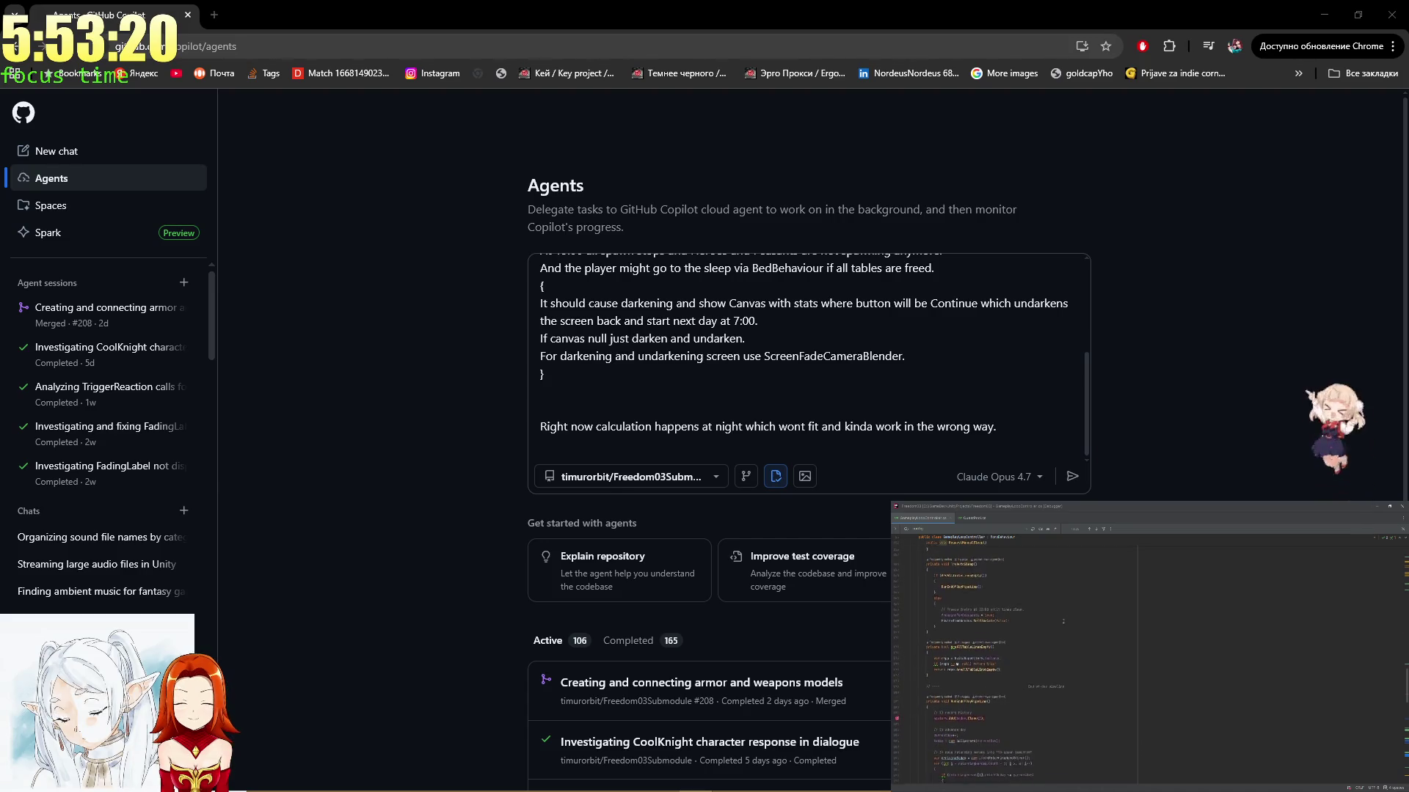
{"action": "scroll", "coordinate": [1042, 617], "scroll_direction": "down", "scroll_amount": 2}
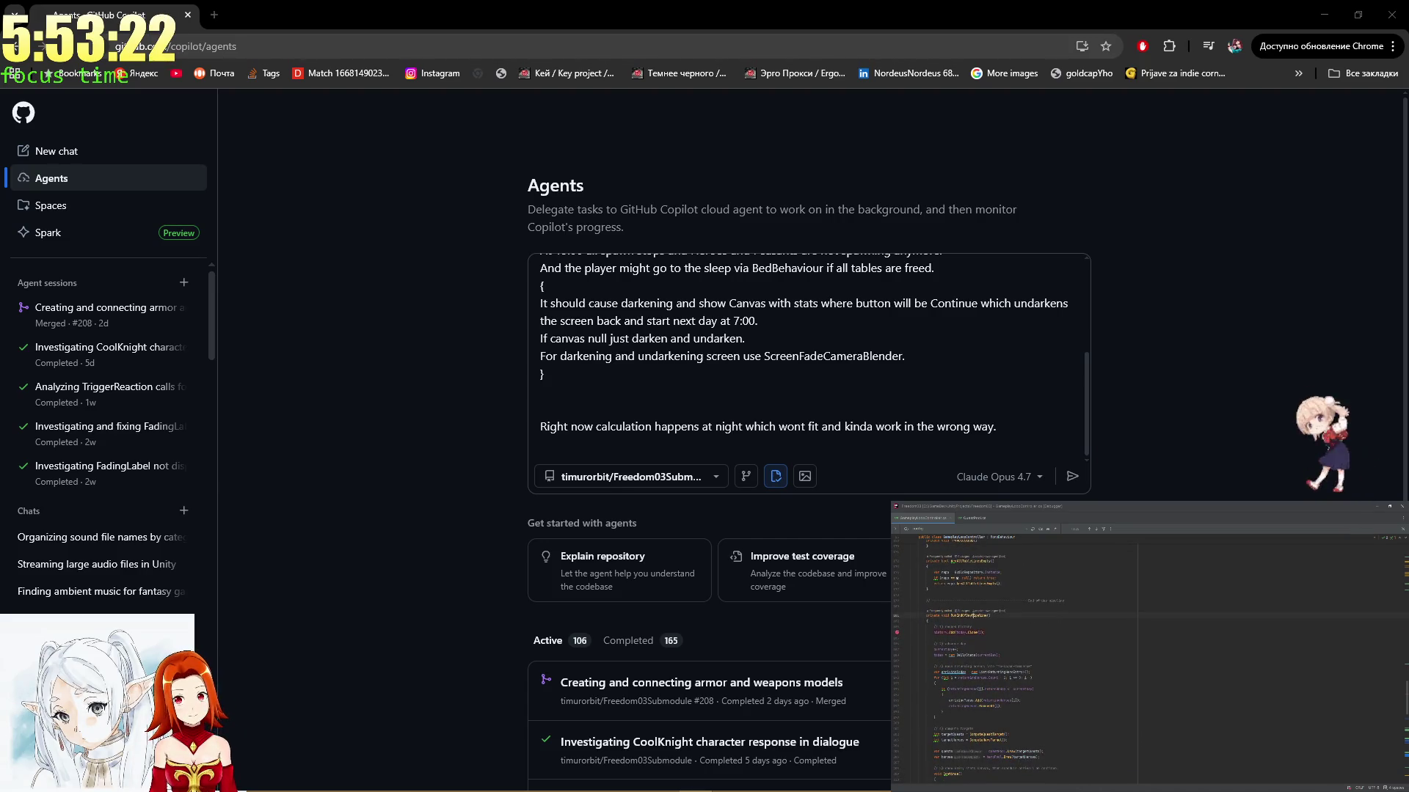
{"action": "left_click", "coordinate": [662, 407]}
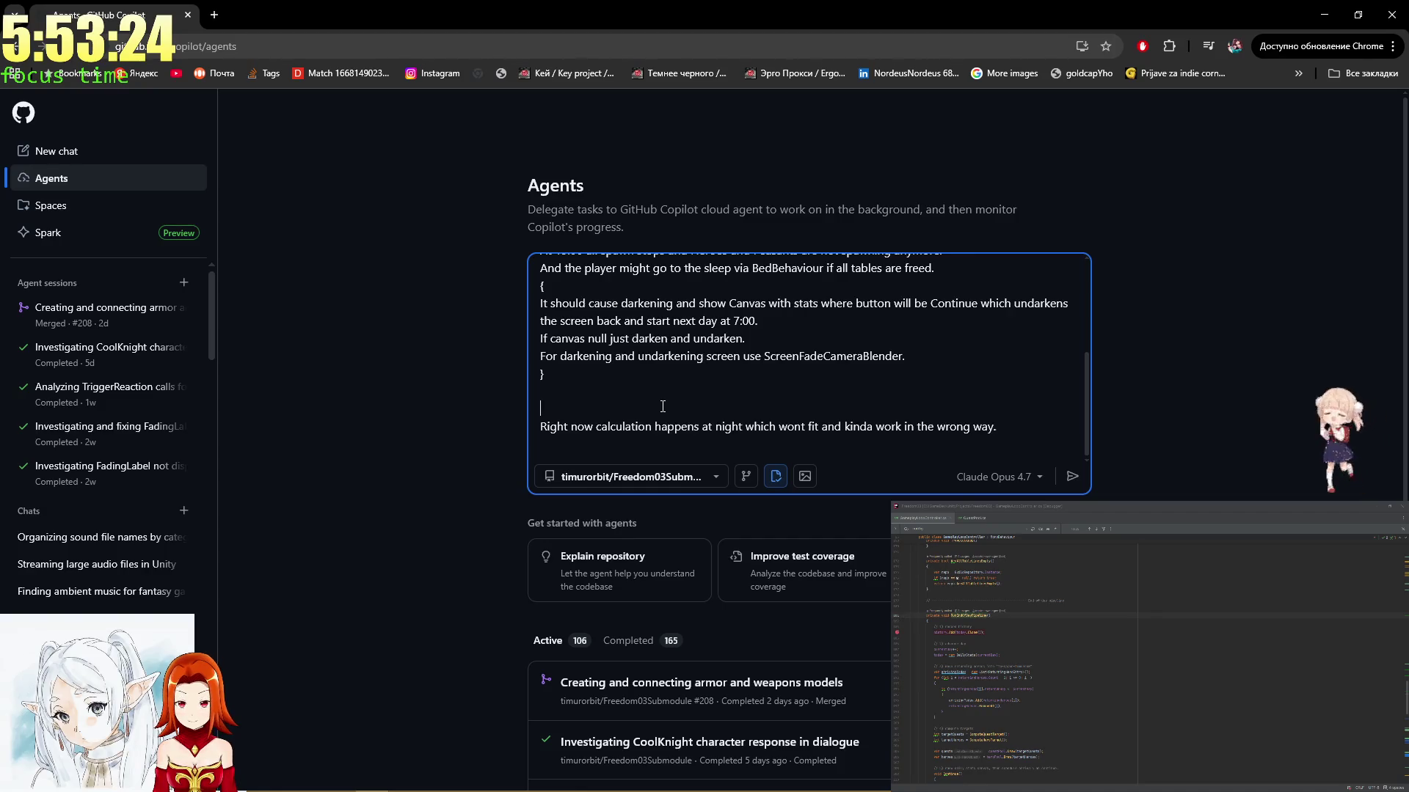
{"action": "type", "text": "When"}
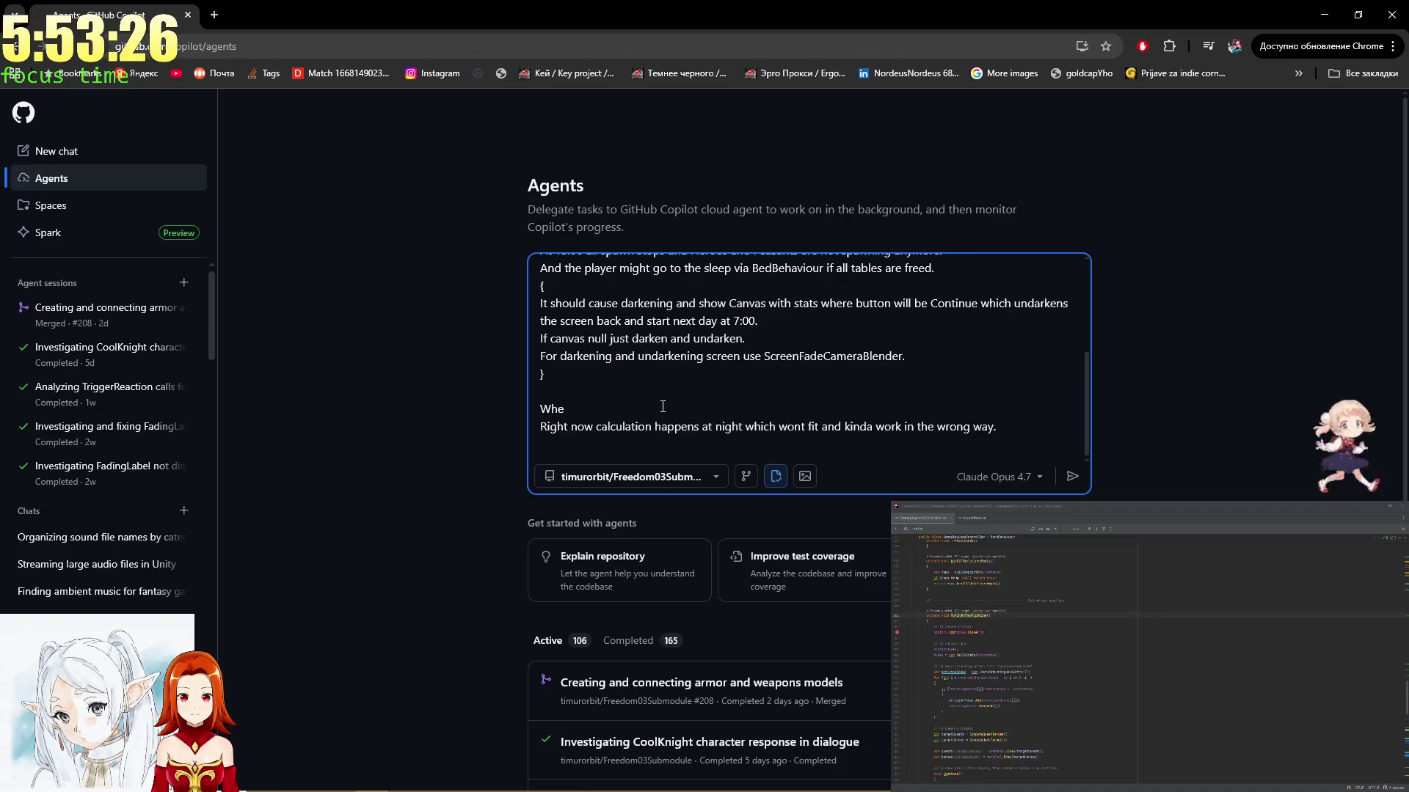
{"action": "key", "text": "BackSpace"}
{"action": "key", "text": "BackSpace"}
{"action": "key", "text": "BackSpace"}
{"action": "key", "text": "Down"}
{"action": "key", "text": "Down"}
{"action": "key", "text": "Right"}
{"action": "key", "text": "Right"}
{"action": "key", "text": "Right"}
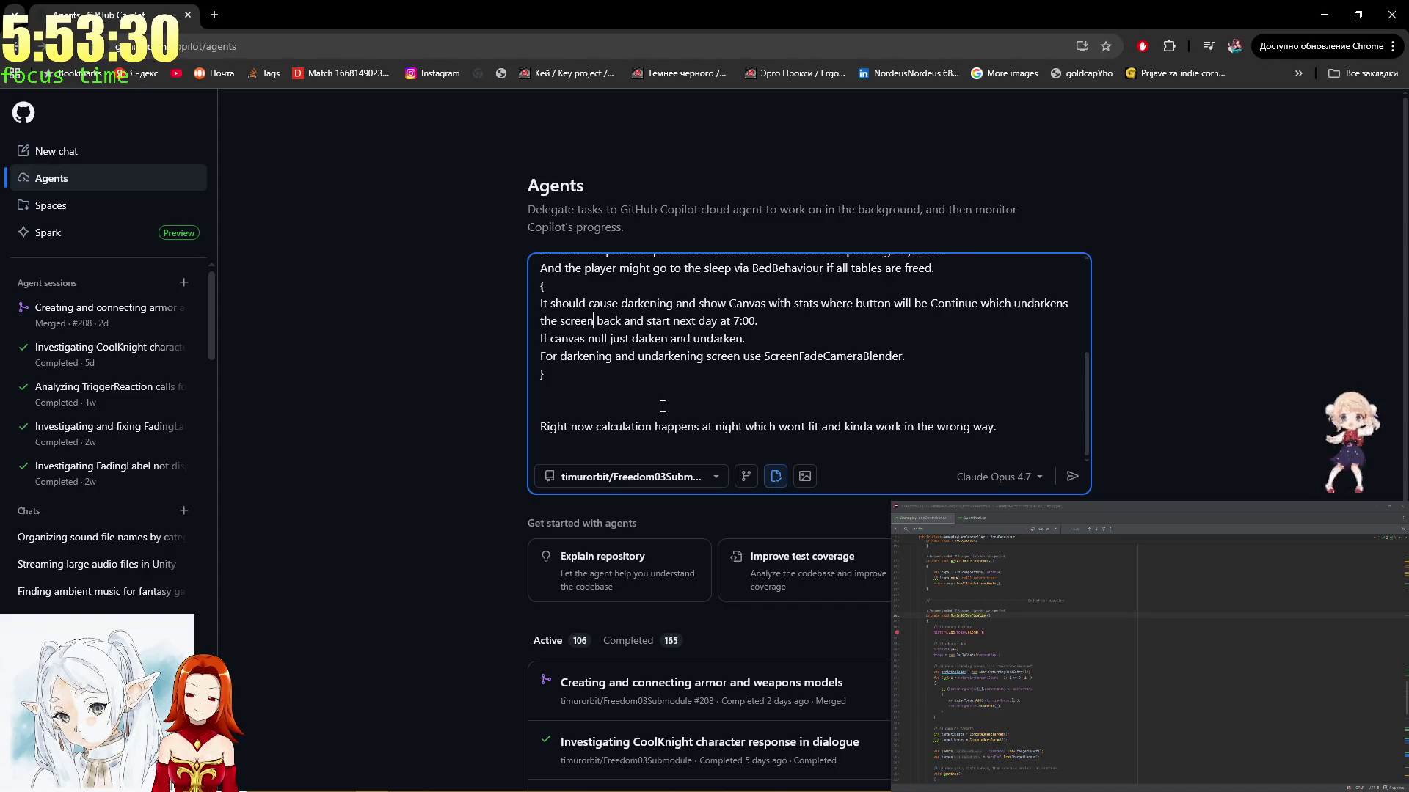
{"action": "key", "text": "Right"}
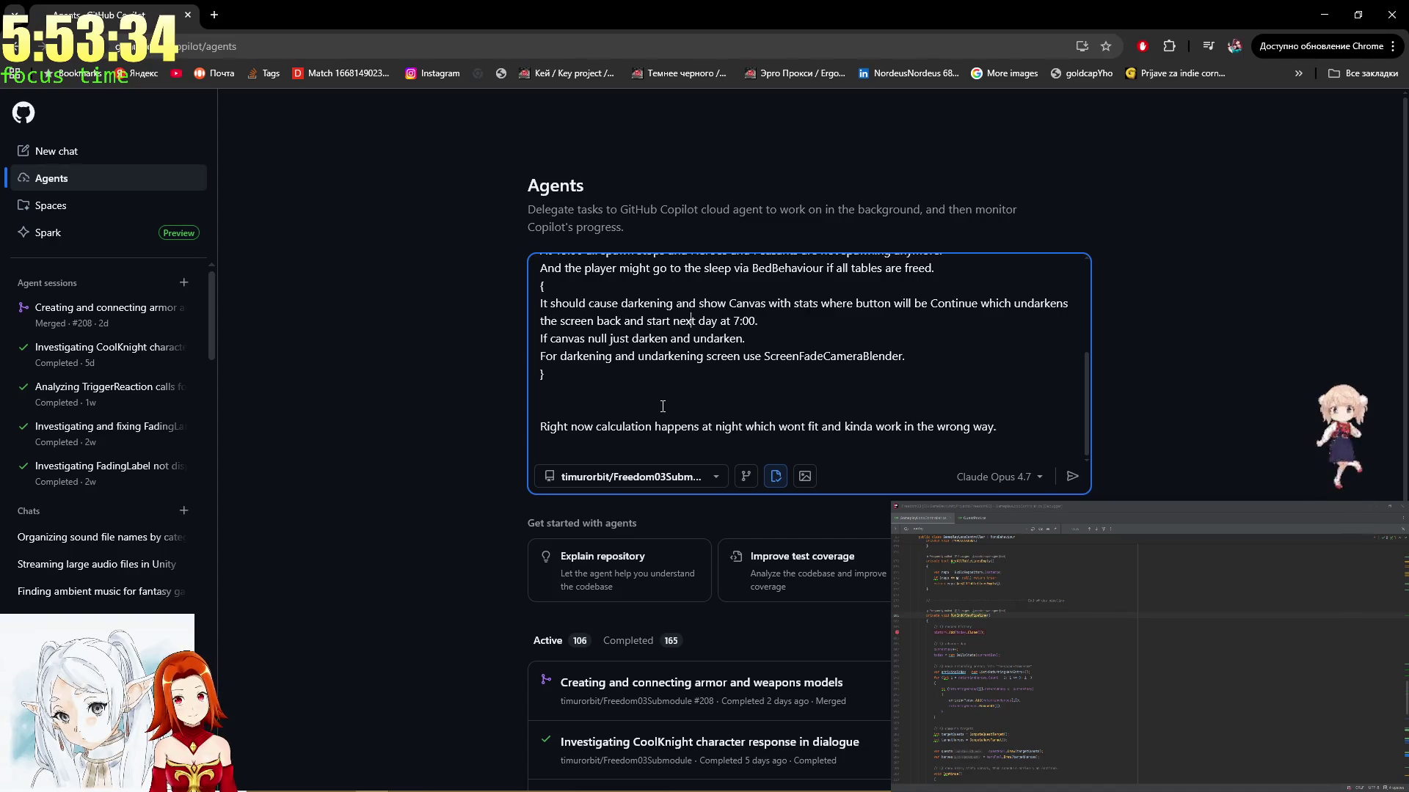
{"action": "key", "text": "ctrl+Left"}
{"action": "key", "text": "ctrl+Left"}
{"action": "key", "text": "ctrl+Left"}
{"action": "key", "text": "Right"}
{"action": "key", "text": "Right"}
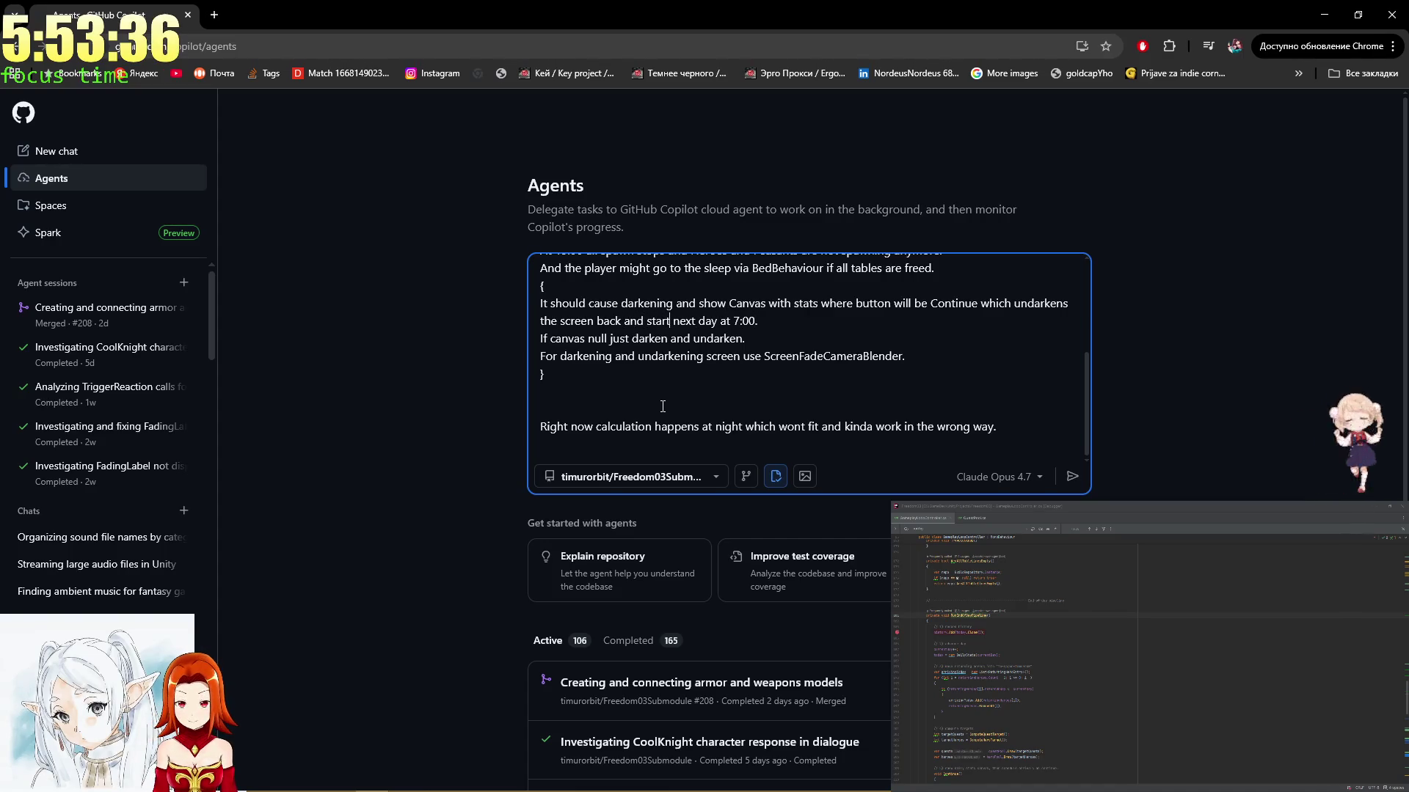
{"action": "key", "text": "Right"}
{"action": "key", "text": "BackSpace"}
{"action": "key", "text": "BackSpace"}
{"action": "key", "text": "BackSpace"}
{"action": "type", "text": "fast"}
{"action": "type", "text": " forward t"}
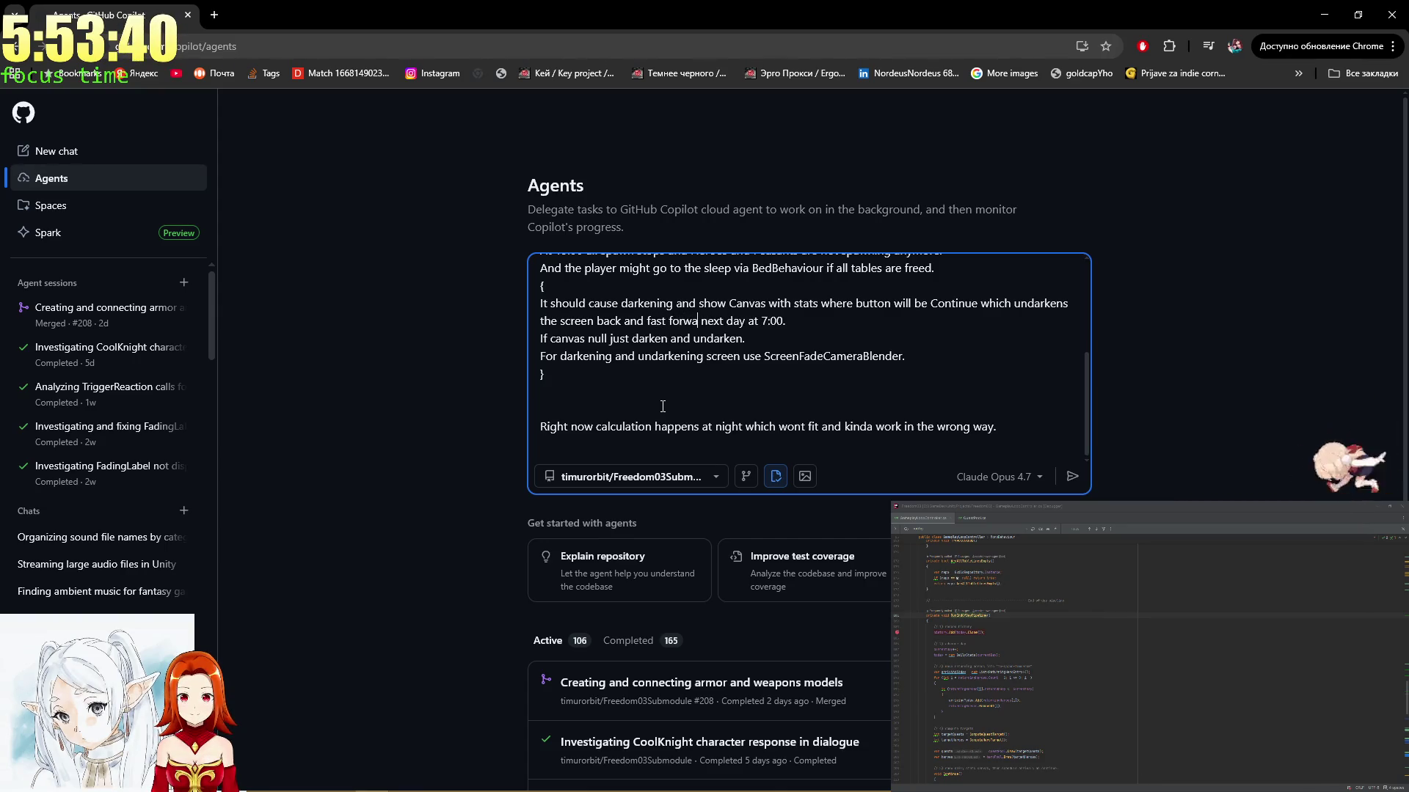
{"action": "type", "text": "o"}
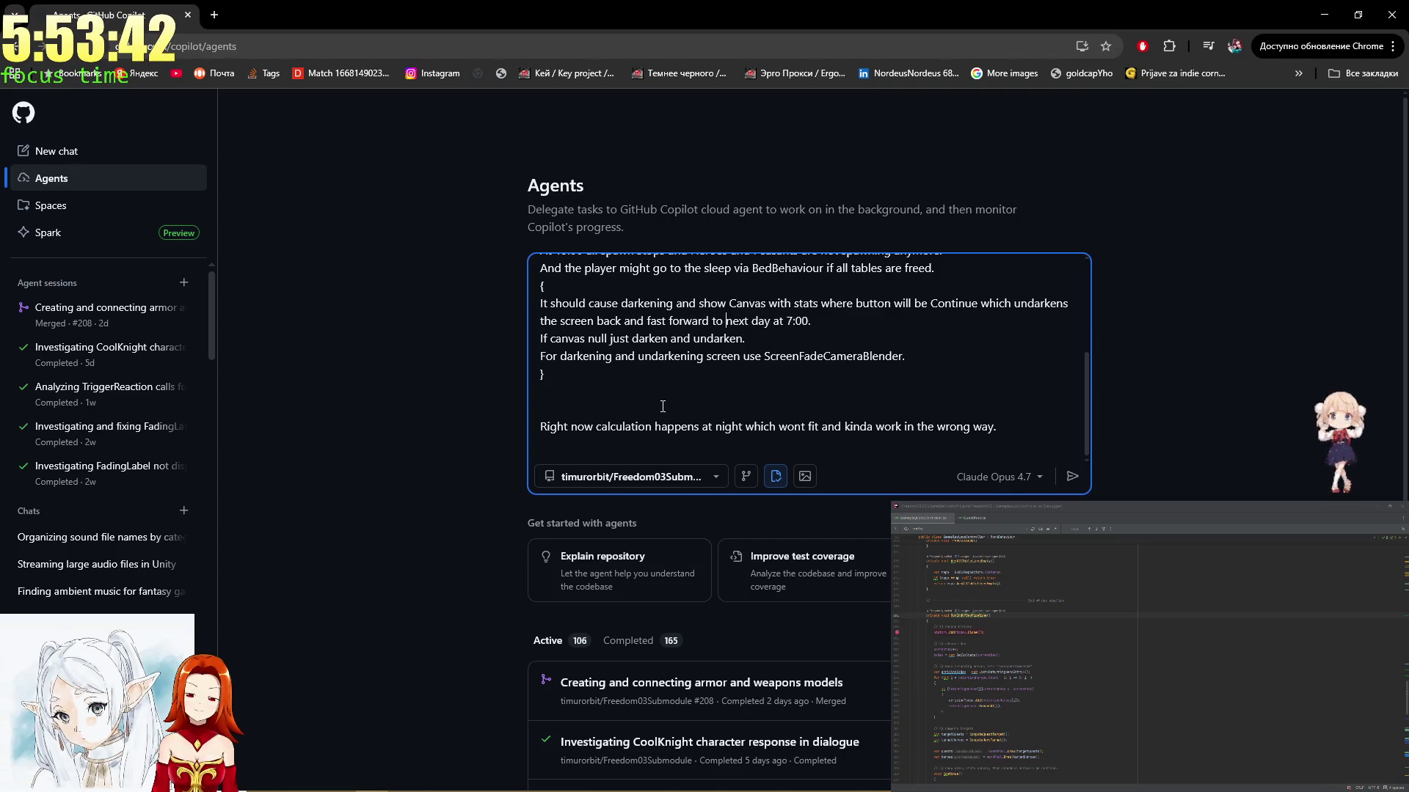
{"action": "key", "text": "Up"}
{"action": "key", "text": "Up"}
{"action": "key", "text": "Up"}
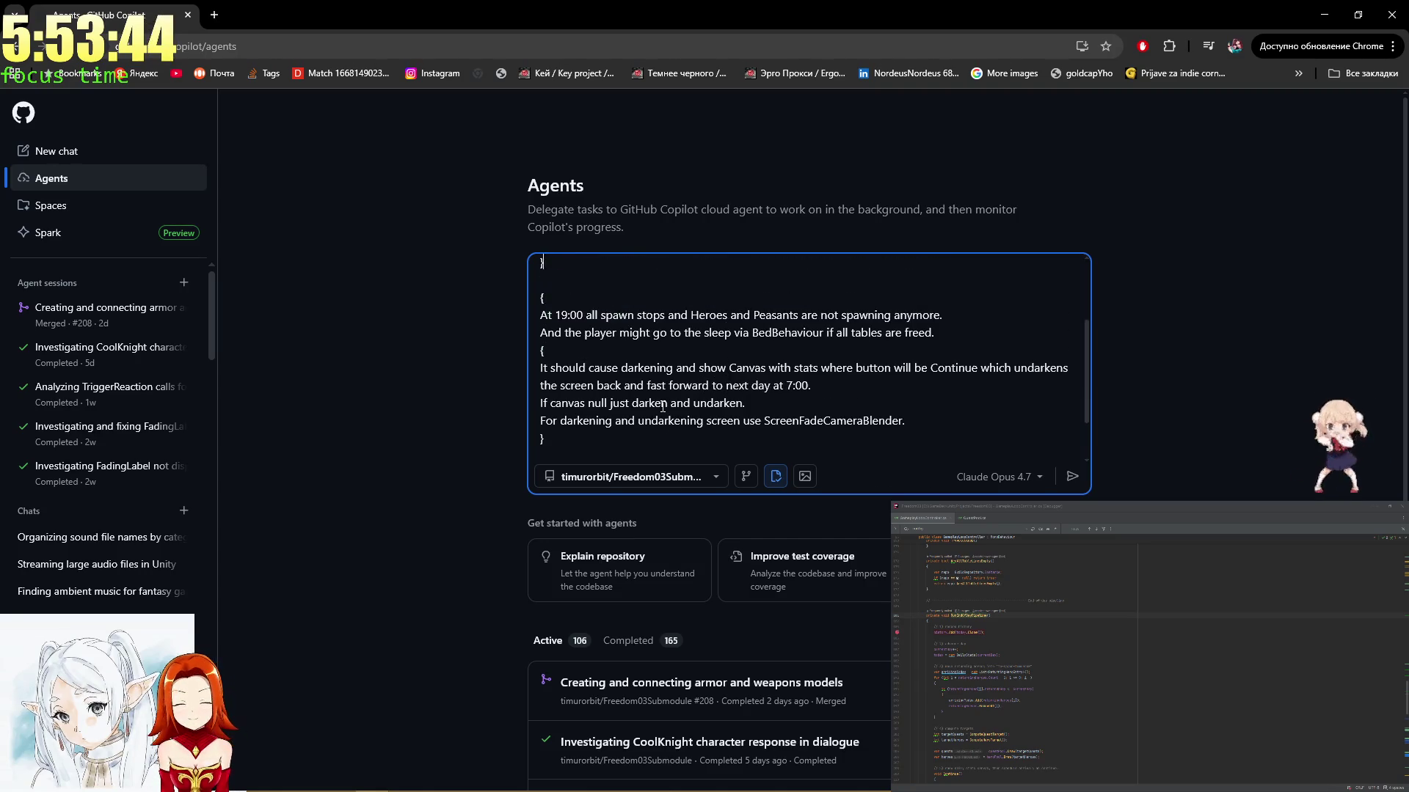
{"action": "key", "text": "Down"}
{"action": "key", "text": "Down"}
{"action": "key", "text": "Down"}
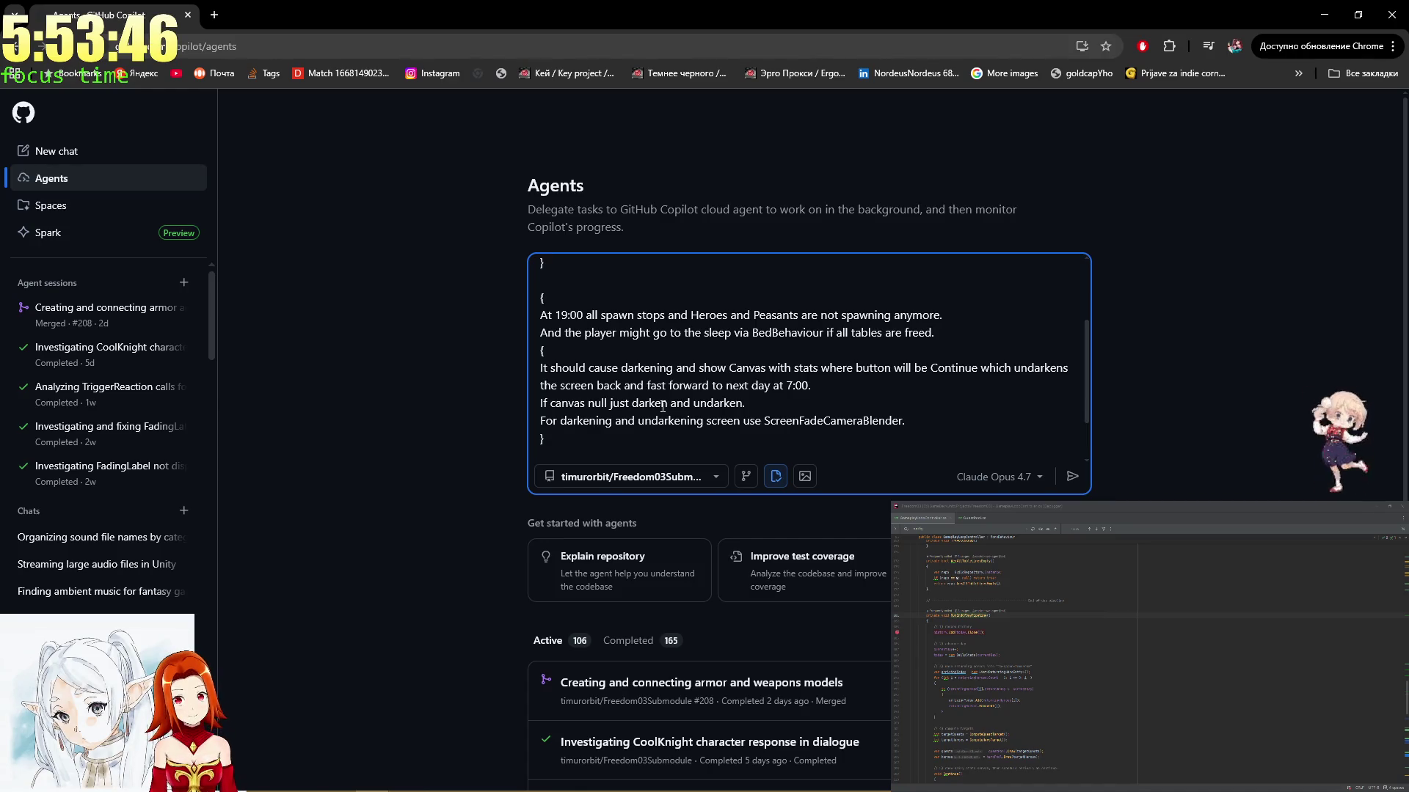
{"action": "key", "text": "Down"}
{"action": "key", "text": "Down"}
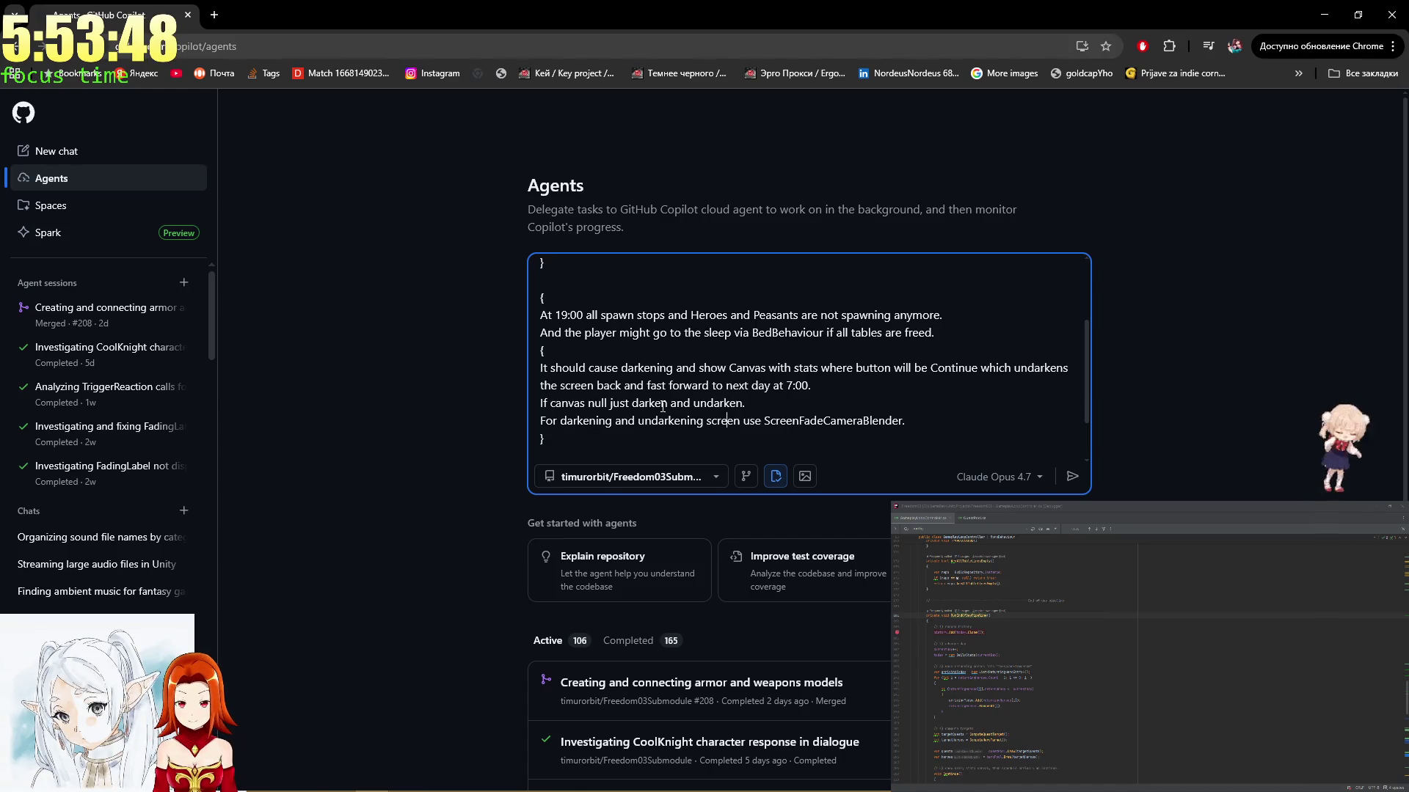
{"action": "key", "text": "Down"}
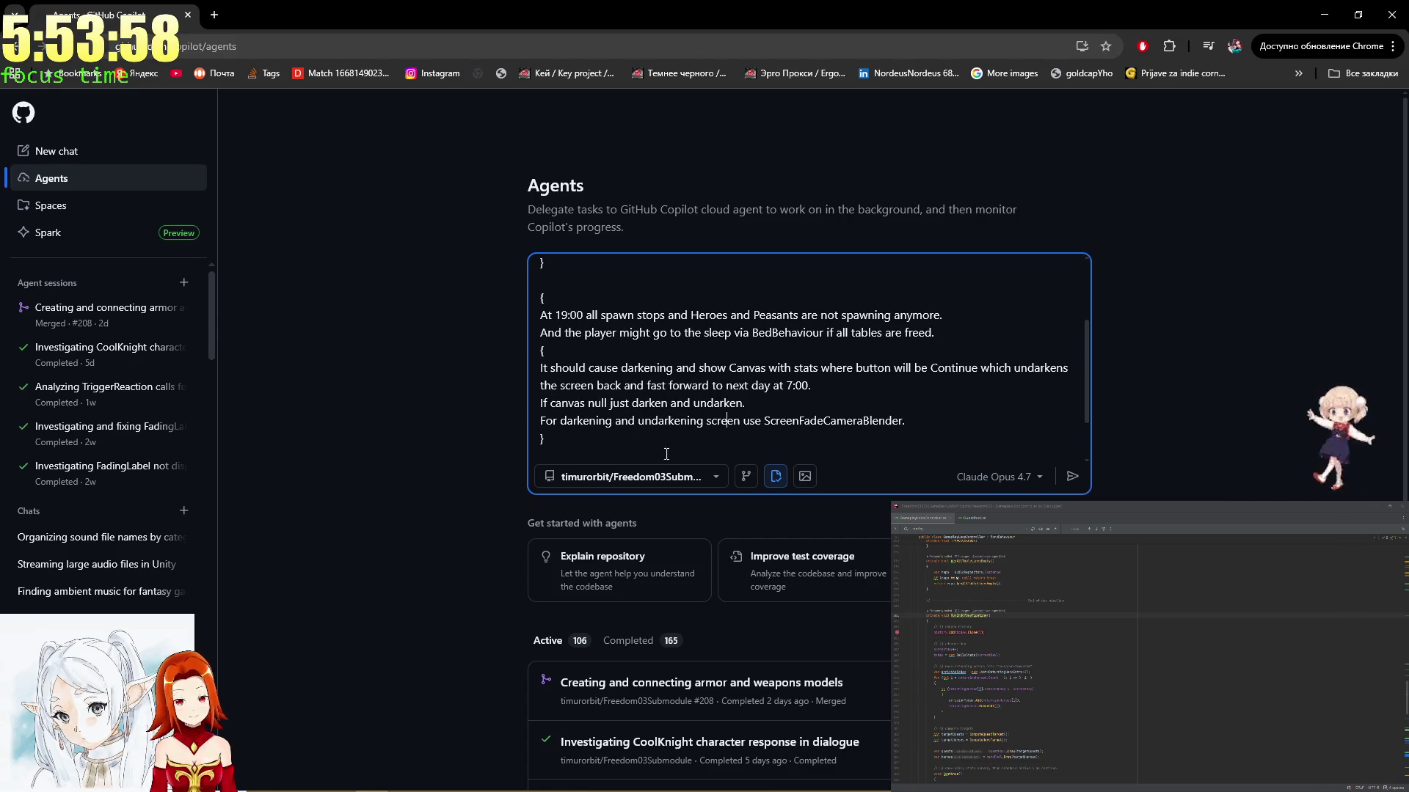
{"action": "mouse_move", "coordinate": [660, 791]}
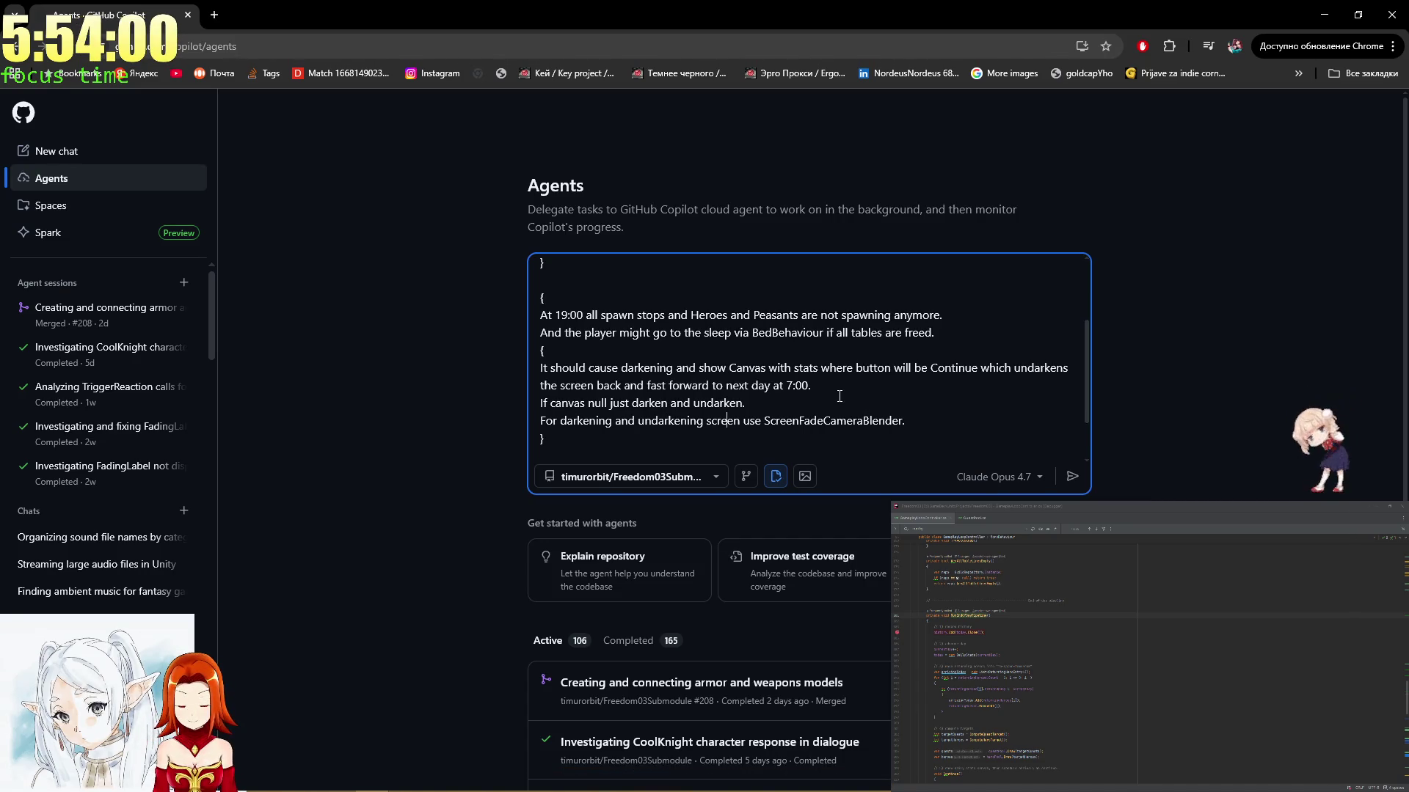
{"action": "scroll", "coordinate": [842, 352], "scroll_direction": "up", "scroll_amount": 3}
{"action": "scroll", "coordinate": [842, 352], "scroll_direction": "down", "scroll_amount": 3}
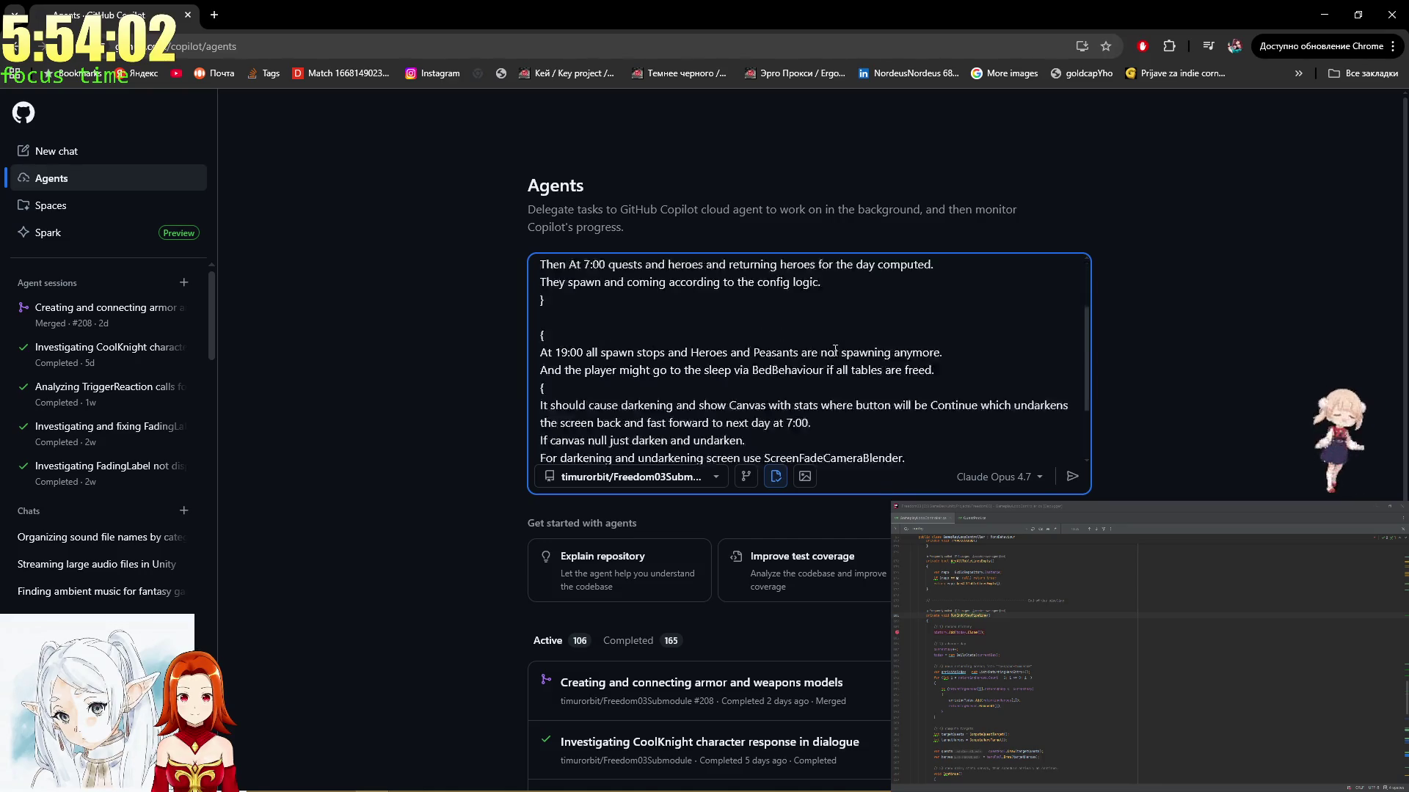
{"action": "left_click", "coordinate": [831, 342]}
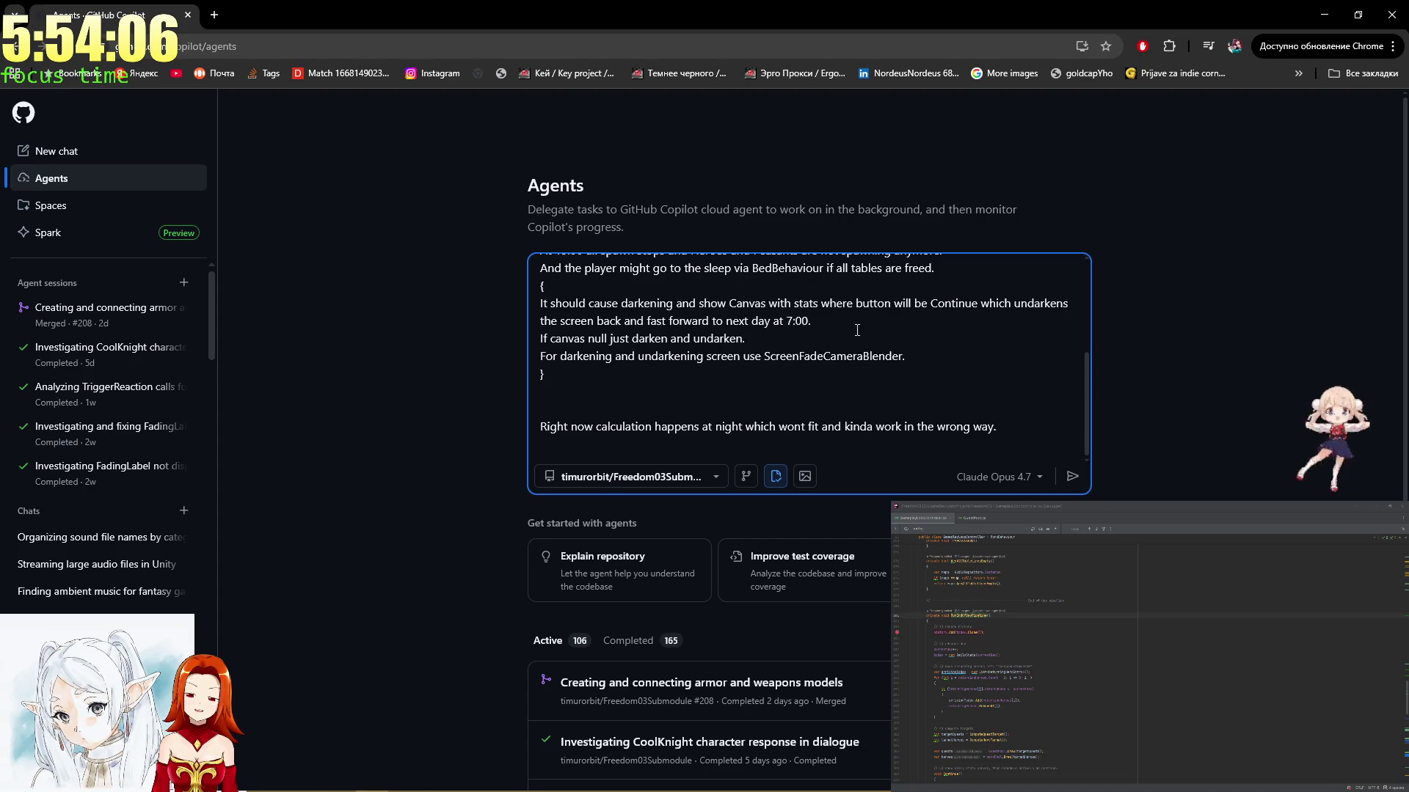
{"action": "scroll", "coordinate": [846, 366], "scroll_direction": "up", "scroll_amount": 3}
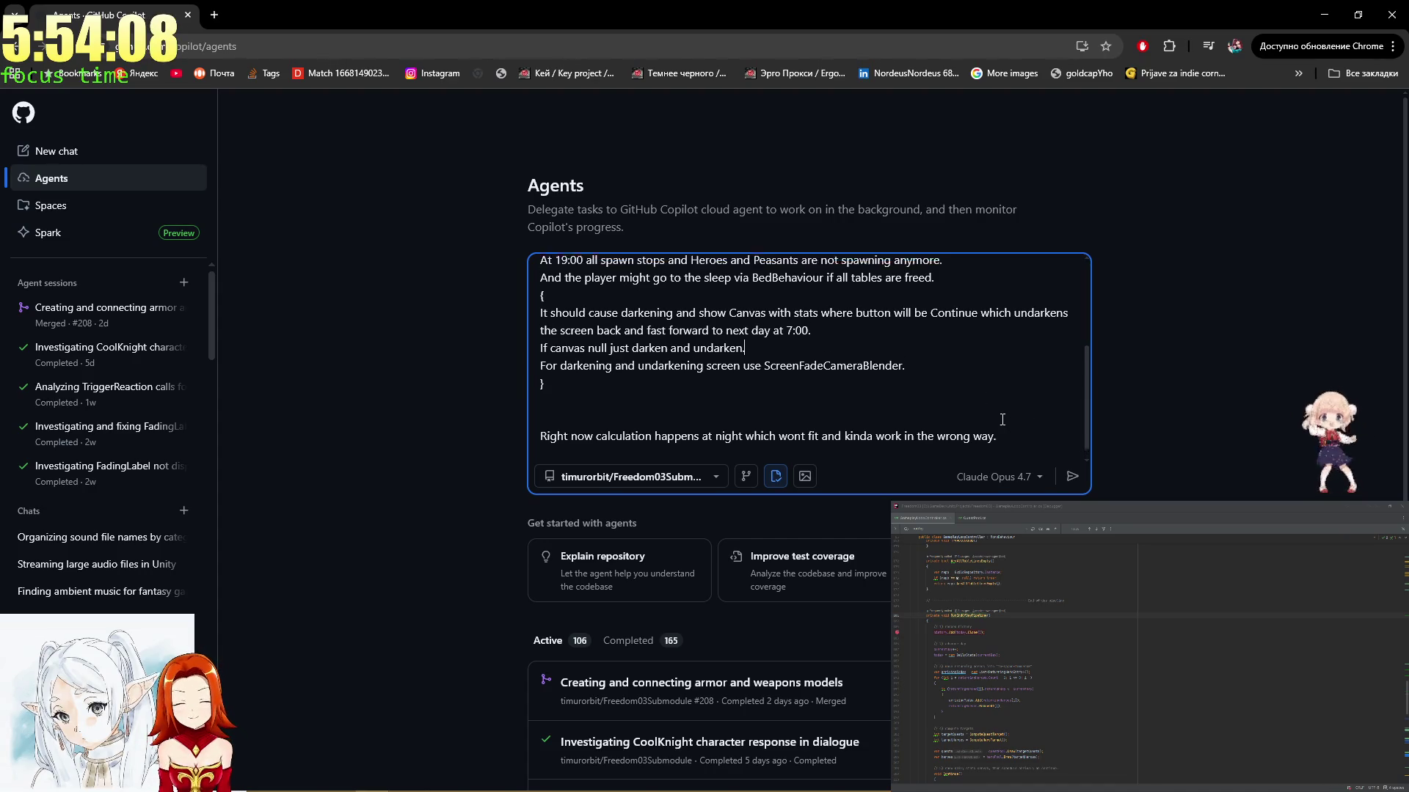
{"action": "left_click_drag", "start_coordinate": [653, 334], "coordinate": [817, 344]}
{"action": "left_click", "coordinate": [623, 344]}
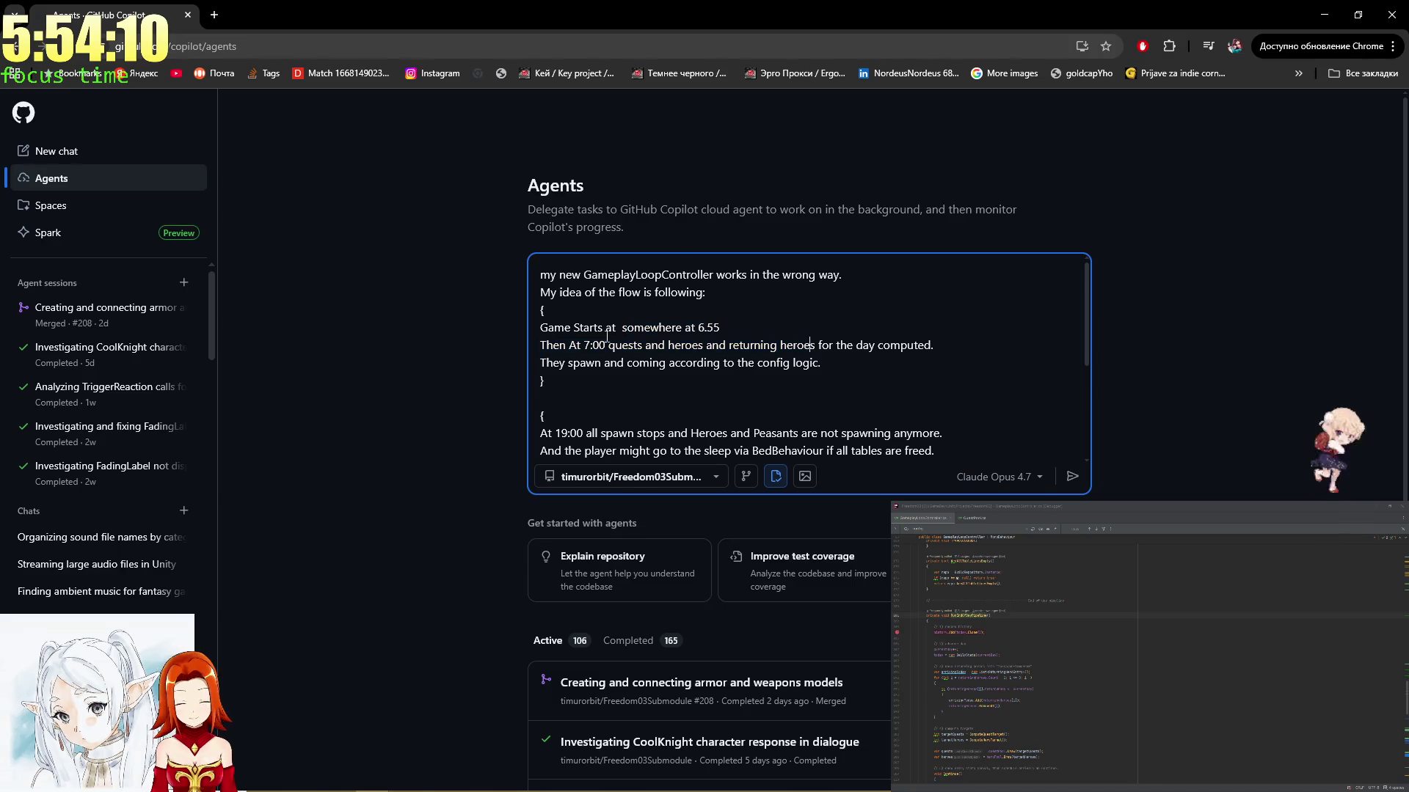
{"action": "left_click_drag", "start_coordinate": [653, 335], "coordinate": [782, 345]}
{"action": "left_click", "coordinate": [623, 343]}
{"action": "left_click", "coordinate": [623, 342]}
{"action": "mouse_move", "coordinate": [623, 342]}
{"action": "left_mouse_down"}
{"action": "mouse_move", "coordinate": [841, 345]}
{"action": "mouse_move", "coordinate": [540, 327]}
{"action": "left_mouse_up"}
{"action": "left_click", "coordinate": [623, 342]}
{"action": "left_click_drag", "start_coordinate": [547, 380], "coordinate": [628, 269]}
{"action": "left_click", "coordinate": [629, 270]}
{"action": "scroll", "coordinate": [629, 293], "scroll_direction": "down", "scroll_amount": 3}
{"action": "scroll", "coordinate": [631, 320], "scroll_direction": "up", "scroll_amount": 1}
{"action": "left_click_drag", "start_coordinate": [575, 324], "coordinate": [810, 324]}
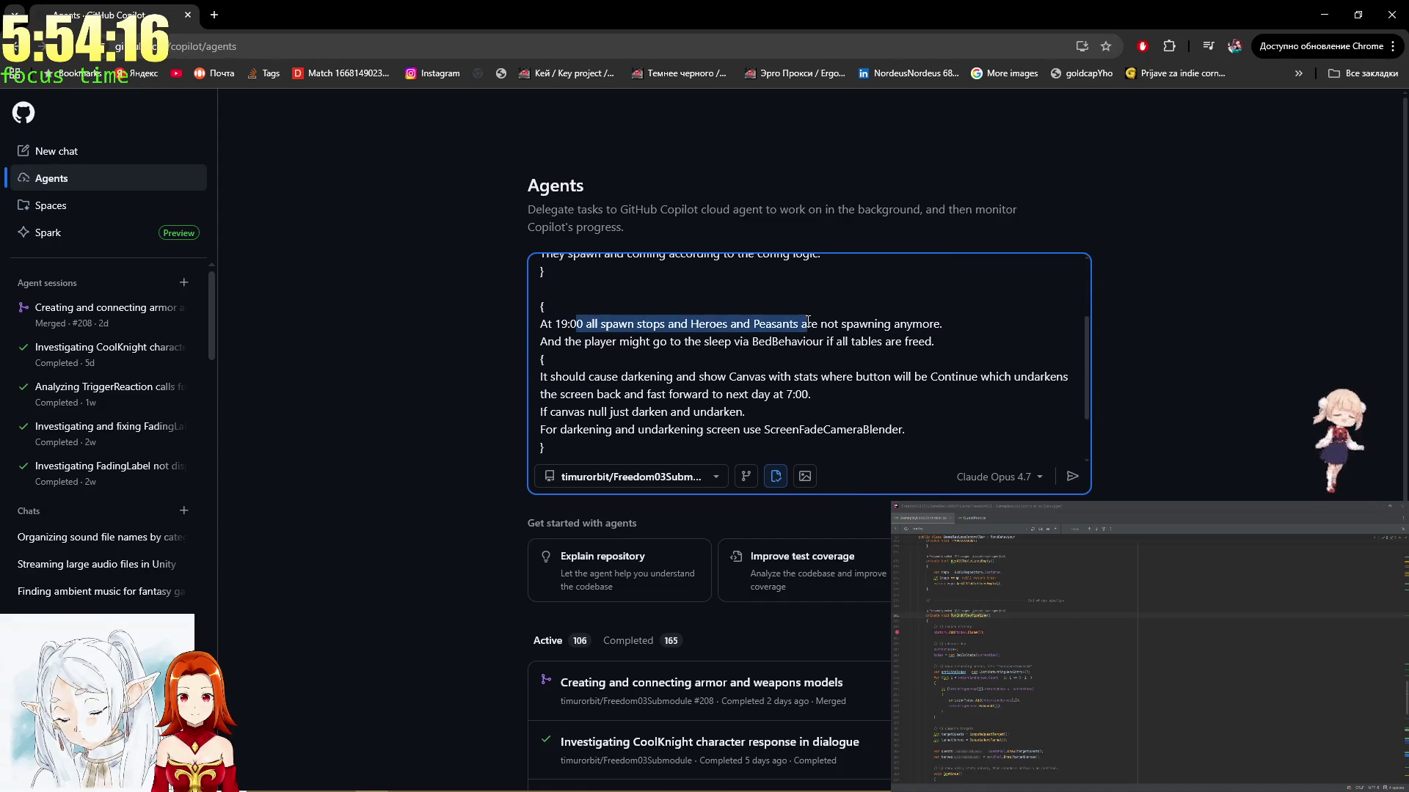
{"action": "left_click", "coordinate": [752, 323]}
{"action": "mouse_move", "coordinate": [576, 323]}
{"action": "left_mouse_down"}
{"action": "mouse_move", "coordinate": [934, 342]}
{"action": "mouse_move", "coordinate": [541, 289]}
{"action": "left_mouse_up"}
{"action": "left_click", "coordinate": [541, 288]}
{"action": "left_click_drag", "start_coordinate": [745, 412], "coordinate": [542, 288]}
{"action": "left_click", "coordinate": [543, 289]}
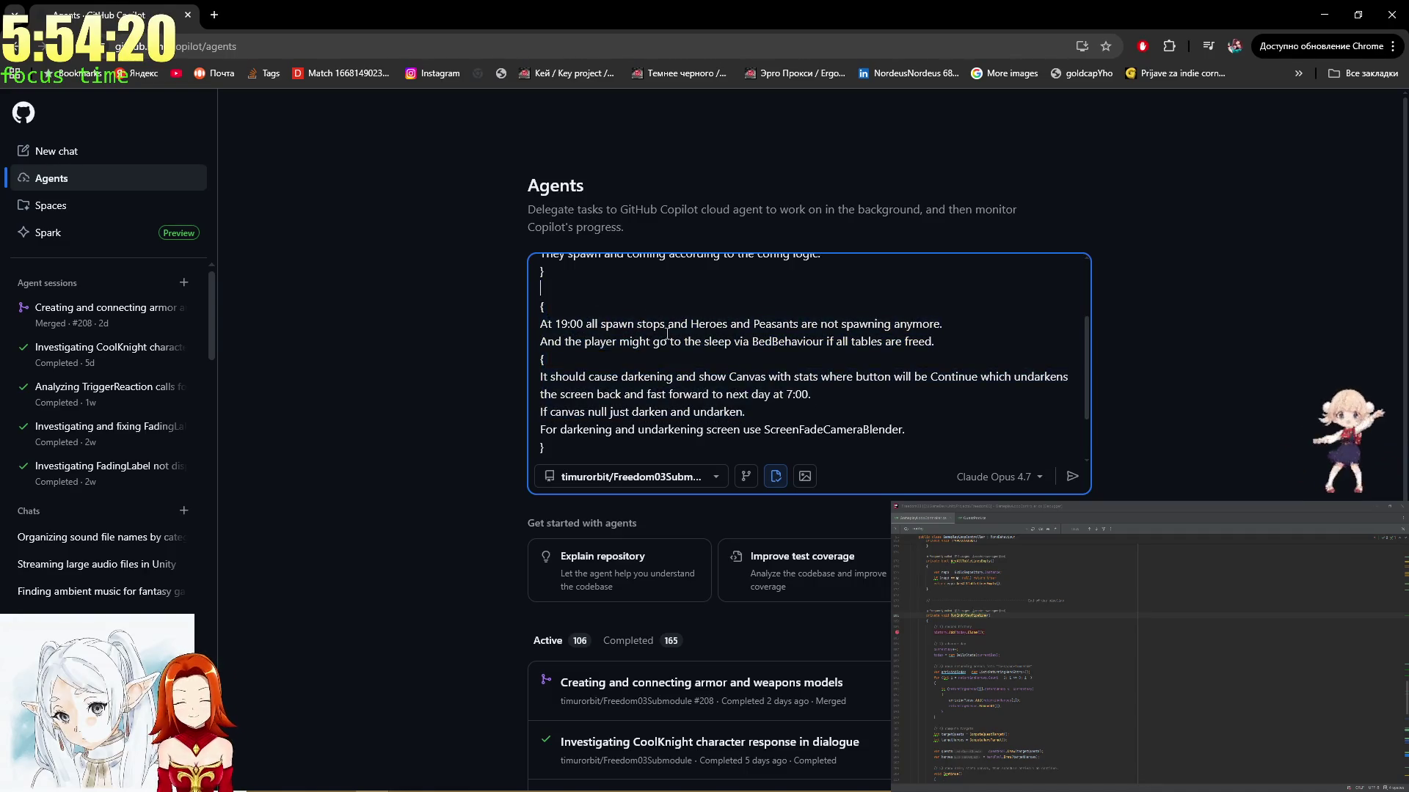
{"action": "left_click_drag", "start_coordinate": [745, 412], "coordinate": [613, 308]}
{"action": "left_click", "coordinate": [613, 315]}
{"action": "mouse_move", "coordinate": [744, 411]}
{"action": "left_mouse_down"}
{"action": "mouse_move", "coordinate": [617, 306]}
{"action": "mouse_move", "coordinate": [624, 290]}
{"action": "left_mouse_up"}
{"action": "left_click", "coordinate": [626, 293]}
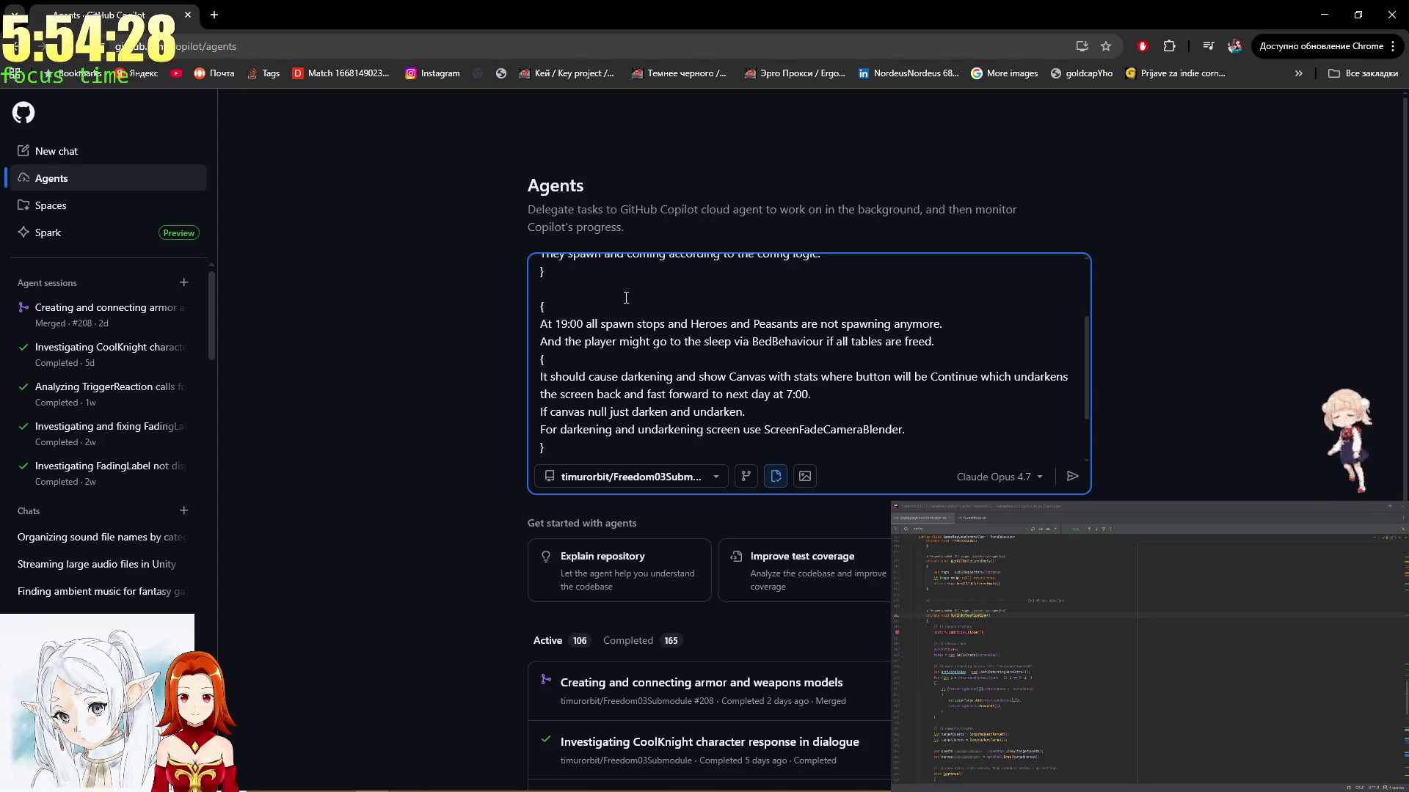
{"action": "scroll", "coordinate": [749, 323], "scroll_direction": "down", "scroll_amount": 1}
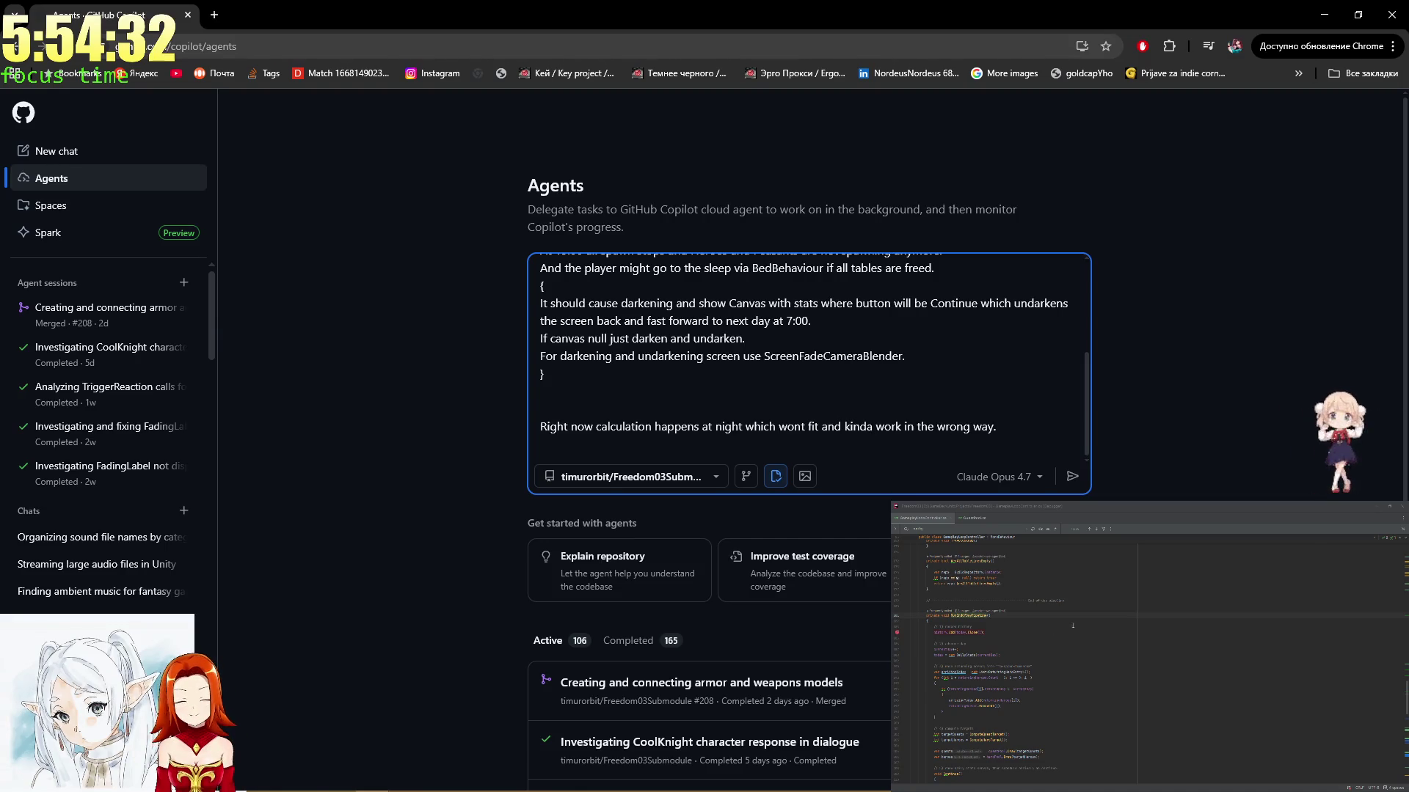
Find where RunEndOfDayPipeline is called in the controller code
{"action": "left_click", "coordinate": [1035, 620]}
{"action": "left_click", "coordinate": [959, 615], "text": "ctrl"}
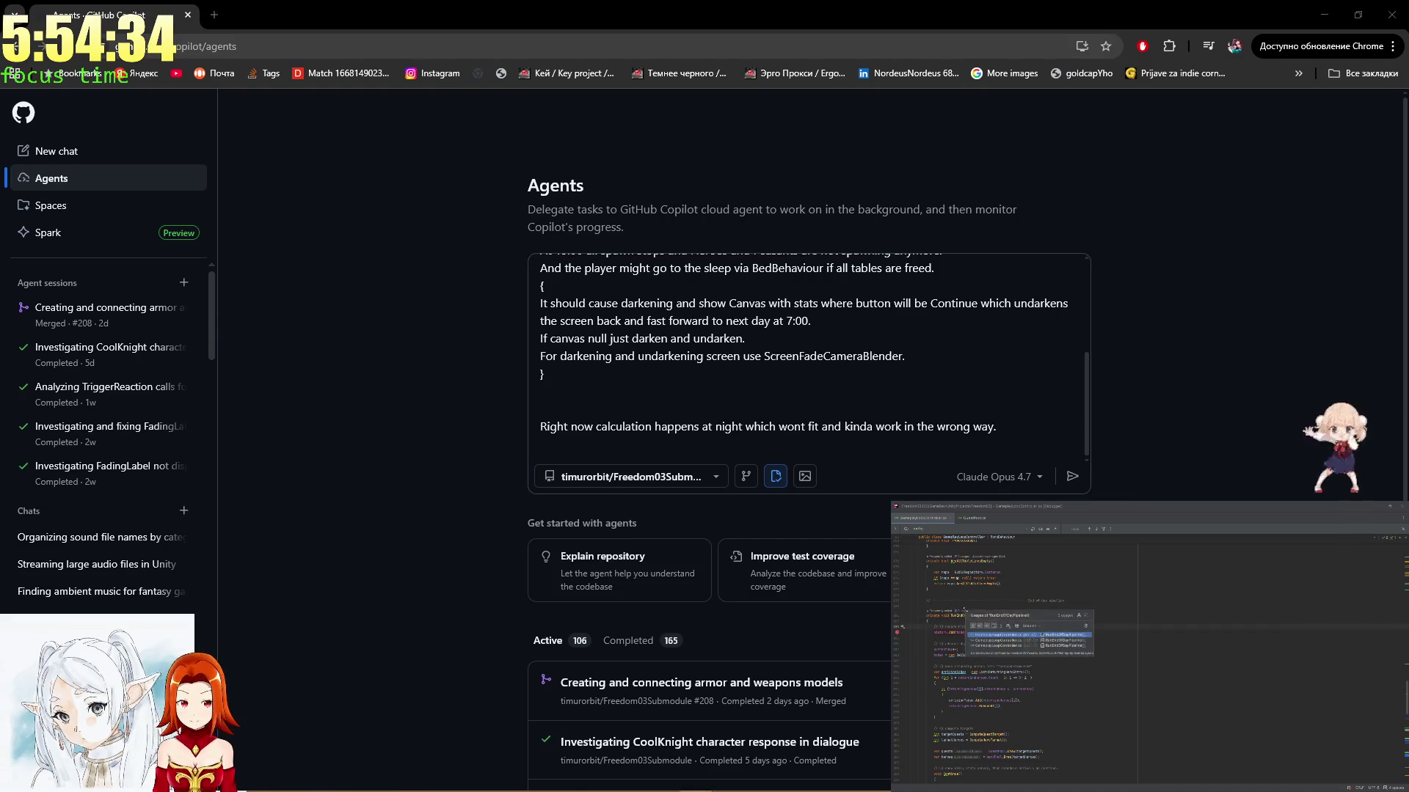
{"action": "left_click", "coordinate": [1003, 642]}
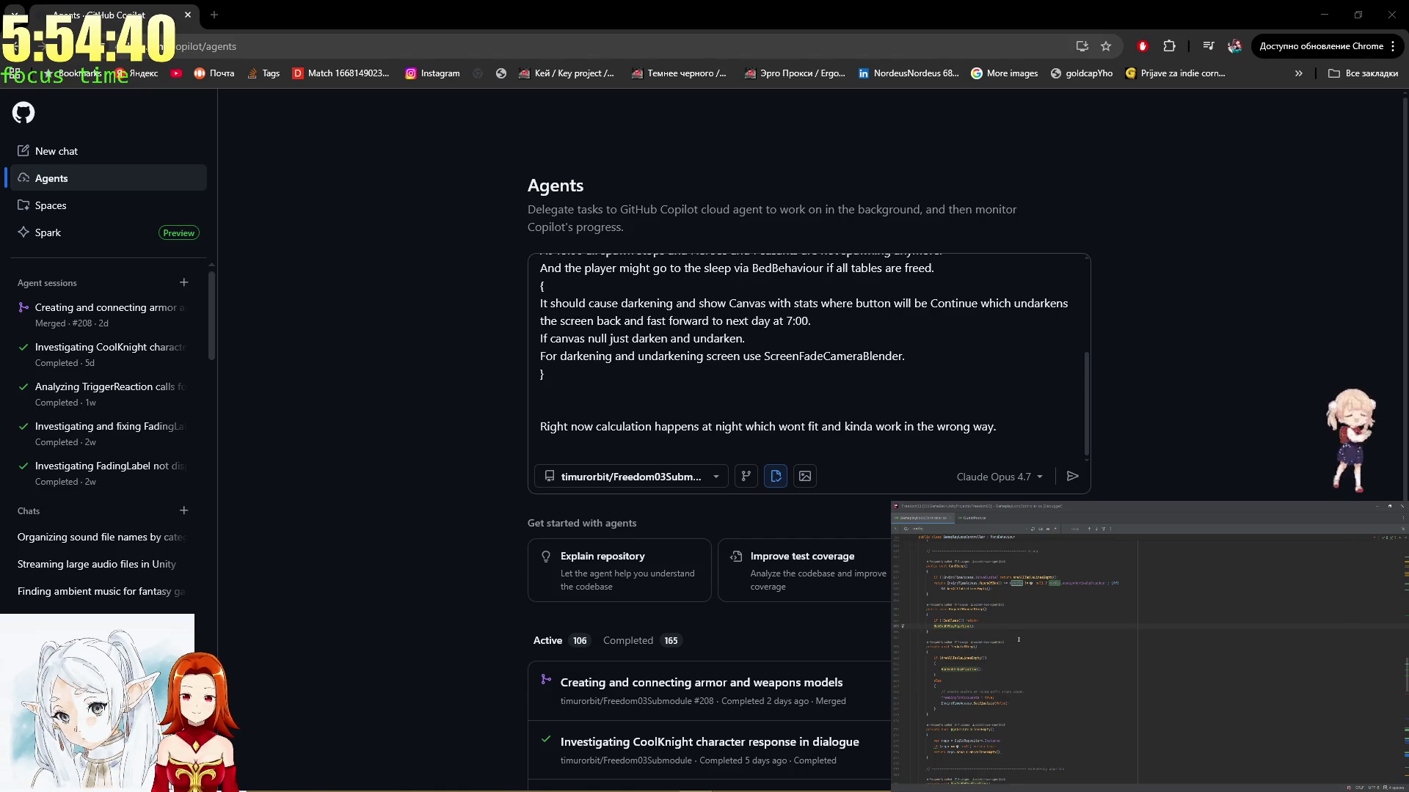
Submit the day/night flow task to the Copilot agent and switch to Unity
{"action": "left_click", "coordinate": [1009, 412]}
{"action": "scroll", "coordinate": [1009, 412], "scroll_direction": "up", "scroll_amount": 5}
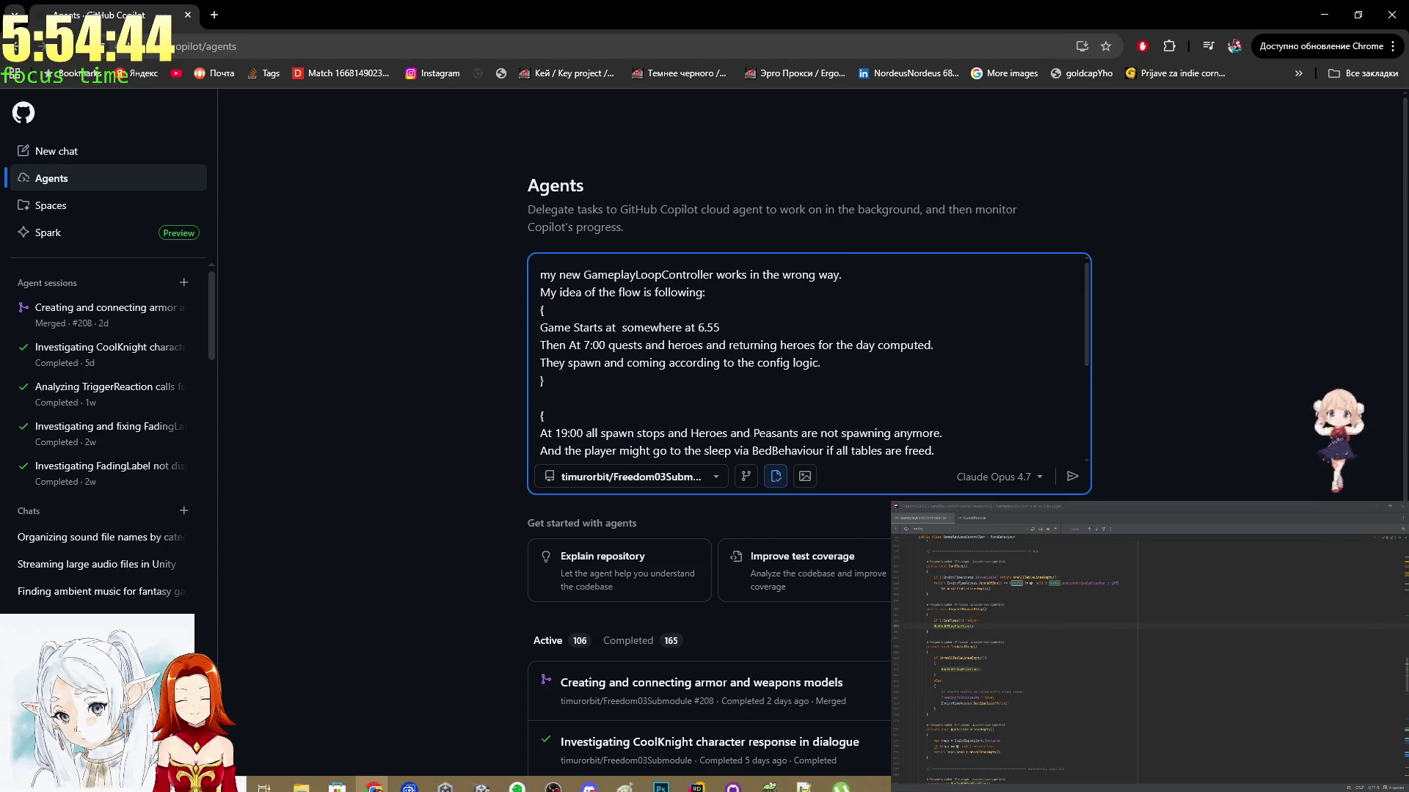
{"action": "left_click", "coordinate": [733, 784]}
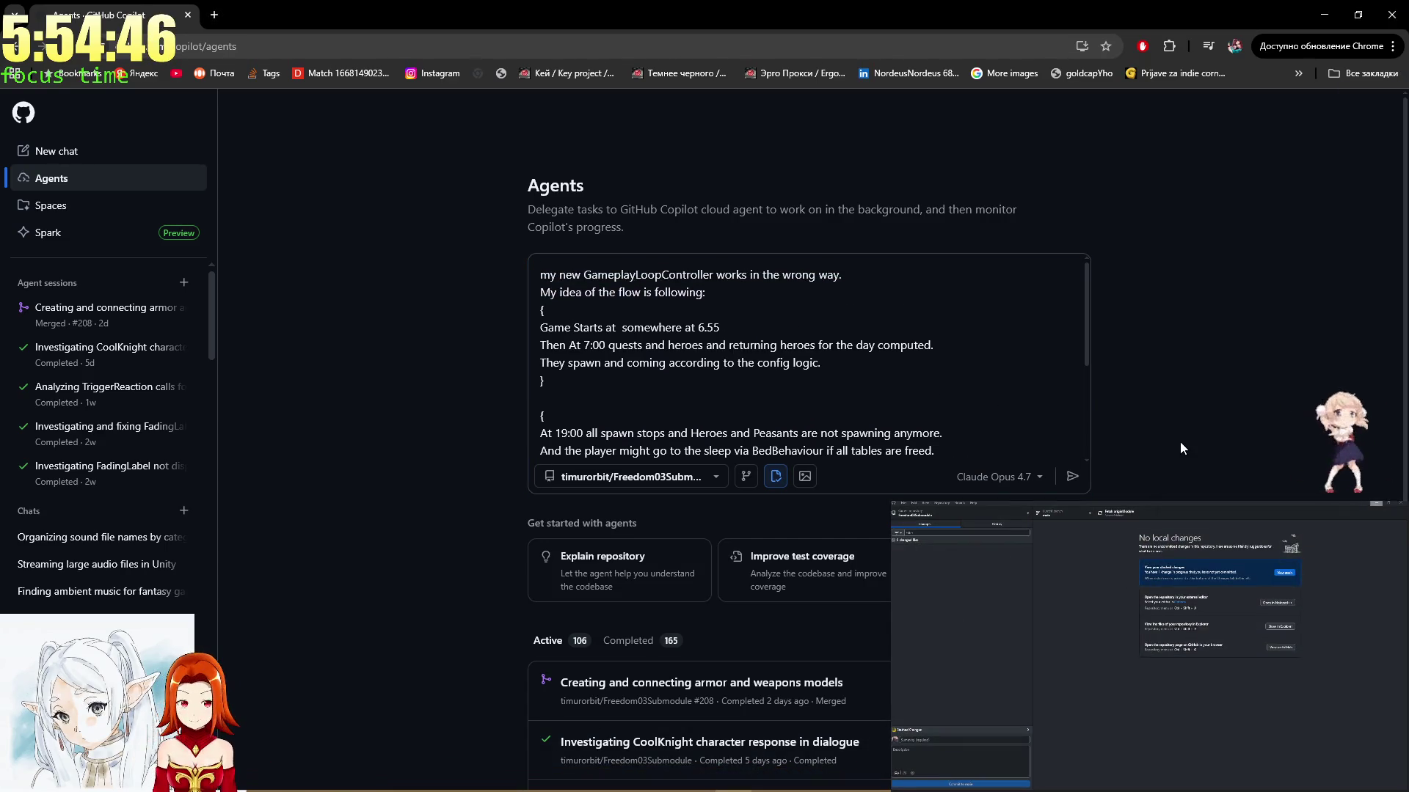
{"action": "left_click", "coordinate": [1071, 476]}
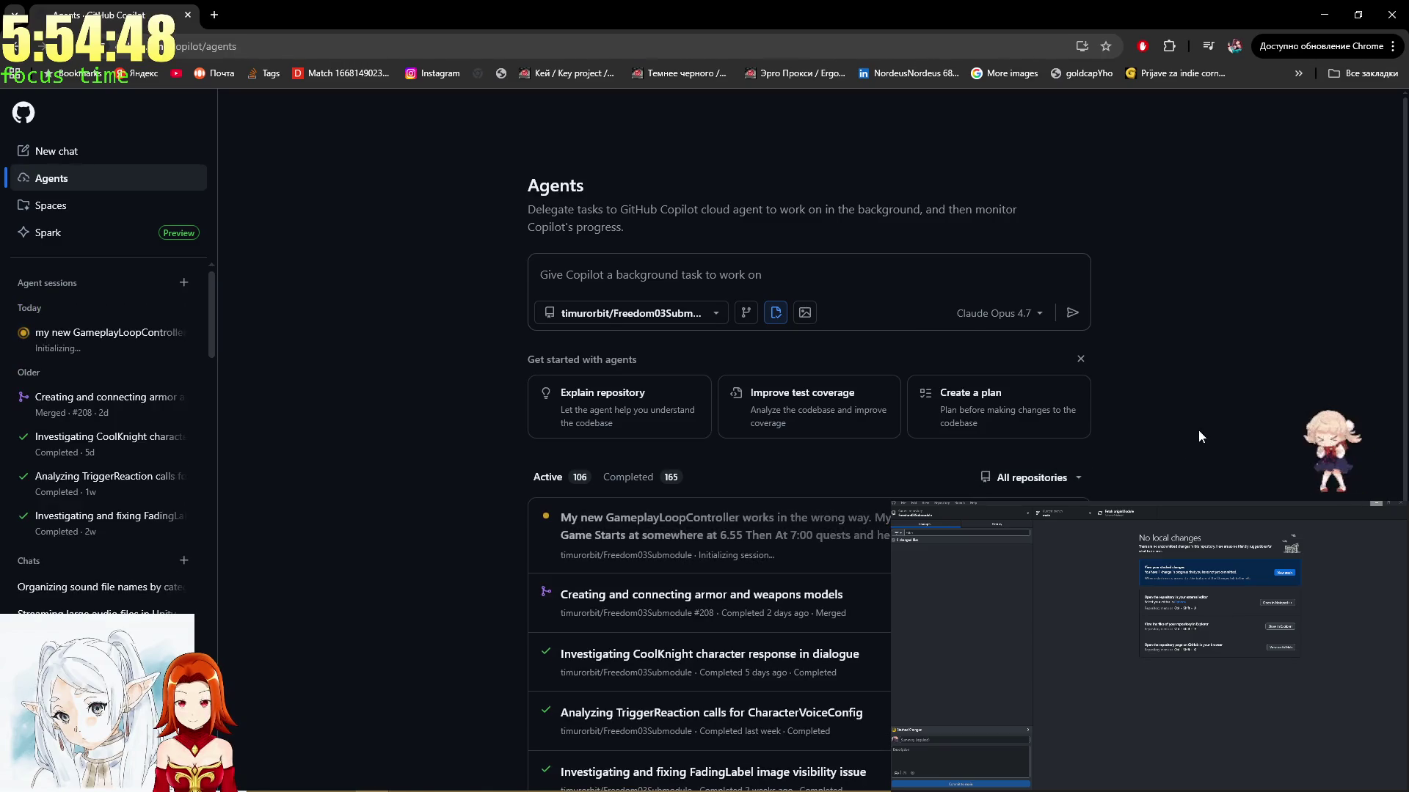
{"action": "key", "text": "alt+Tab"}
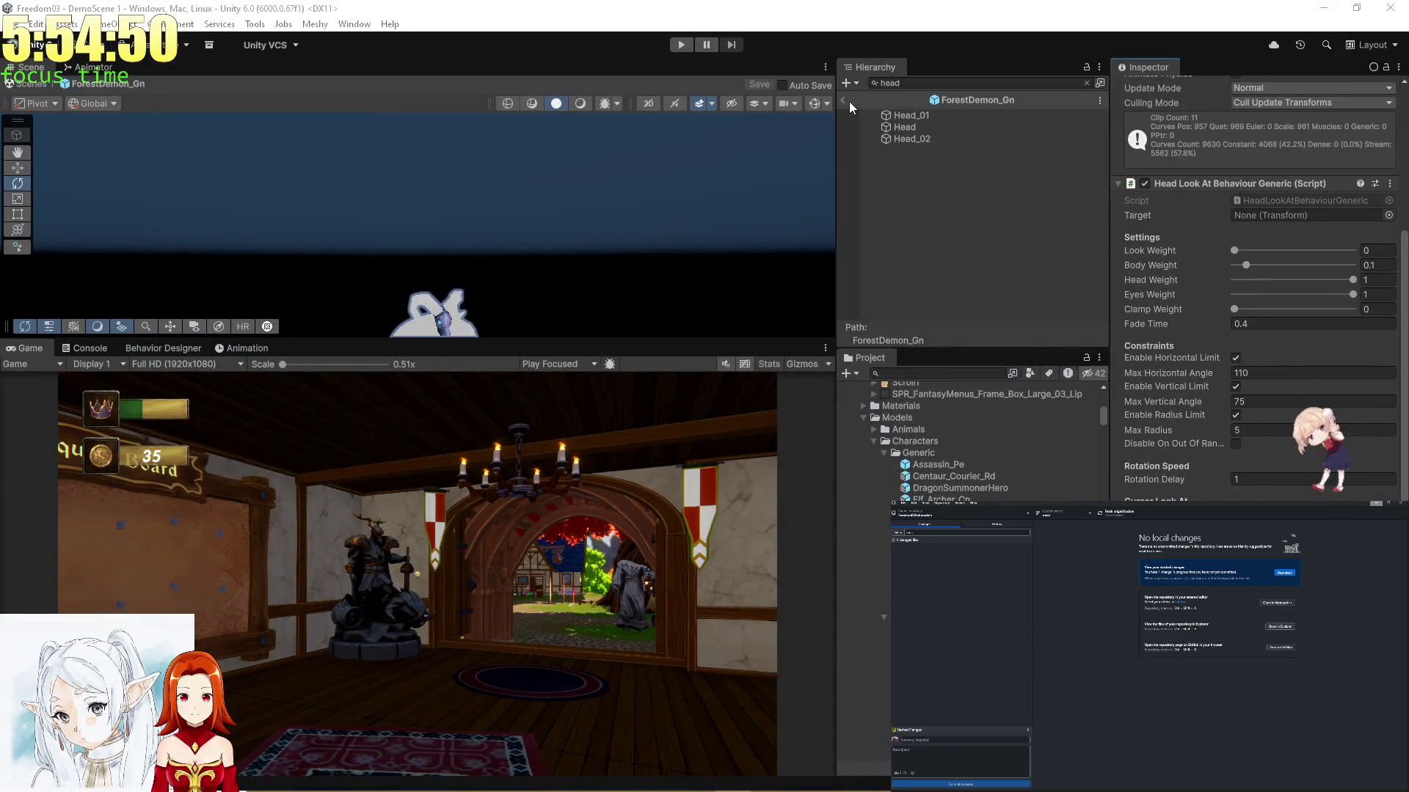
Exit the ForestDemon_Gn prefab to DemoScene 1 and fly the Scene camera out to the village
{"action": "left_click", "coordinate": [846, 100]}
{"action": "left_click_drag", "start_coordinate": [564, 193], "coordinate": [807, 187]}
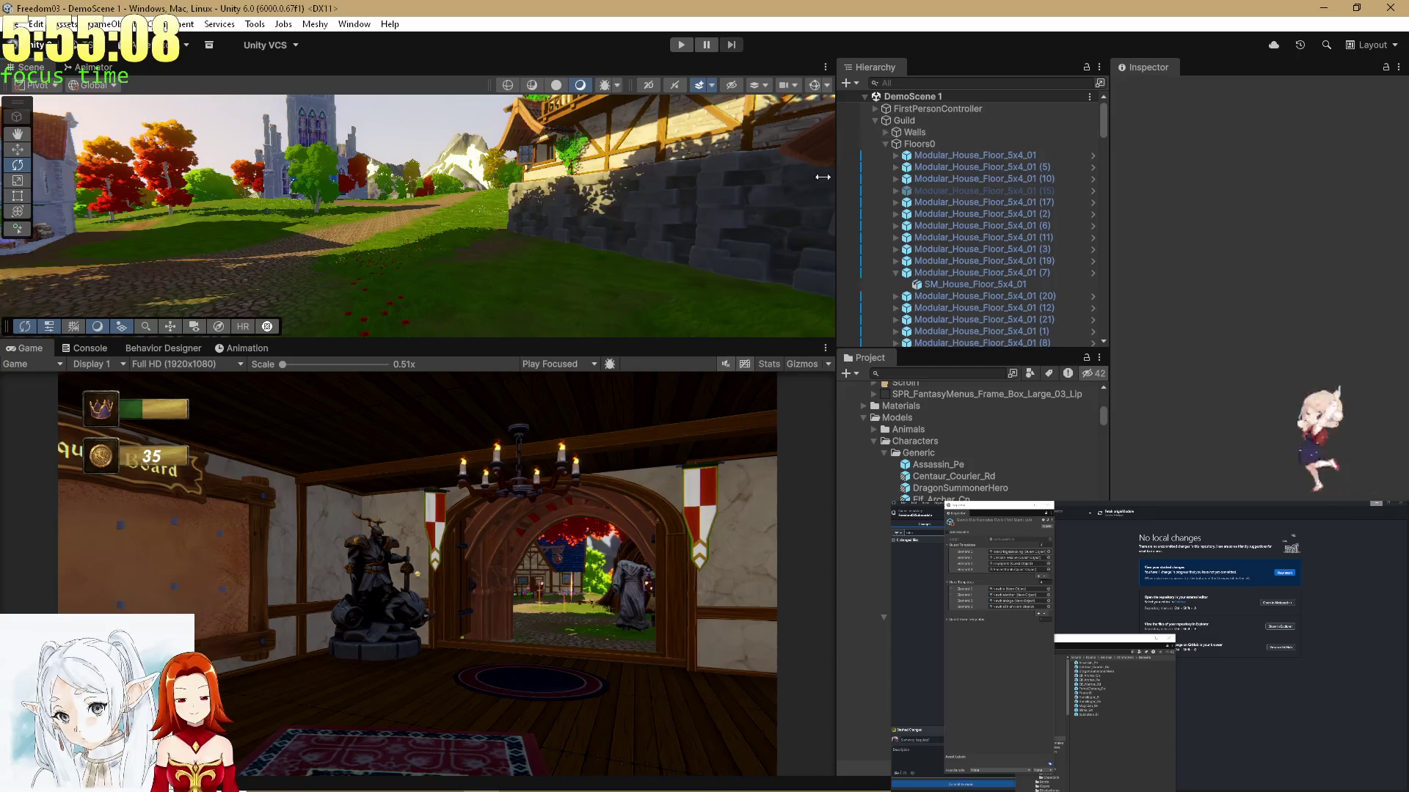
{"action": "key", "text": "alt+Tab"}
Open a new Chrome tab and go to the Twitch channel page
{"action": "left_click", "coordinate": [878, 201]}
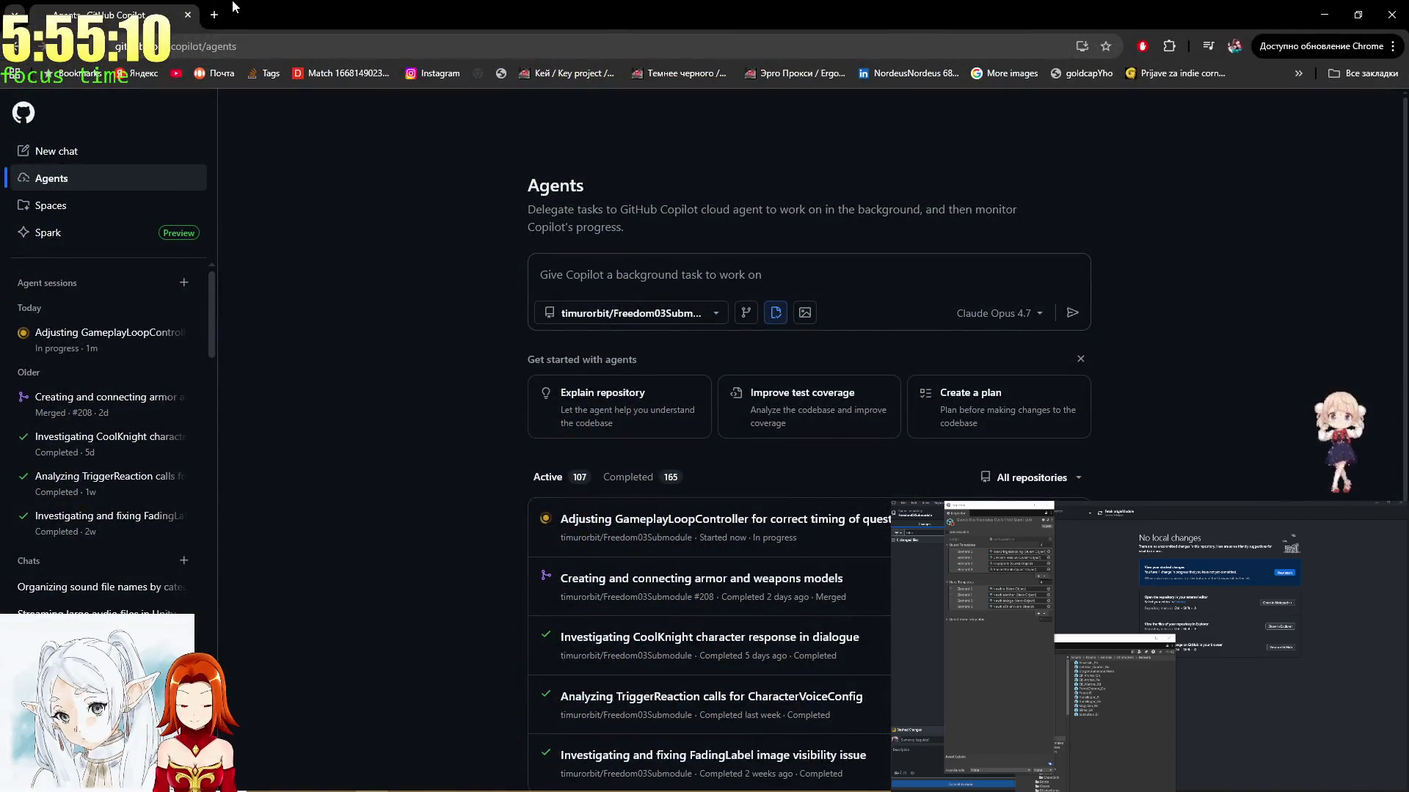
{"action": "left_click", "coordinate": [213, 15]}
{"action": "type", "text": "dr"}
{"action": "left_click", "coordinate": [186, 85]}
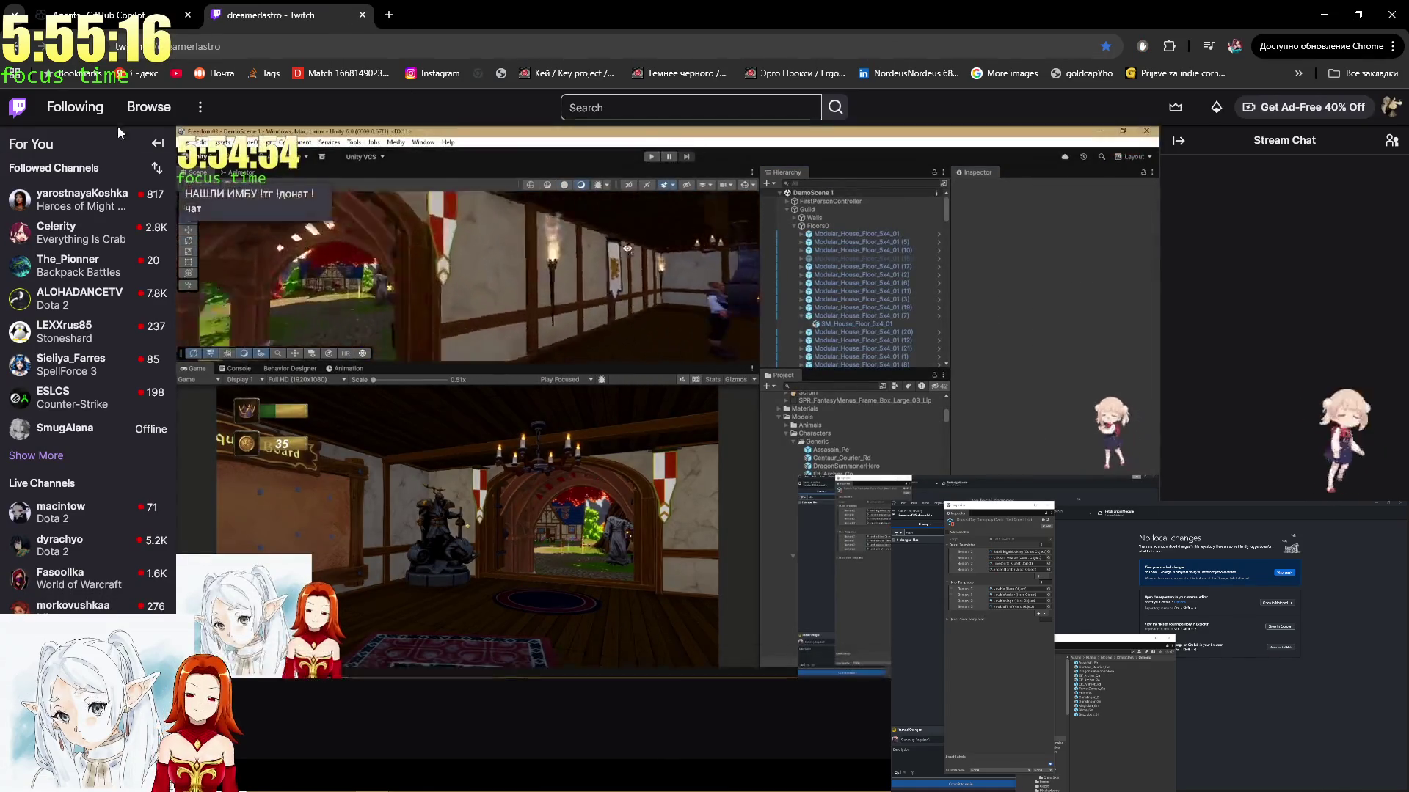
Reload the Twitch page, close its tab, and return to DemoScene 1 in Unity
{"action": "key", "text": "F5"}
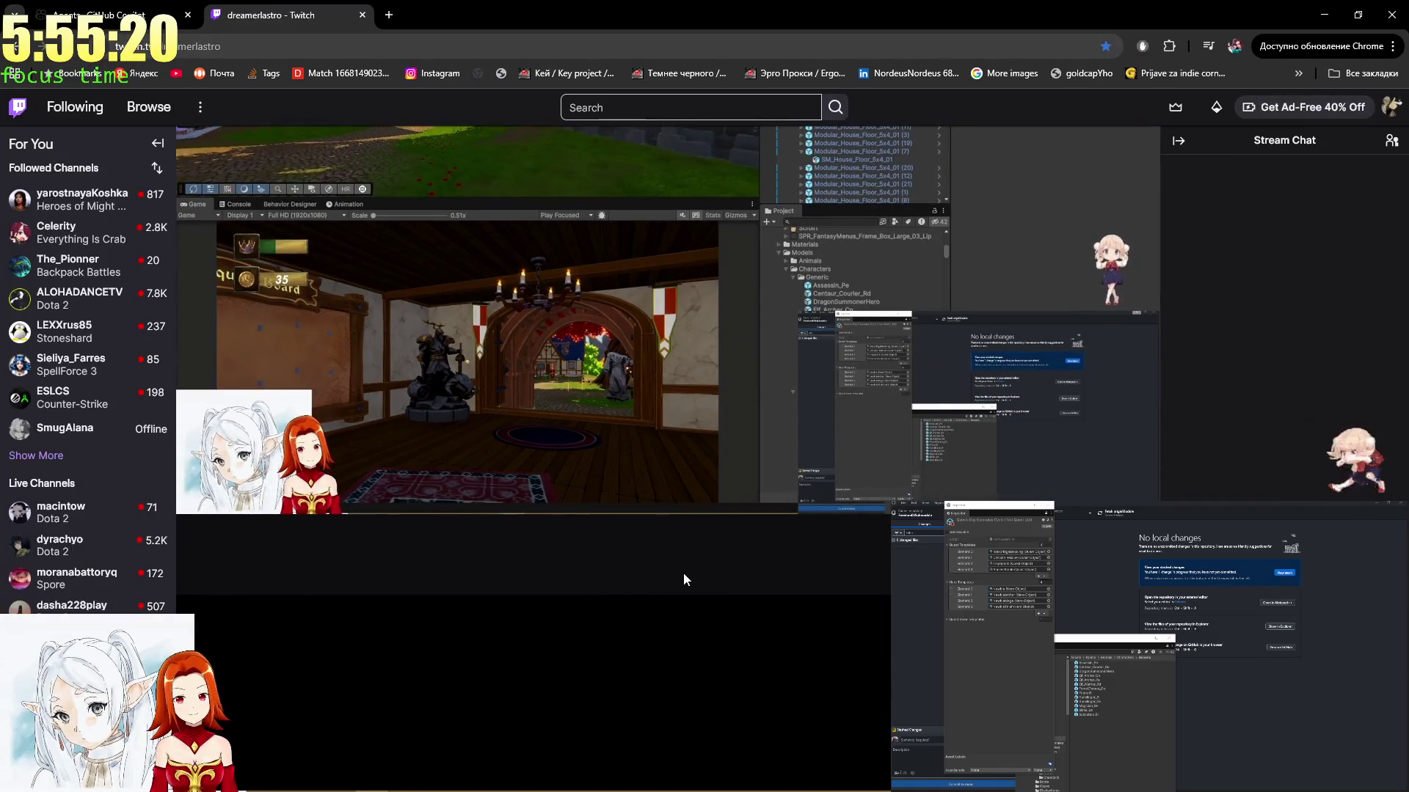
{"action": "left_click", "coordinate": [362, 15]}
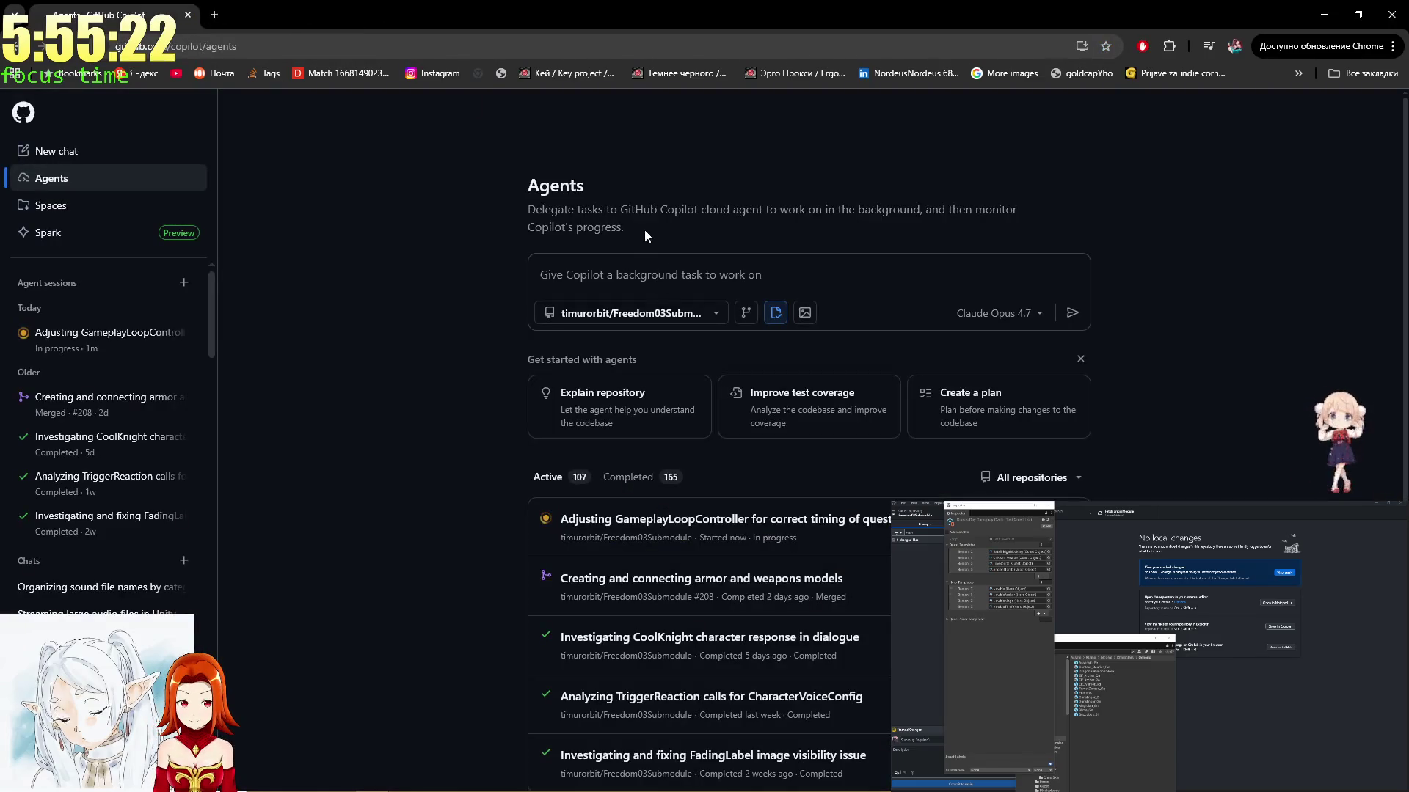
{"action": "key", "text": "alt+Tab"}
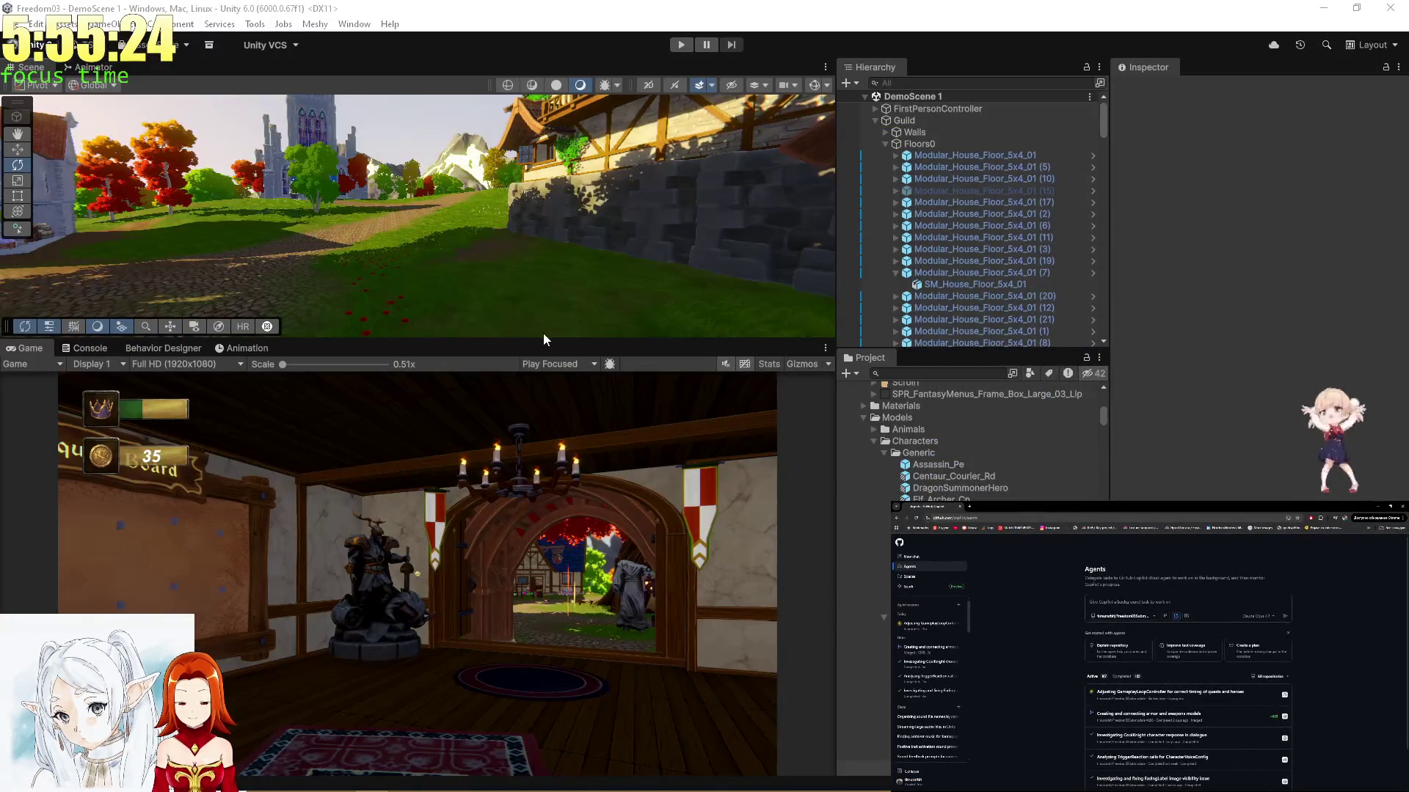
Enlarge the Scene view so the Game view shrinks to 0.35x, then fly into the guild interior
{"action": "mouse_move", "coordinate": [501, 342]}
{"action": "left_mouse_down"}
{"action": "mouse_move", "coordinate": [506, 465]}
{"action": "mouse_move", "coordinate": [551, 323]}
{"action": "left_mouse_up"}
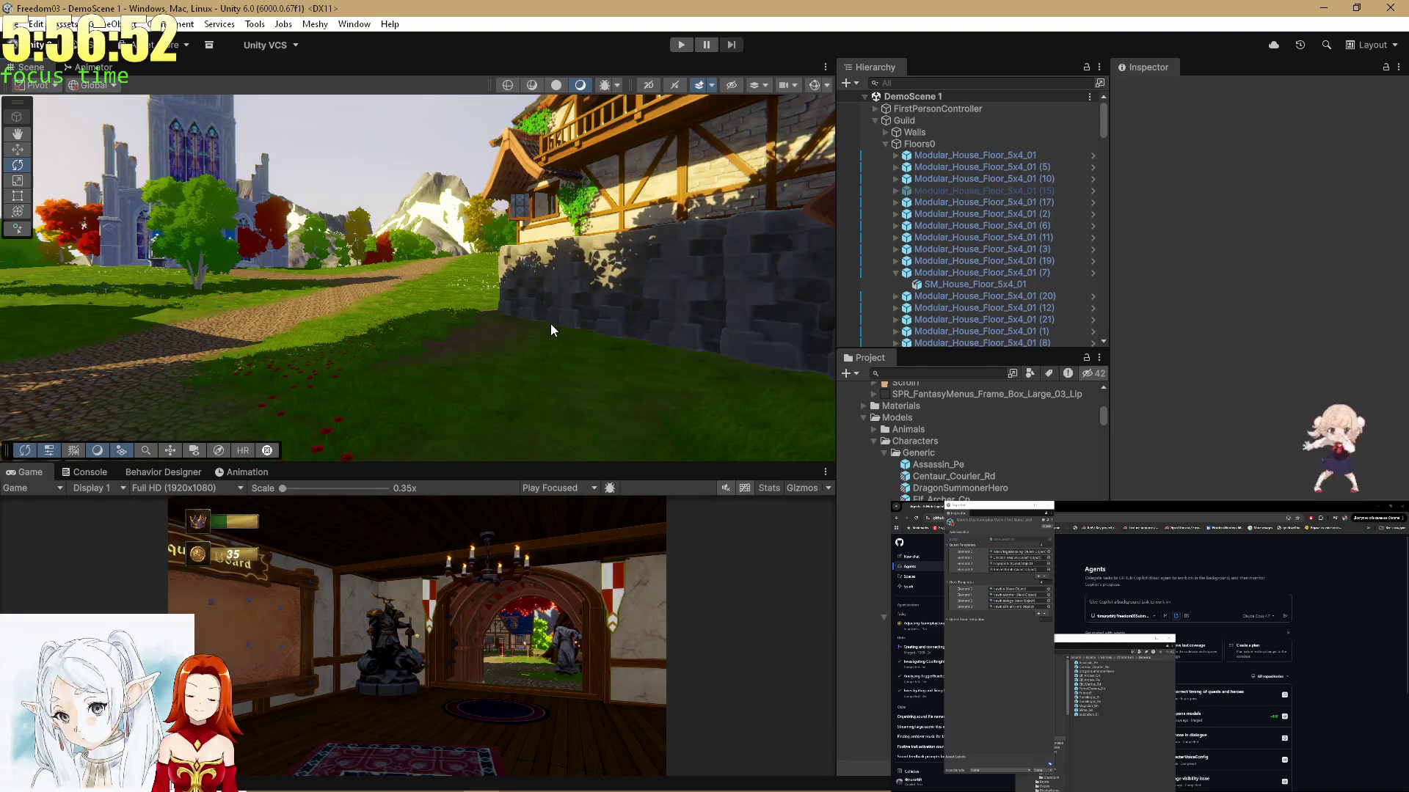
{"action": "mouse_move", "coordinate": [552, 330]}
{"action": "left_mouse_down"}
{"action": "mouse_move", "coordinate": [672, 268]}
{"action": "mouse_move", "coordinate": [74, 190]}
{"action": "mouse_move", "coordinate": [665, 164]}
{"action": "left_mouse_up"}
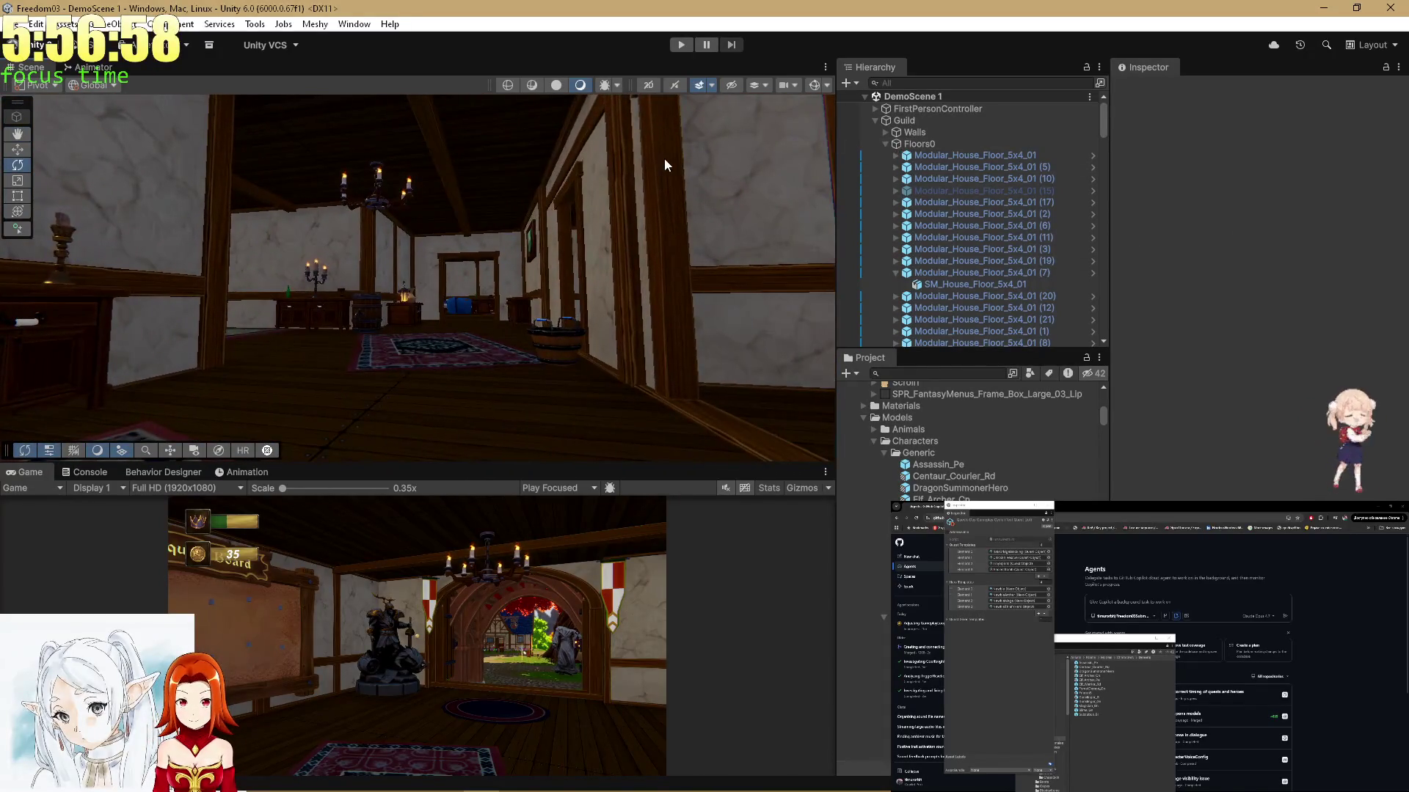
Enter Play mode to test DemoScene 1 while Unity reloads and imports assets
{"action": "left_click", "coordinate": [672, 47]}
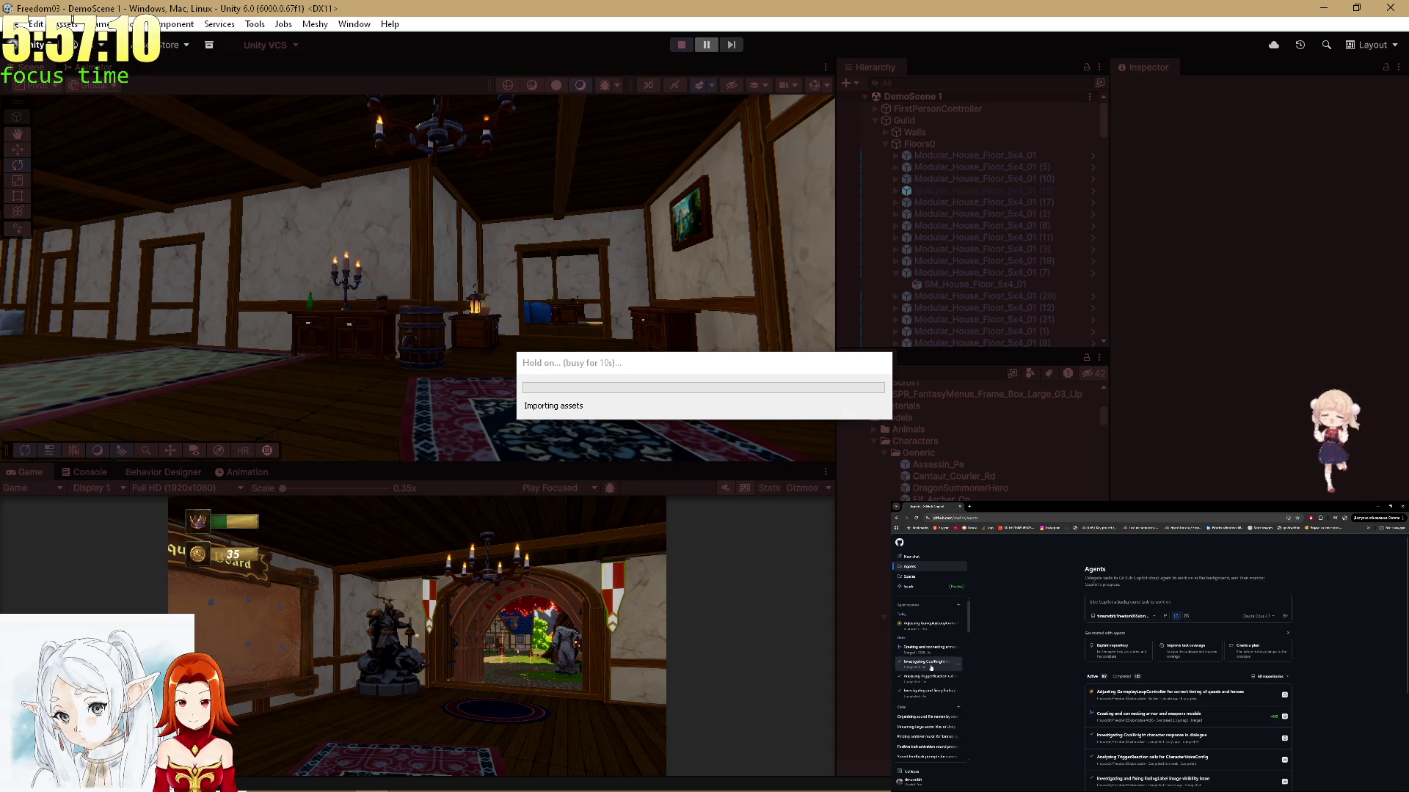
{"action": "mouse_move", "coordinate": [954, 791]}
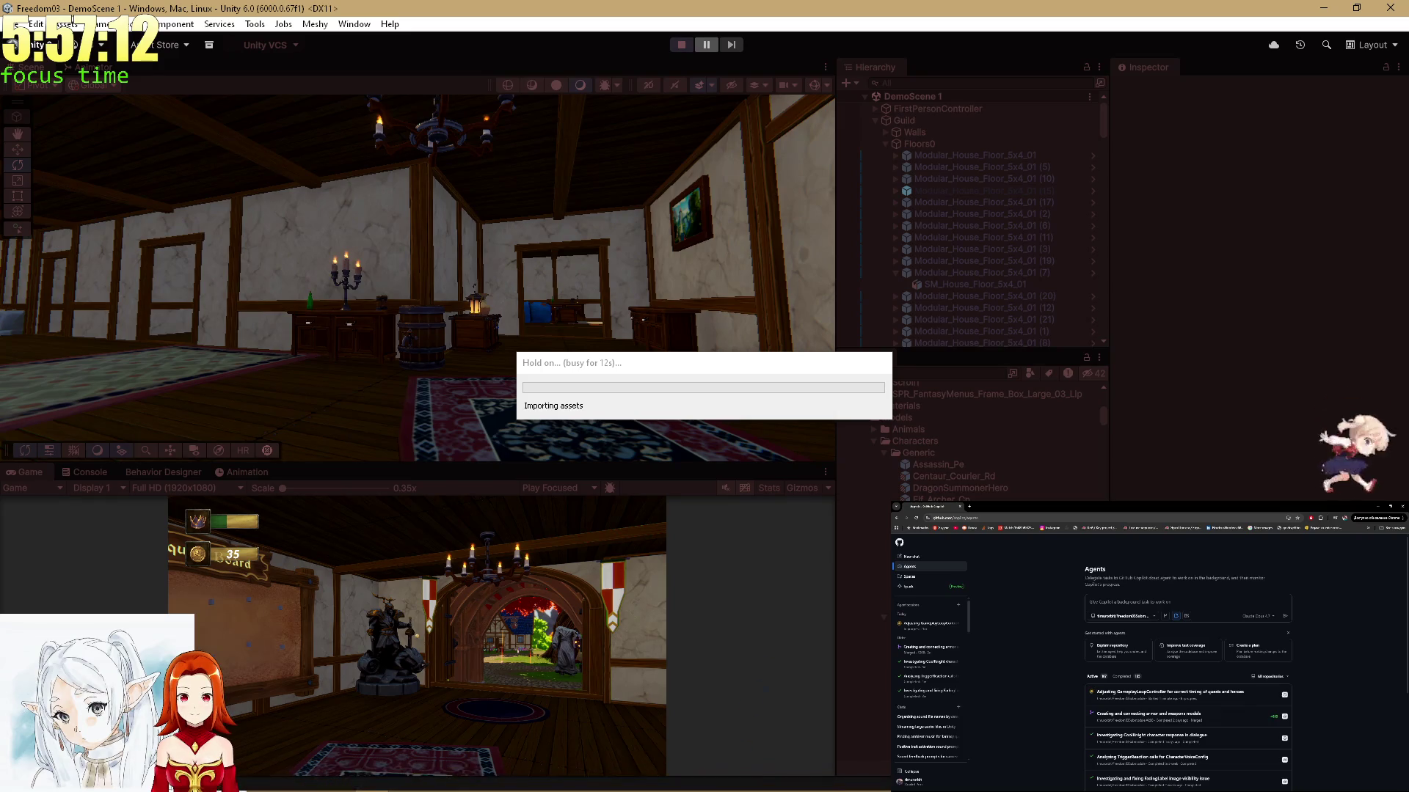